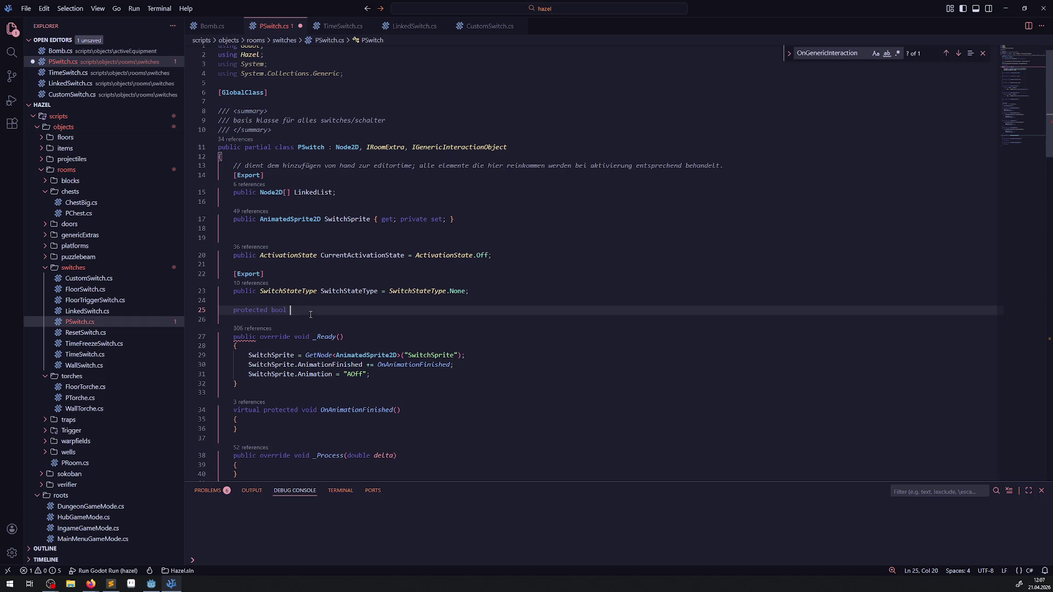
# - Build the new field name OnChangeSwitchState by pasting the method name copied from below after 'On'
pyautogui.write('On')
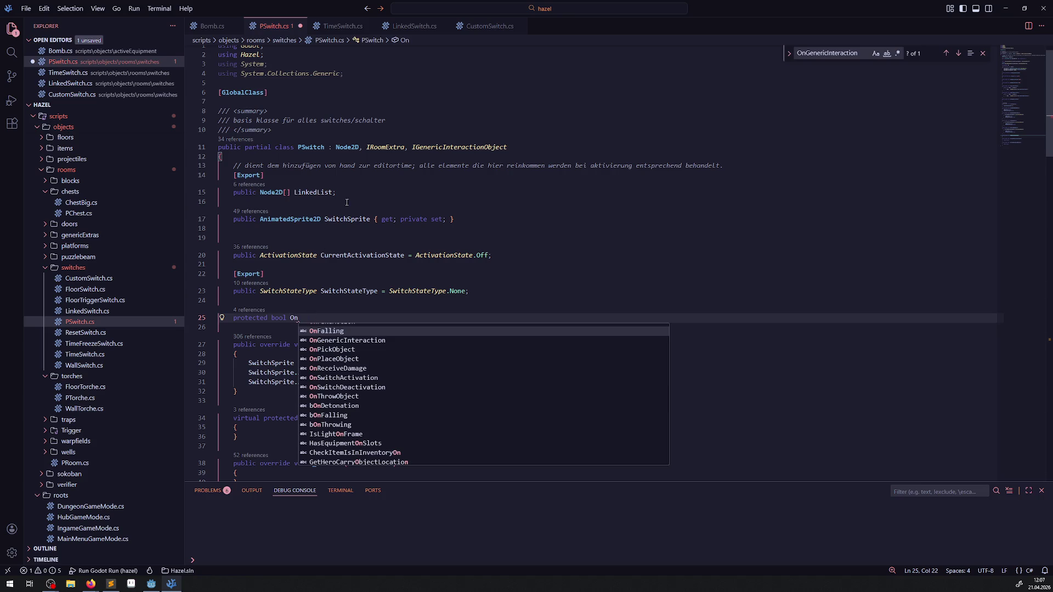
pyautogui.click(395, 238)
pyautogui.scroll(-4, 517, 253)
pyautogui.scroll(-3, 517, 253)
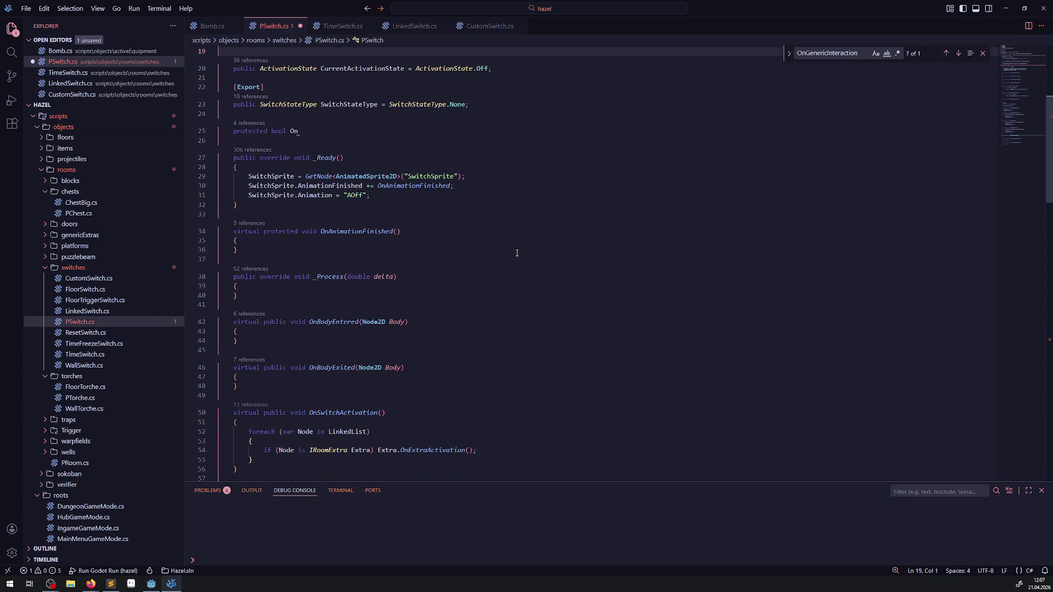
pyautogui.scroll(-3, 516, 253)
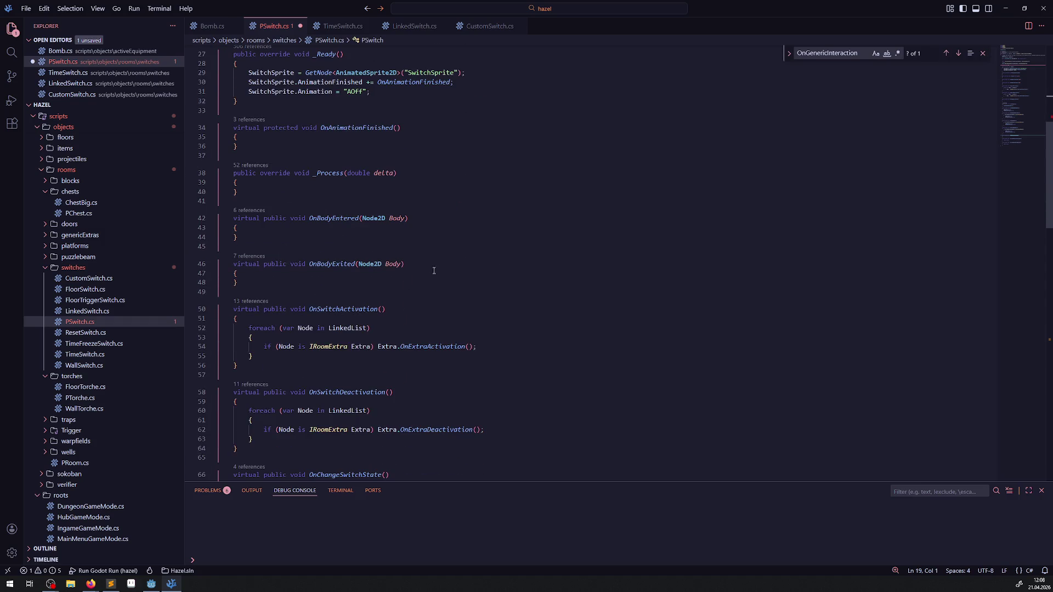
pyautogui.scroll(-3, 434, 271)
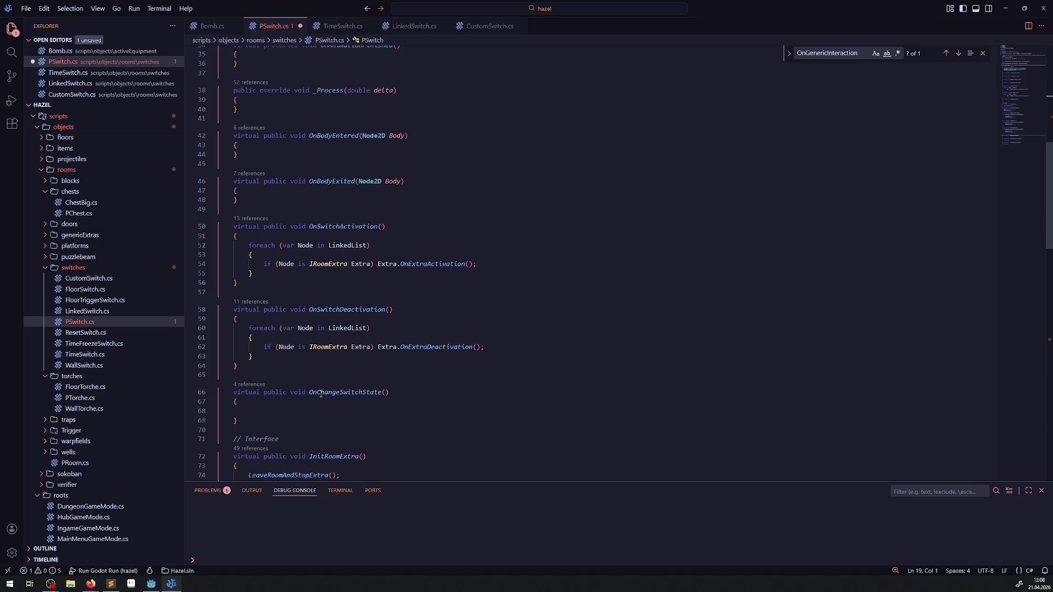
pyautogui.moveTo(321, 393); pyautogui.dragTo(382, 393)
pyautogui.hotkey('ctrl', 'c')
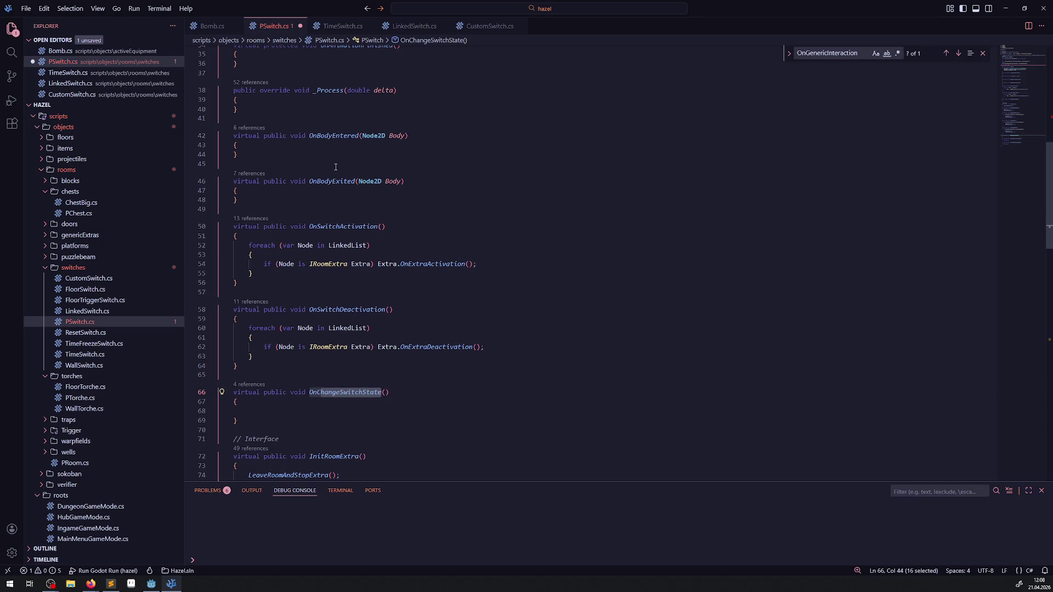
pyautogui.scroll(12, 332, 176)
pyautogui.click(292, 341)
pyautogui.hotkey('ctrl', 'v')
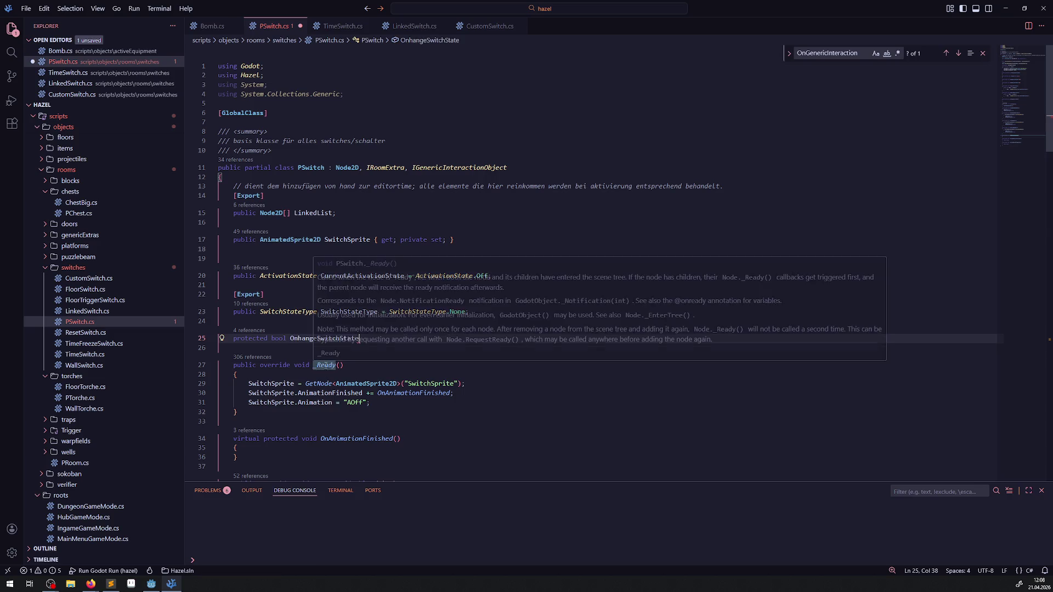
pyautogui.write('C')
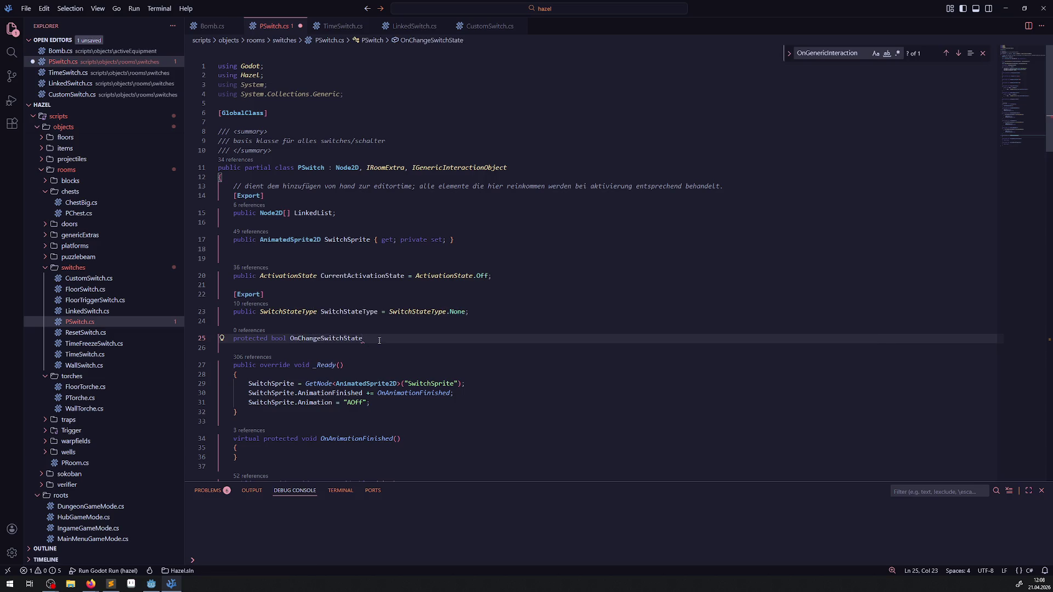
# - Finish the declaration with '= false;' and save PSwitch.cs
pyautogui.click(377, 339)
pyautogui.write('= false;')
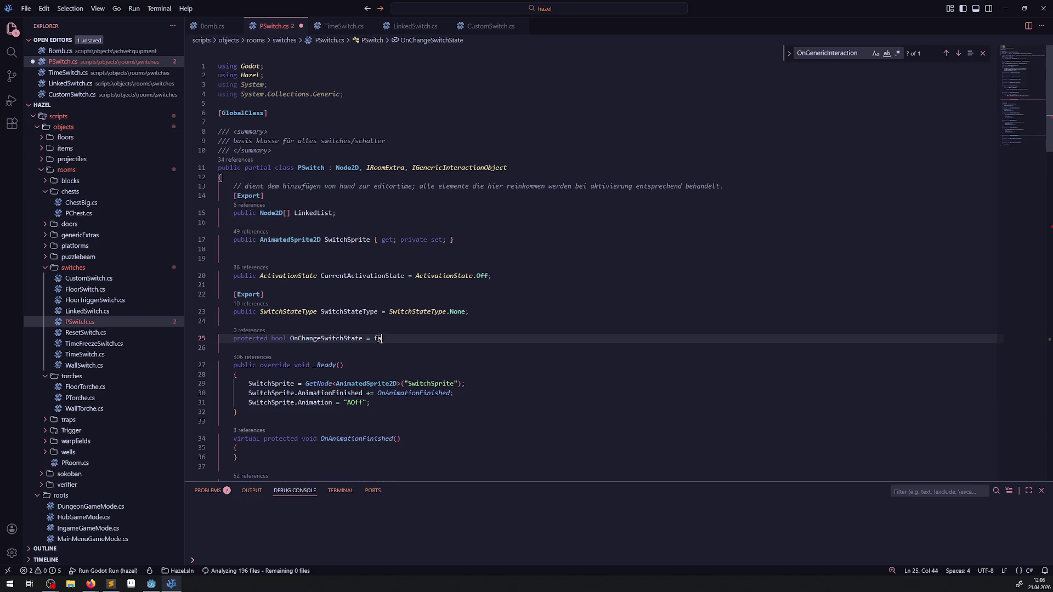
pyautogui.hotkey('ctrl', 's')
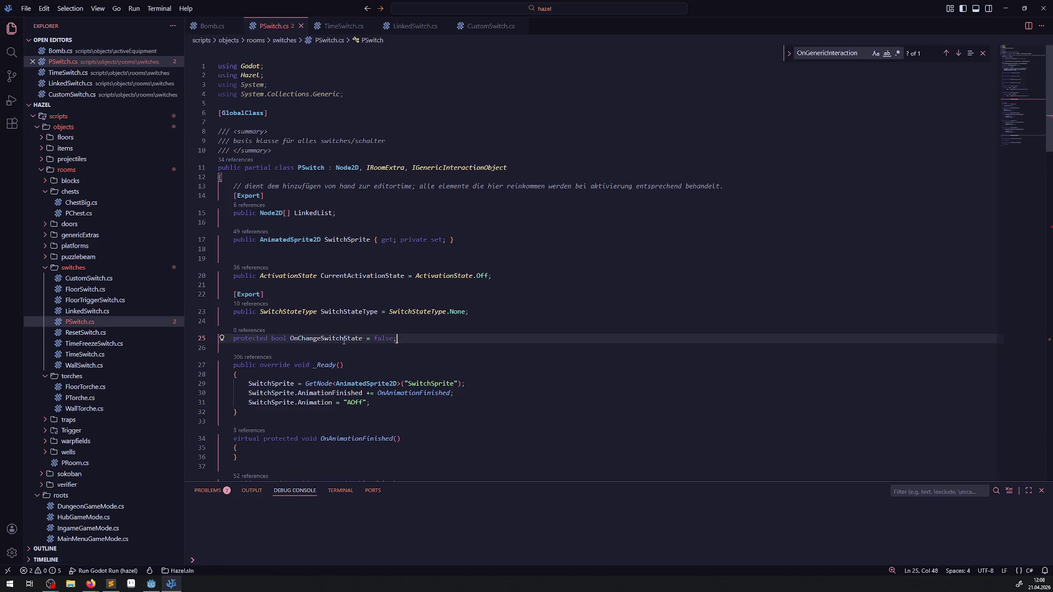
# - Select the field name and put the caret at its start for renaming
pyautogui.doubleClick(328, 339)
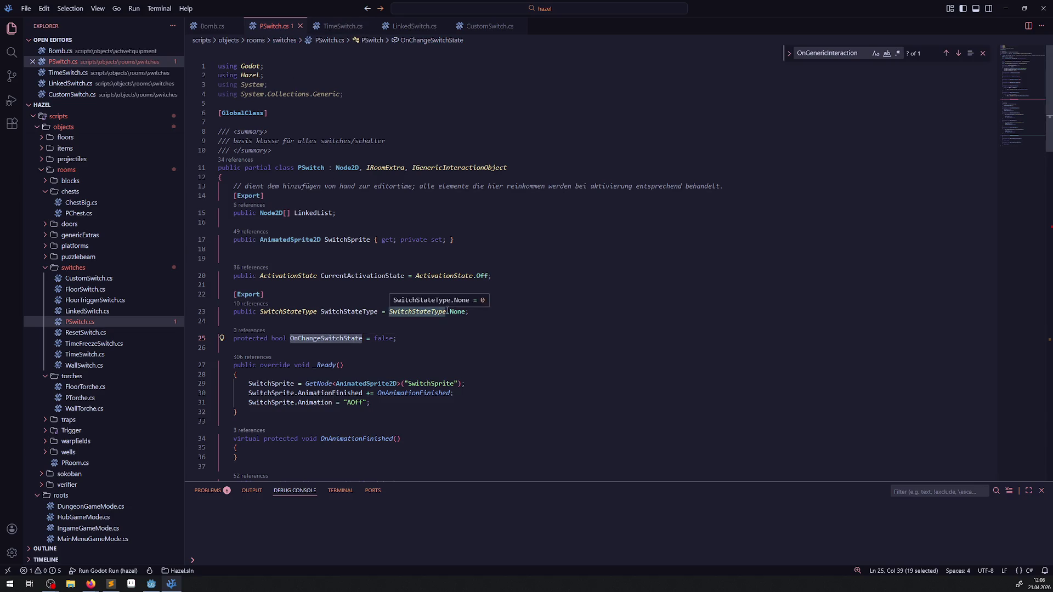
pyautogui.scroll(-15, 356, 195)
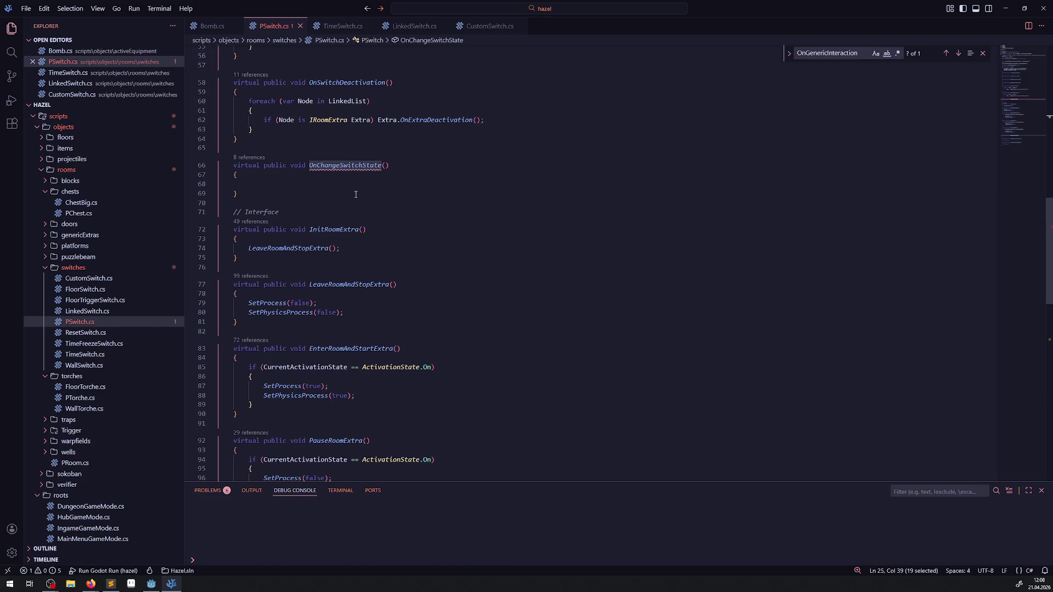
pyautogui.scroll(15, 329, 258)
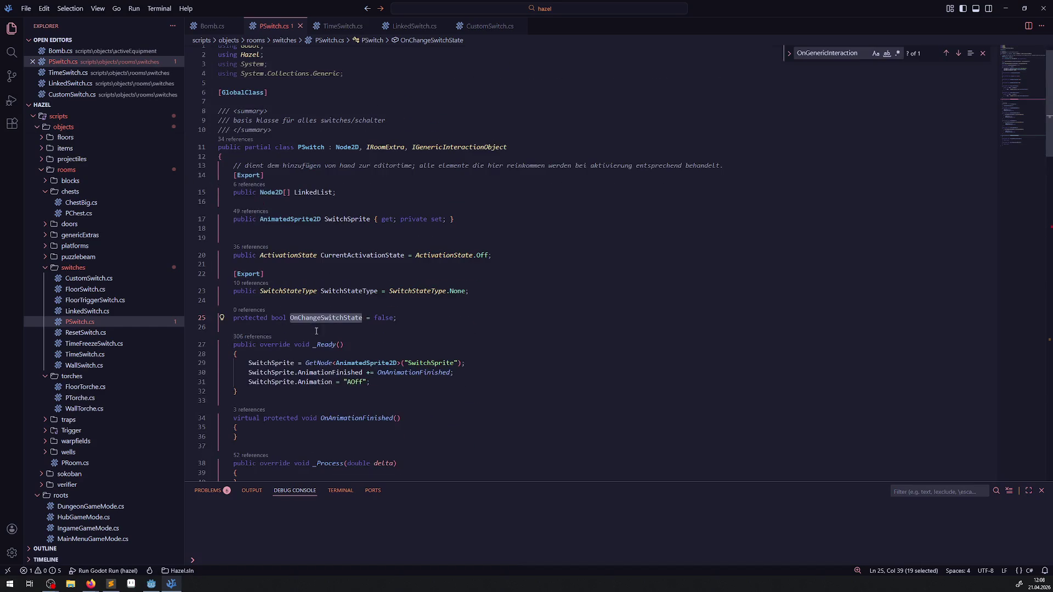
pyautogui.click(294, 315)
# - Rework the field's prefix so it reads bOnChangeSwitchState
pyautogui.press('Delete')
pyautogui.press('Delete')
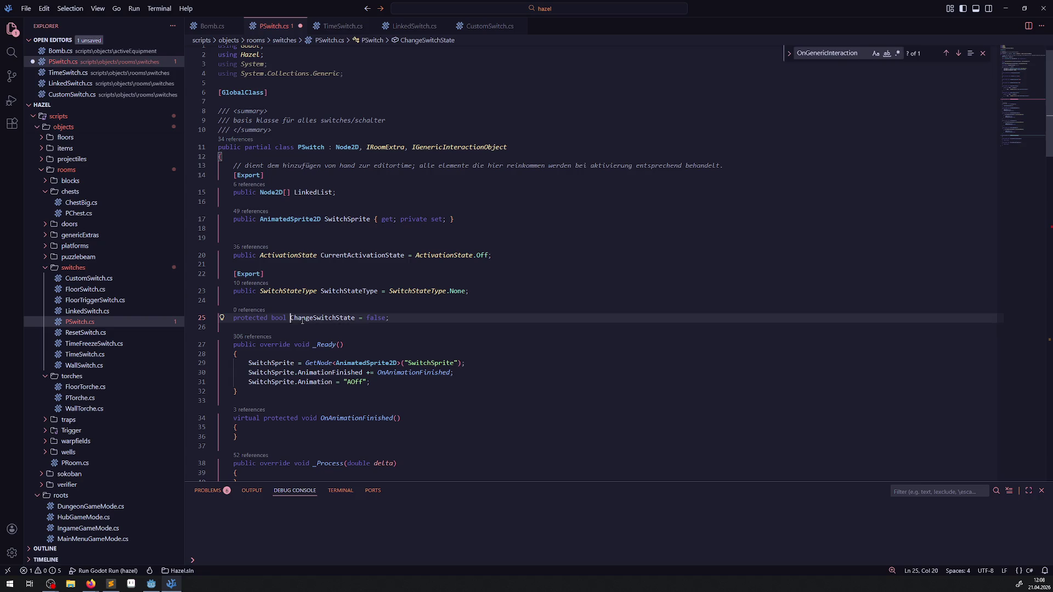
pyautogui.write('b')
pyautogui.doubleClick(316, 318)
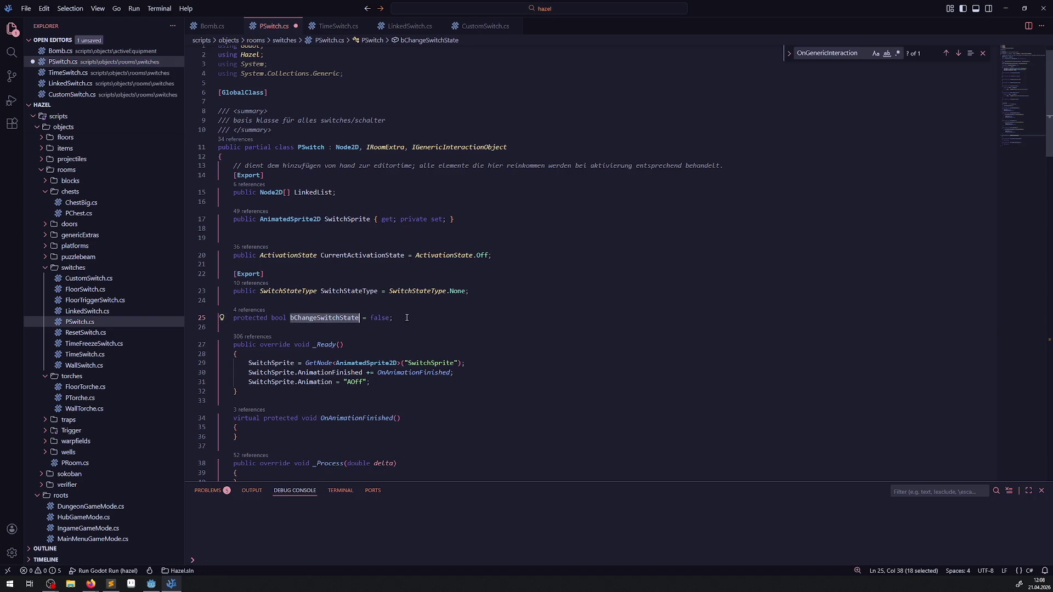
pyautogui.click(343, 326)
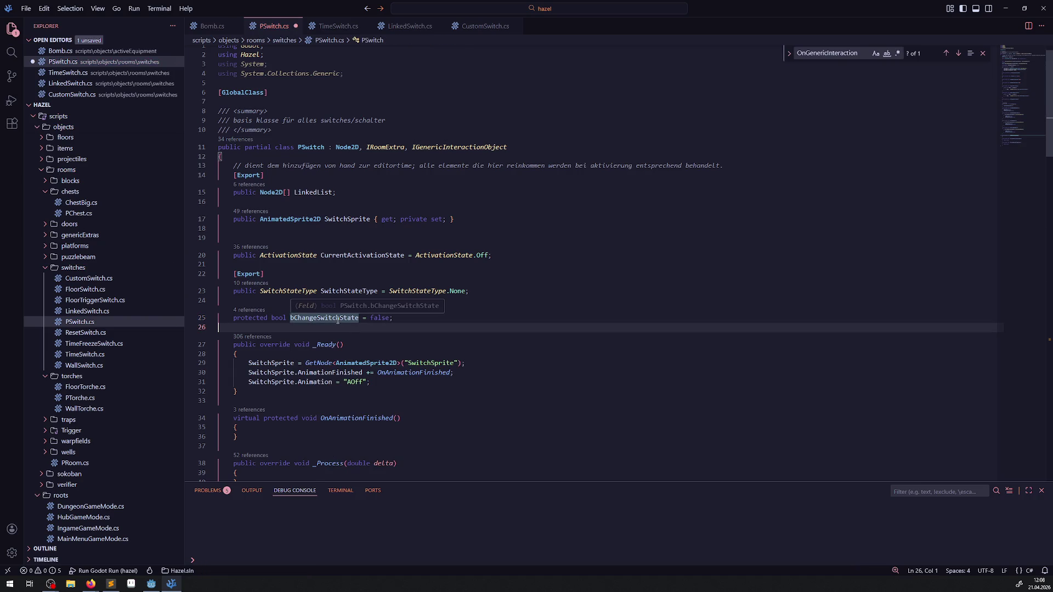
pyautogui.click(317, 318)
pyautogui.moveTo(317, 318)
pyautogui.mouseDown()
pyautogui.moveTo(292, 318)
pyautogui.moveTo(340, 318)
pyautogui.mouseUp()
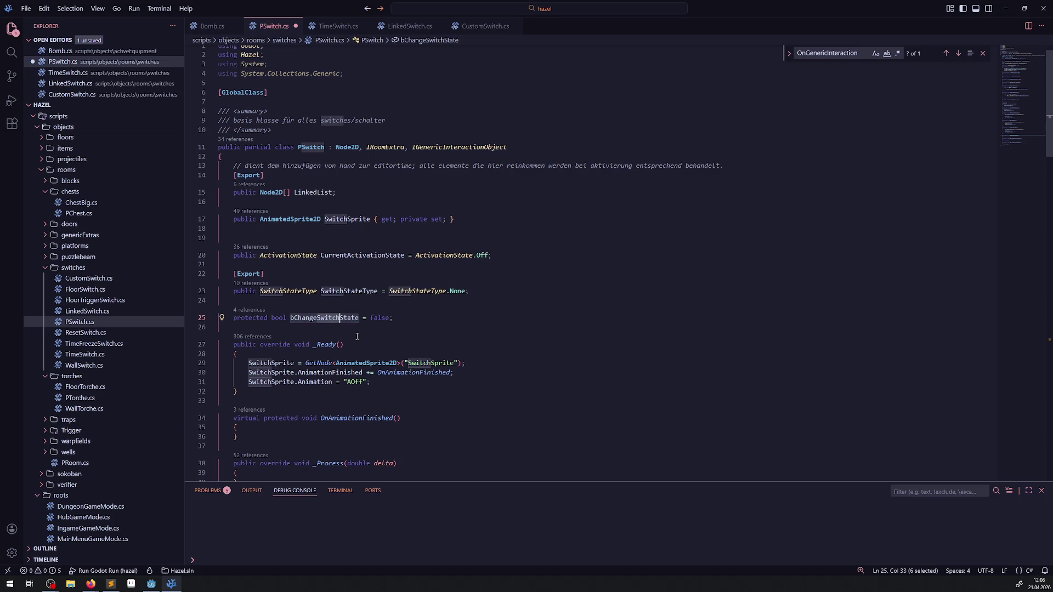
pyautogui.click(299, 317)
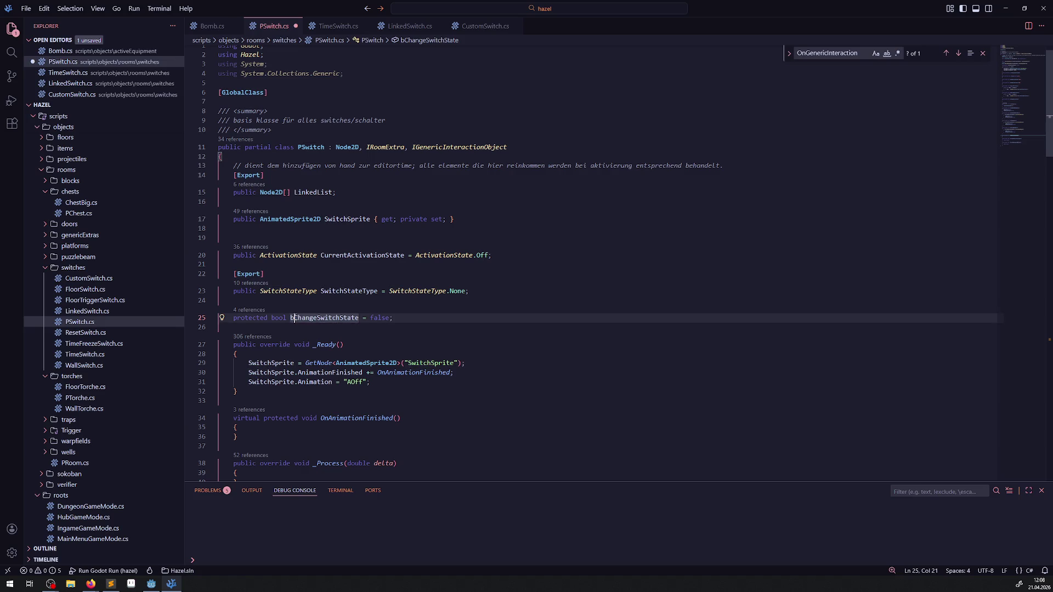
pyautogui.write('On')
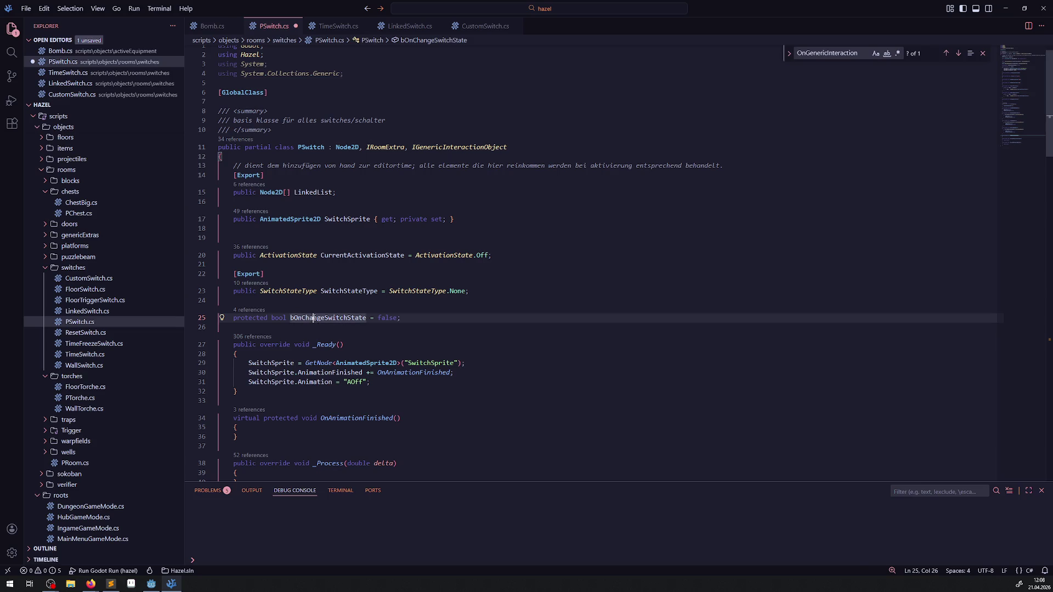
# - Check the renamed bOnChangeSwitchState field and save PSwitch.cs
pyautogui.doubleClick(307, 318)
pyautogui.click(453, 345)
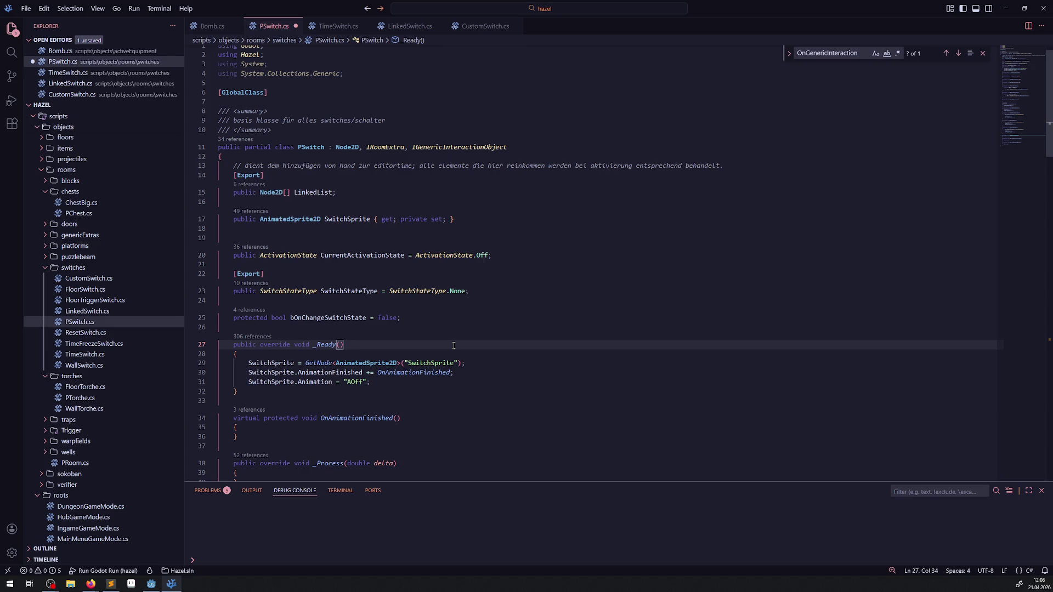
pyautogui.click(343, 318)
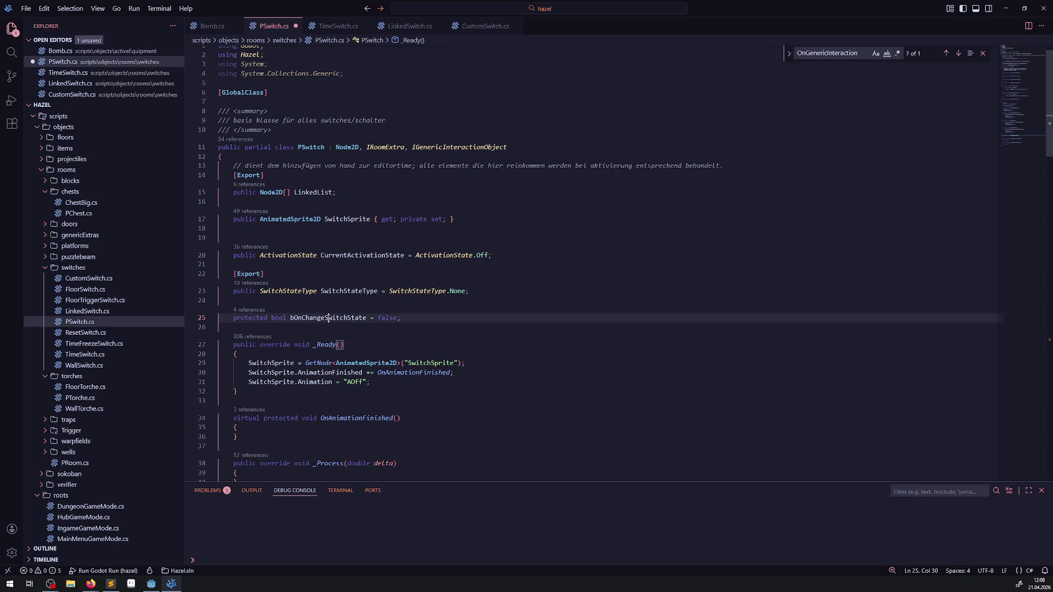
pyautogui.hotkey('alt', 'Left')
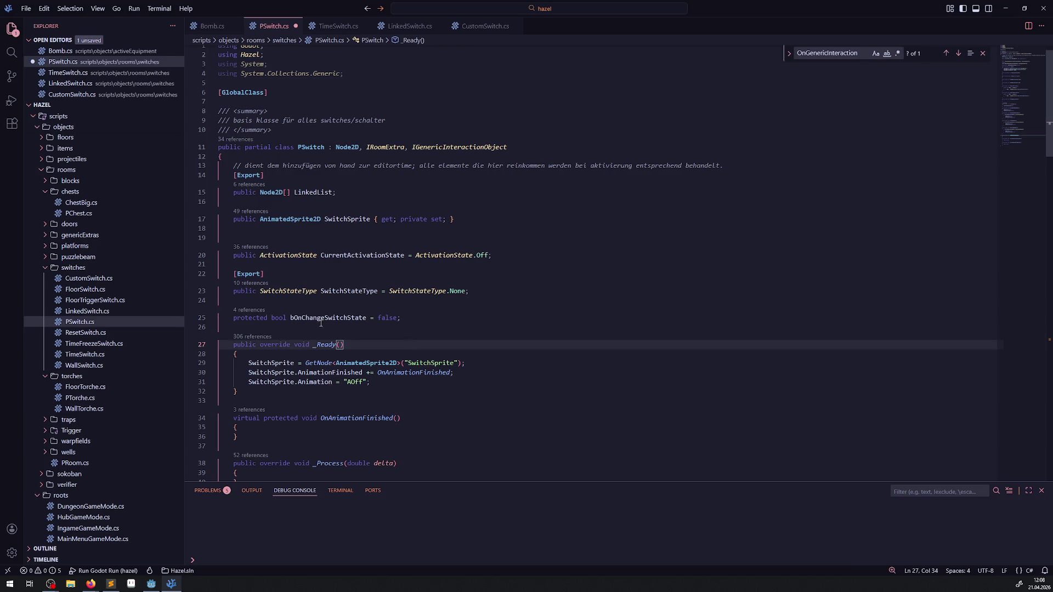
pyautogui.click(322, 319)
pyautogui.click(384, 342)
pyautogui.doubleClick(339, 319)
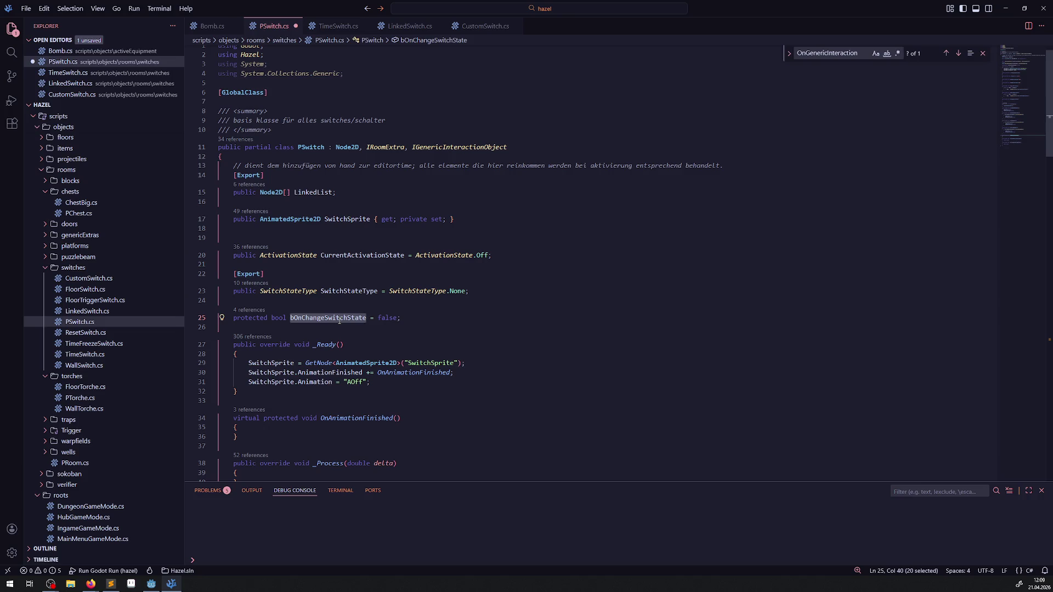
pyautogui.click(502, 287)
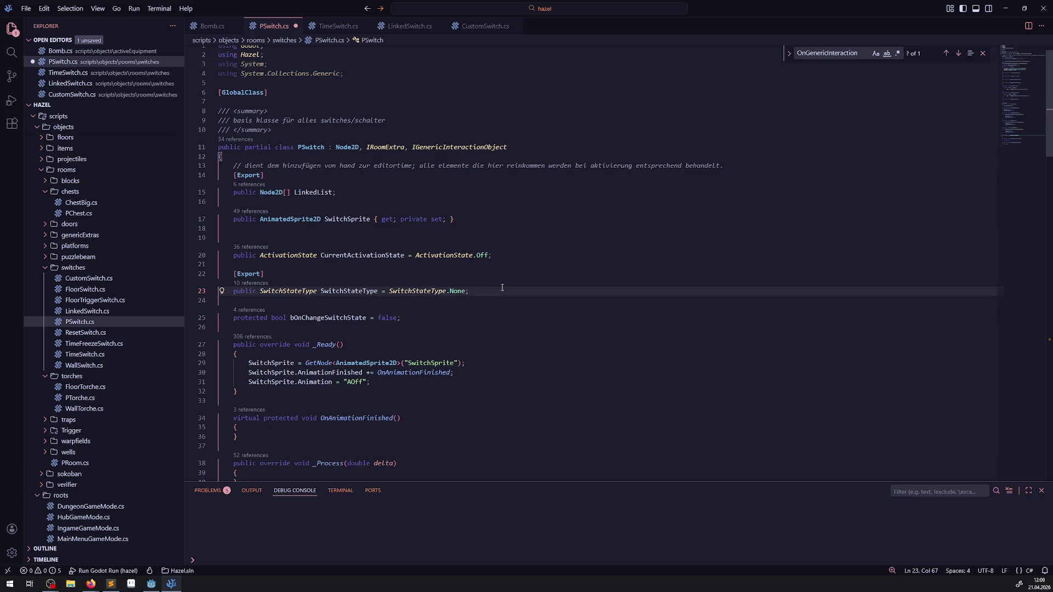
pyautogui.hotkey('ctrl', 's')
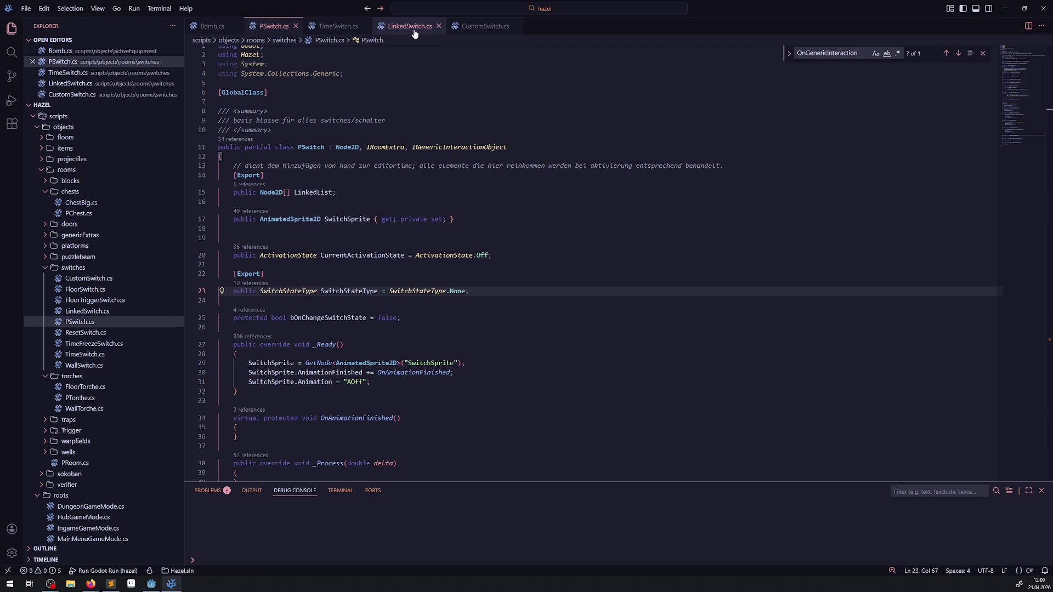
# - In CustomSwitch.cs, add 'if (bOnChangeSwitchState) return;' to OnGenericInteraction and save
pyautogui.click(472, 31)
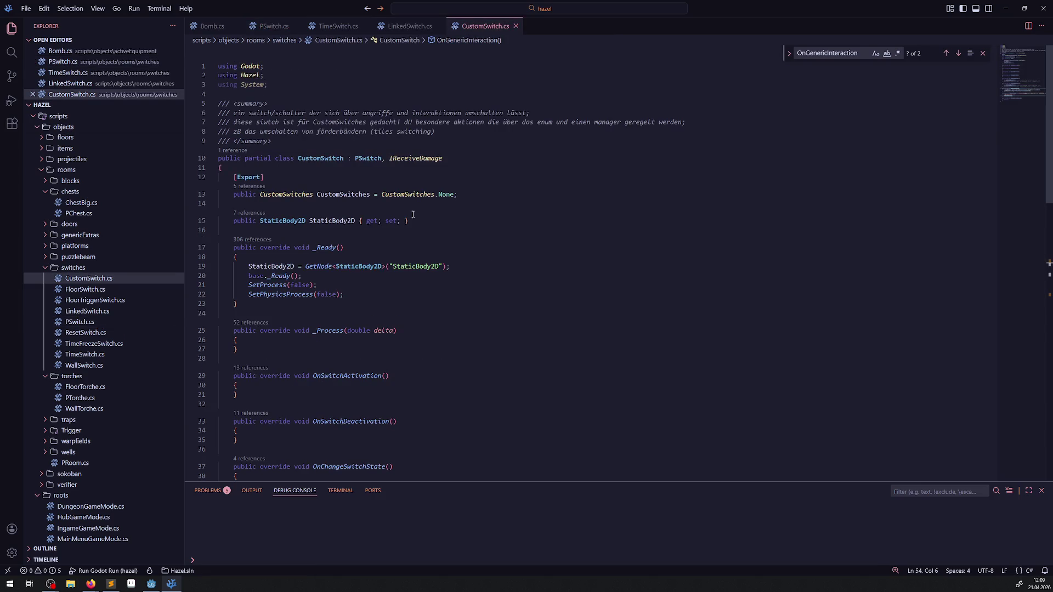
pyautogui.scroll(-8, 413, 214)
pyautogui.scroll(2, 352, 267)
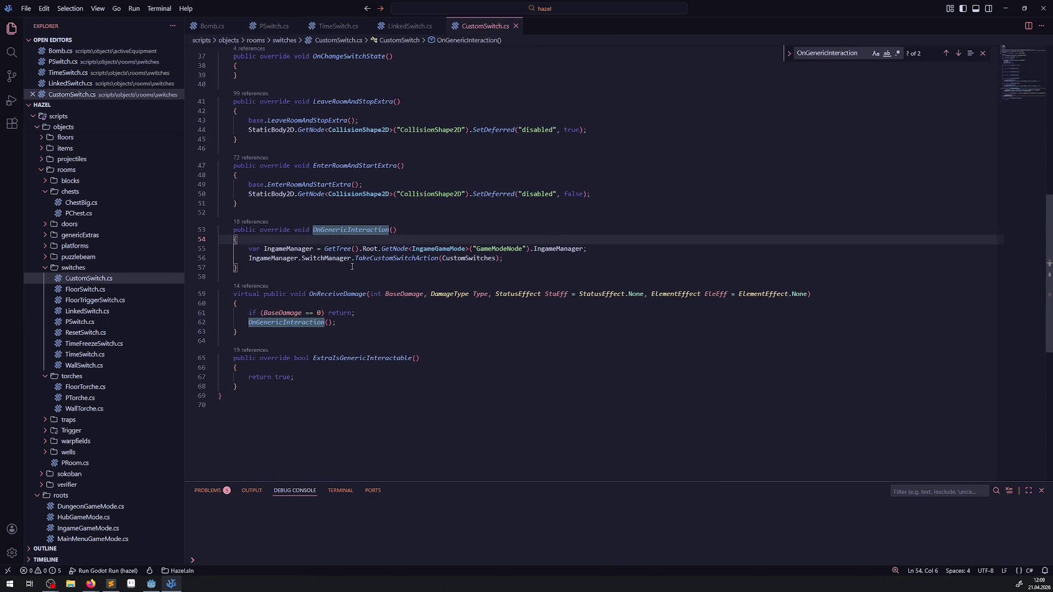
pyautogui.press('Return')
pyautogui.write('if')
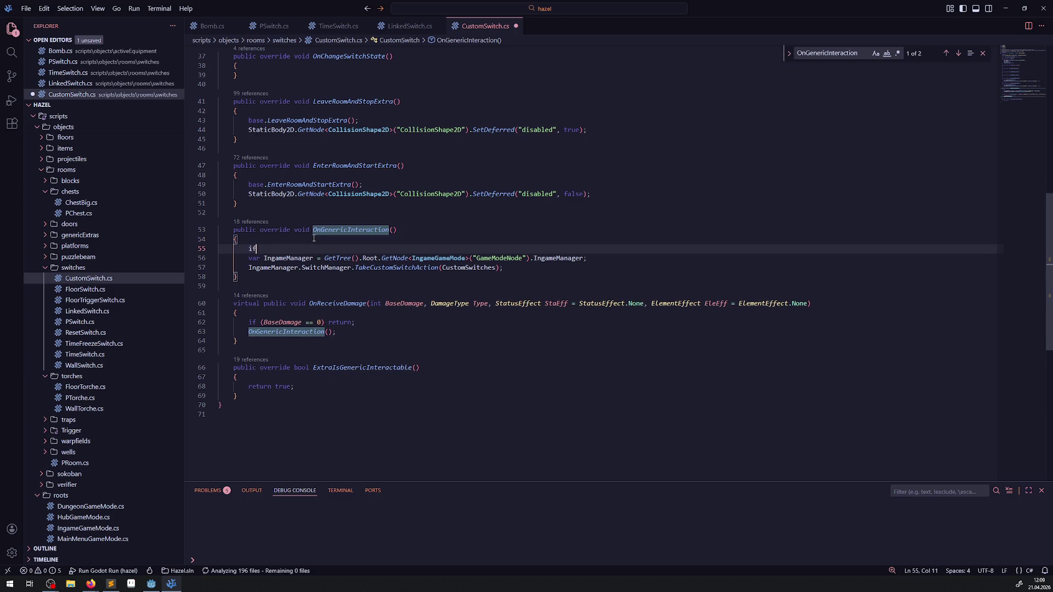
pyautogui.write(' (bOnChangeSwitchState) retu')
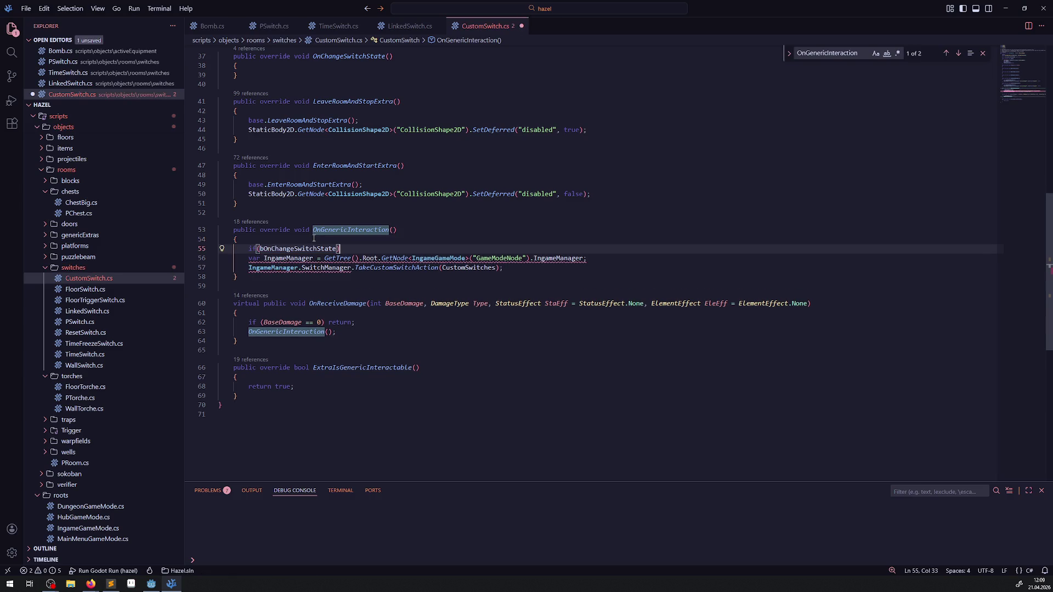
pyautogui.write('rn;')
pyautogui.hotkey('ctrl', 's')
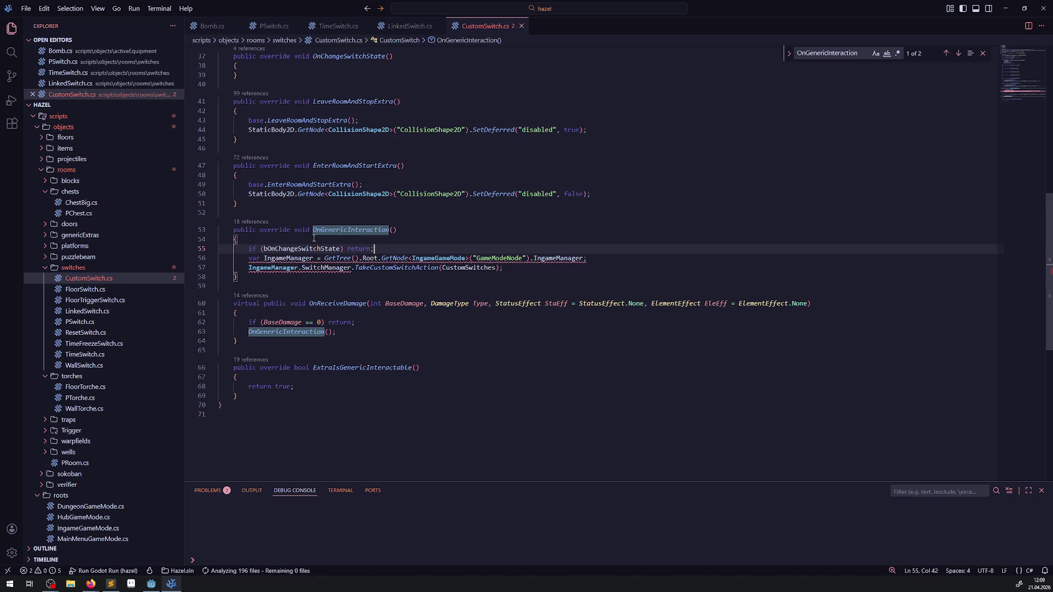
# - Add 'bOnChangeSwitchState = true;' after the TakeCustomSwitchAction line and save
pyautogui.click(511, 270)
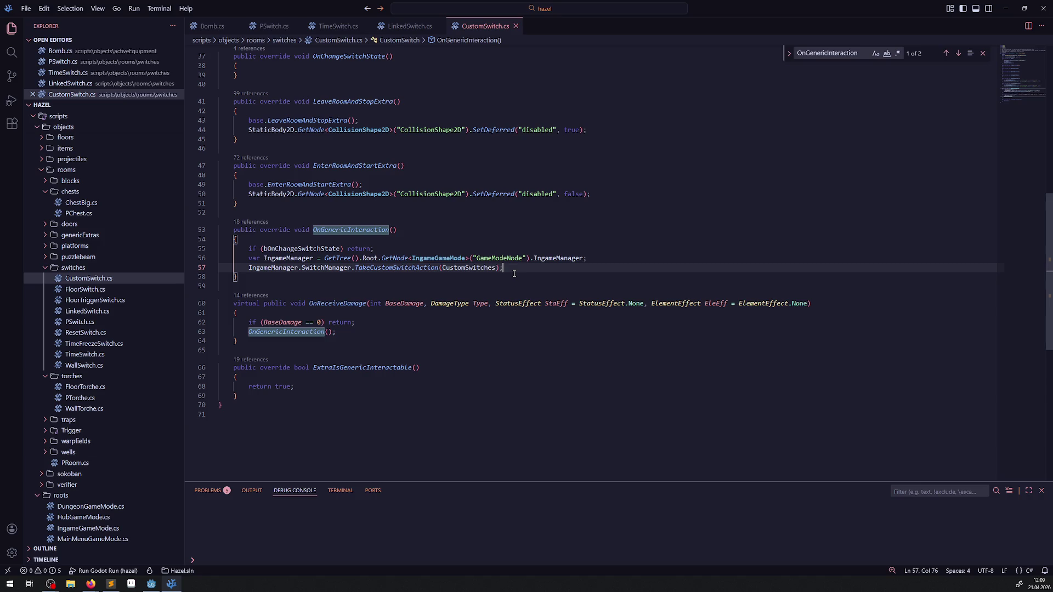
pyautogui.press('Return')
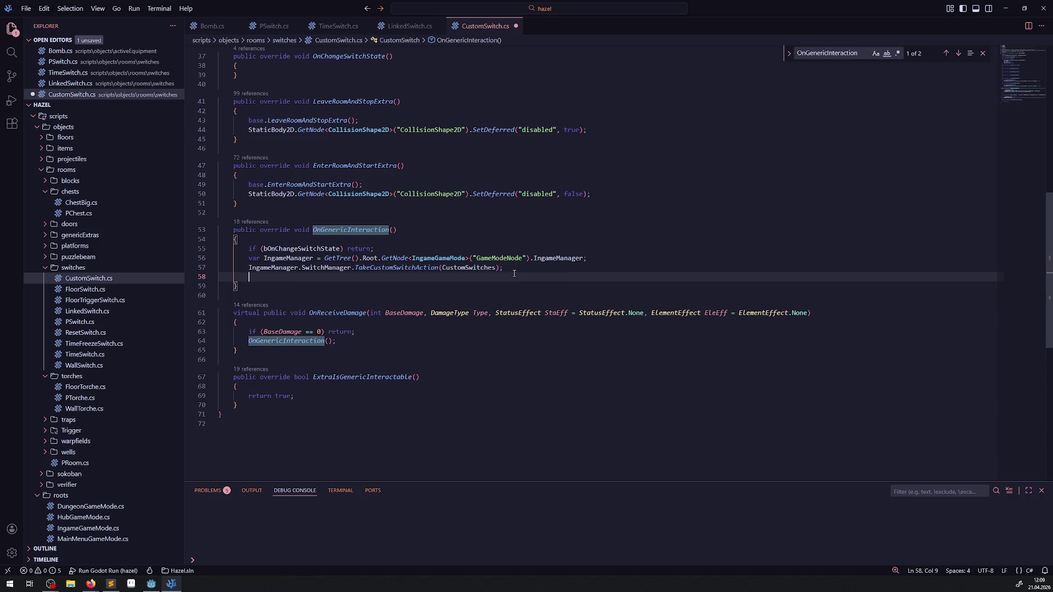
pyautogui.press('Return')
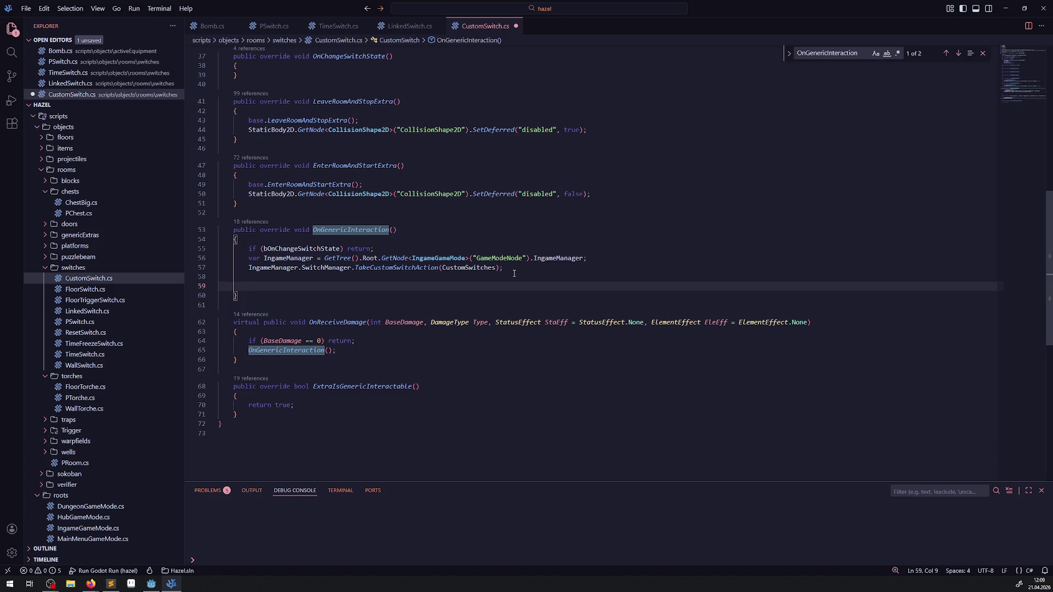
pyautogui.write('bOnChangeSwitchState = true;')
pyautogui.hotkey('ctrl', 's')
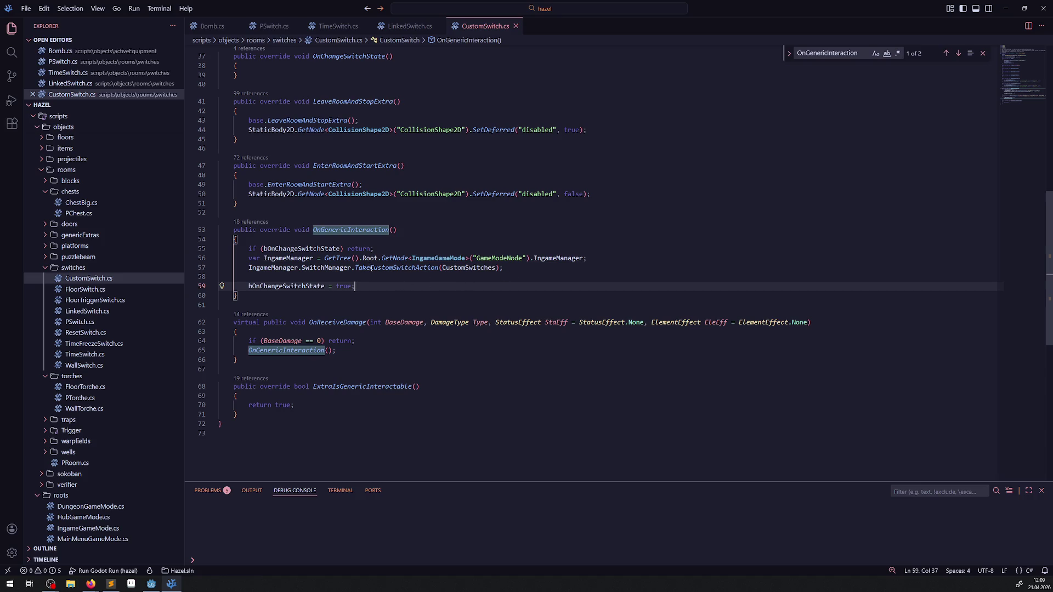
pyautogui.moveTo(404, 272)
pyautogui.doubleClick(273, 229)
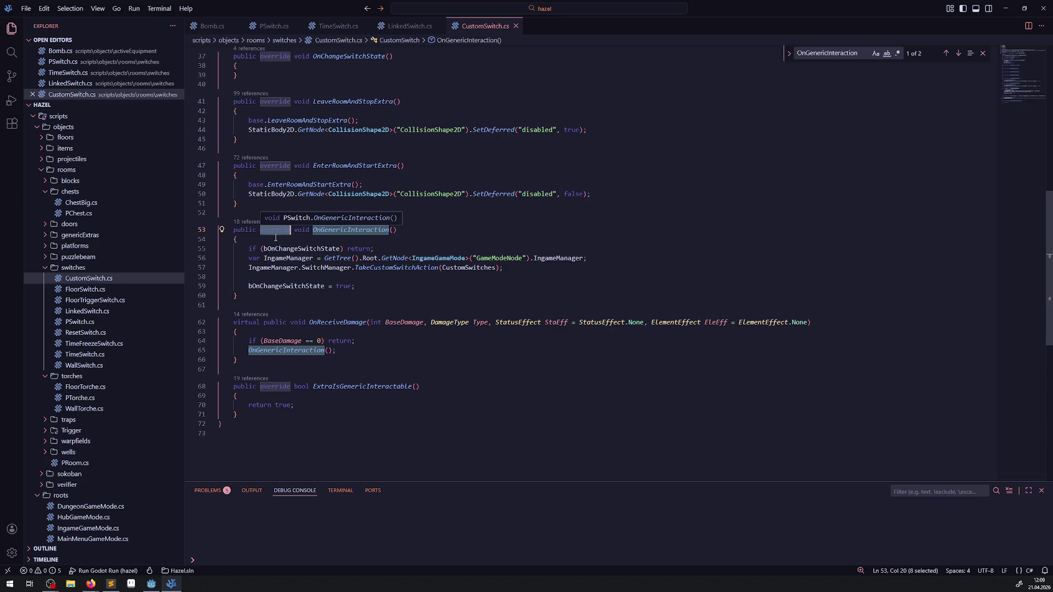
pyautogui.click(372, 289)
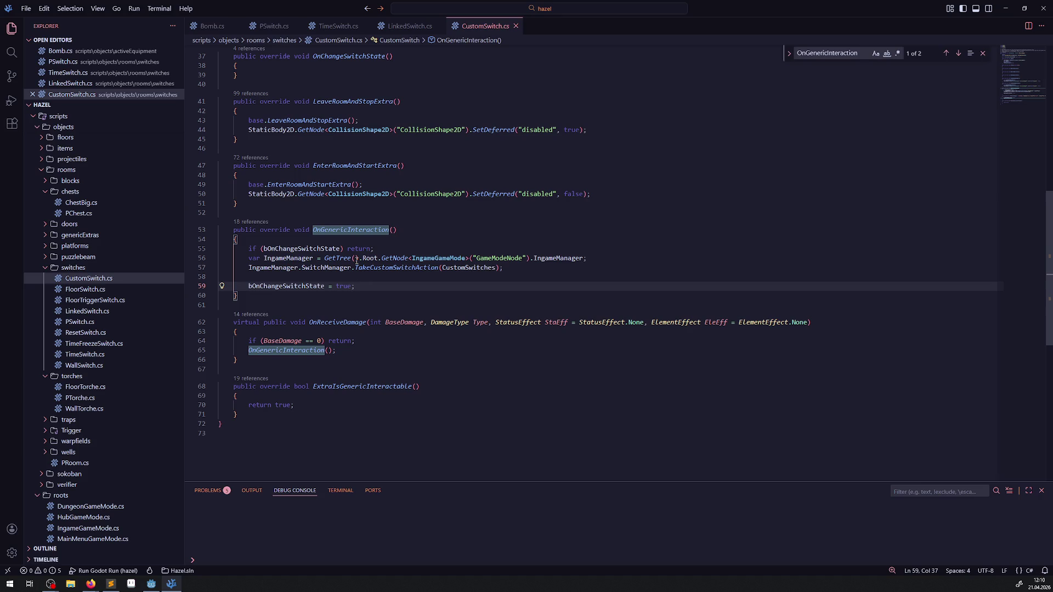
# - Search the project for 'asyn' and copy the async EnterNewRoom method from RoomManager.cs
pyautogui.click(267, 35)
pyautogui.scroll(-15, 285, 289)
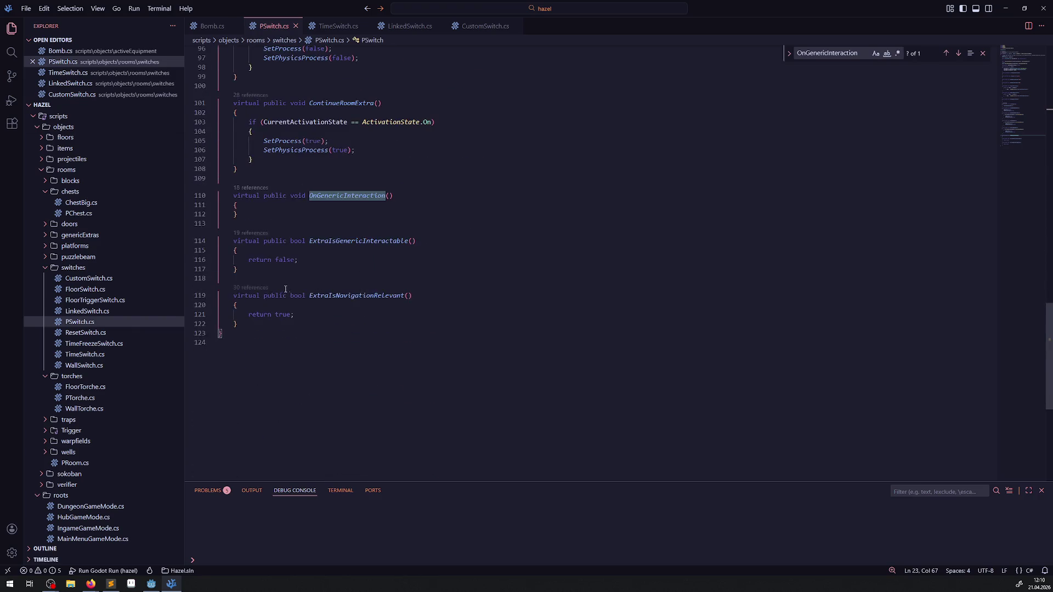
pyautogui.click(285, 283)
pyautogui.click(12, 52)
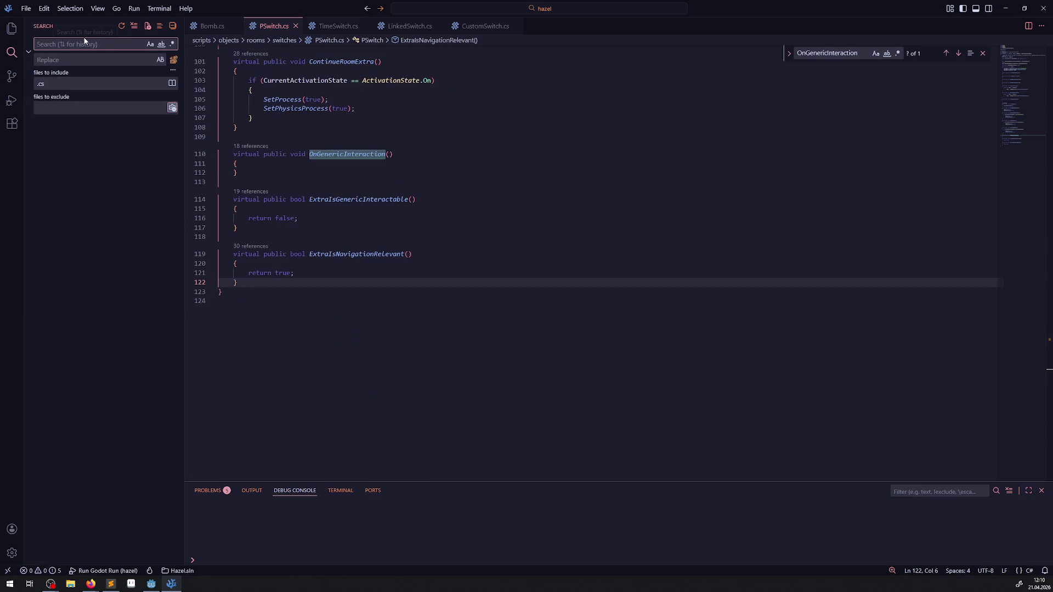
pyautogui.write('asyn')
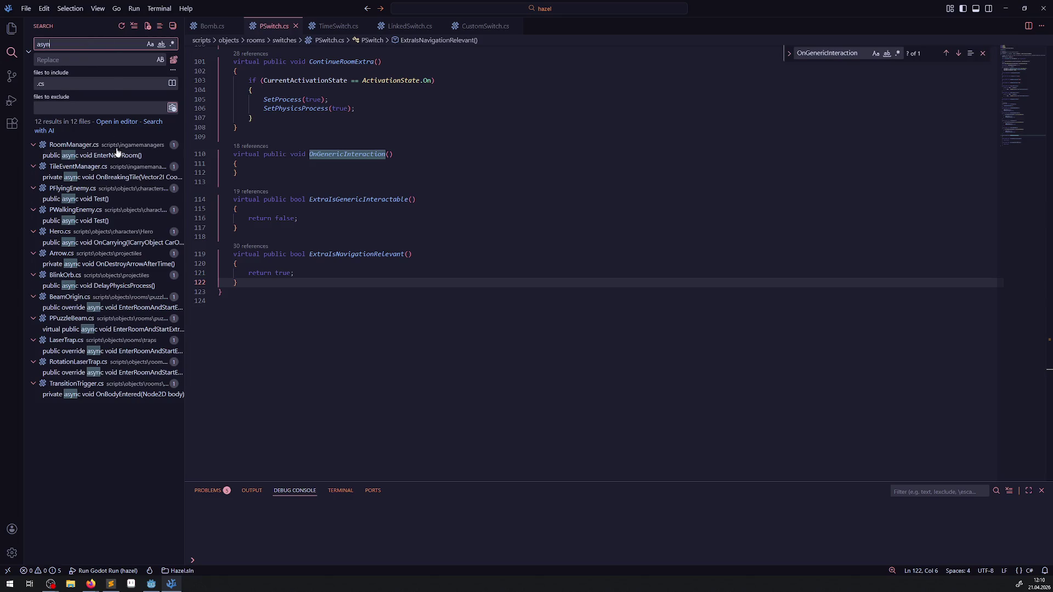
pyautogui.click(104, 156)
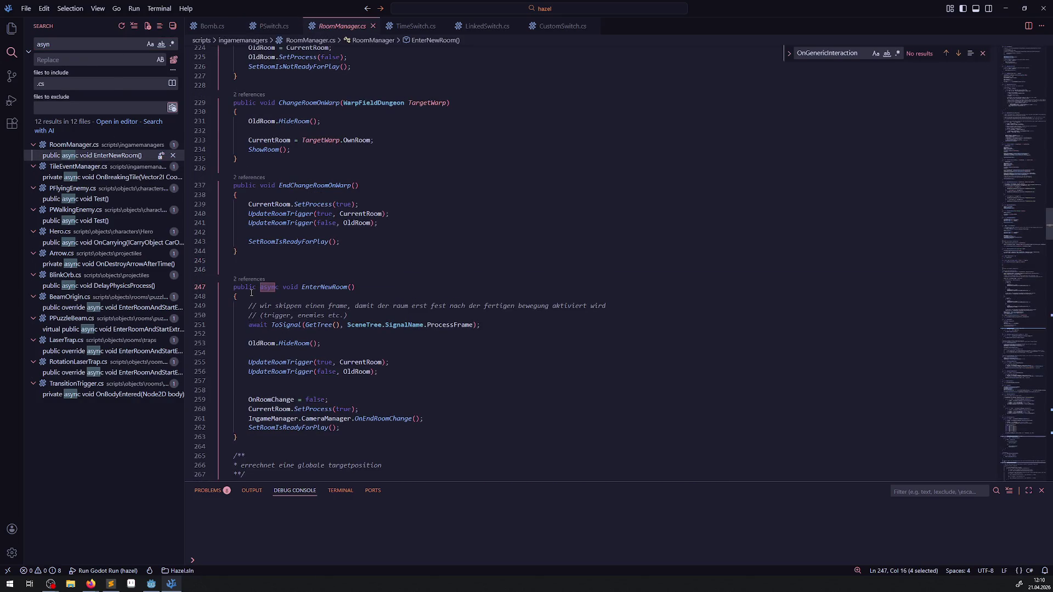
pyautogui.moveTo(251, 293); pyautogui.dragTo(225, 287)
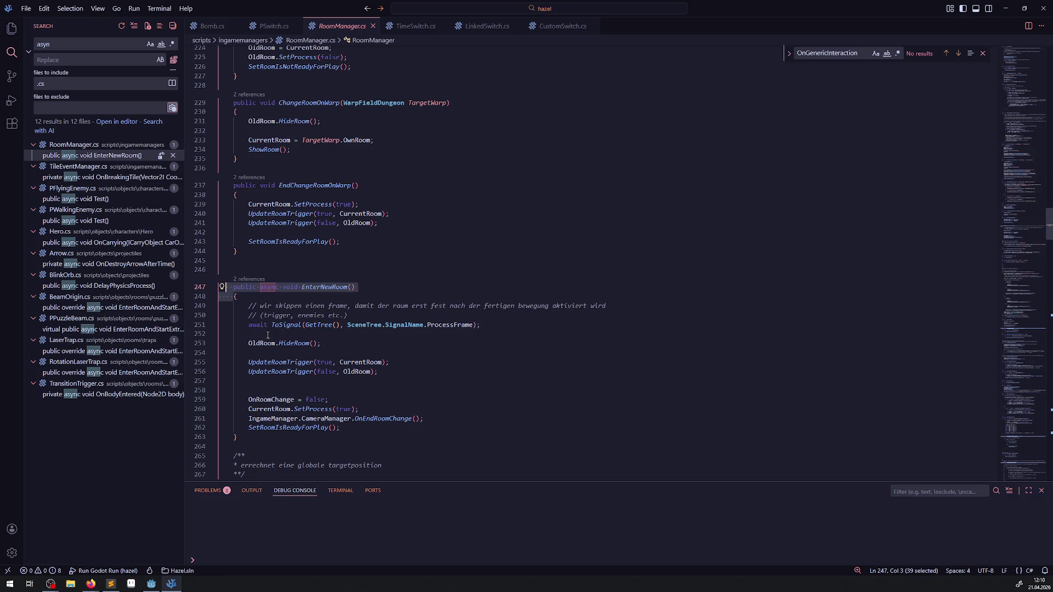
pyautogui.moveTo(267, 335); pyautogui.dragTo(222, 286)
pyautogui.hotkey('ctrl', 'c')
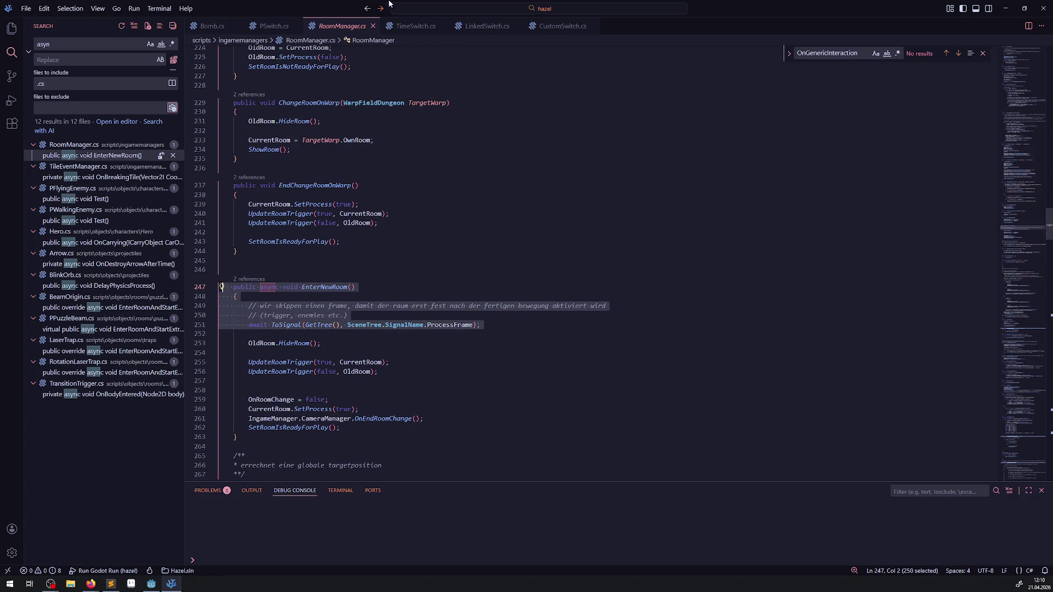
# - Paste the copied method into PSwitch.cs below the OnChangeSwitchState field and save
pyautogui.click(274, 26)
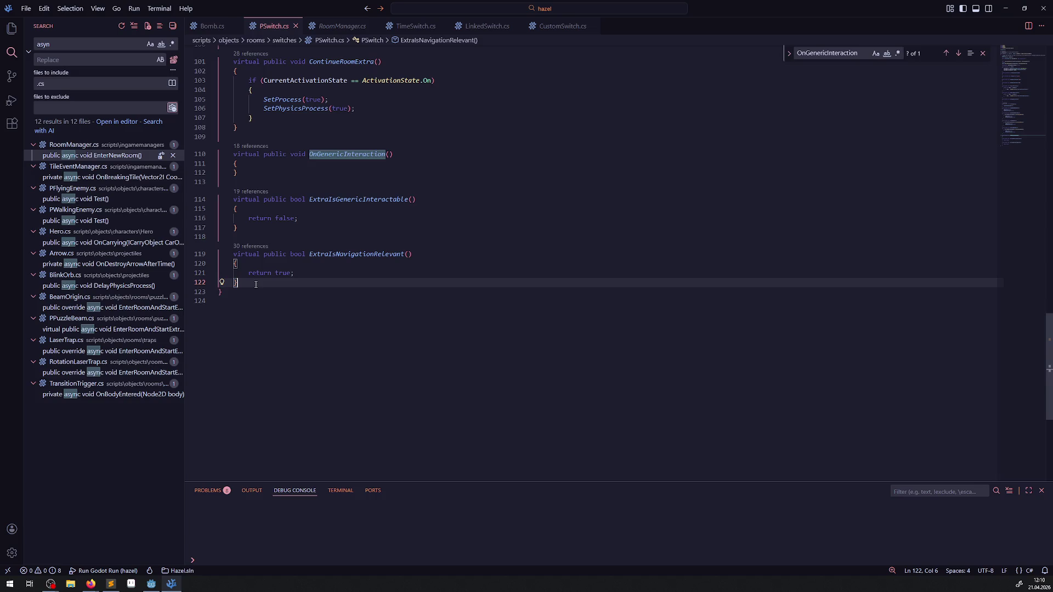
pyautogui.scroll(15, 256, 284)
pyautogui.click(254, 197)
pyautogui.press('Return')
pyautogui.press('Return')
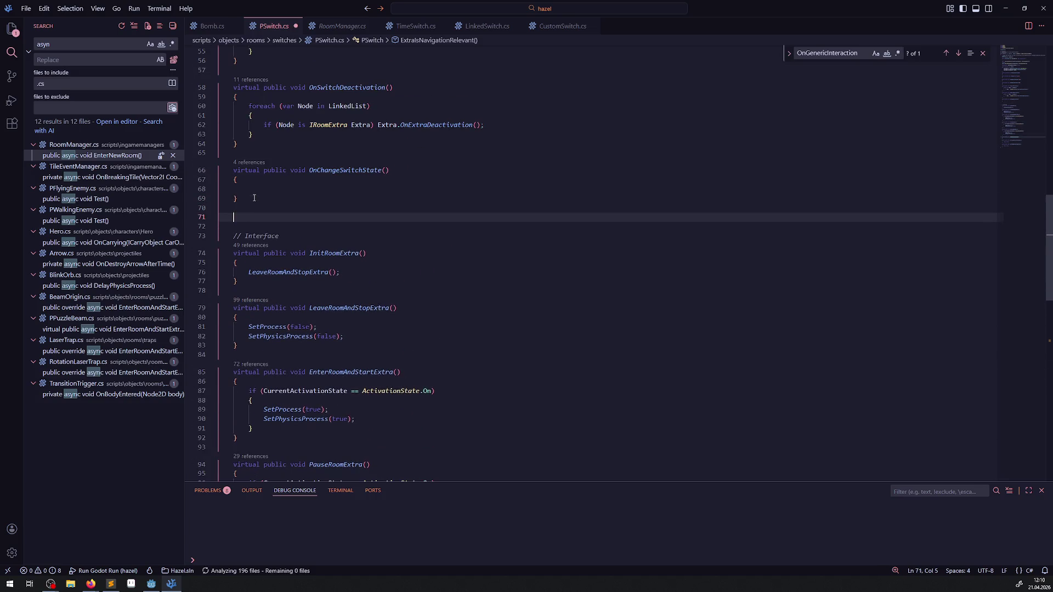
pyautogui.hotkey('ctrl', 'v')
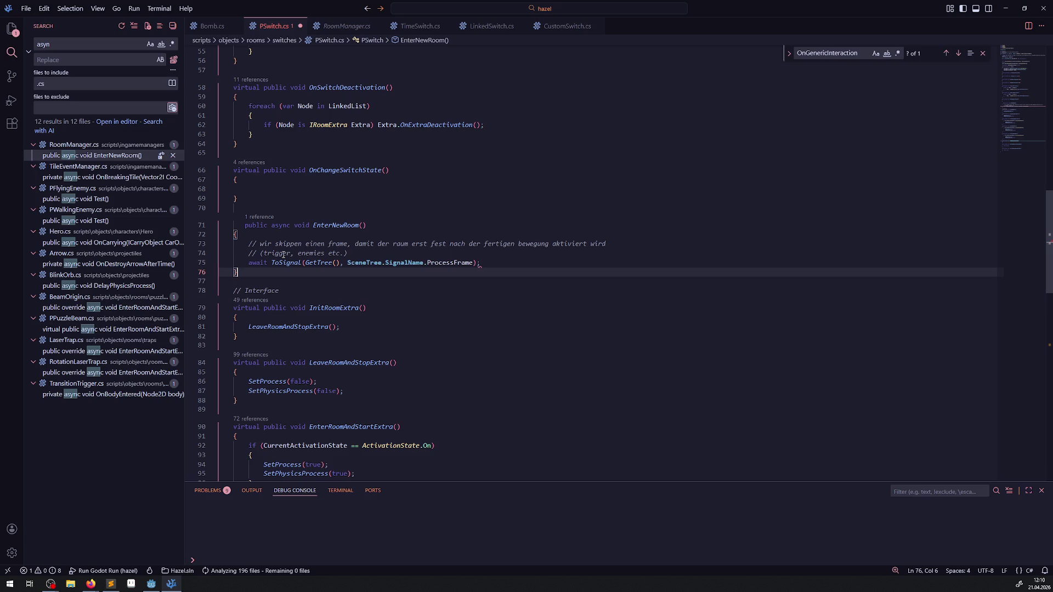
pyautogui.hotkey('ctrl', 's')
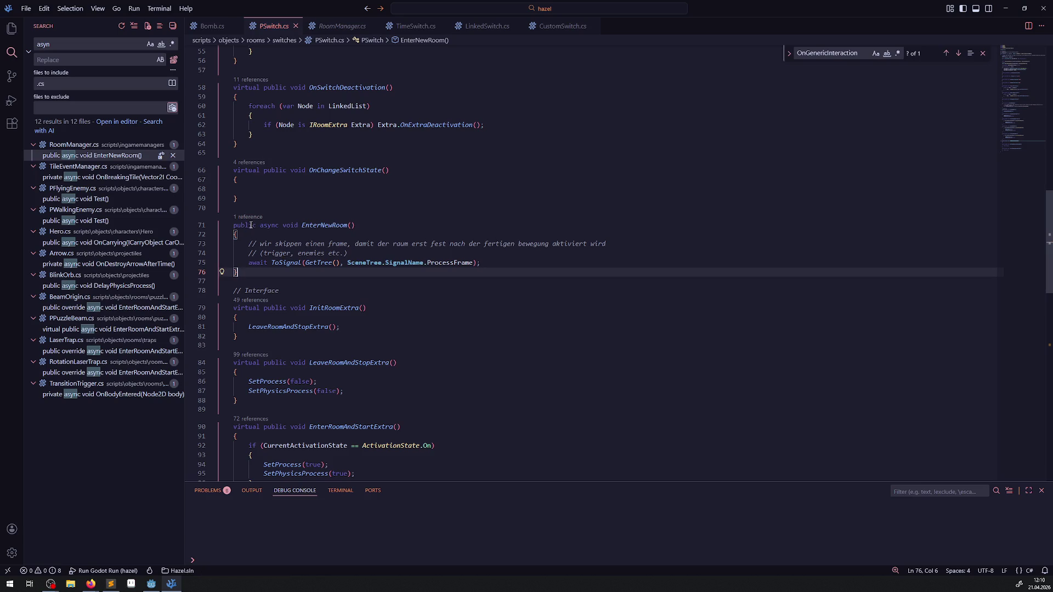
# - Make the pasted method protected and replace EnterNewRoom in its name with Update
pyautogui.doubleClick(250, 226)
pyautogui.write('protecte')
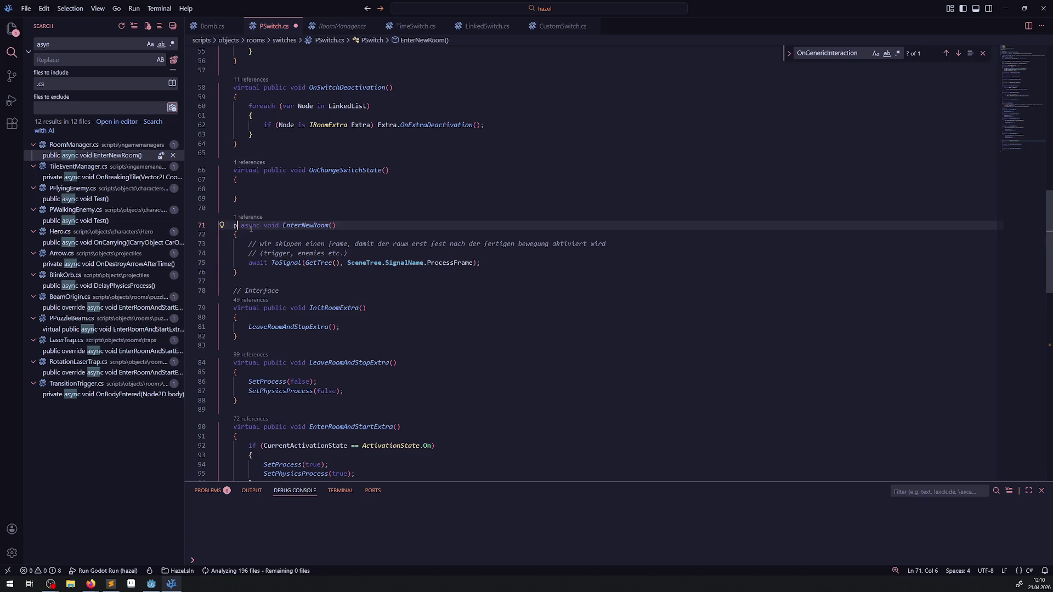
pyautogui.write('d')
pyautogui.hotkey('ctrl', 's')
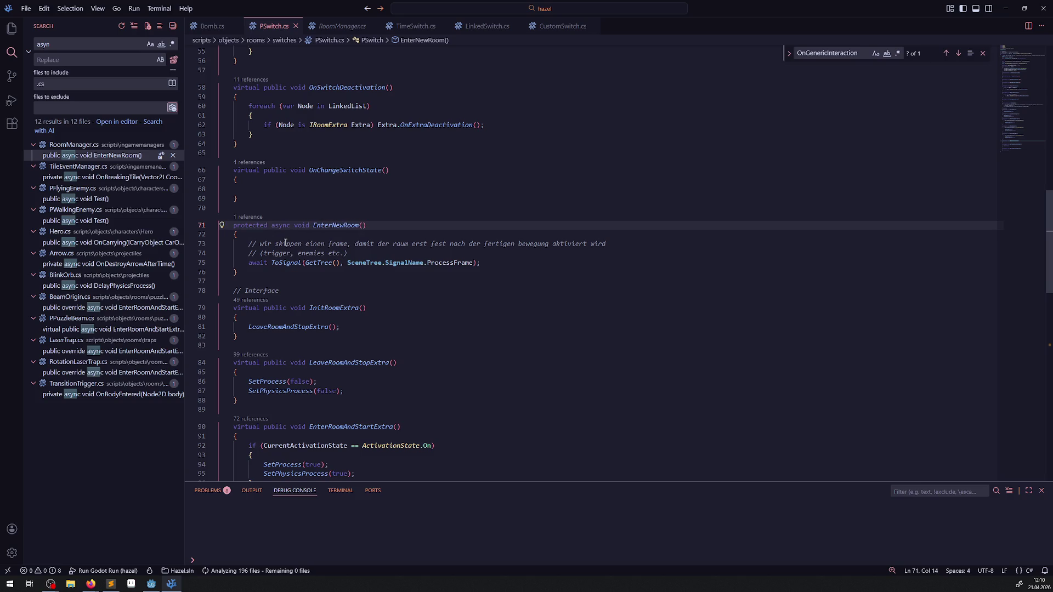
pyautogui.click(334, 229)
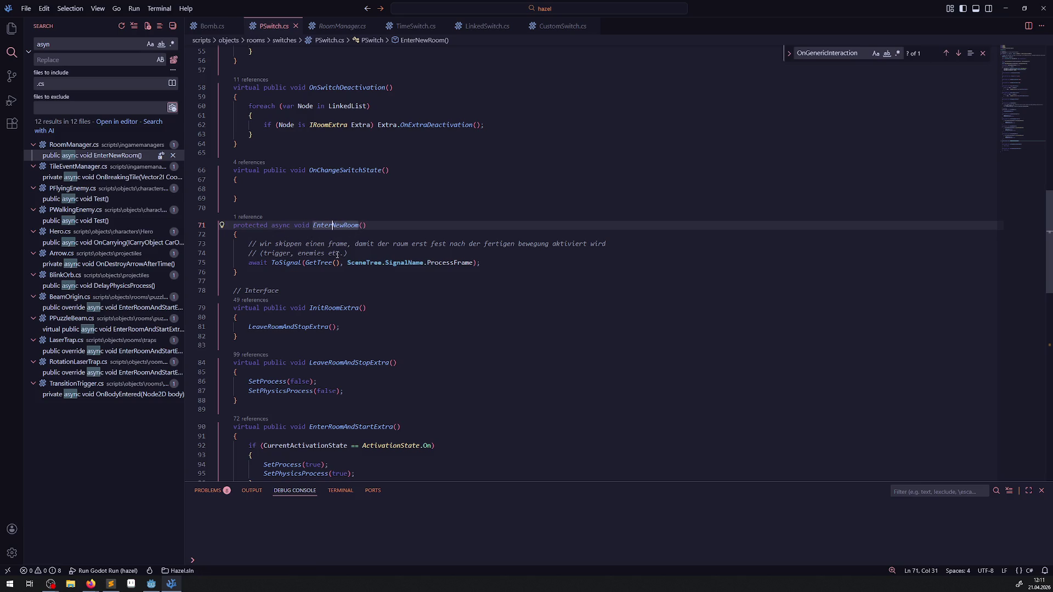
pyautogui.write('Update')
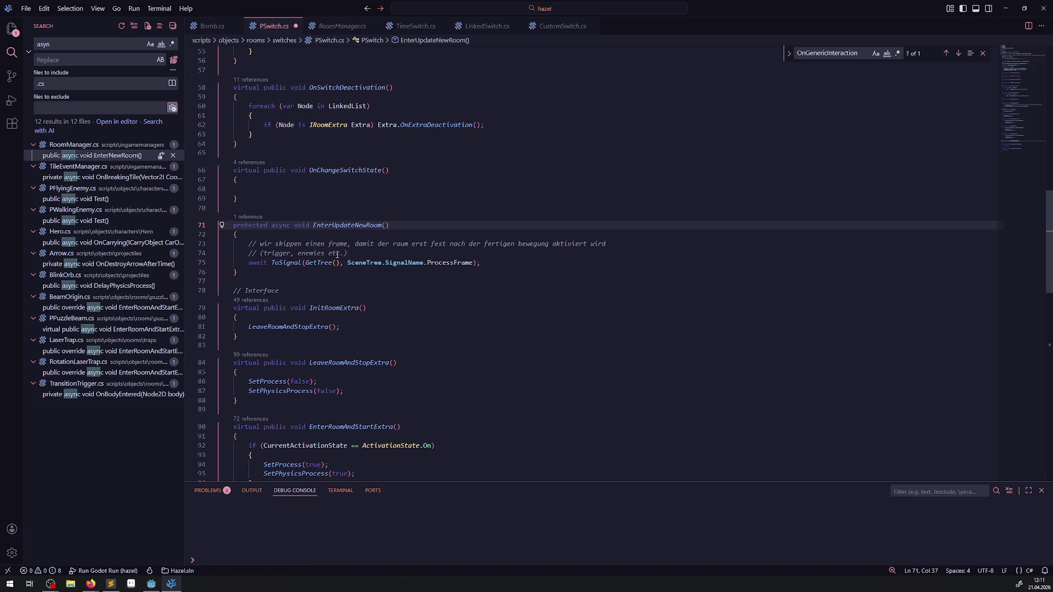
pyautogui.hotkey('ctrl', 'BackSpace')
pyautogui.hotkey('ctrl', 'Delete')
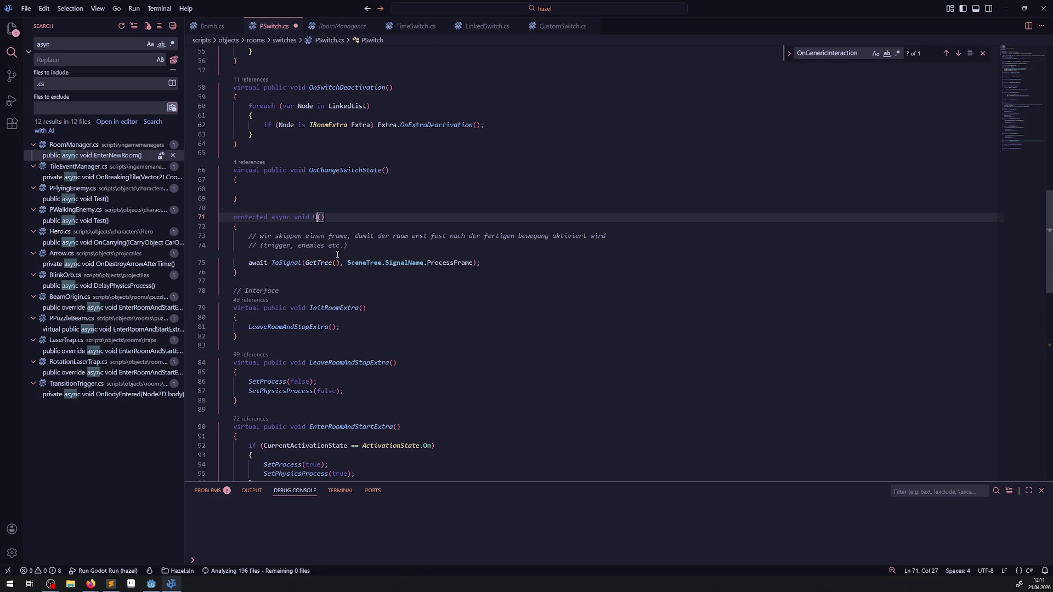
pyautogui.write('Update')
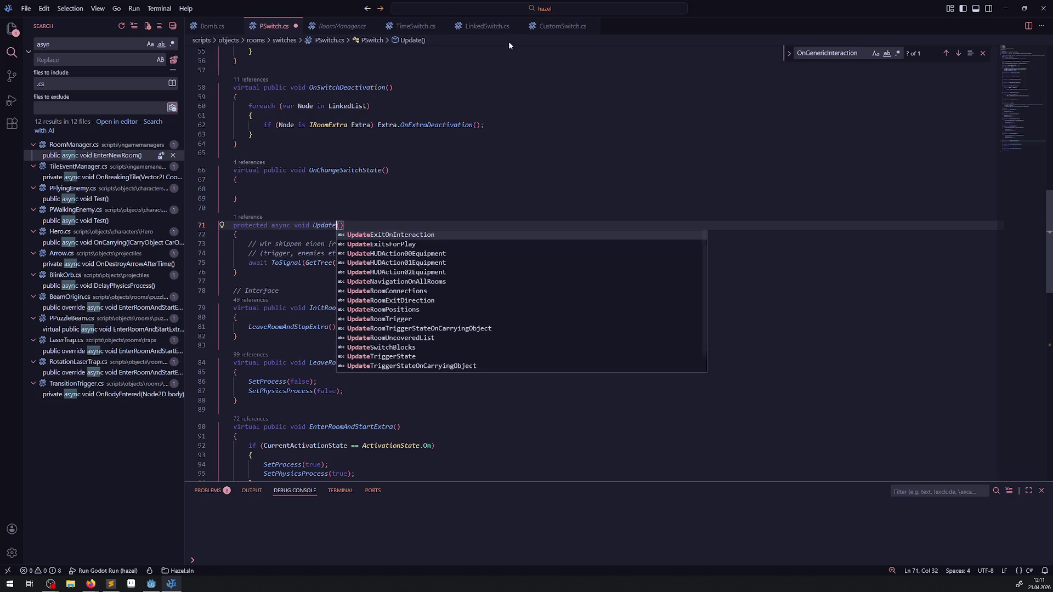
# - Append the bOnChangeSwitchState name copied from CustomSwitch.cs, making UpdatebOnChangeSwitchState
pyautogui.click(478, 28)
pyautogui.click(557, 26)
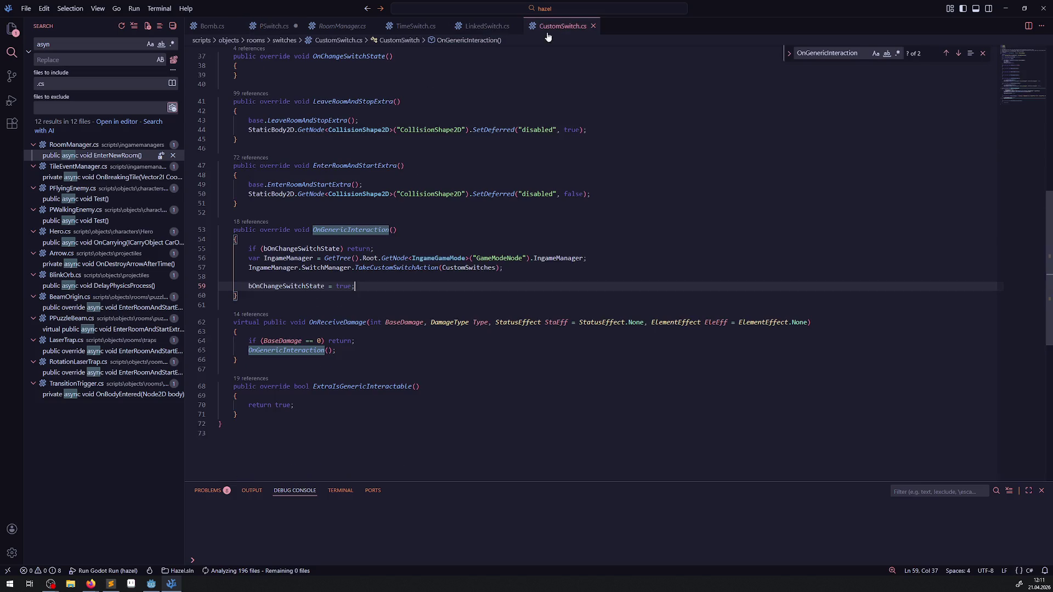
pyautogui.doubleClick(289, 285)
pyautogui.hotkey('ctrl', 'c')
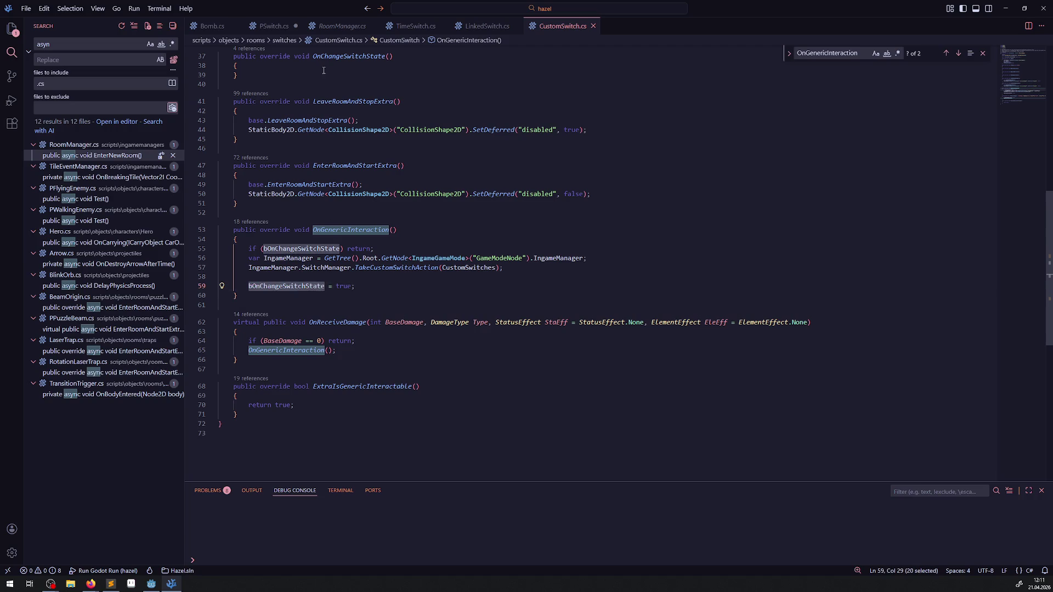
pyautogui.click(274, 26)
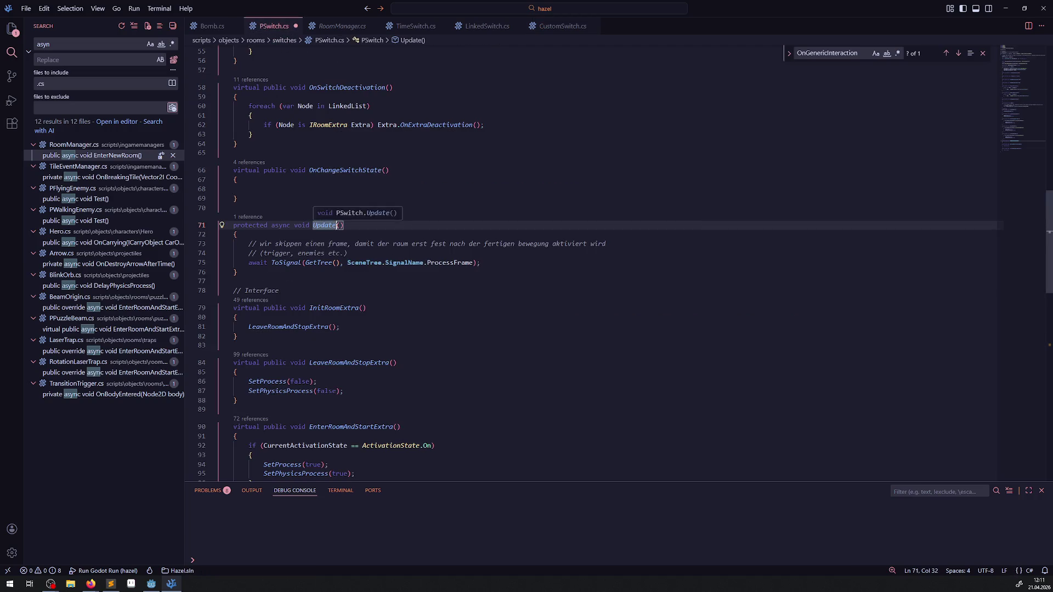
pyautogui.hotkey('ctrl', 'v')
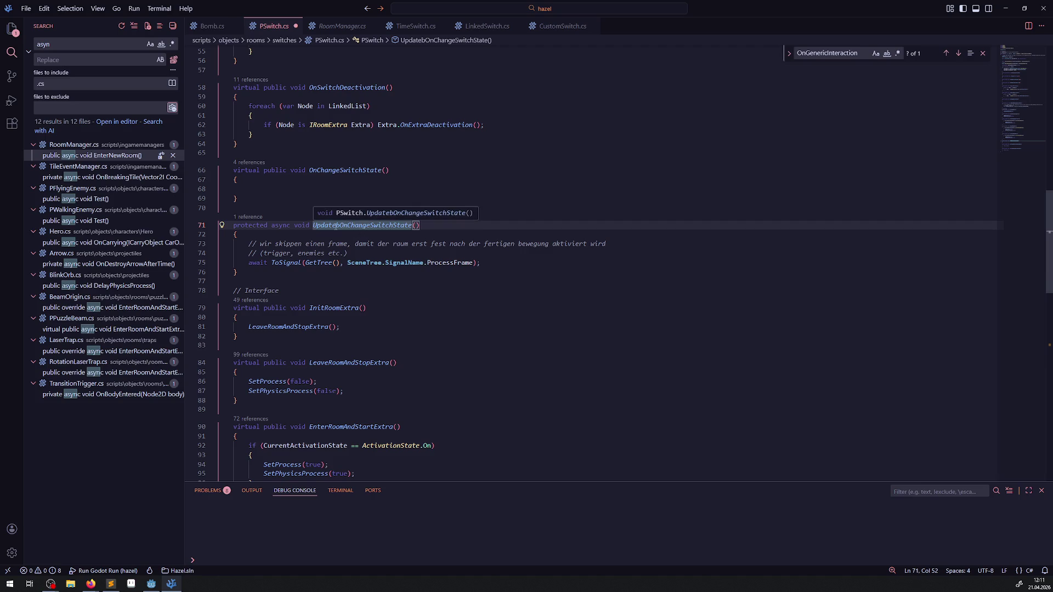
pyautogui.doubleClick(358, 226)
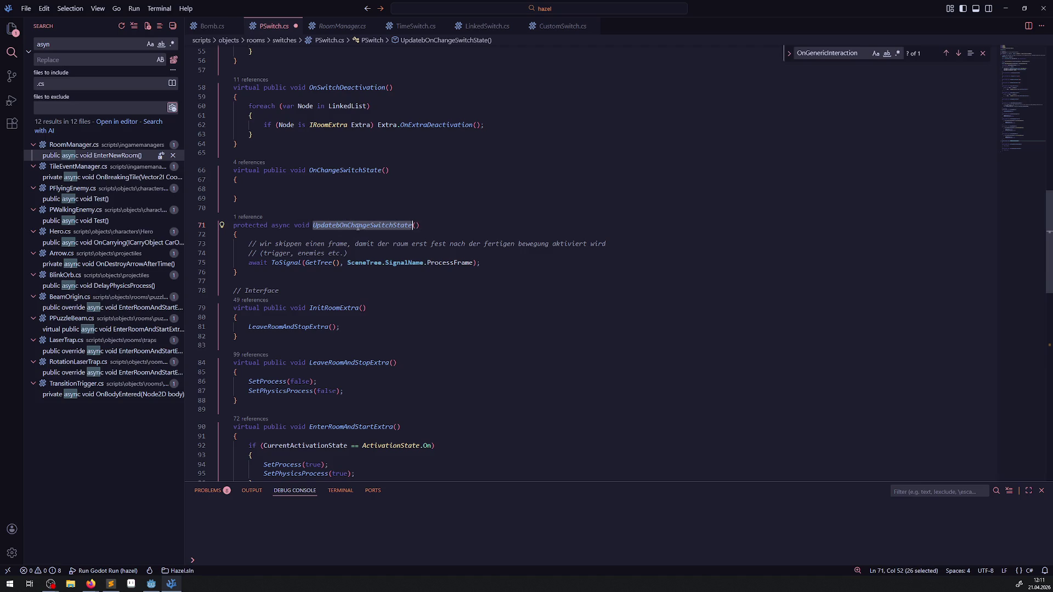
# - Add 'bOnChangeSwitchState = false;' after the await line, delete the two comment lines, and save
pyautogui.click(489, 264)
pyautogui.press('Return')
pyautogui.write('bOnChangeSwitchState = false;')
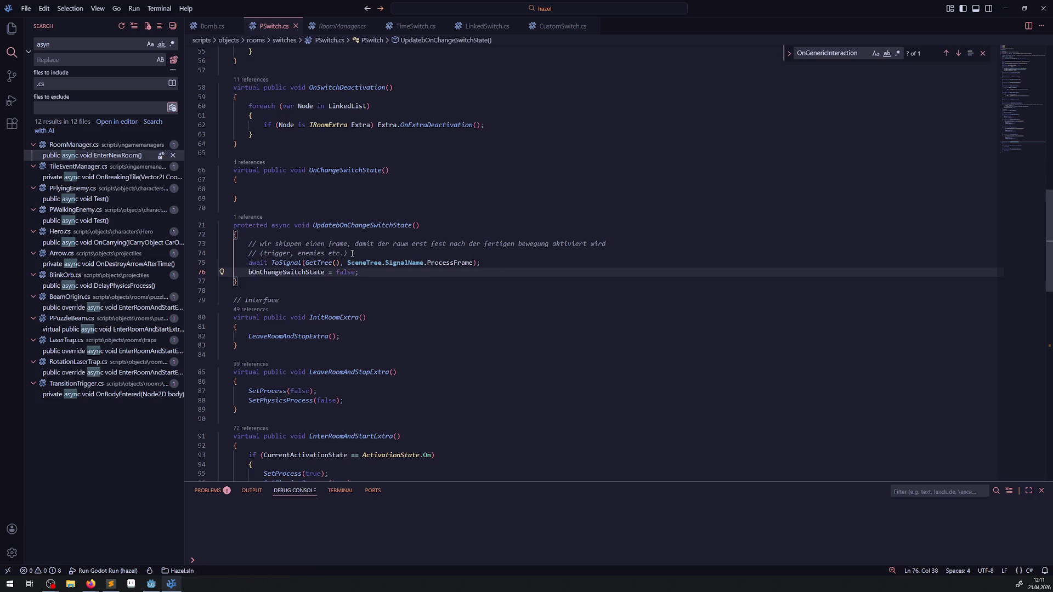
pyautogui.click(99, 242)
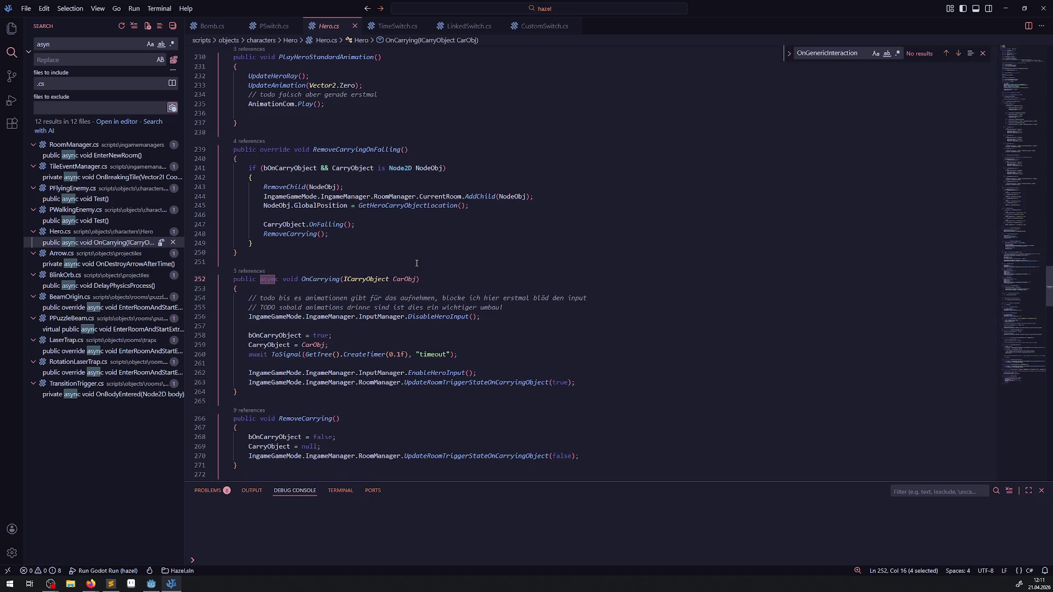
pyautogui.hotkey('ctrl', 'Tab')
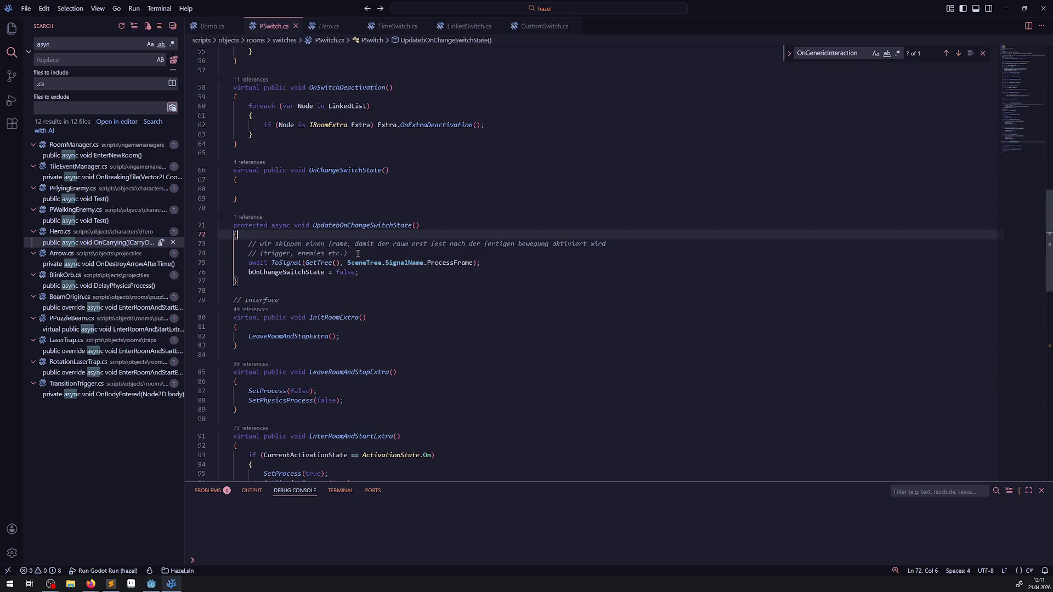
pyautogui.press('BackSpace')
pyautogui.click(362, 263)
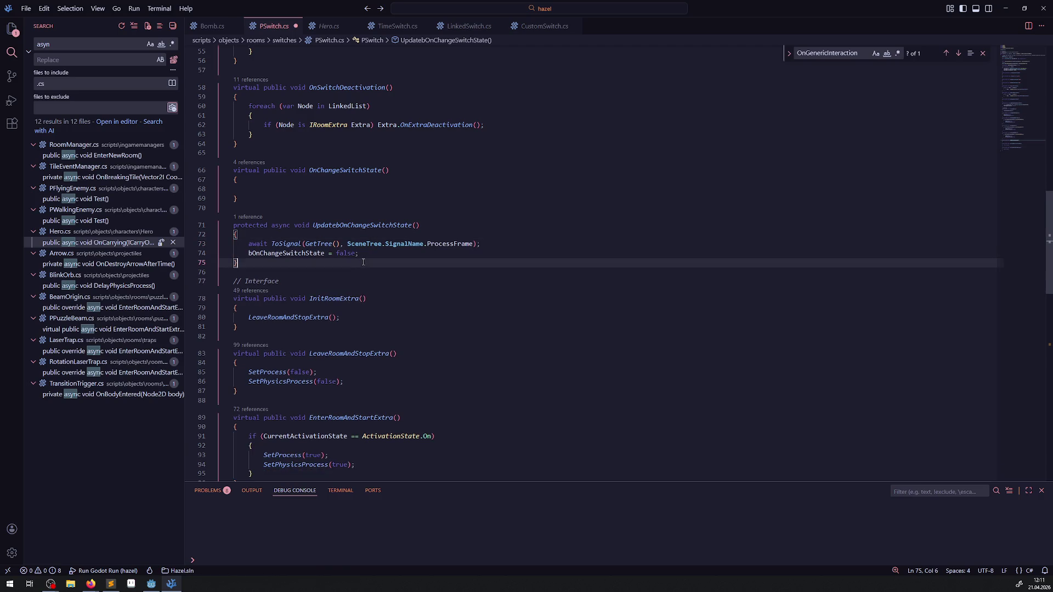
pyautogui.hotkey('ctrl', 's')
# - Insert an 'UpdatebOnChangeSwitchState();' call on a new line after line 59 of CustomSwitch.cs
pyautogui.doubleClick(344, 227)
pyautogui.hotkey('ctrl', 'c')
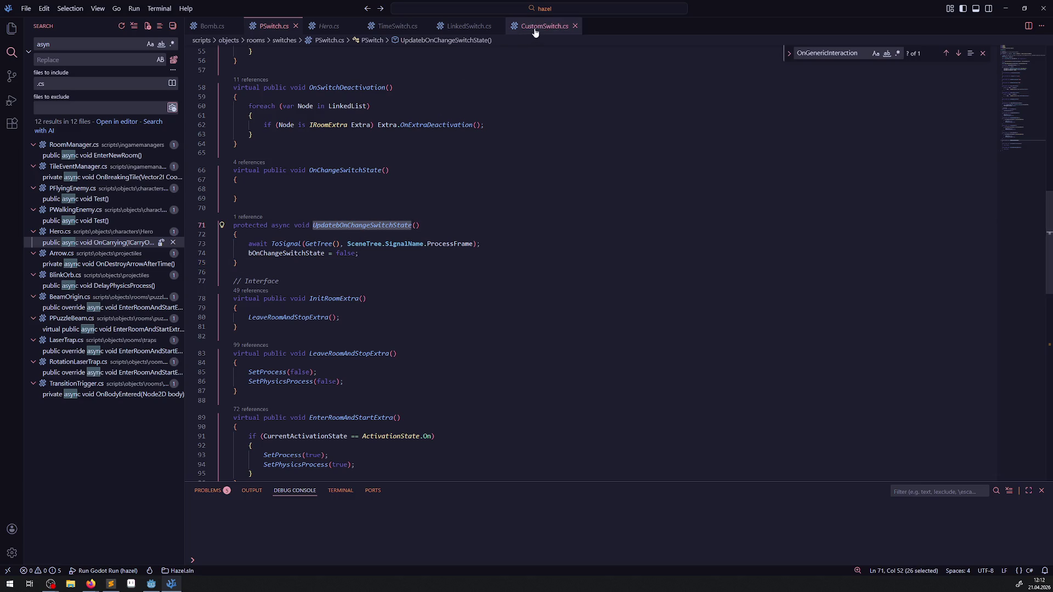
pyautogui.click(535, 32)
pyautogui.click(363, 286)
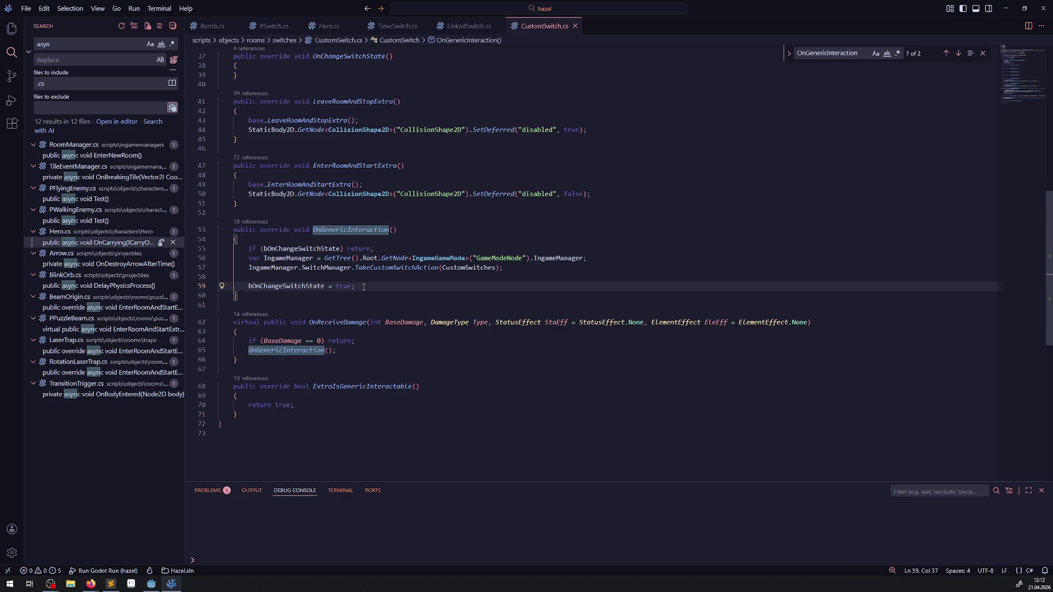
pyautogui.press('Return')
pyautogui.hotkey('ctrl', 'v')
pyautogui.write('();')
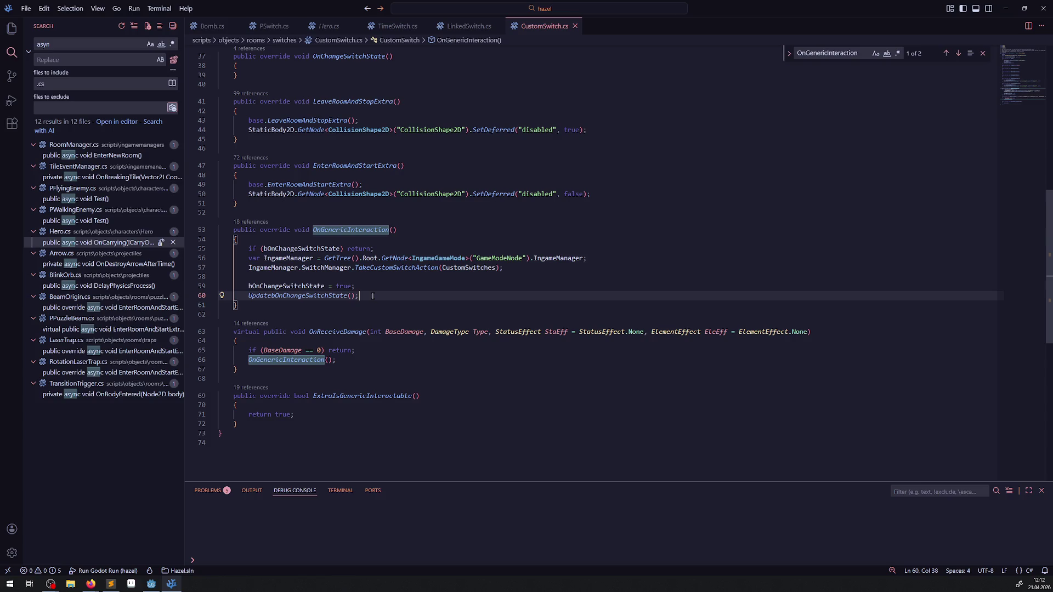
pyautogui.click(152, 584)
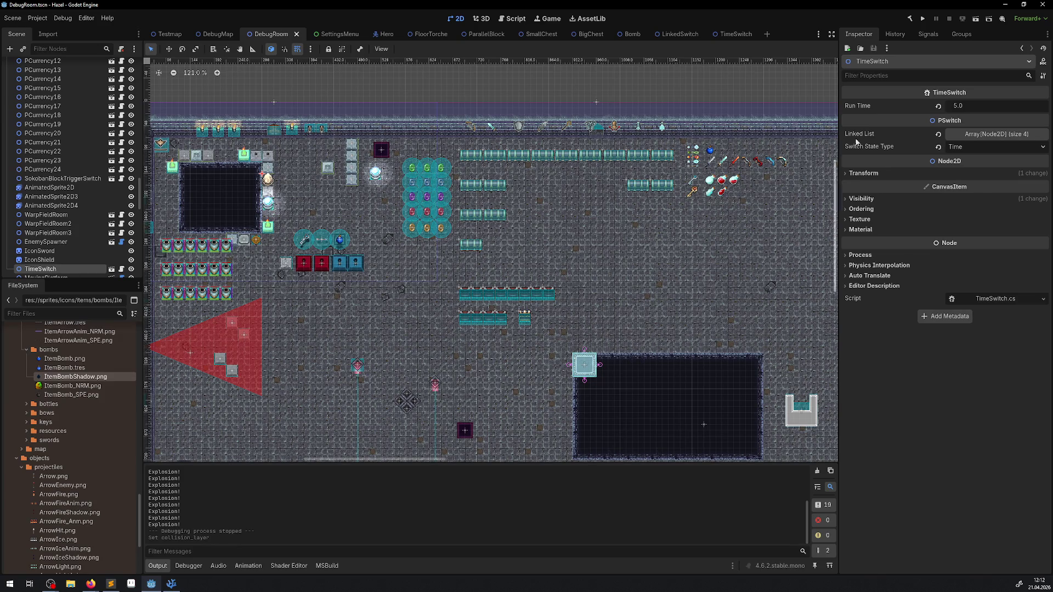
# - Run the project from Godot's toolbar to build and launch the DebugRoom game
pyautogui.click(923, 18)
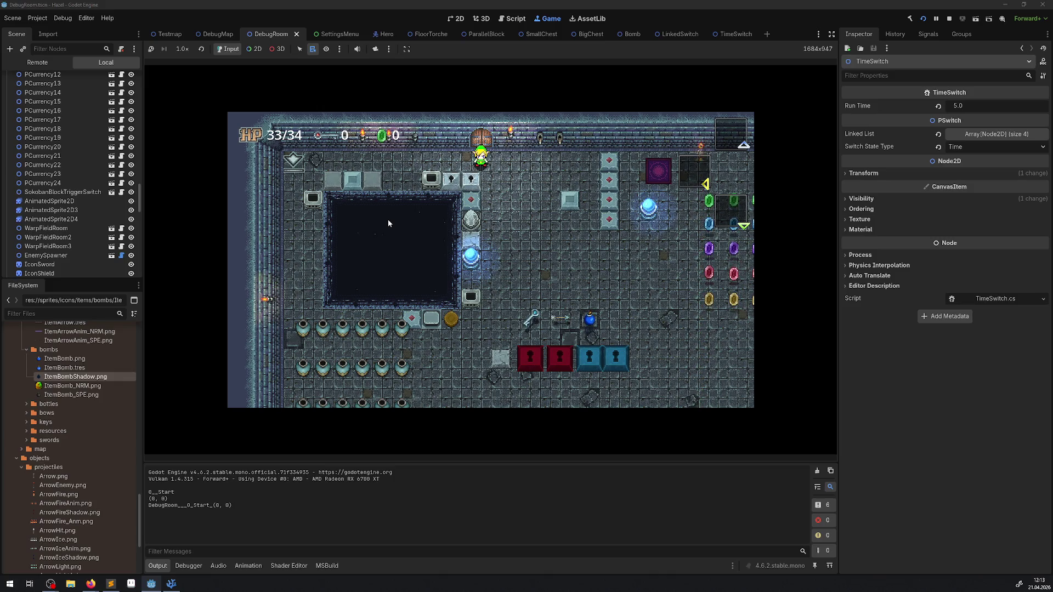
# - Walk the hero through the room to the blue orb, checking the item menu on the way
pyautogui.press('Down')
pyautogui.press('Right')
pyautogui.press('Right')
pyautogui.press('Down')
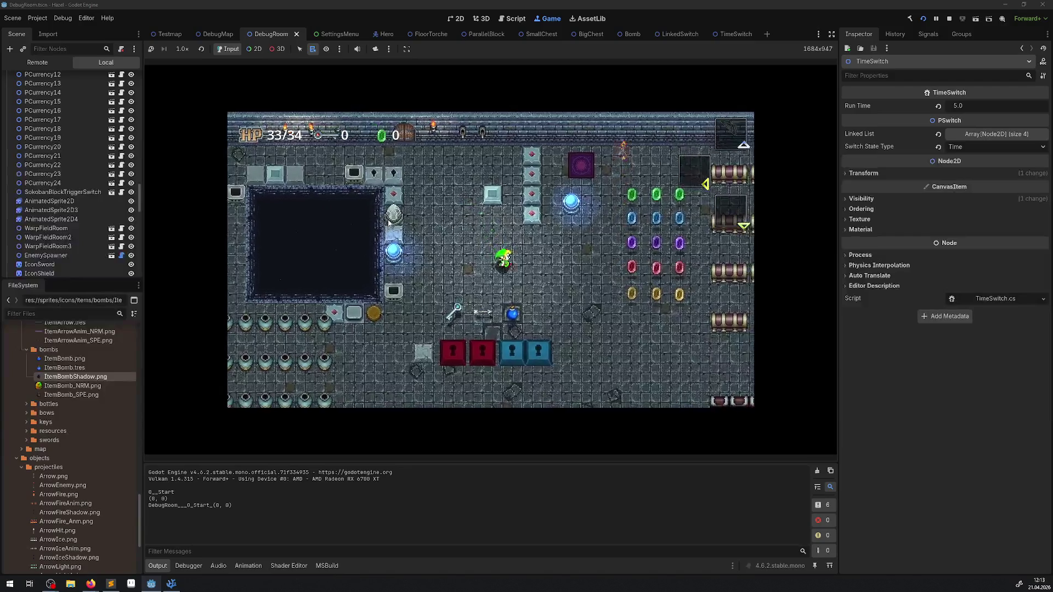
pyautogui.press('Escape')
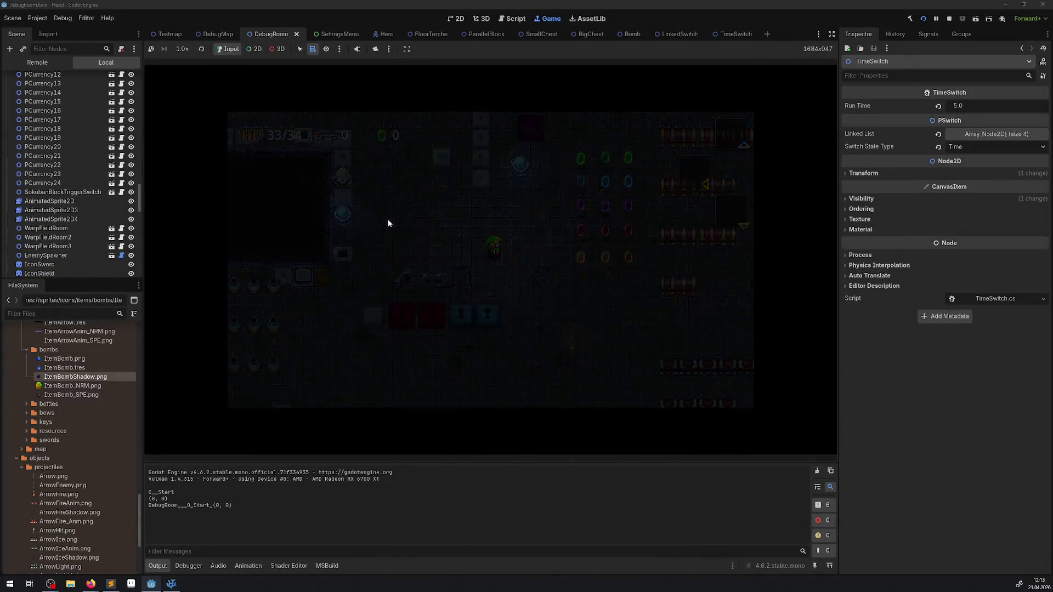
pyautogui.press('Escape')
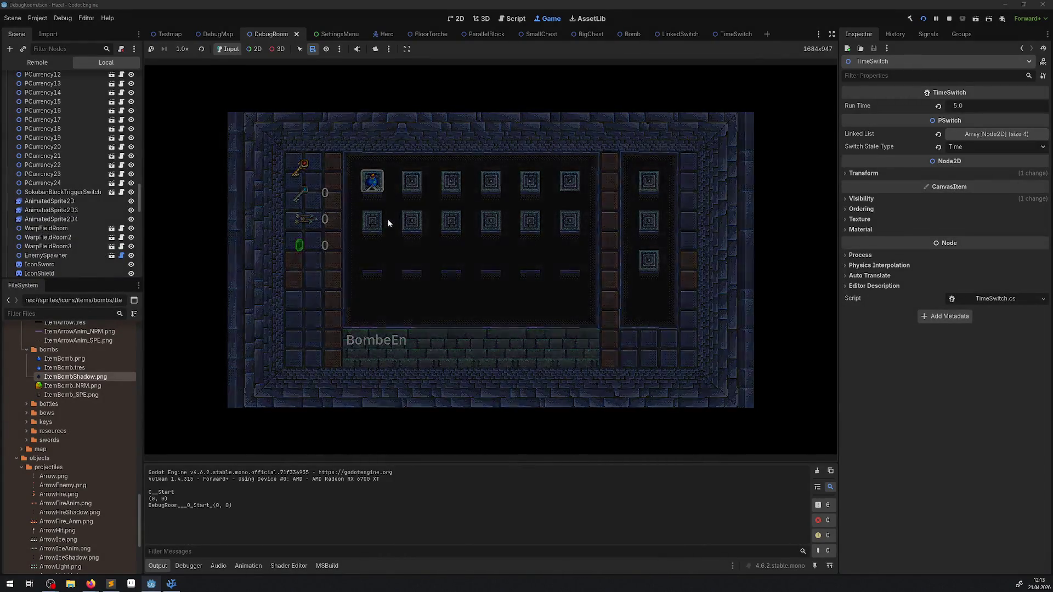
pyautogui.press('Left')
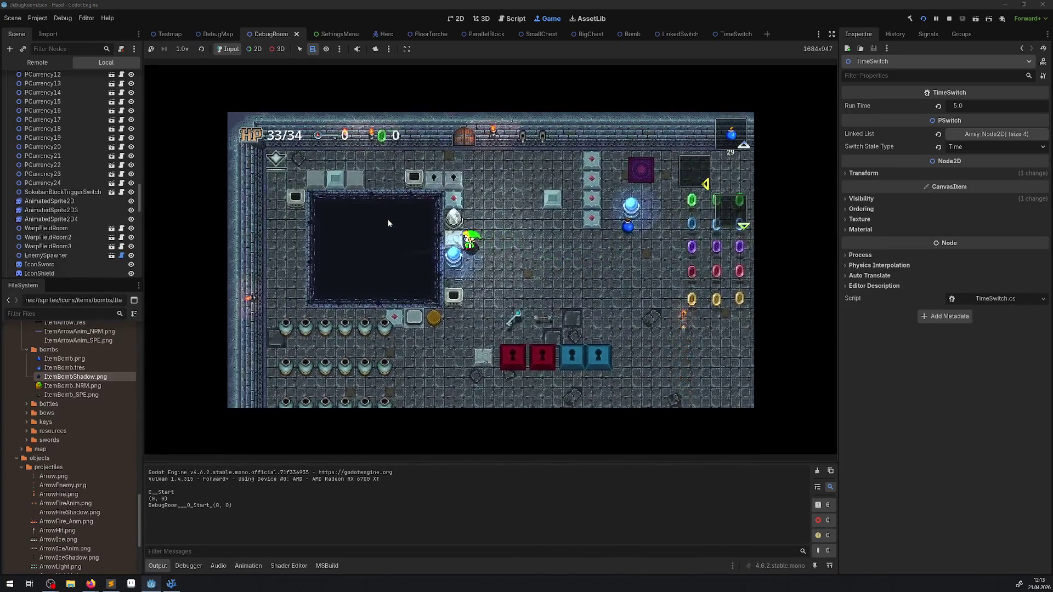
pyautogui.press('Right')
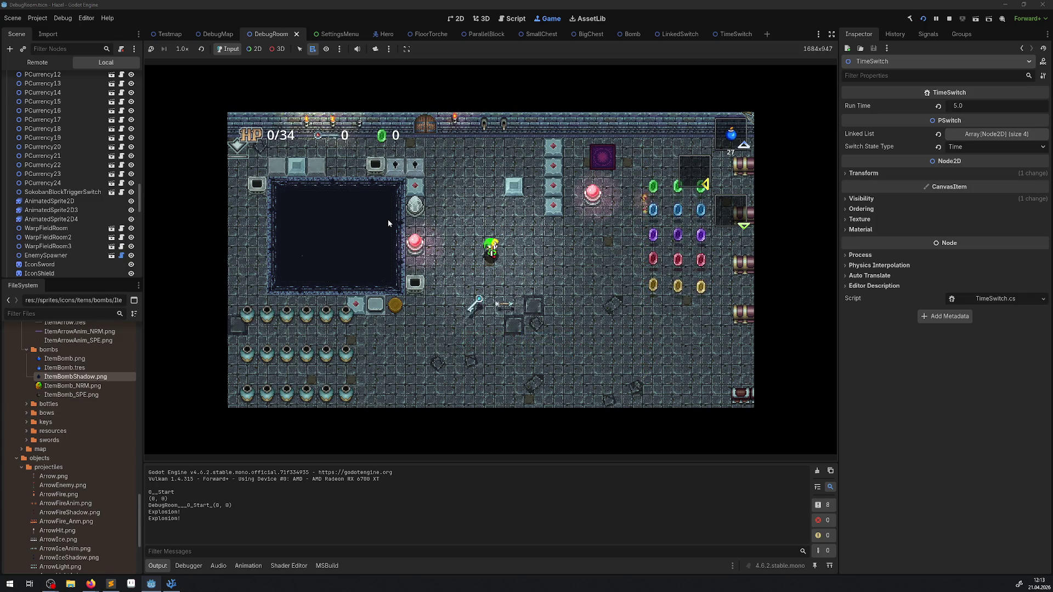
# - Drop bombs beside the pink and upper switches, then return to Visual Studio Code
pyautogui.press('Left')
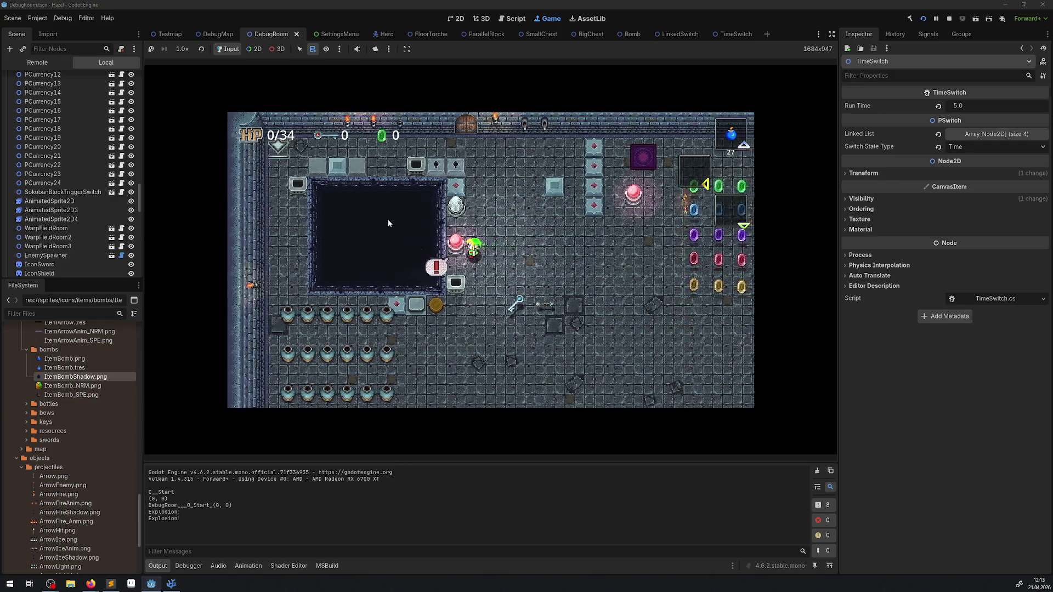
pyautogui.press('x')
pyautogui.press('Right')
pyautogui.press('Right')
pyautogui.press('Up')
pyautogui.press('x')
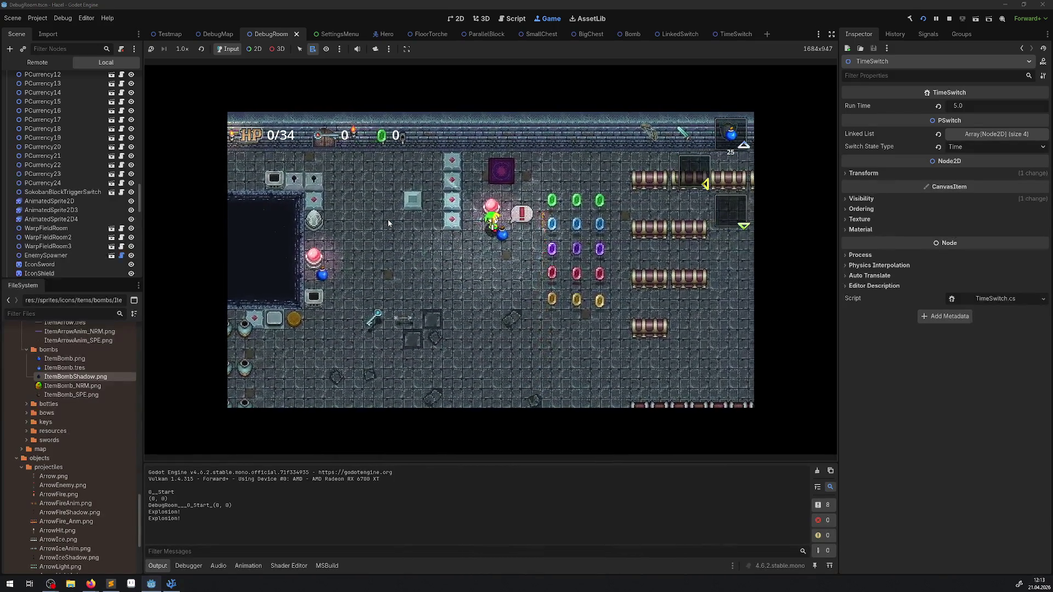
pyautogui.press('x')
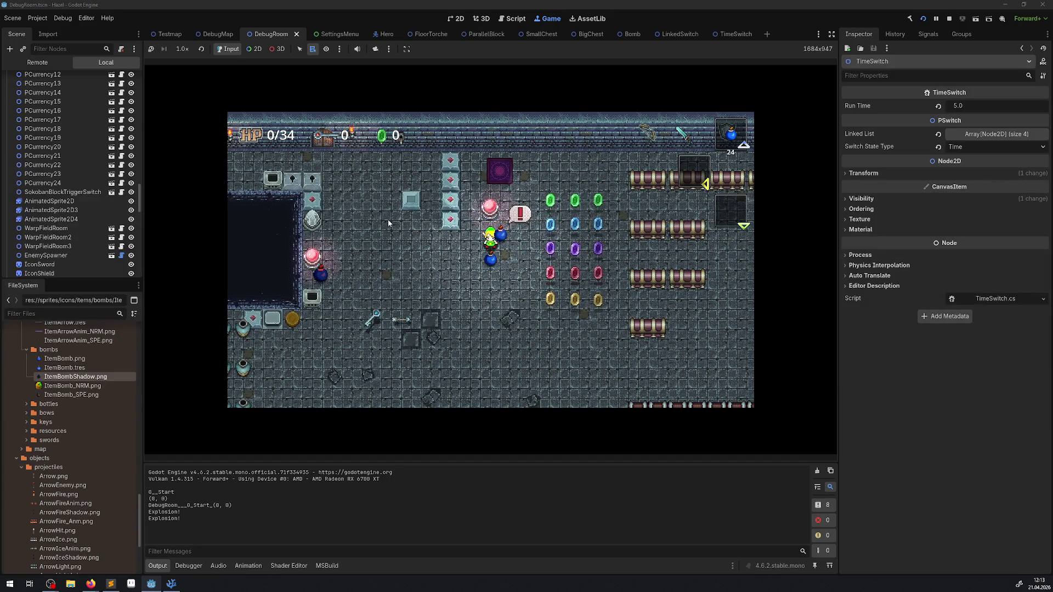
pyautogui.press('Left')
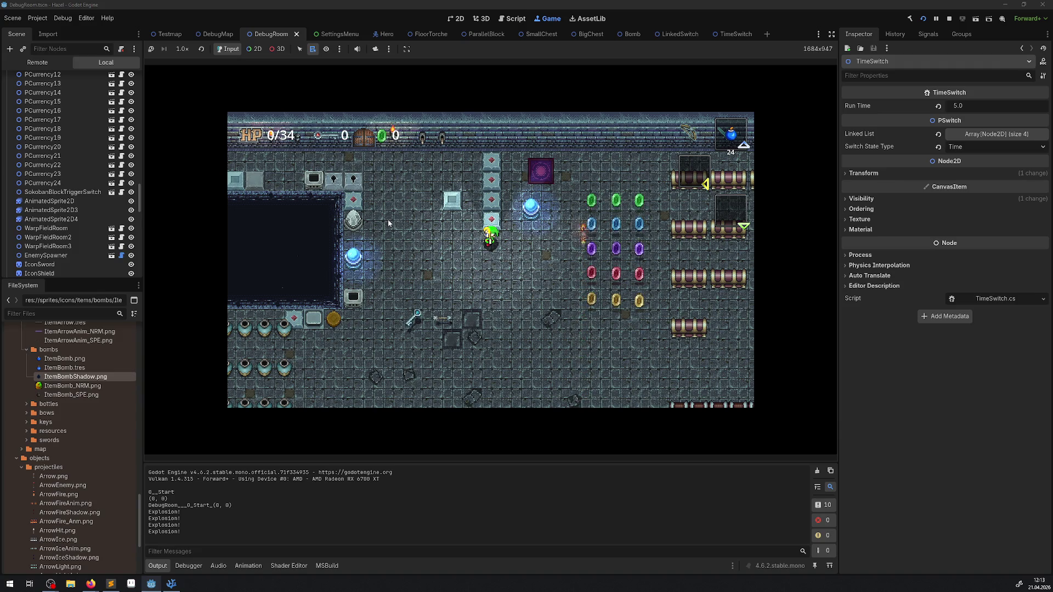
pyautogui.click(171, 585)
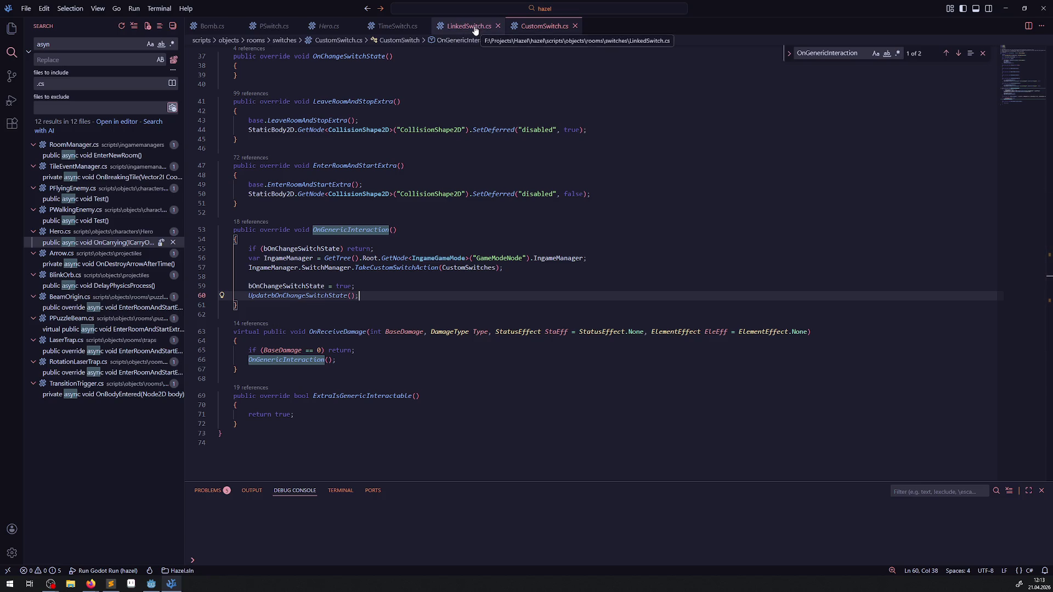
# - Jump to UpdatebOnChangeSwitchState's definition and duplicate its await ToSignal line twice
pyautogui.rightClick(335, 297)
pyautogui.click(368, 307)
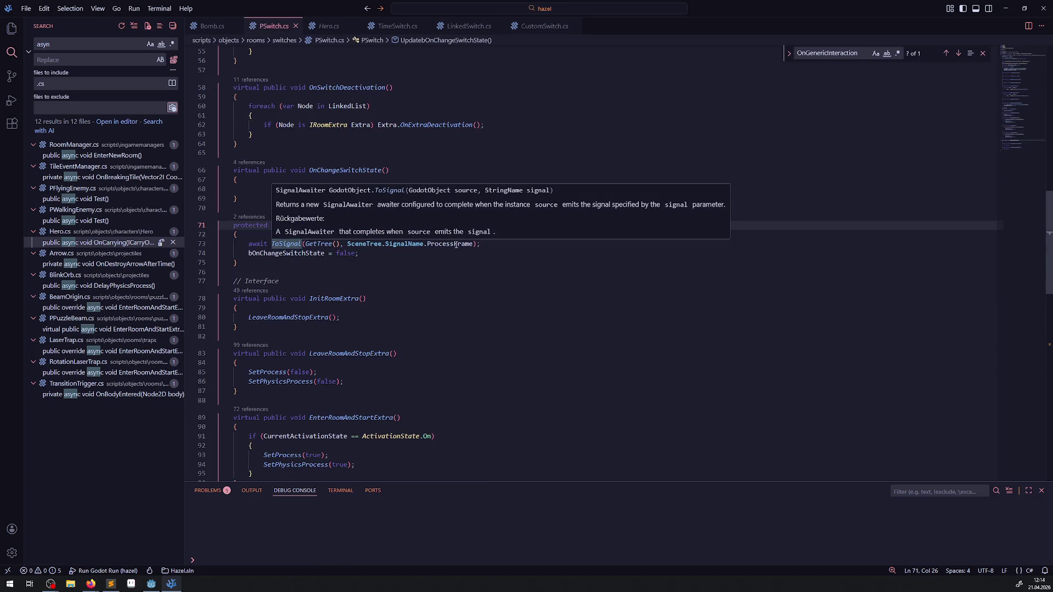
pyautogui.click(436, 247)
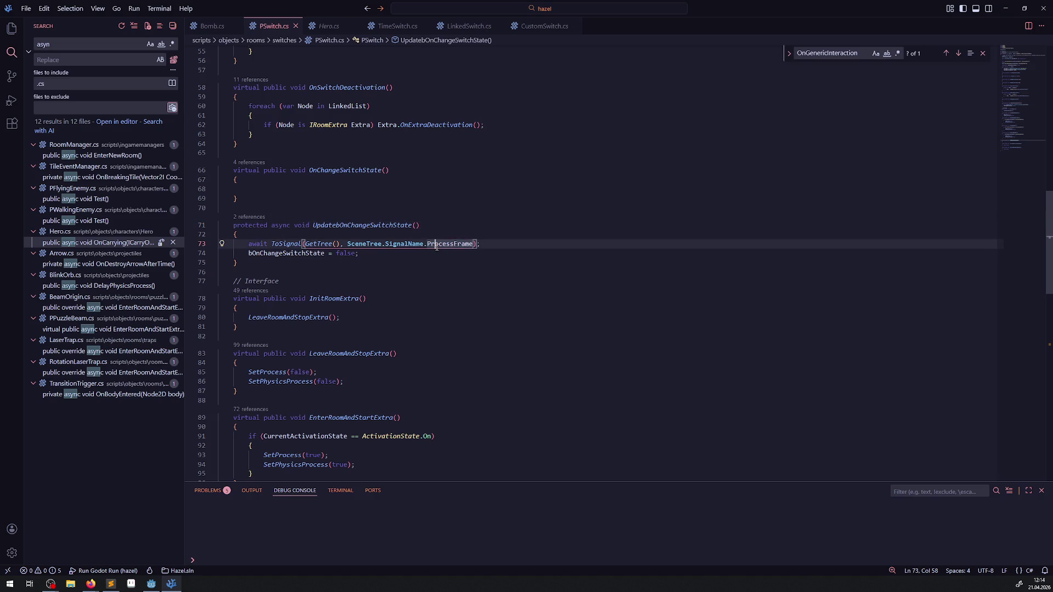
pyautogui.hotkey('shift', 'alt', 'Down')
pyautogui.hotkey('shift', 'alt', 'Down')
pyautogui.click(427, 288)
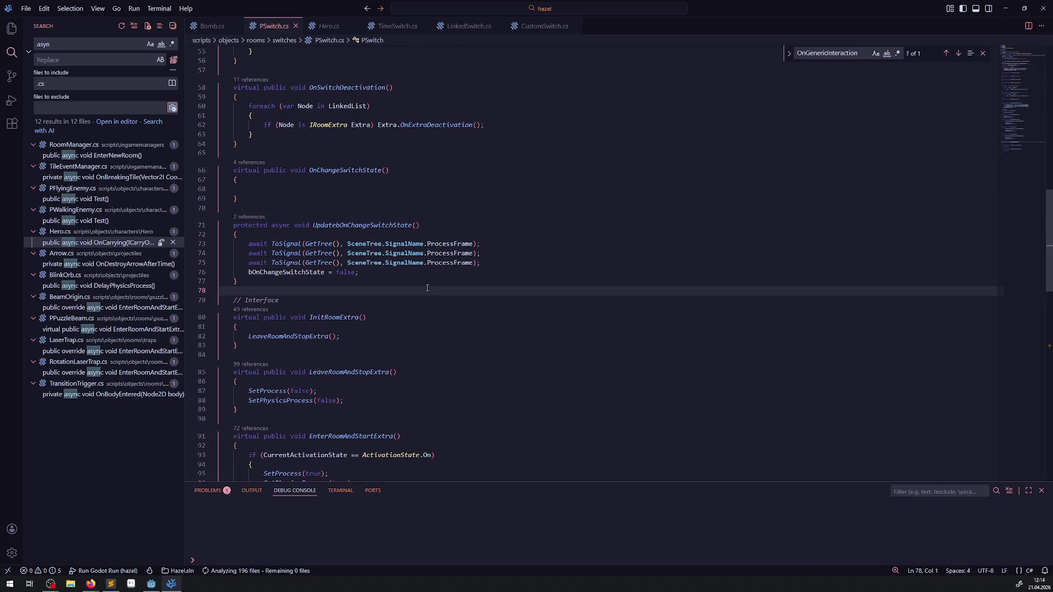
# - Stop the running game in Godot and run the rebuilt project again
pyautogui.click(151, 584)
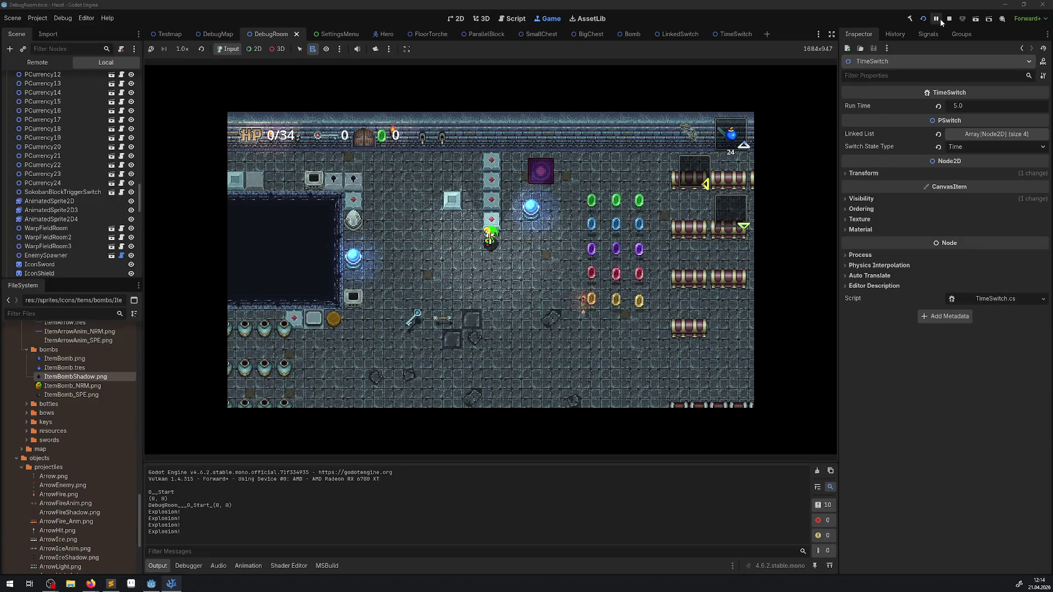
pyautogui.click(923, 19)
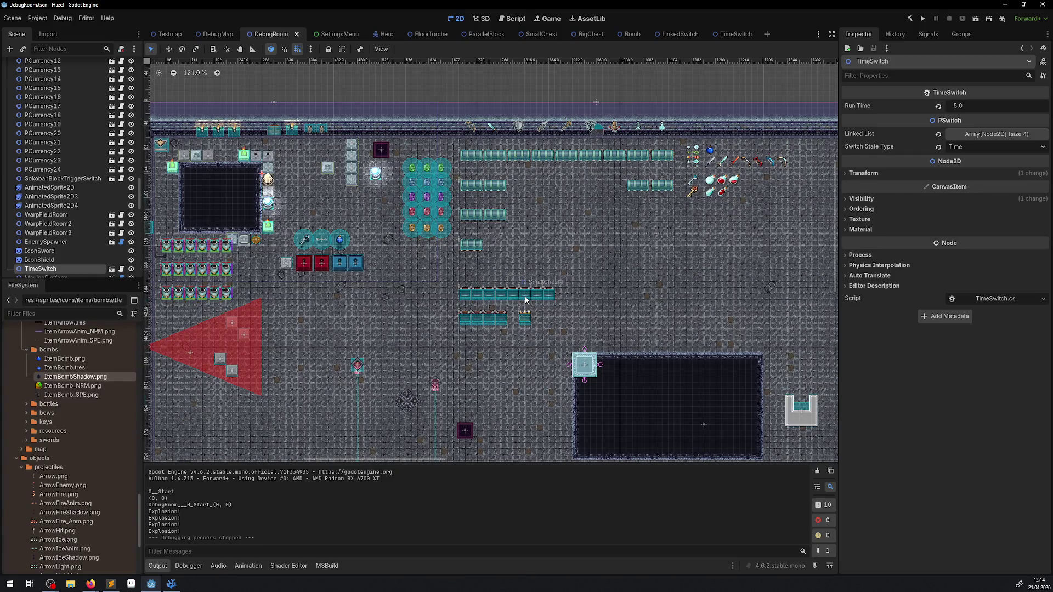
pyautogui.click(920, 20)
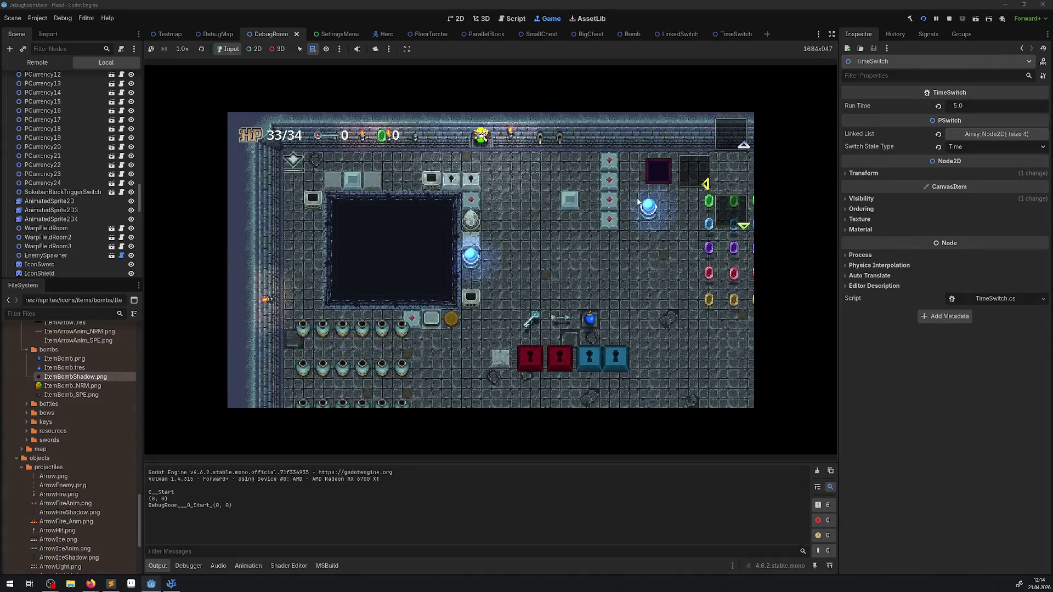
# - Walk through the room, toggle the item menu, and bomb near the upper switch
pyautogui.hotkey('Down', 'Right')
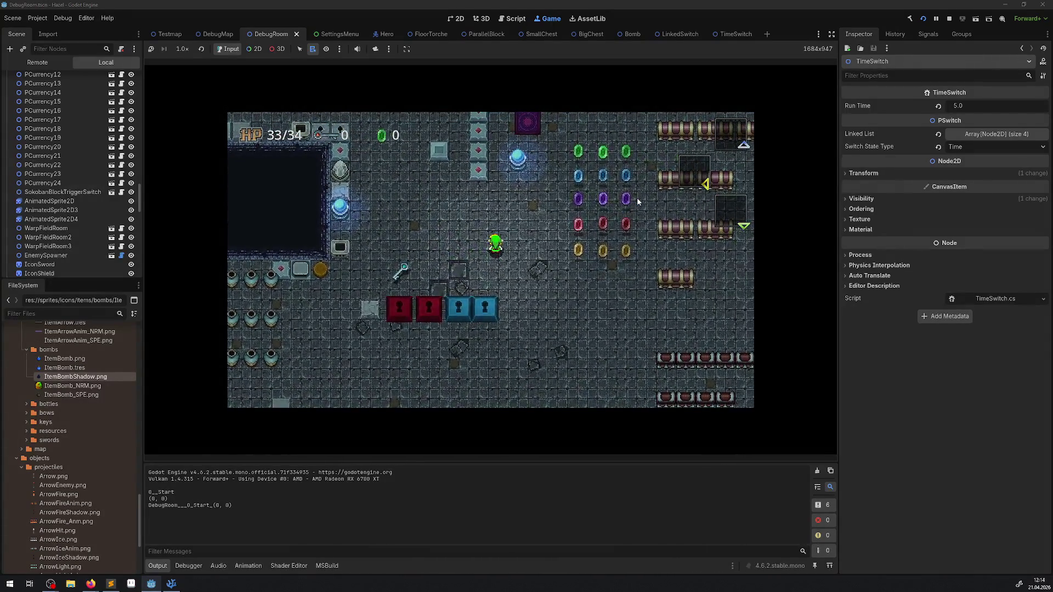
pyautogui.press('Return')
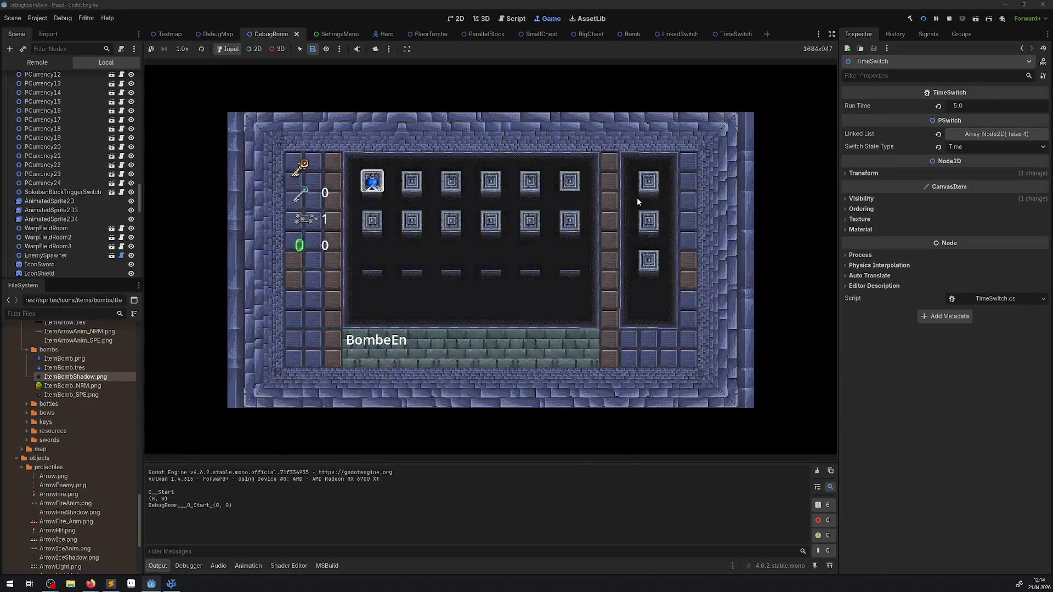
pyautogui.press('Return')
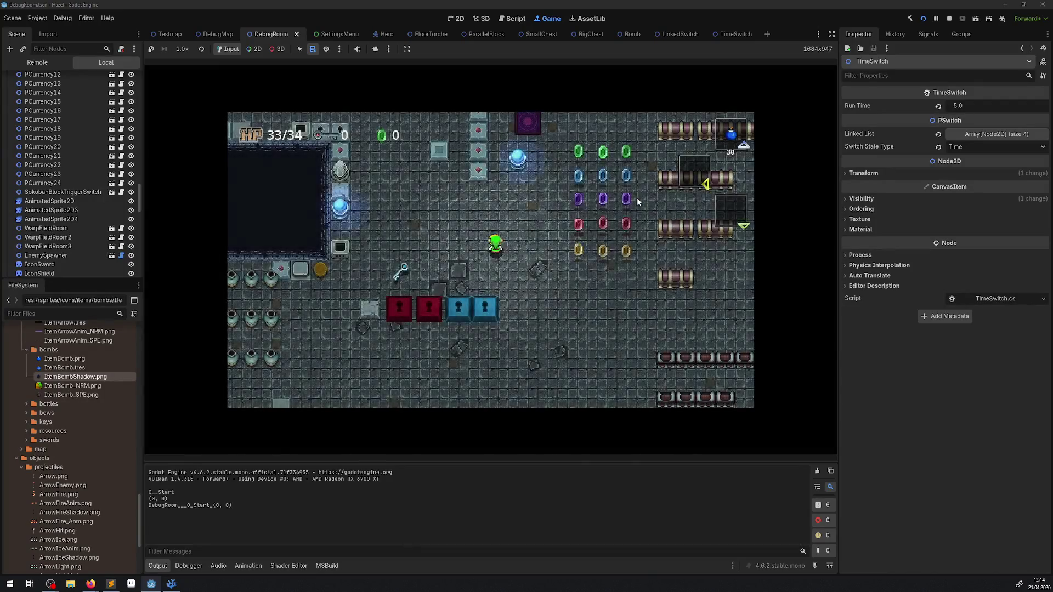
pyautogui.press('Left')
pyautogui.press('x')
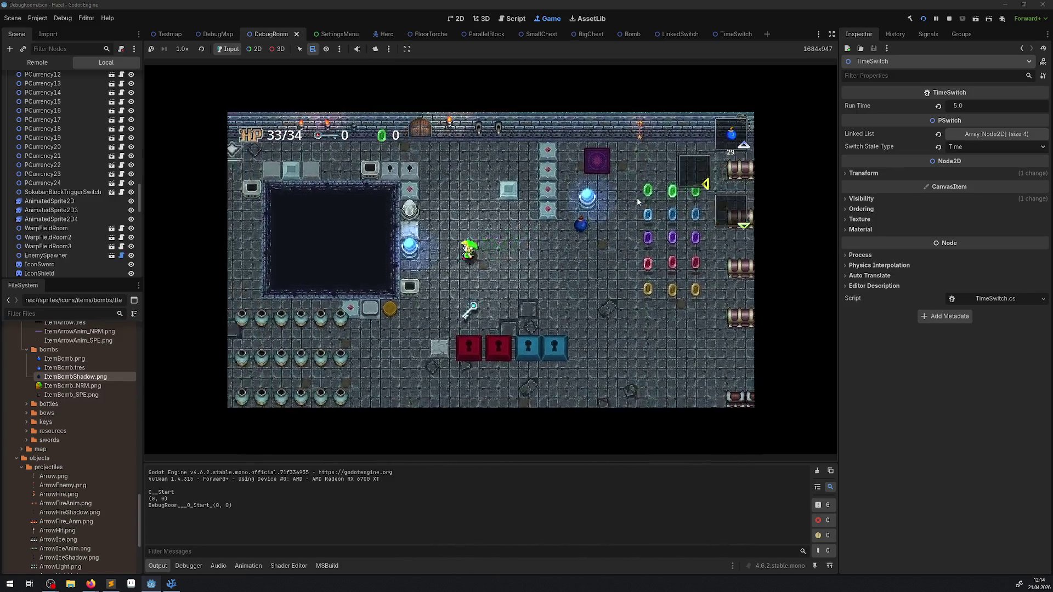
pyautogui.press('Right')
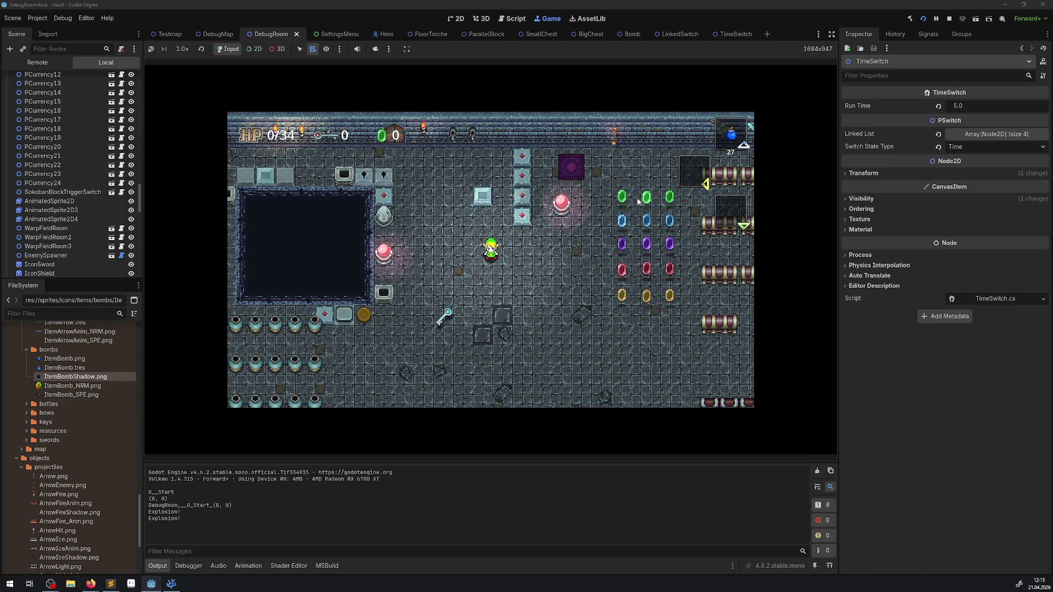
pyautogui.press('Left')
pyautogui.press('Right')
pyautogui.press('Up')
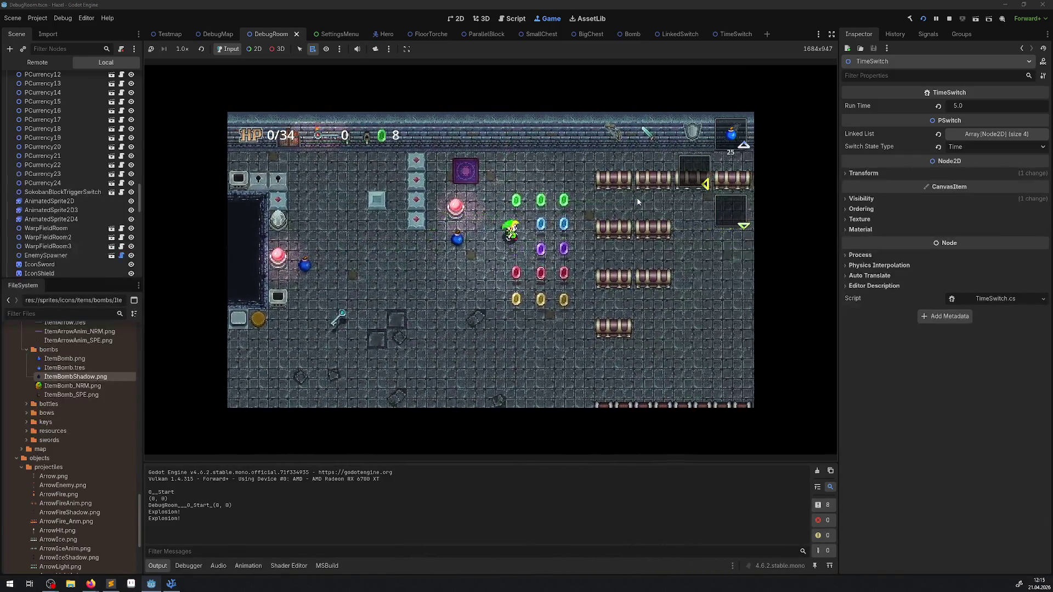
pyautogui.press('Down')
pyautogui.press('Left')
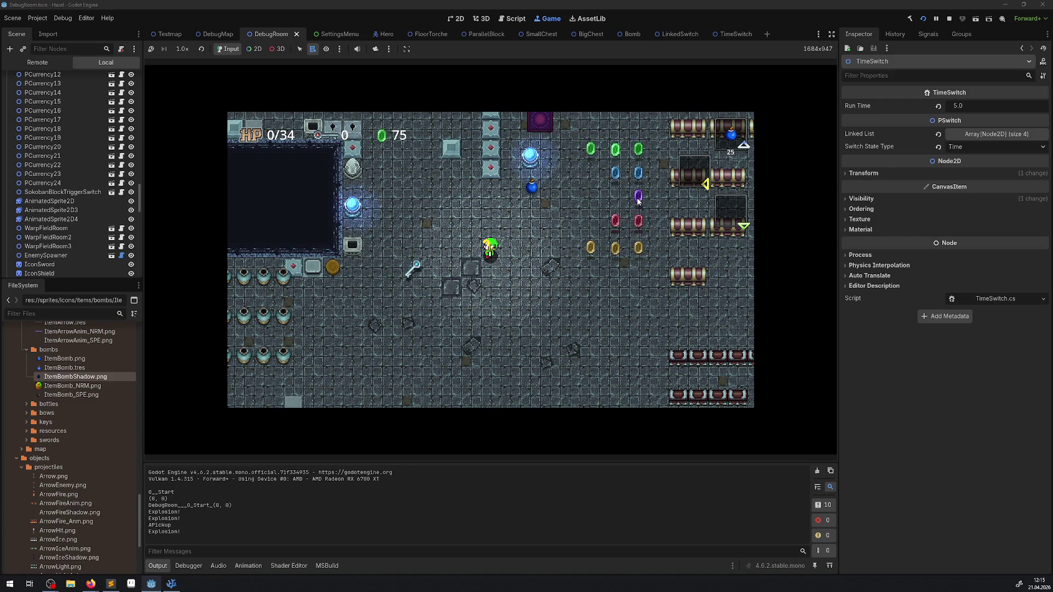
# - Drop several more bombs beside the crystal switches to flip them back, then stop the game
pyautogui.press('Left')
pyautogui.press('Up')
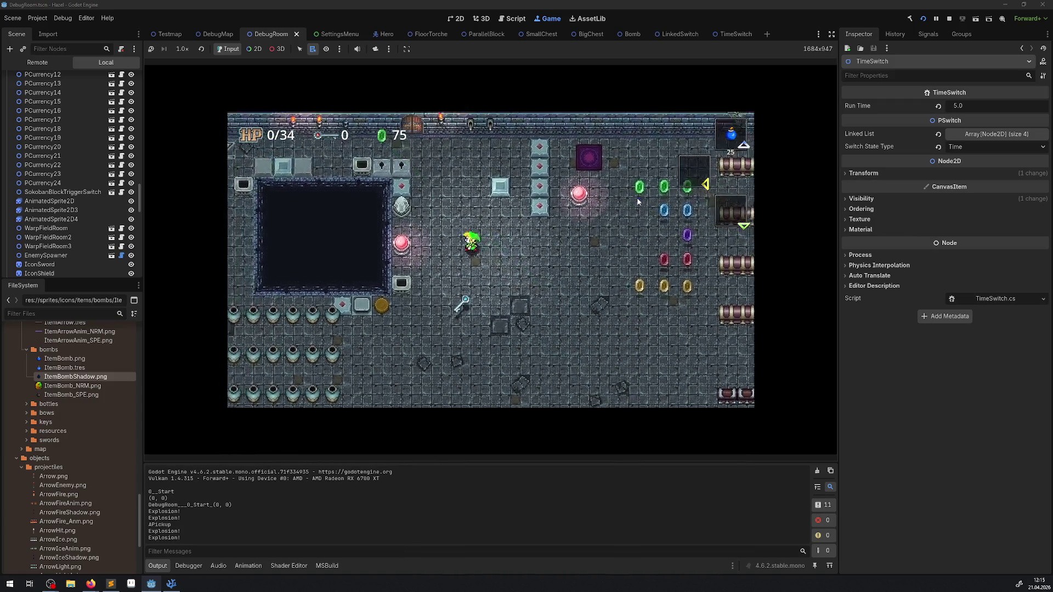
pyautogui.press('x')
pyautogui.press('Right')
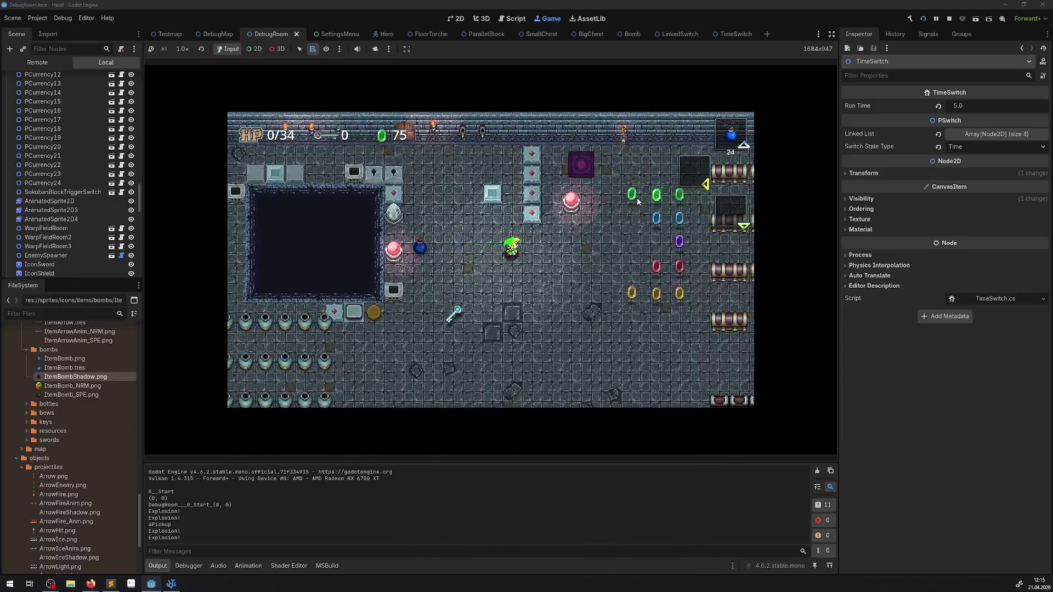
pyautogui.press('x')
pyautogui.press('Up')
pyautogui.press('x')
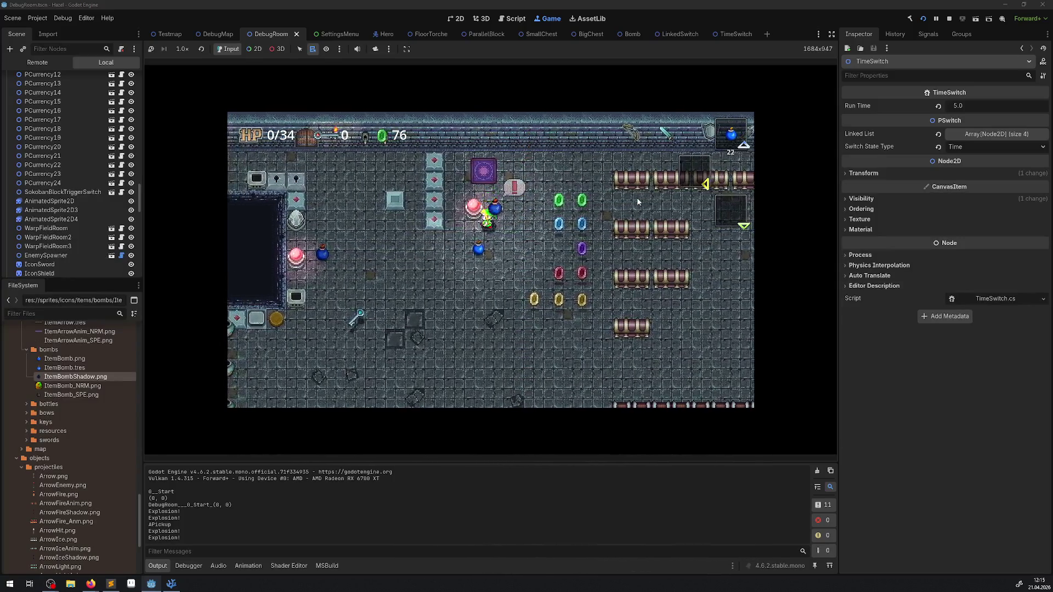
pyautogui.press('x')
pyautogui.press('Down')
pyautogui.press('Left')
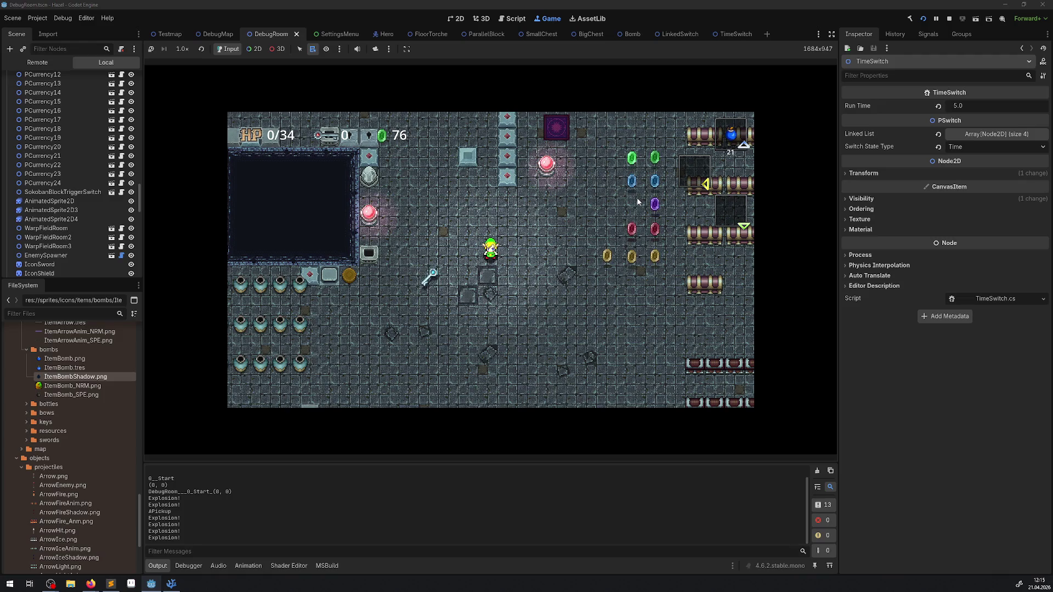
pyautogui.click(949, 18)
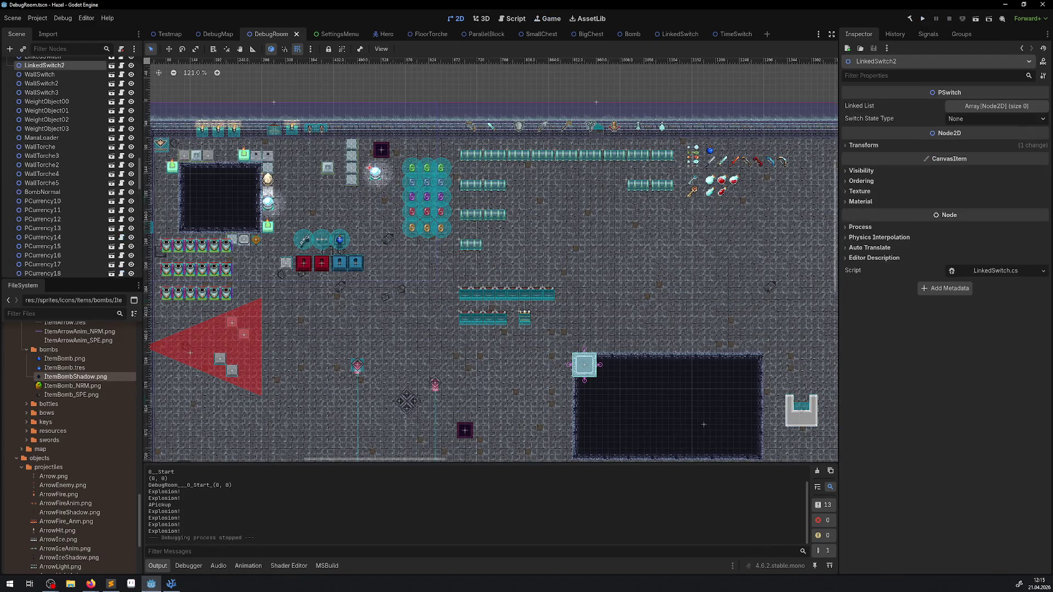
# - Compare CustomSwitch.cs's bOnChangeSwitchState handling with LinkedSwitch.cs's OnGenericInteraction
pyautogui.click(177, 586)
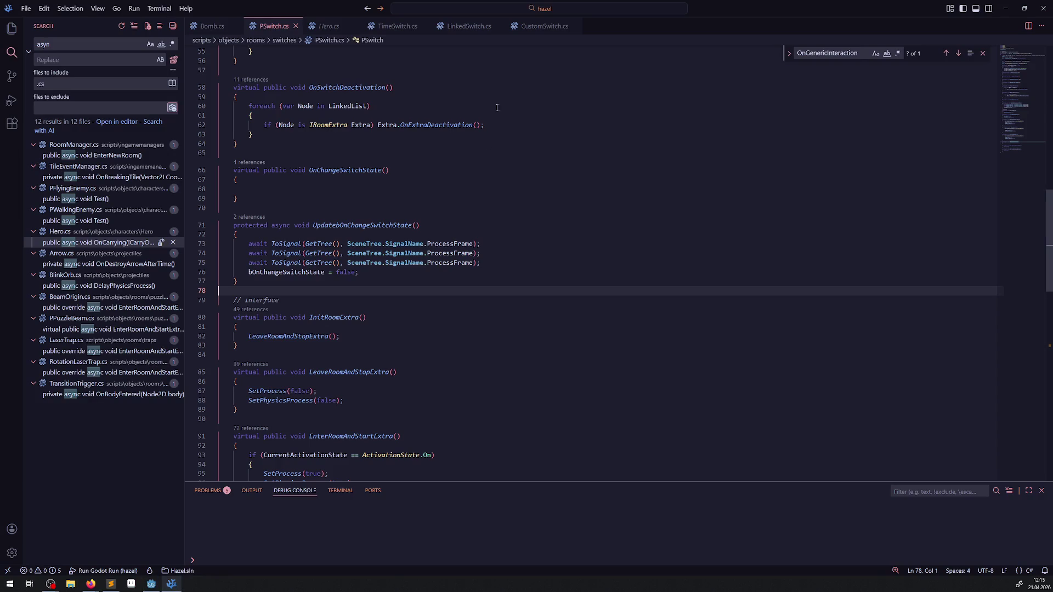
pyautogui.click(538, 30)
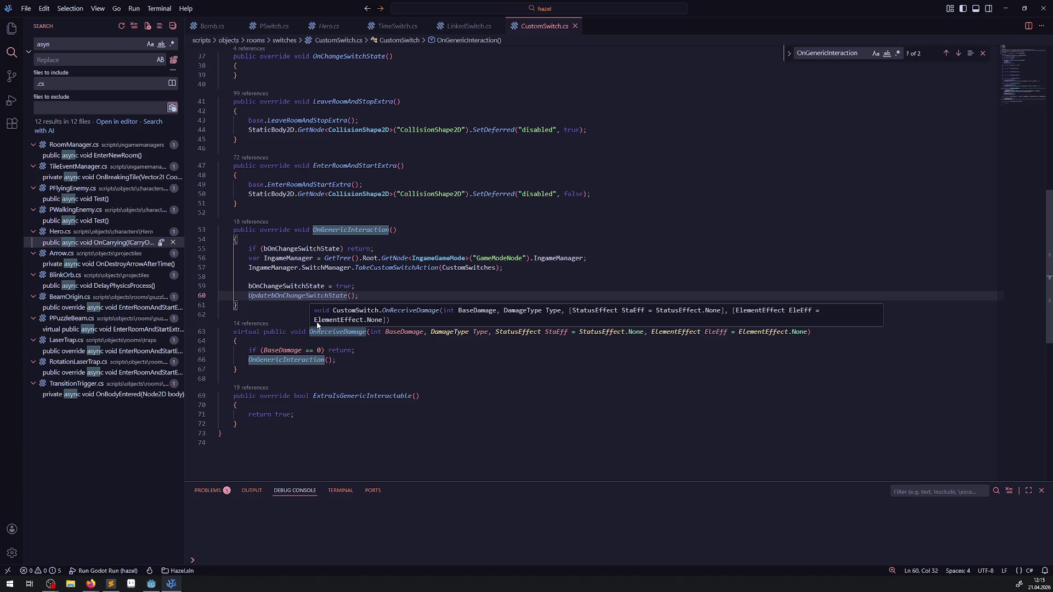
pyautogui.hotkey('ctrl', 'shift', 'e')
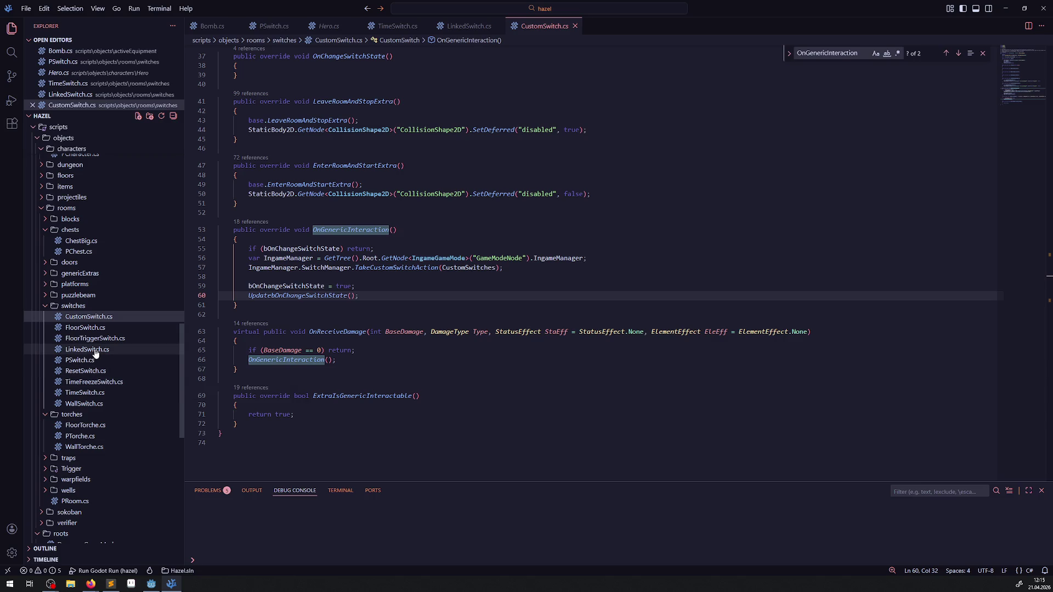
pyautogui.click(274, 360)
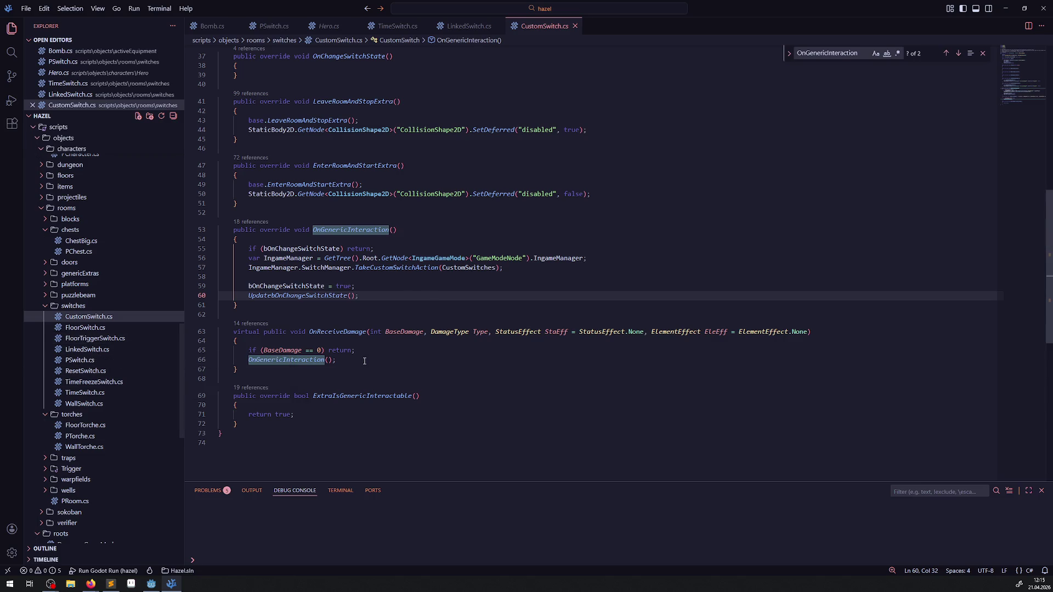
pyautogui.click(357, 285)
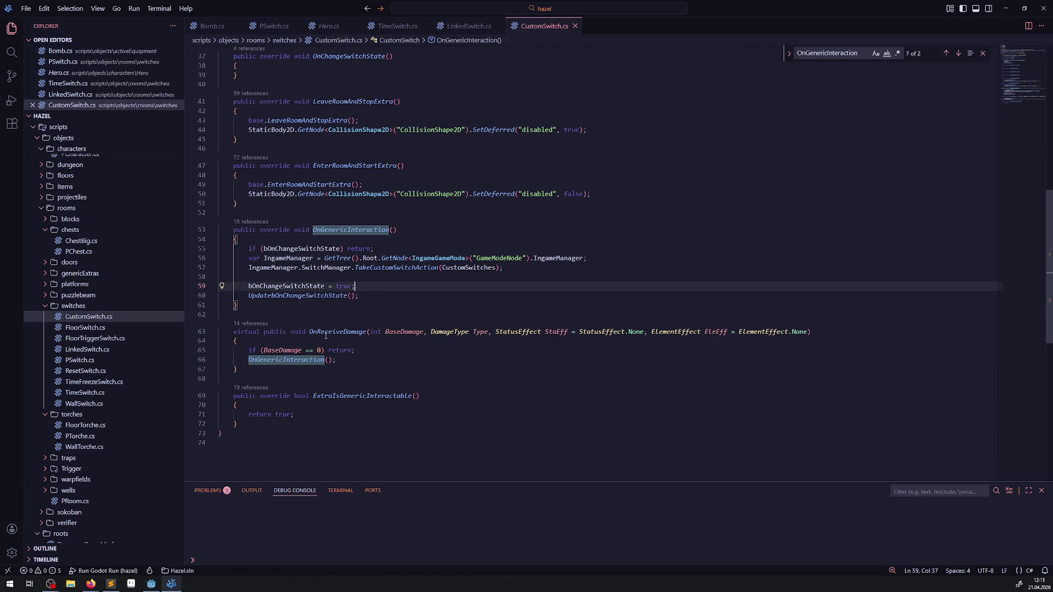
pyautogui.click(469, 26)
pyautogui.scroll(-10, 403, 202)
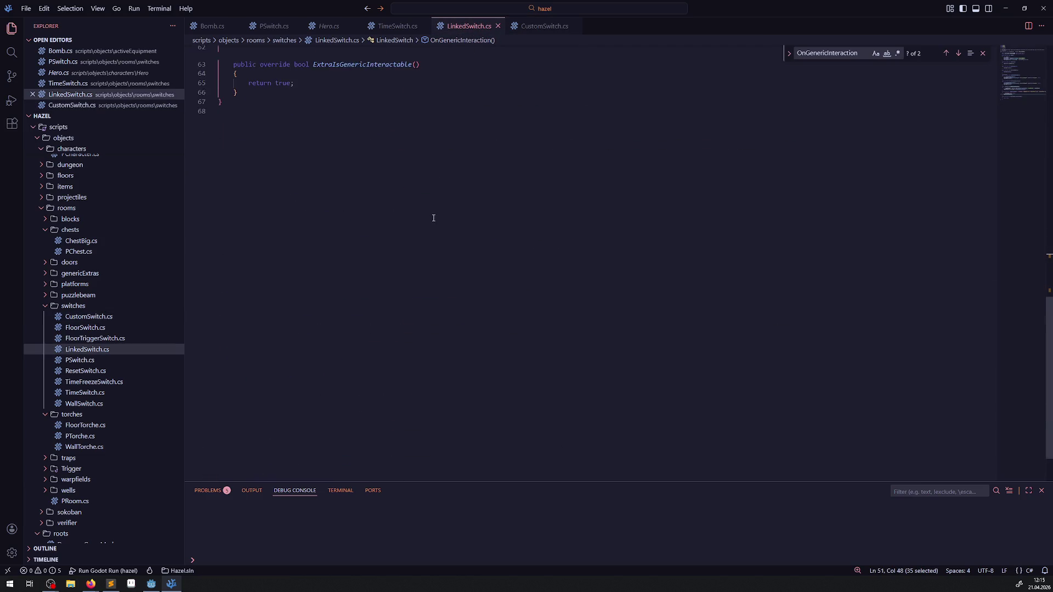
pyautogui.scroll(3, 431, 222)
pyautogui.click(527, 27)
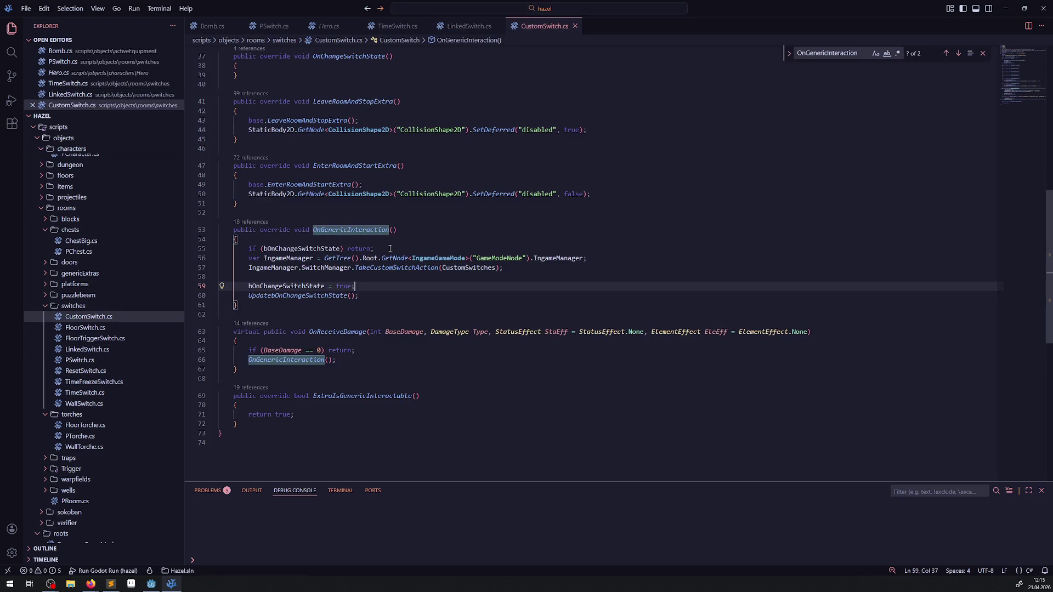
# - Copy the bOnChangeSwitchState guard line into the start of LinkedSwitch.cs's OnGenericInteraction
pyautogui.moveTo(390, 248); pyautogui.dragTo(237, 249)
pyautogui.hotkey('ctrl', 'c')
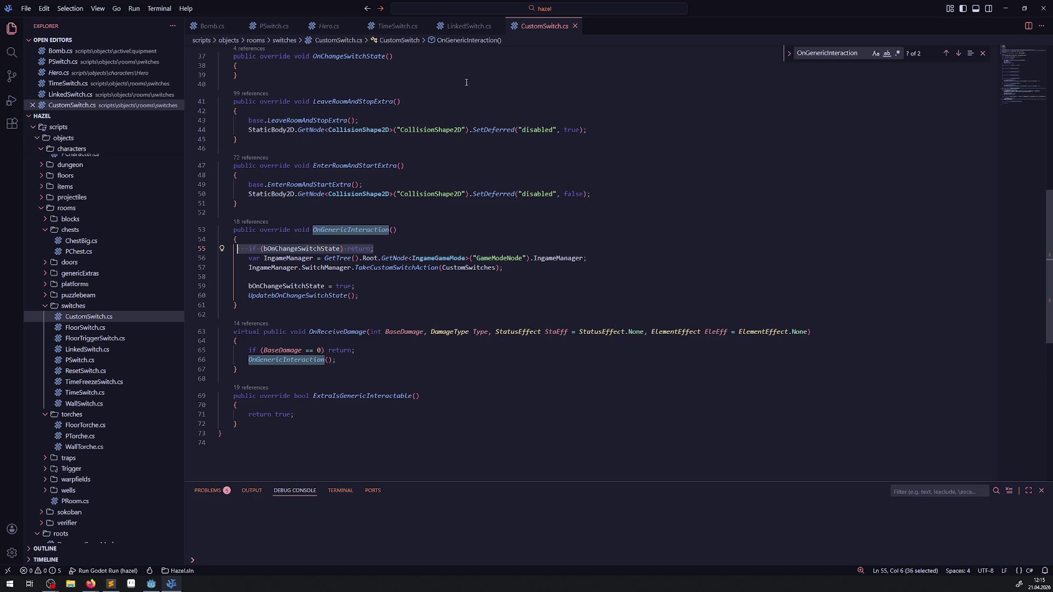
pyautogui.click(469, 25)
pyautogui.moveTo(264, 185); pyautogui.dragTo(397, 185)
pyautogui.click(306, 198)
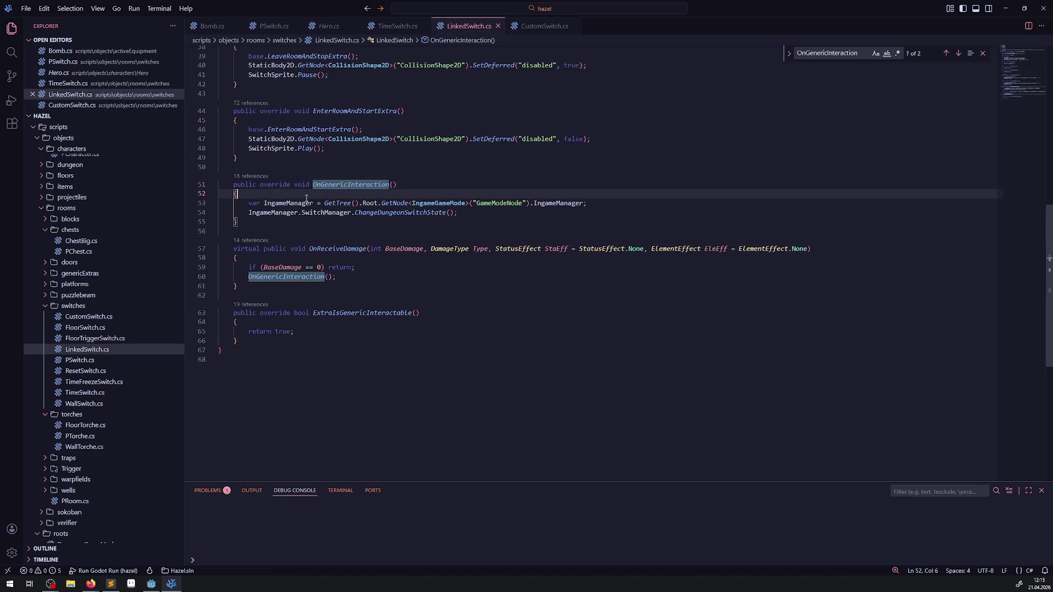
pyautogui.press('Return')
pyautogui.hotkey('ctrl', 'v')
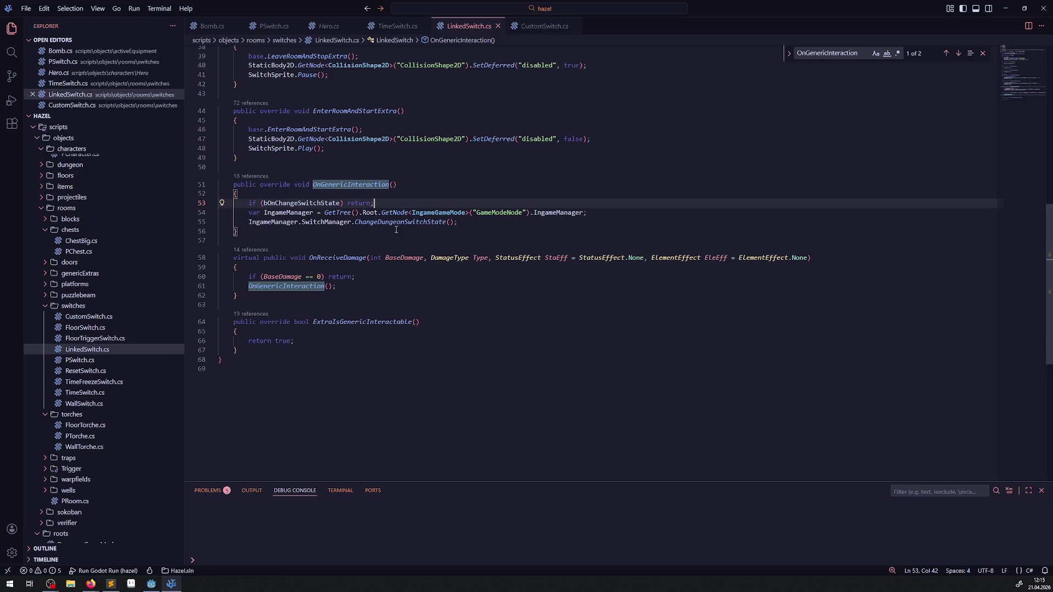
# - Paste the flag-set and UpdatebOnChangeSwitchState() lines below line 55 of LinkedSwitch.cs
pyautogui.hotkey('ctrl', 'pagedown')
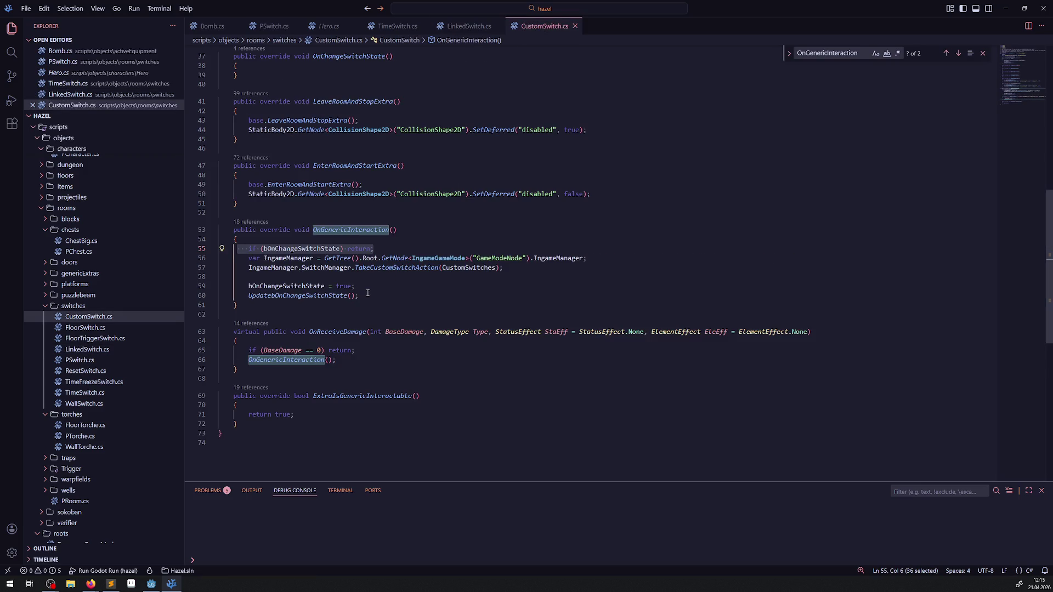
pyautogui.moveTo(367, 293); pyautogui.dragTo(228, 286)
pyautogui.hotkey('ctrl', 'c')
pyautogui.click(469, 27)
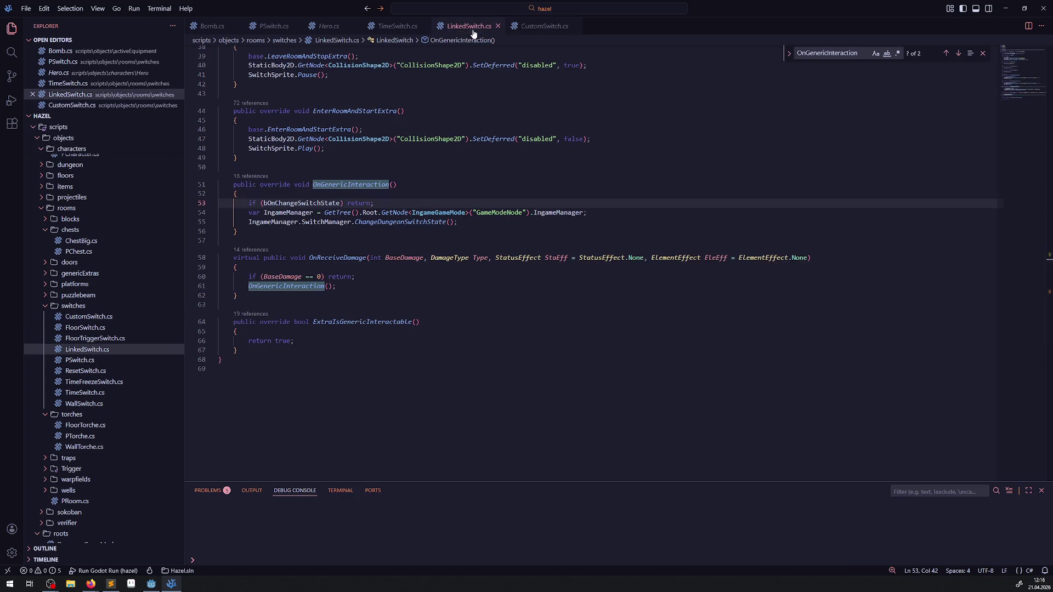
pyautogui.click(475, 222)
pyautogui.press('Return')
pyautogui.press('Return')
pyautogui.hotkey('ctrl', 'v')
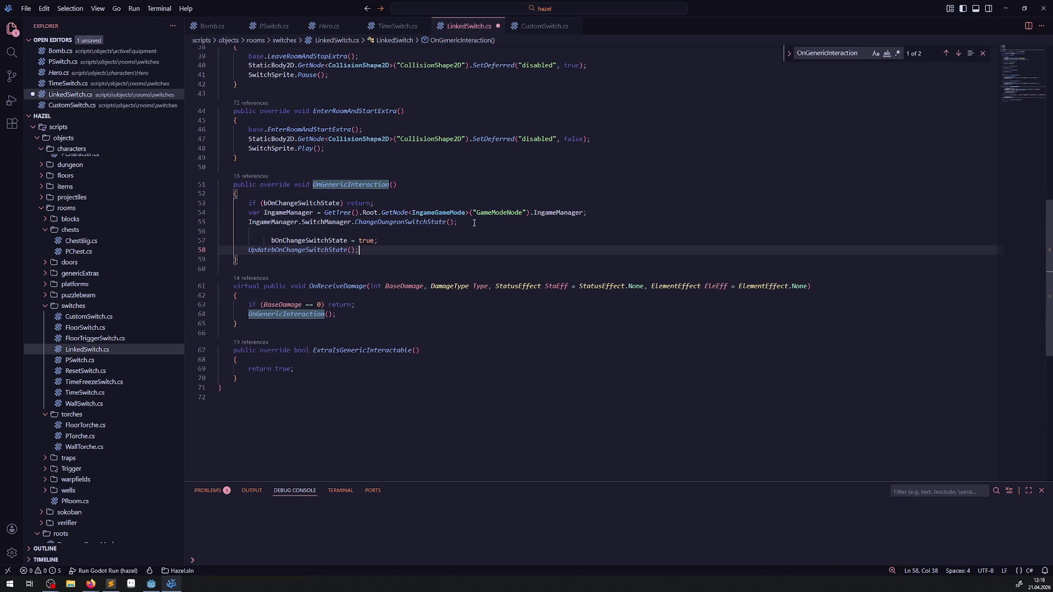
pyautogui.click(466, 203)
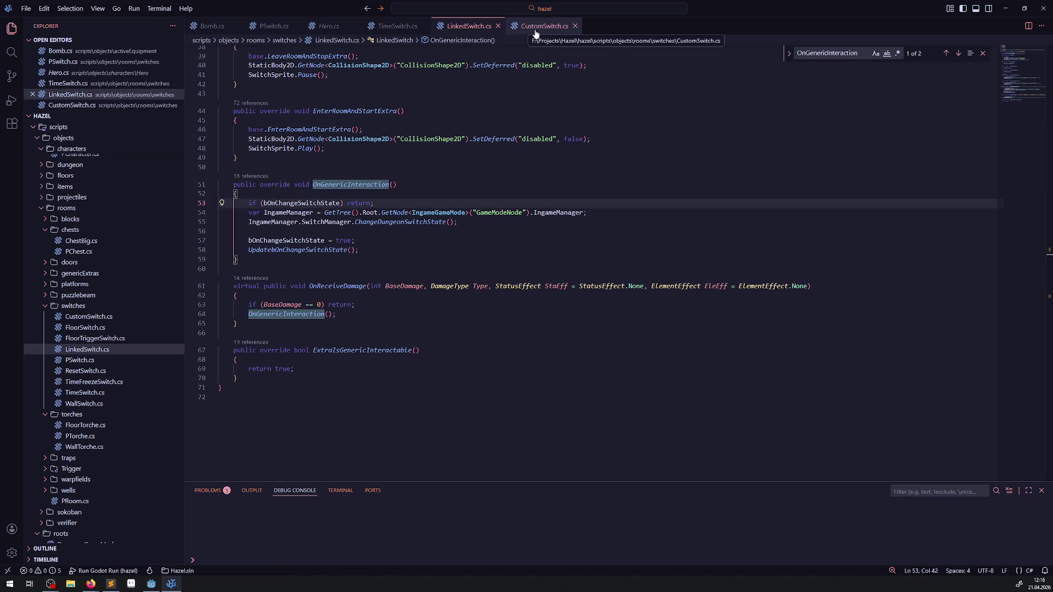
pyautogui.press('Down')
pyautogui.press('Down')
pyautogui.press('Down')
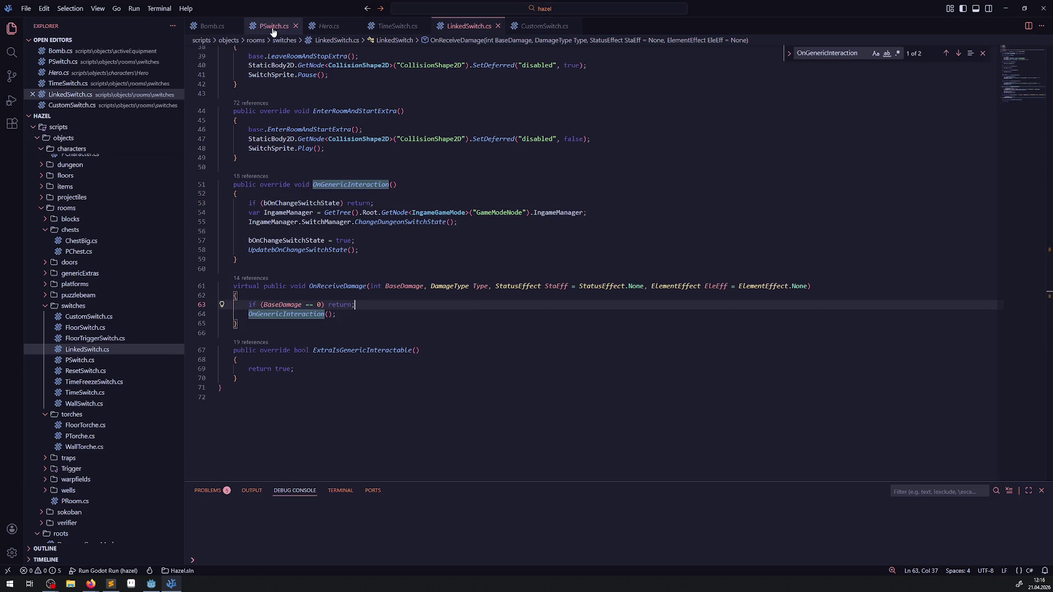
# - Delete PSwitch.cs's duplicate await ToSignal frame waits and blank line, save, and return to Godot
pyautogui.click(272, 28)
pyautogui.moveTo(508, 265); pyautogui.dragTo(148, 267)
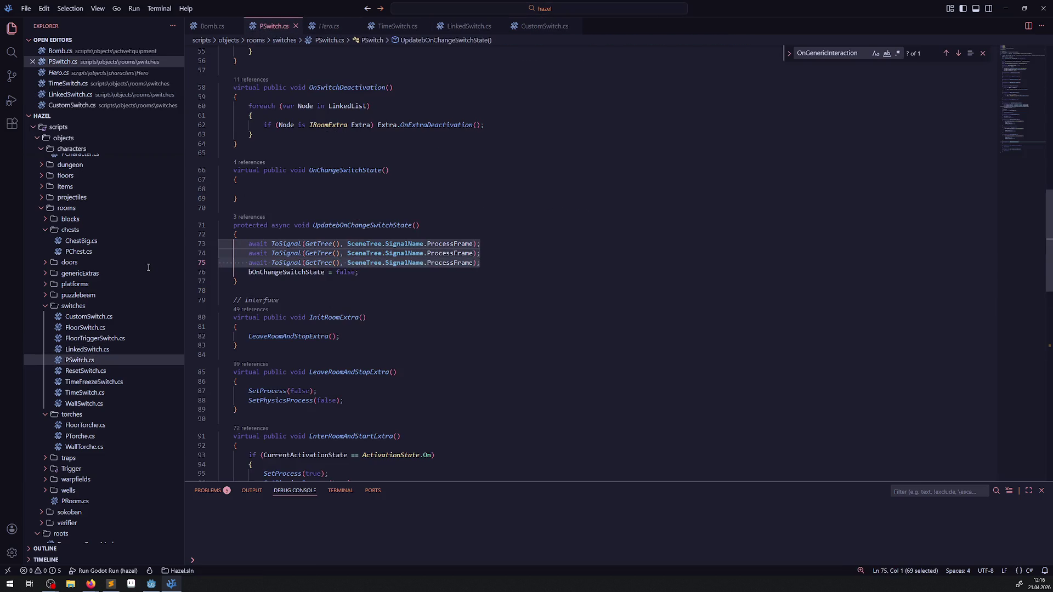
pyautogui.press('BackSpace')
pyautogui.hotkey('shift', 'Up')
pyautogui.press('BackSpace')
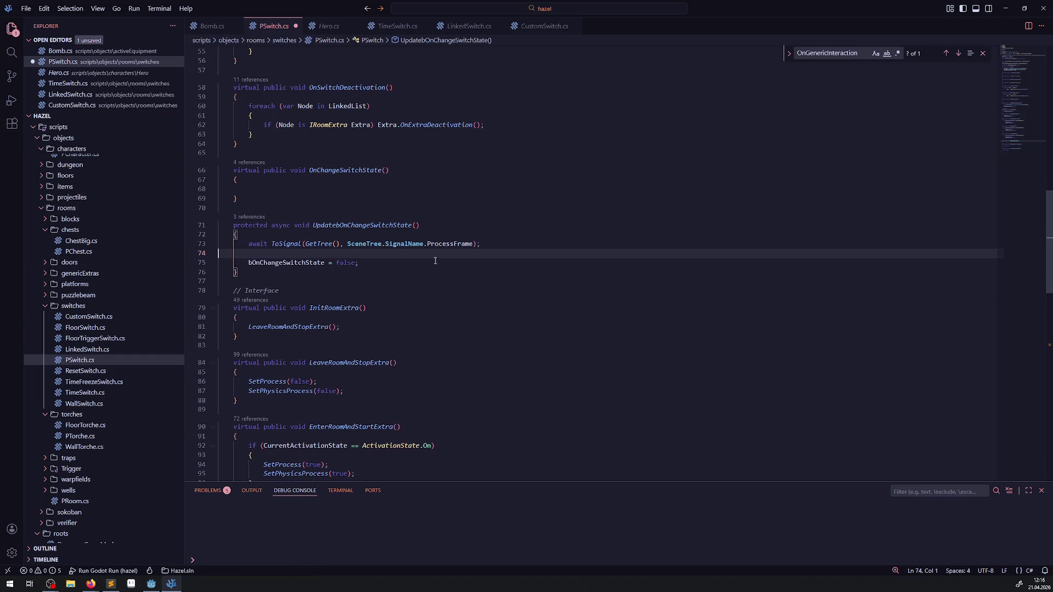
pyautogui.press('Delete')
pyautogui.hotkey('ctrl', 's')
pyautogui.hotkey('alt', 'Tab')
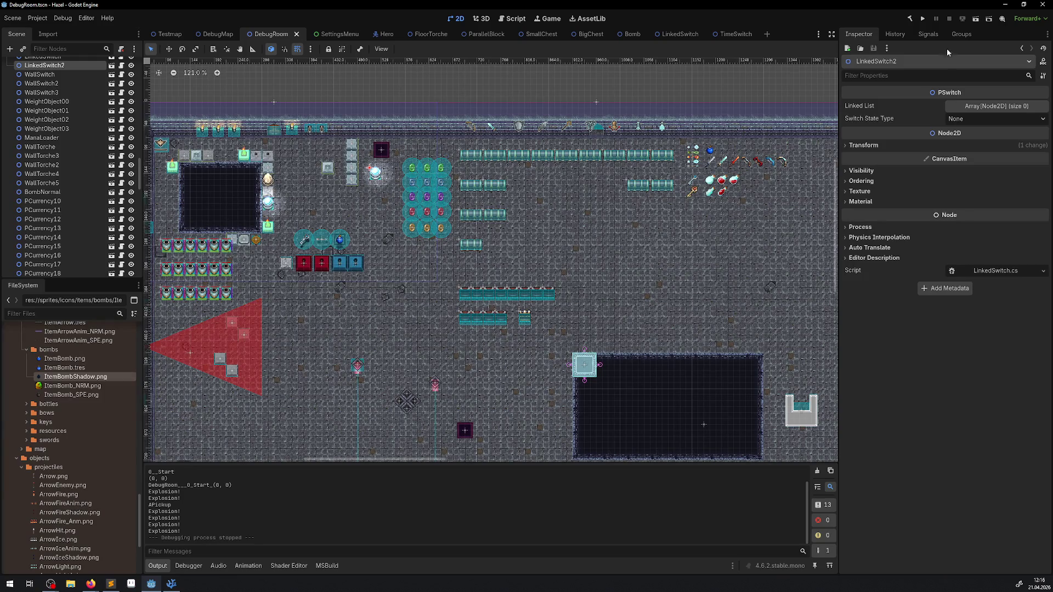
# - Run the project and drop bombs near the switch to test the change
pyautogui.click(922, 18)
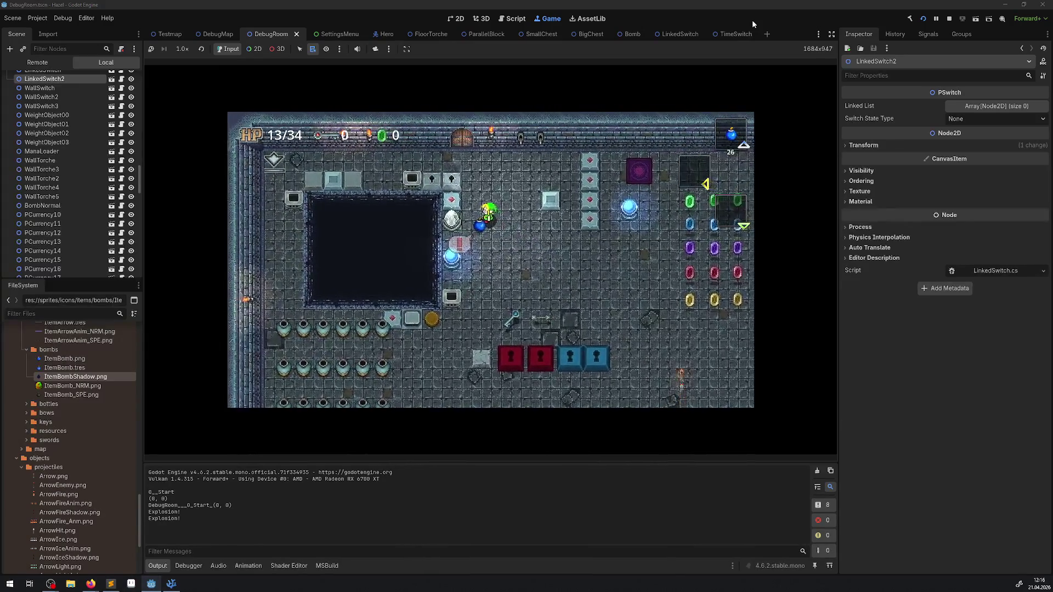
pyautogui.press('space')
pyautogui.press('space')
pyautogui.press('space')
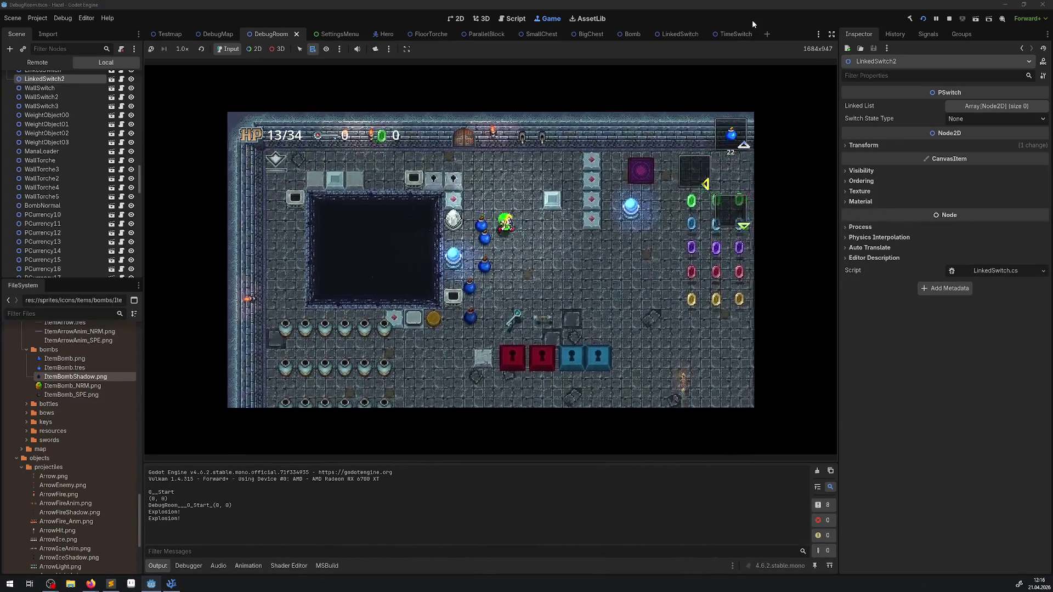
pyautogui.press('Right')
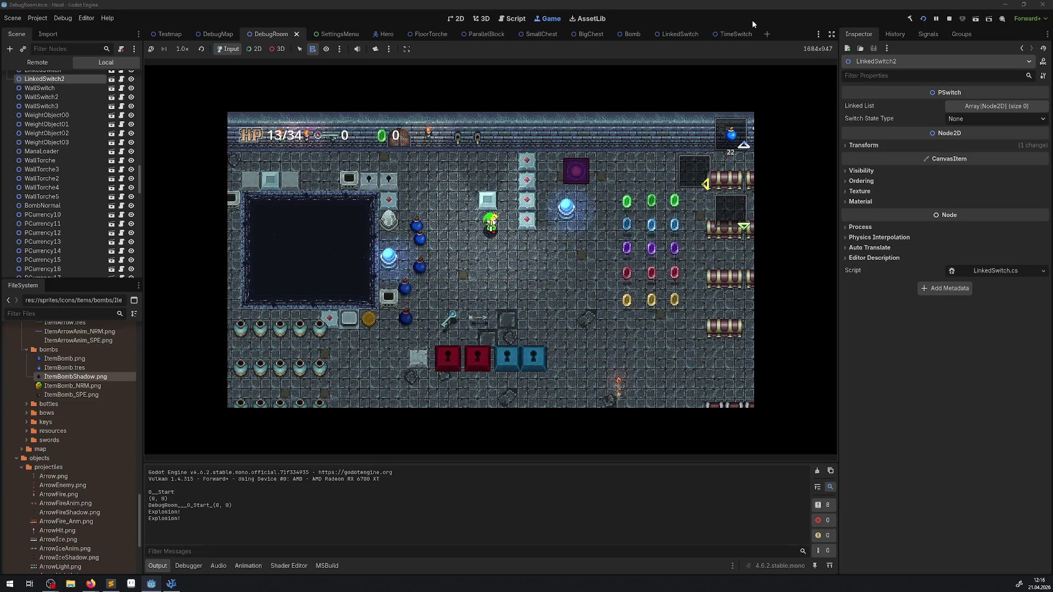
pyautogui.press('Right')
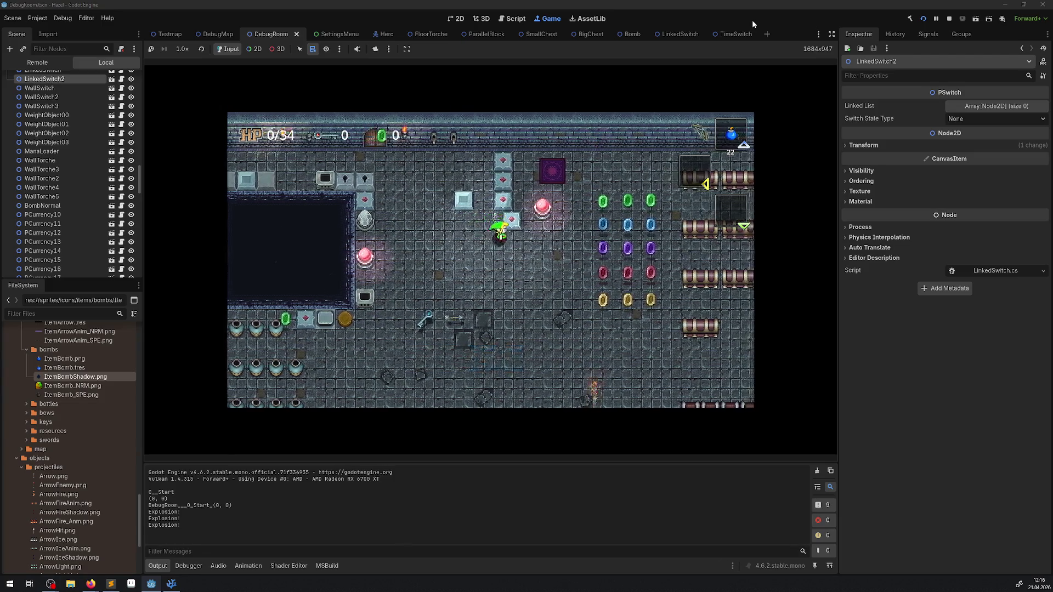
pyautogui.press('space')
pyautogui.press('Left')
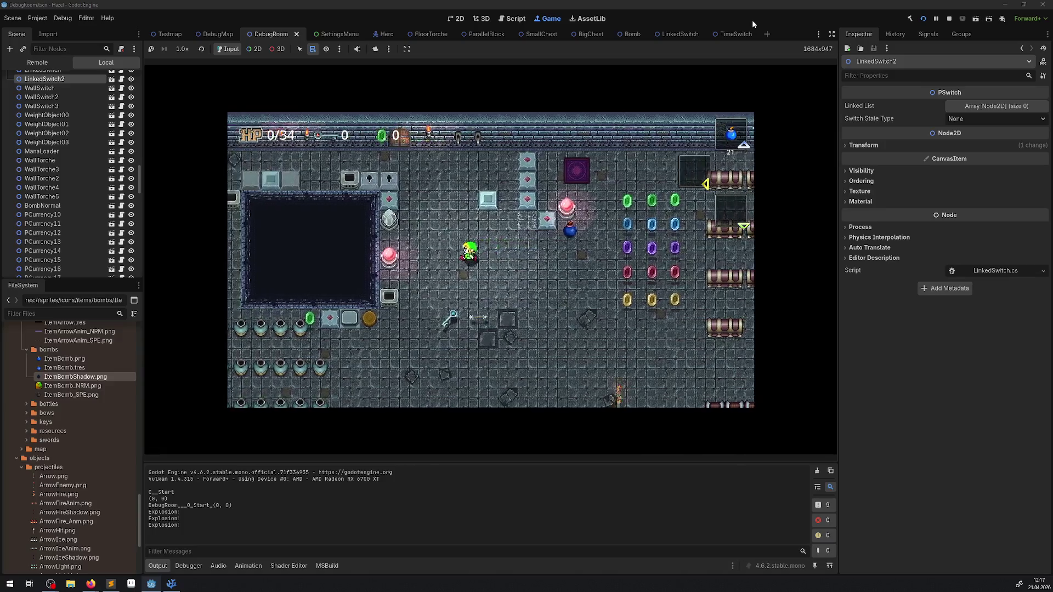
pyautogui.press('space')
pyautogui.press('space')
pyautogui.press('Right')
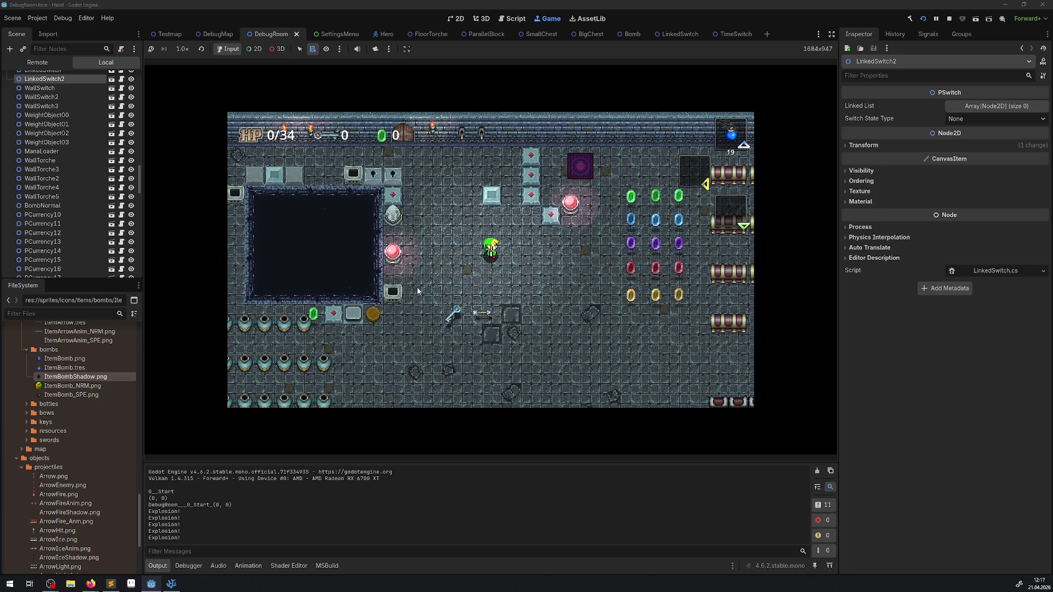
# - Stop the game, peek at the crystal switch's scene, and return to DebugRoom
pyautogui.click(950, 19)
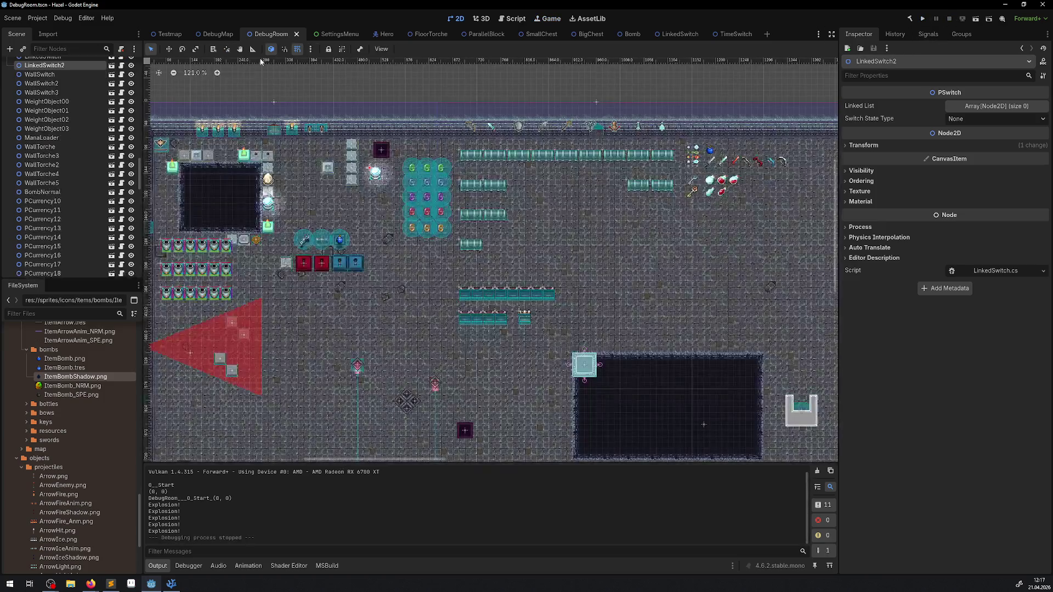
pyautogui.scroll(5, 382, 169)
pyautogui.doubleClick(380, 171)
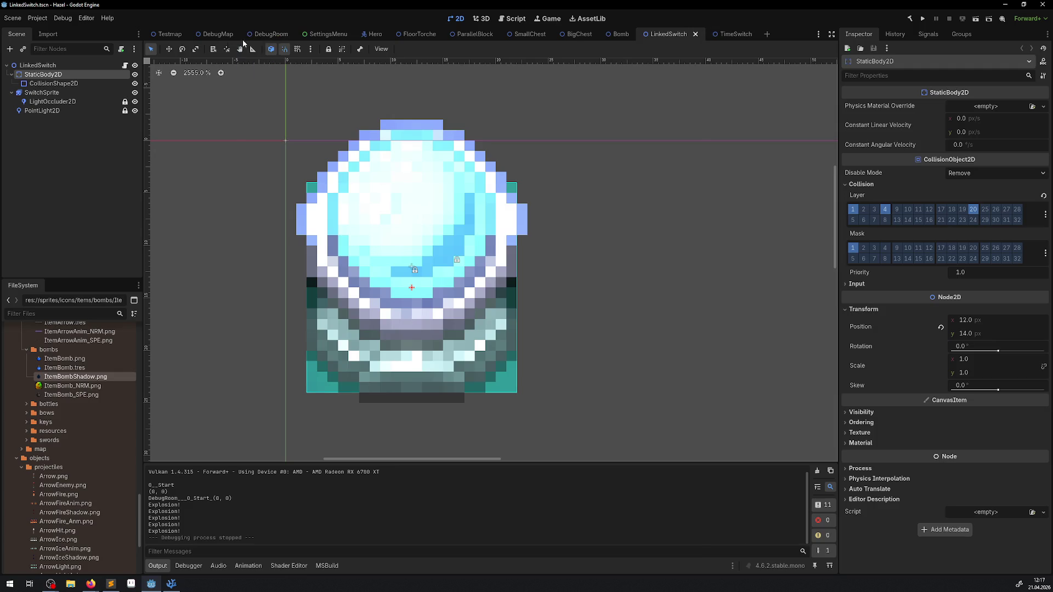
pyautogui.click(258, 35)
# - Reposition LinkedSwitch2 and the ExplodableBlock, then open the TimeSwitch node's script
pyautogui.moveTo(389, 153)
pyautogui.mouseDown()
pyautogui.moveTo(359, 204)
pyautogui.moveTo(331, 204)
pyautogui.mouseUp()
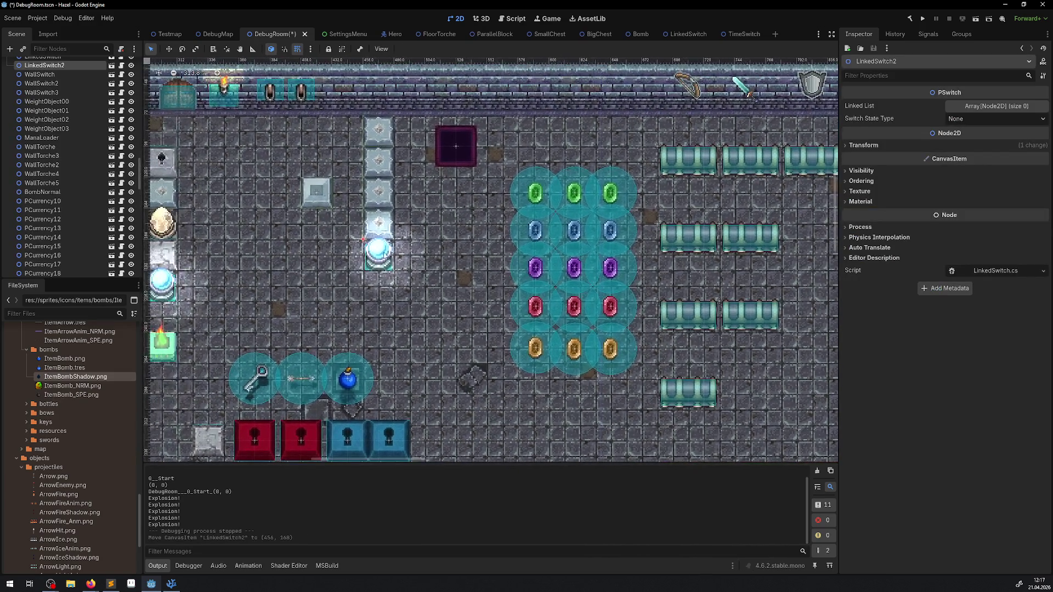
pyautogui.moveTo(368, 252)
pyautogui.mouseDown()
pyautogui.moveTo(421, 231)
pyautogui.moveTo(405, 215)
pyautogui.mouseUp()
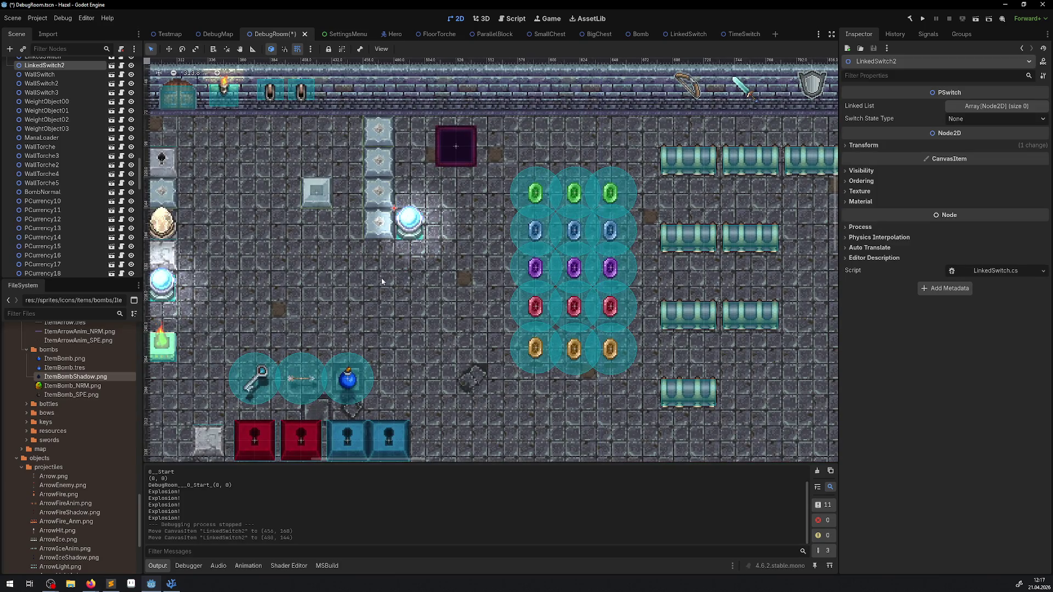
pyautogui.scroll(-3, 412, 231)
pyautogui.hscroll(-5, 411, 230)
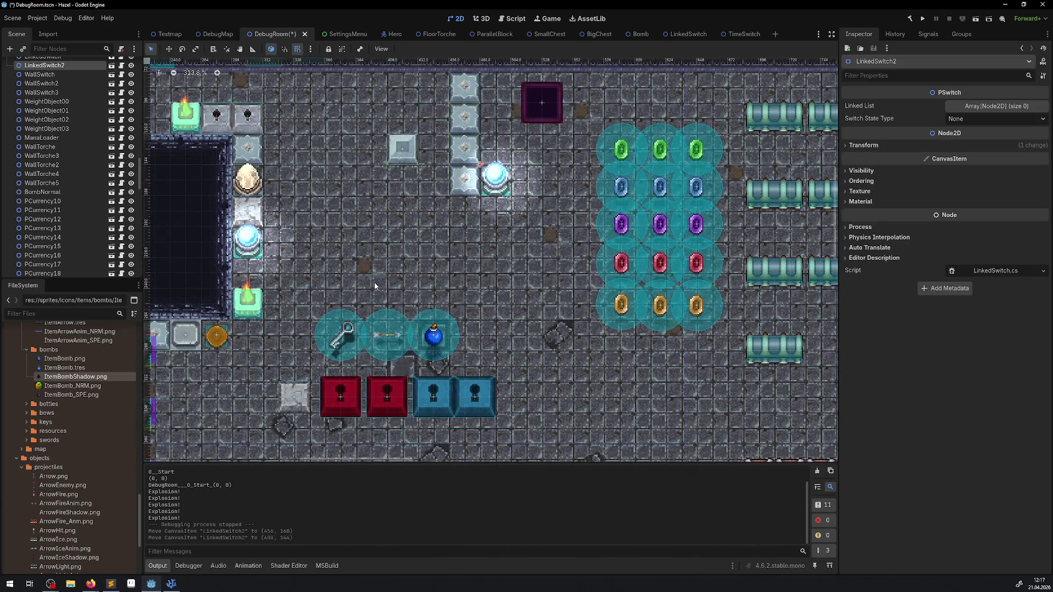
pyautogui.moveTo(296, 403); pyautogui.dragTo(244, 331)
pyautogui.scroll(-4, 330, 280)
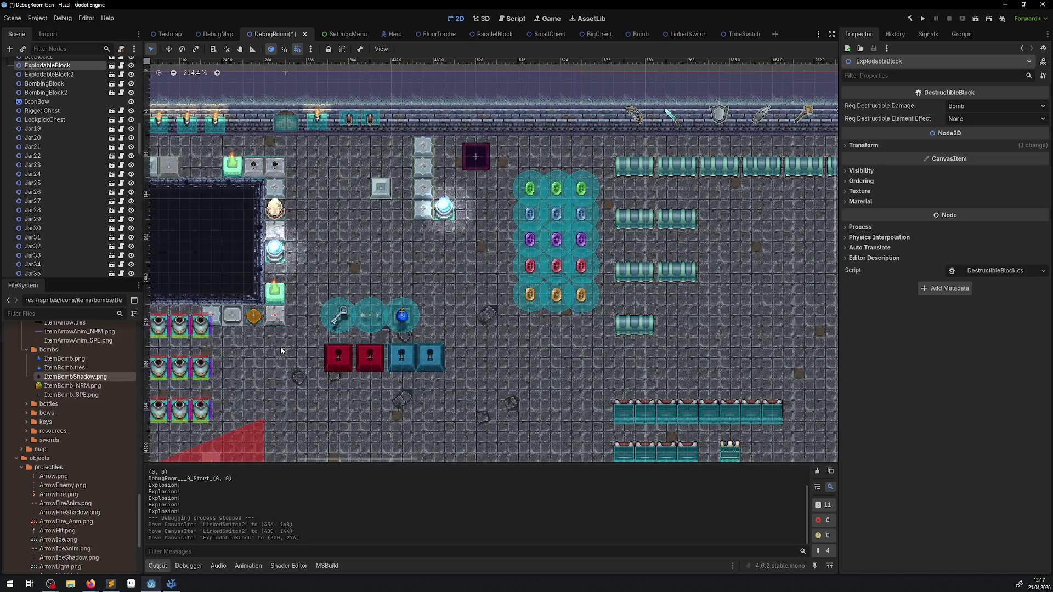
pyautogui.scroll(2, 281, 347)
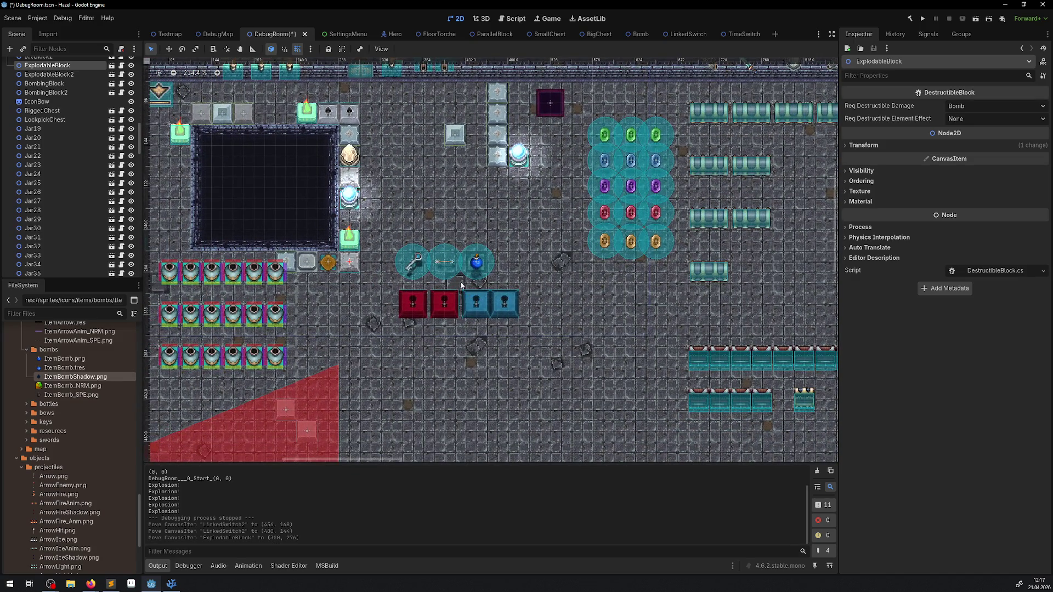
pyautogui.click(352, 157)
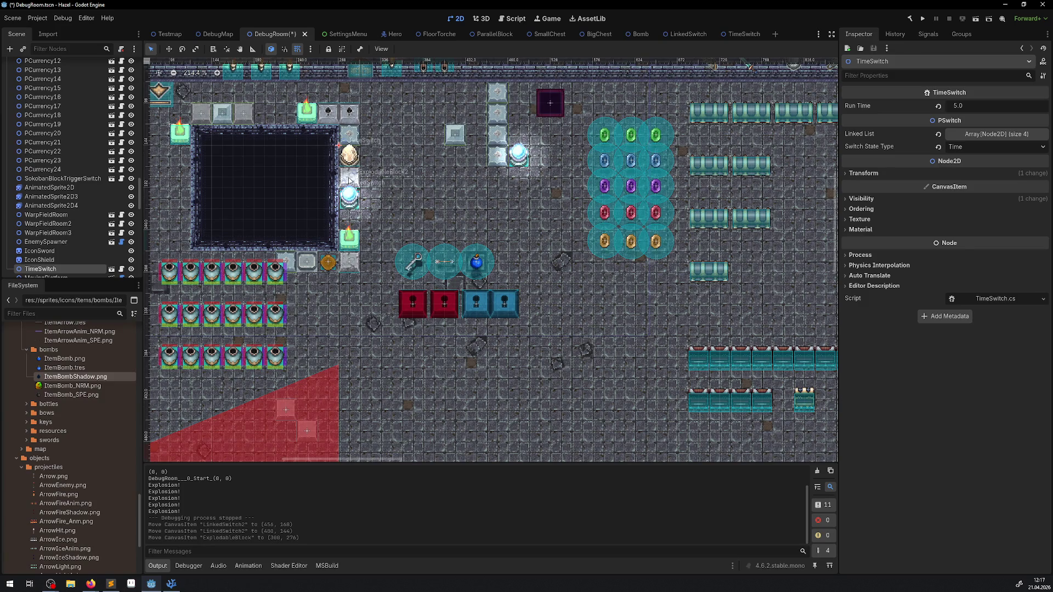
pyautogui.click(121, 269)
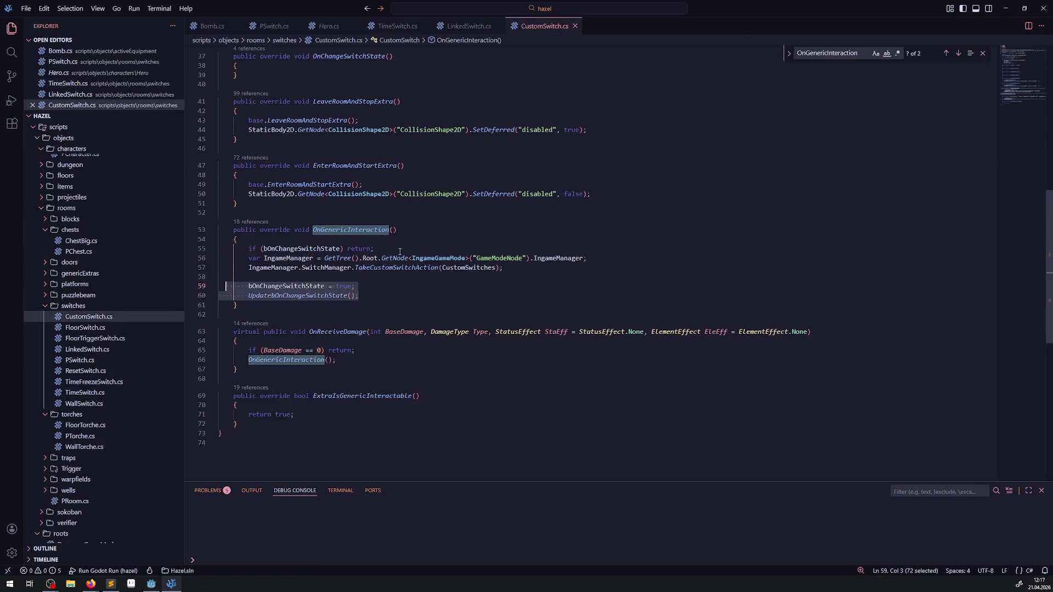
# - Add ', IReceiveDamage' to the TimeSwitch class declaration and save
pyautogui.moveTo(381, 158); pyautogui.dragTo(454, 158)
pyautogui.hotkey('ctrl', 'c')
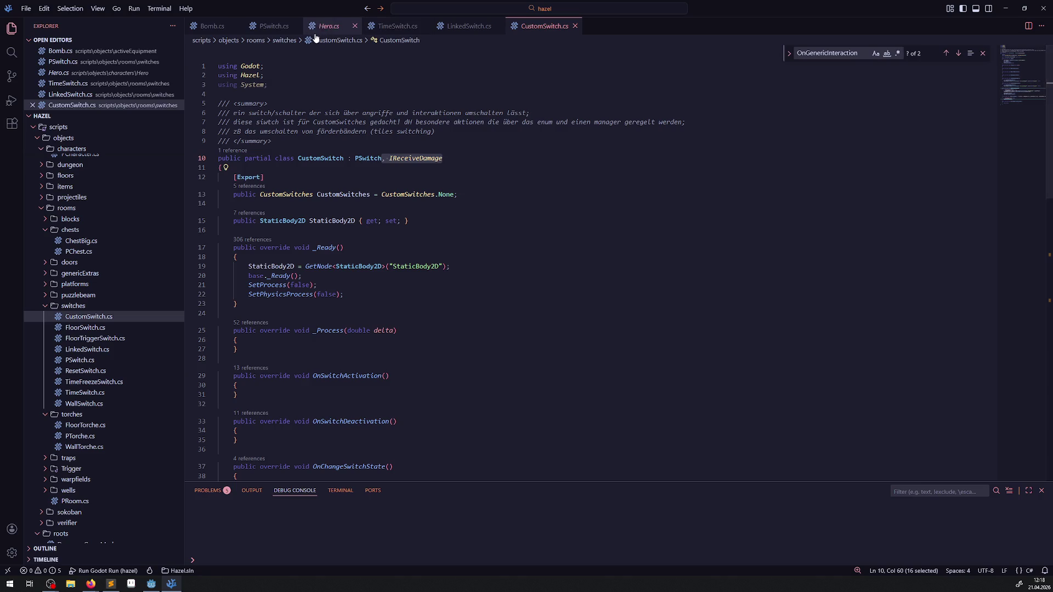
pyautogui.click(398, 26)
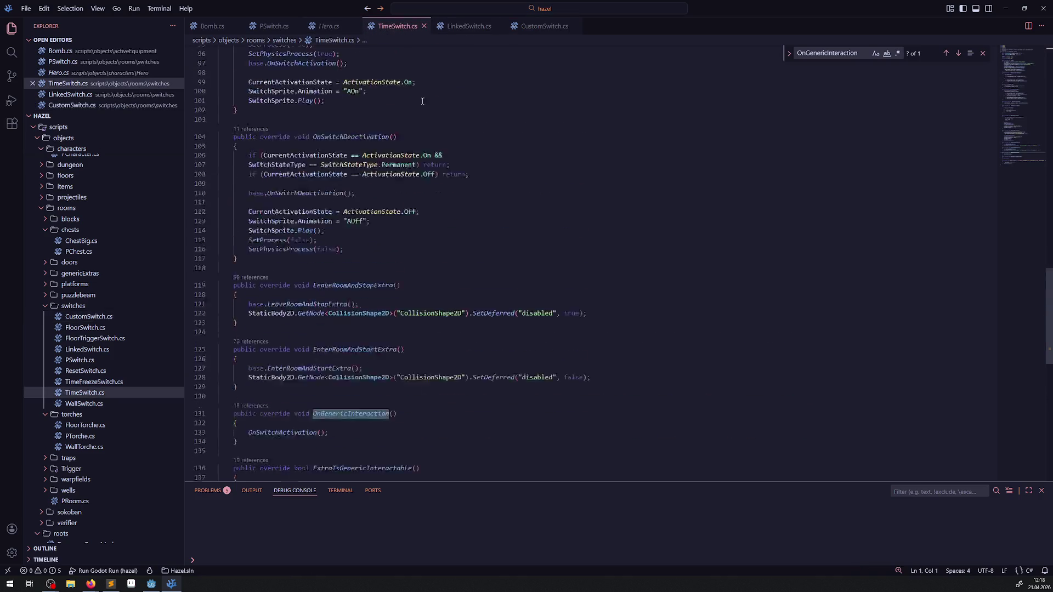
pyautogui.scroll(7, 413, 100)
pyautogui.click(389, 138)
pyautogui.hotkey('ctrl', 'v')
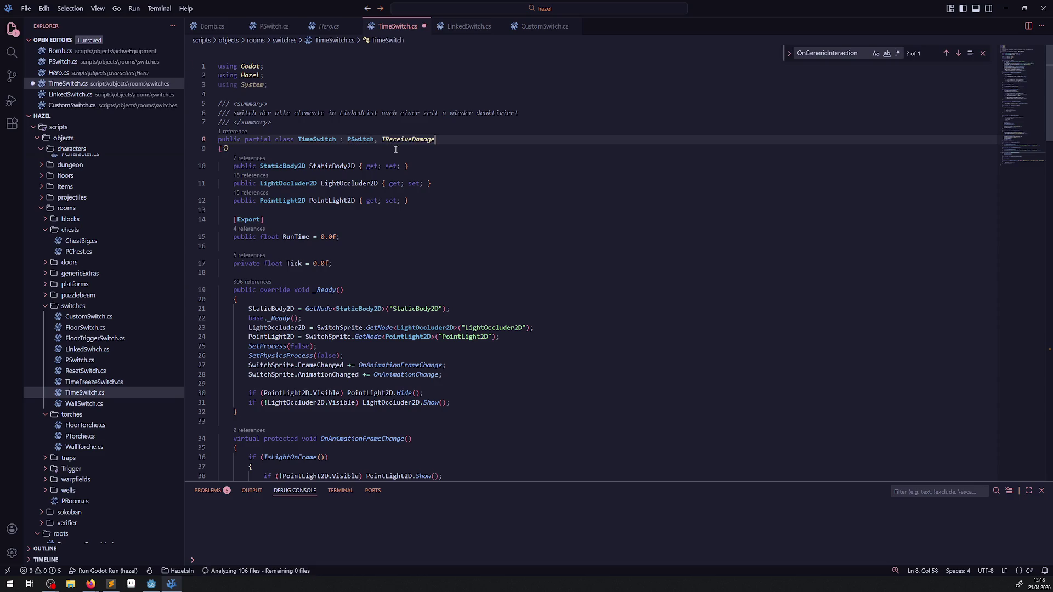
pyautogui.hotkey('ctrl', 's')
# - Select the OnReceiveDamage method in CustomSwitch.cs and find its place in TimeSwitch.cs
pyautogui.click(535, 27)
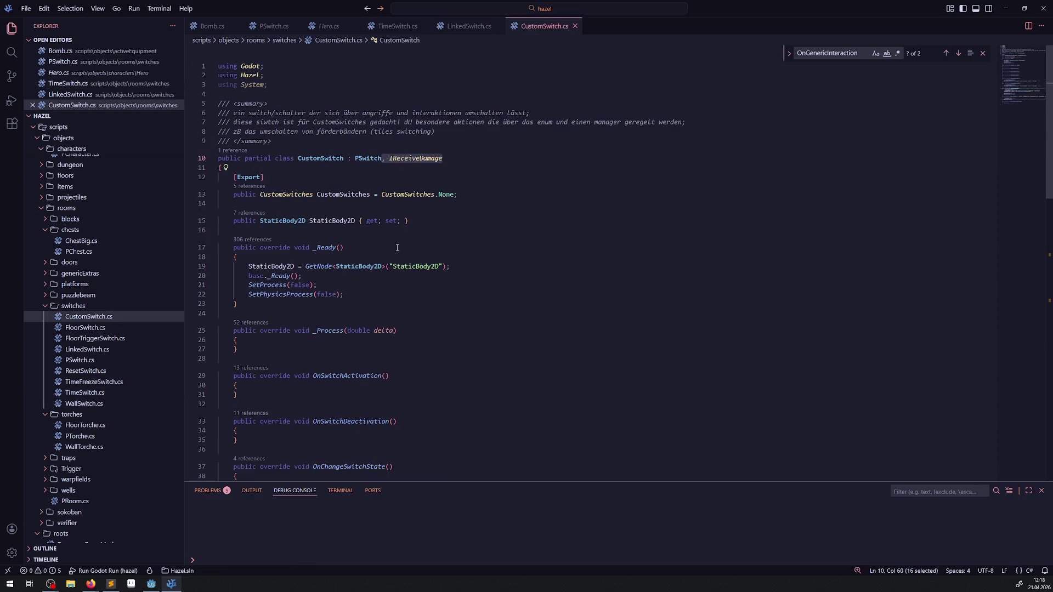
pyautogui.scroll(-15, 299, 176)
pyautogui.scroll(3, 299, 176)
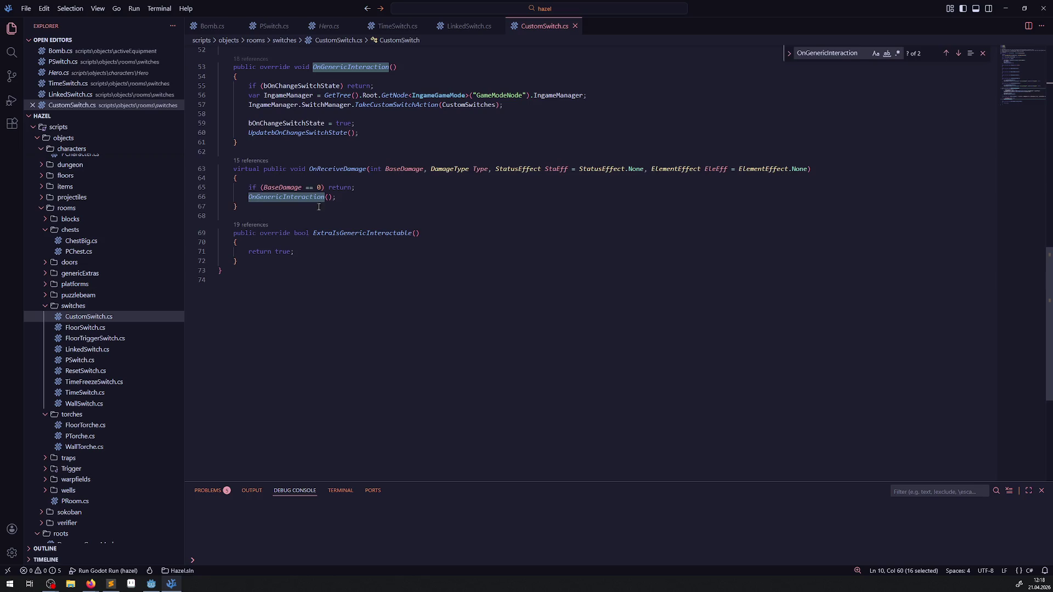
pyautogui.moveTo(240, 207); pyautogui.dragTo(229, 171)
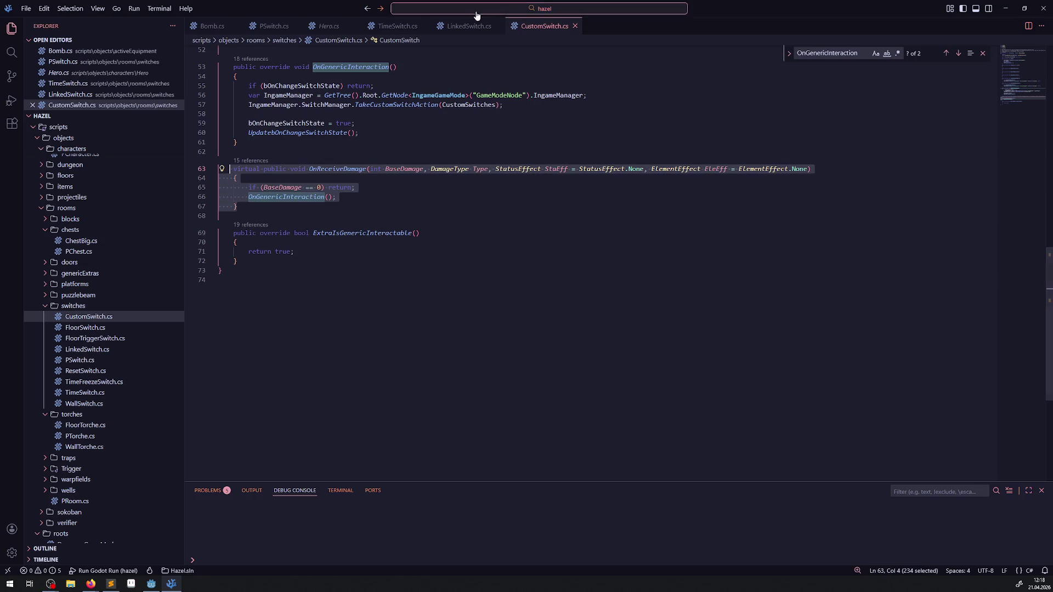
pyautogui.click(398, 26)
pyautogui.scroll(-20, 317, 304)
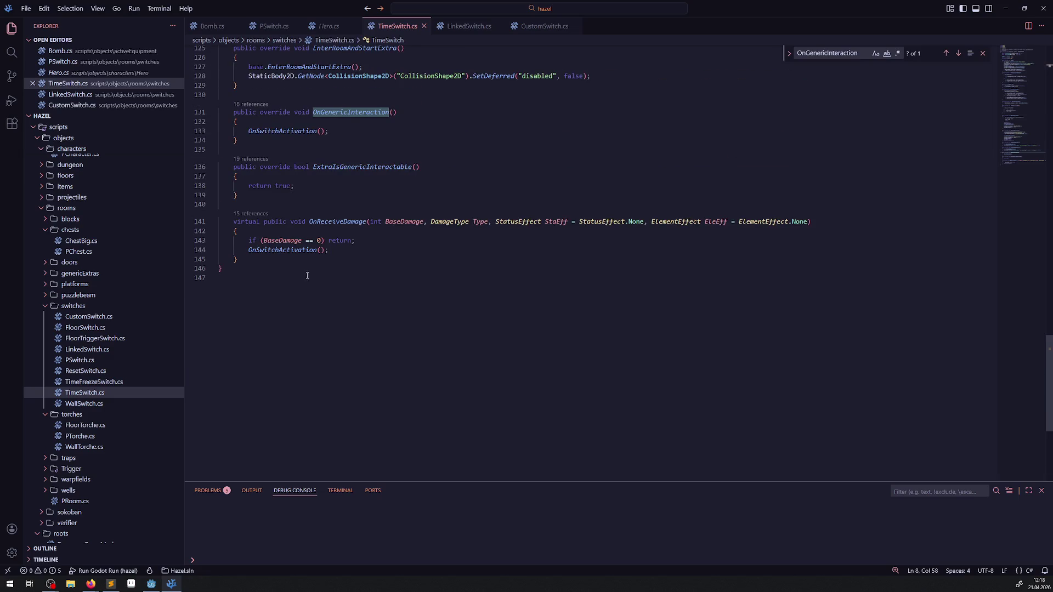
pyautogui.scroll(20, 357, 305)
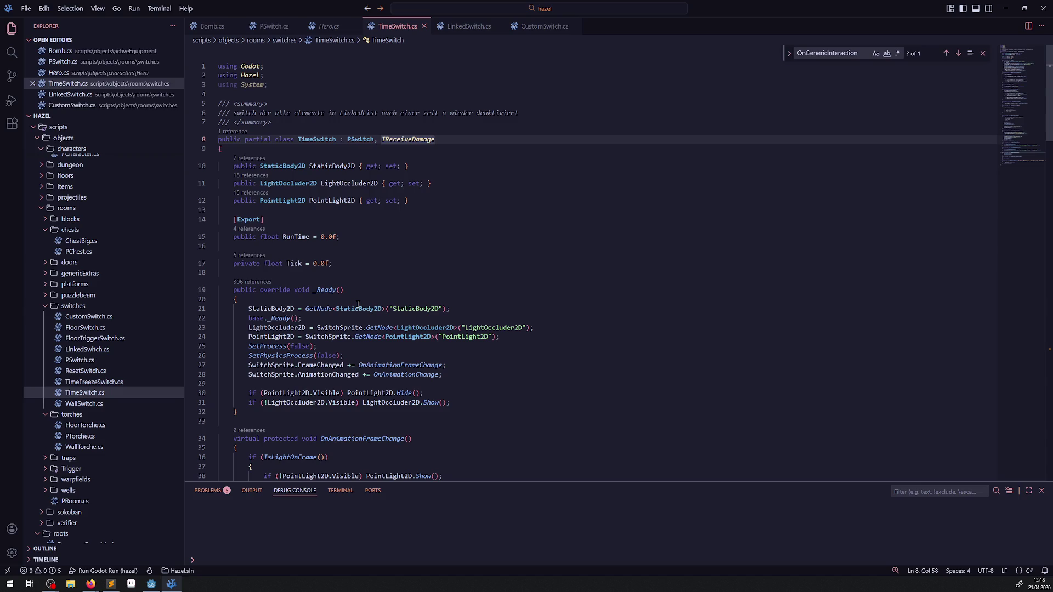
pyautogui.scroll(-20, 358, 305)
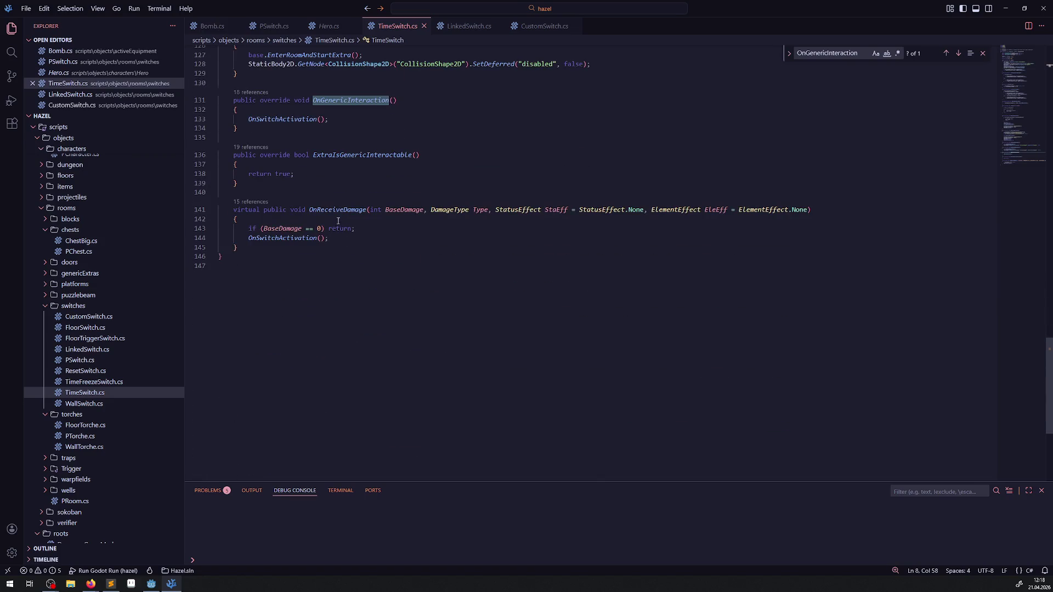
pyautogui.moveTo(335, 211)
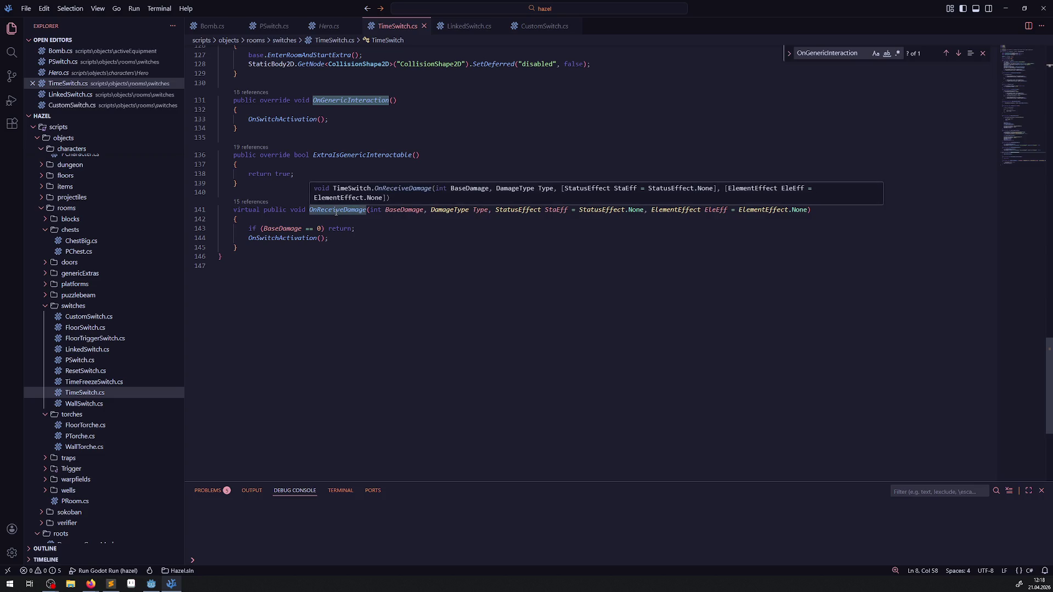
pyautogui.click(77, 361)
pyautogui.scroll(10, 420, 328)
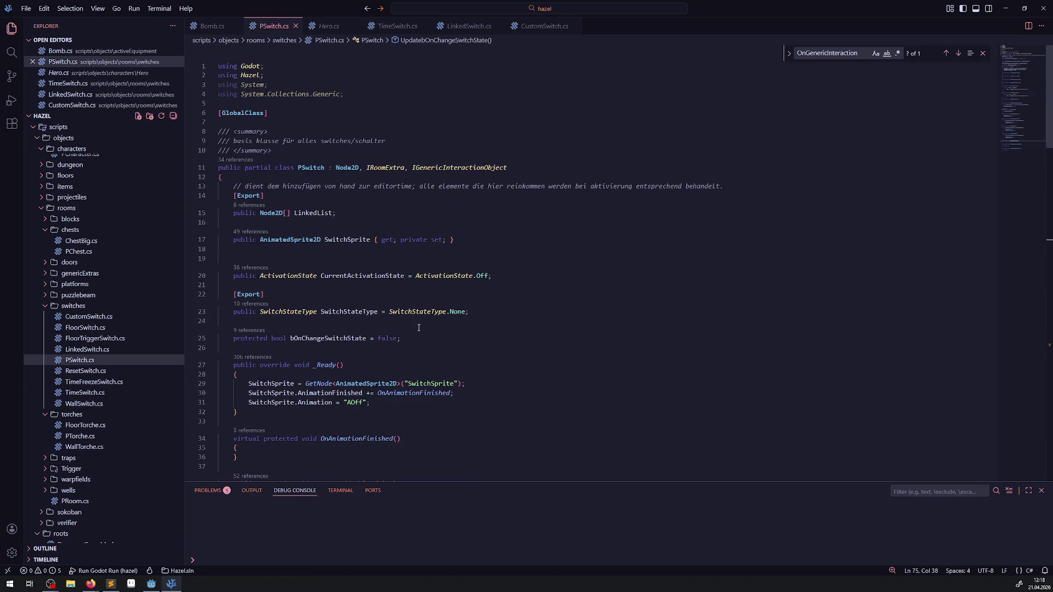
pyautogui.hotkey('ctrl', 'Tab')
pyautogui.scroll(-10, 411, 322)
pyautogui.scroll(-14, 412, 322)
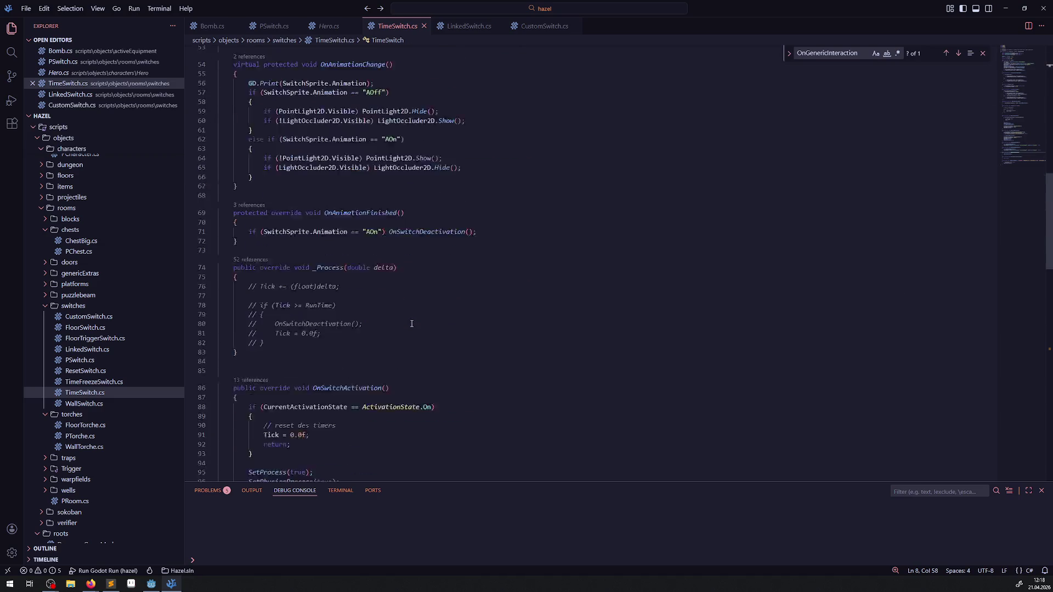
pyautogui.scroll(-3, 412, 318)
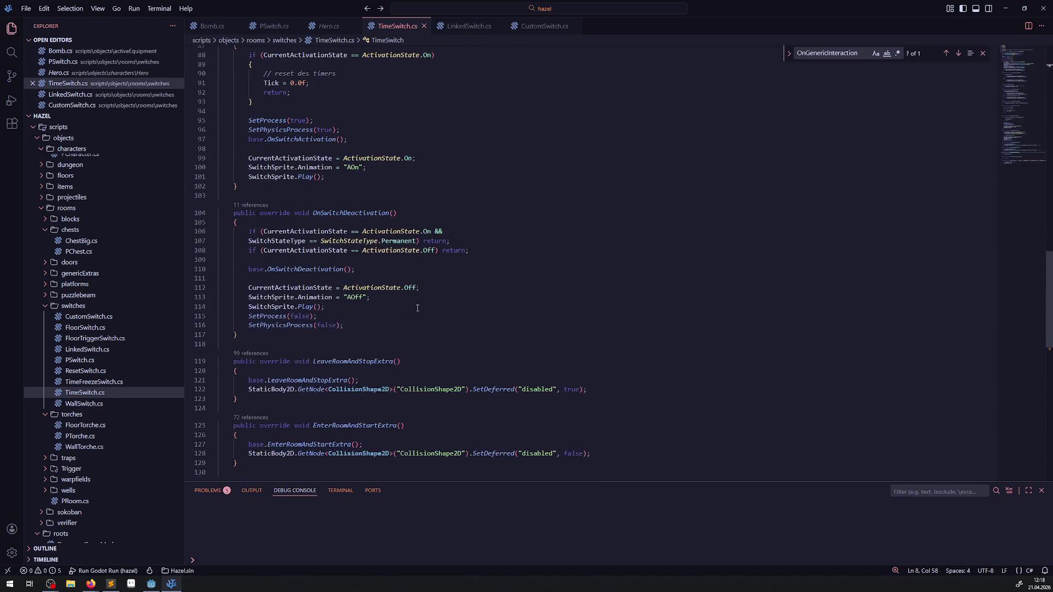
pyautogui.scroll(7, 406, 307)
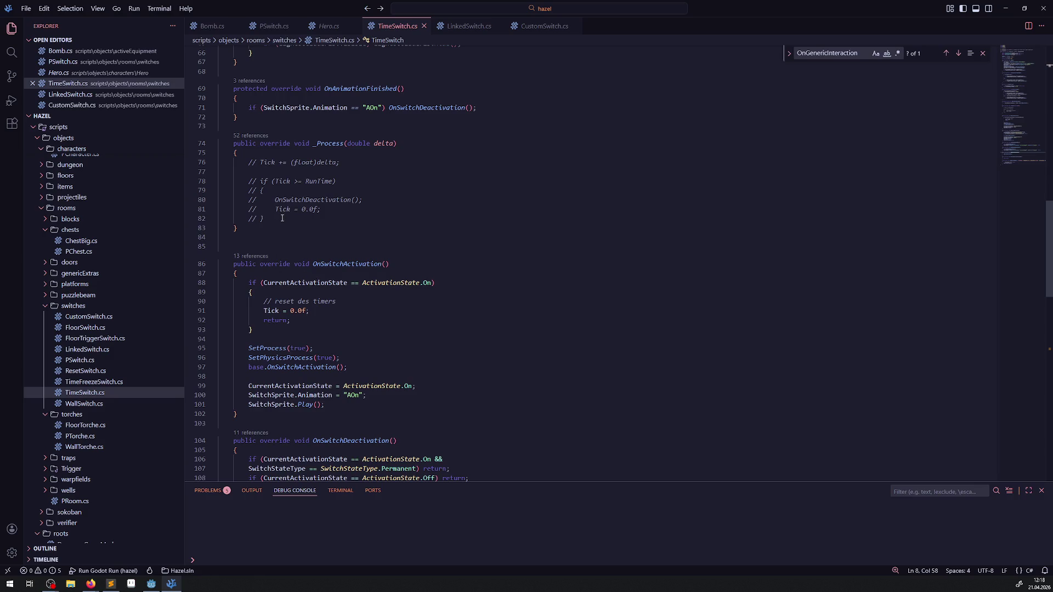
pyautogui.moveTo(283, 227)
pyautogui.mouseDown()
pyautogui.moveTo(207, 188)
pyautogui.moveTo(215, 164)
pyautogui.mouseUp()
pyautogui.press('BackSpace')
pyautogui.press('BackSpace')
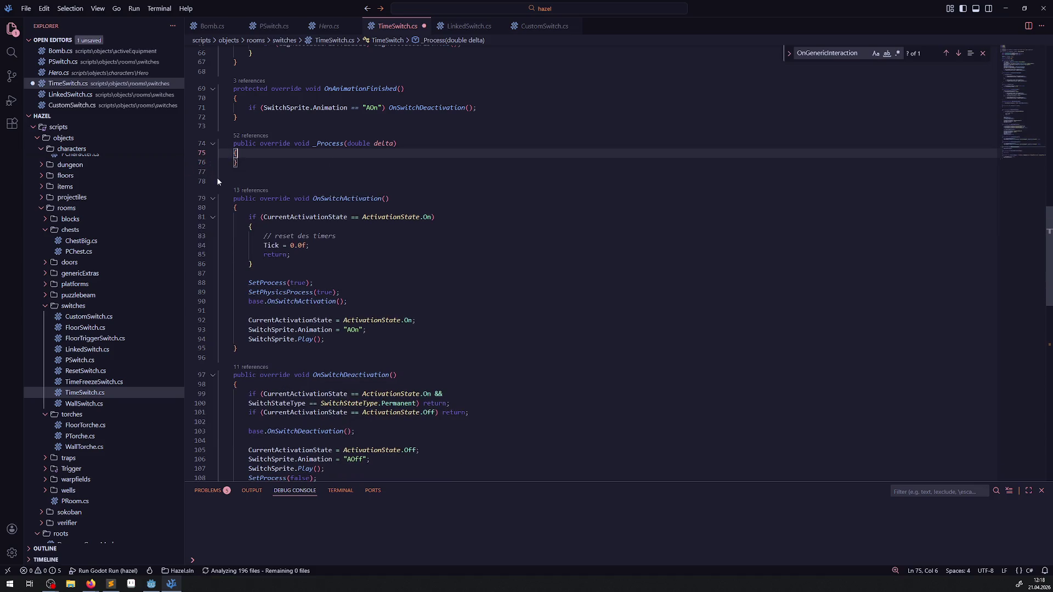
pyautogui.hotkey('ctrl', 's')
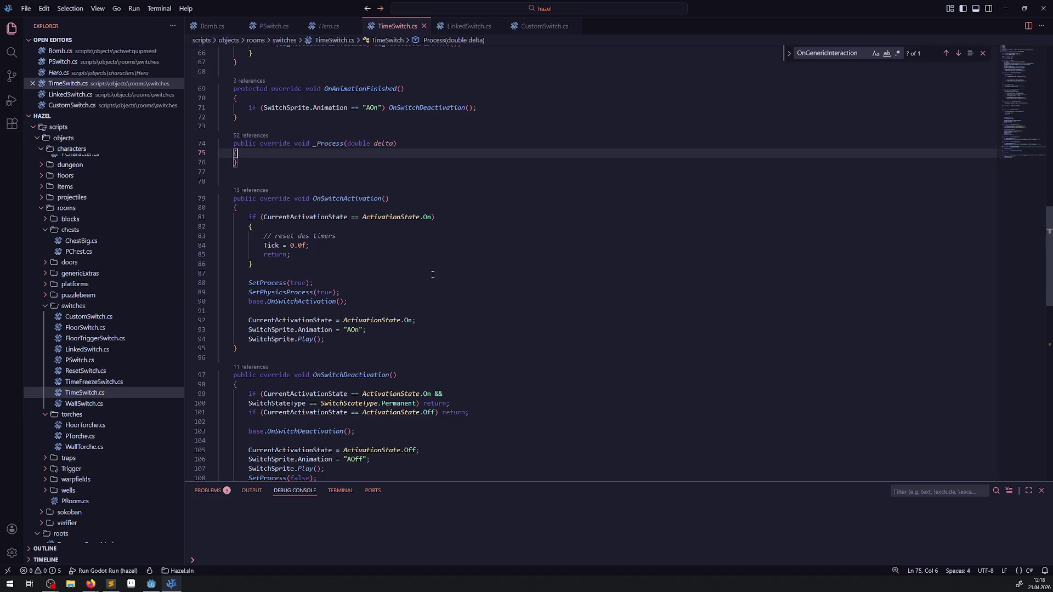
pyautogui.scroll(-10, 432, 274)
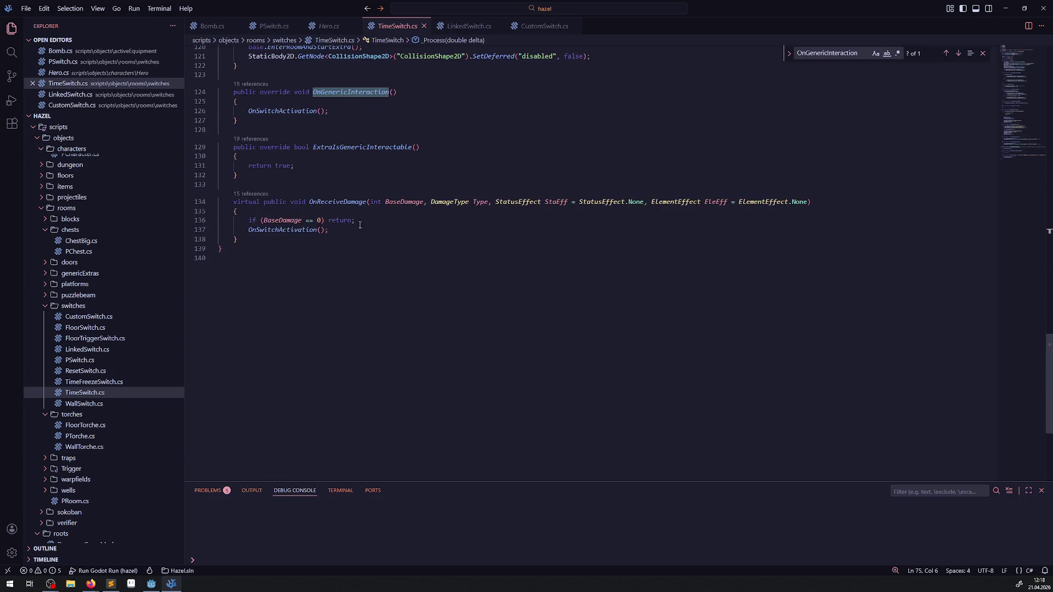
pyautogui.click(360, 224)
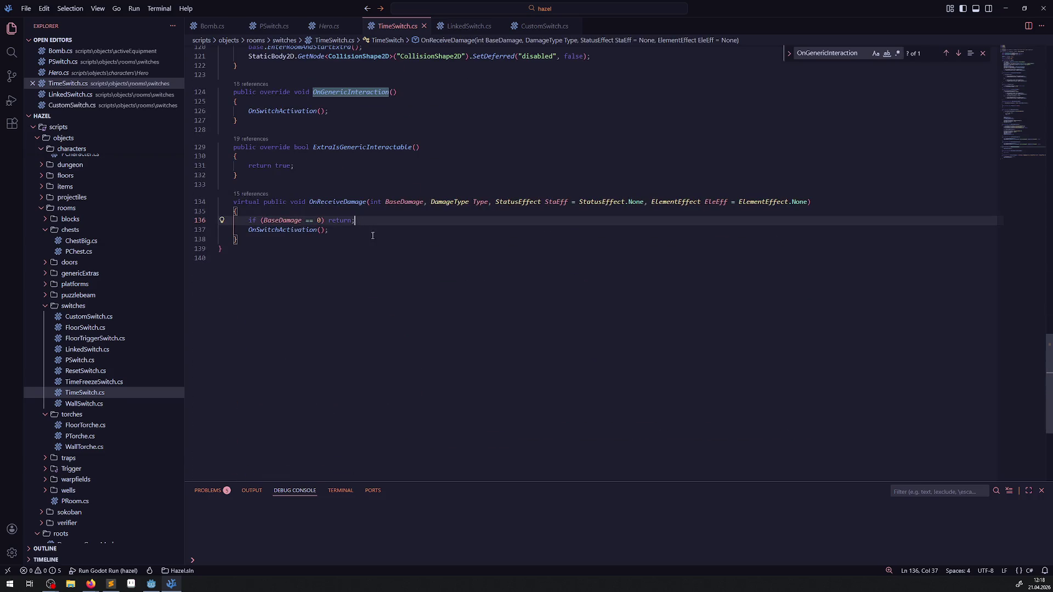
pyautogui.doubleClick(282, 230)
pyautogui.scroll(1, 389, 190)
pyautogui.scroll(1, 388, 190)
pyautogui.doubleClick(280, 195)
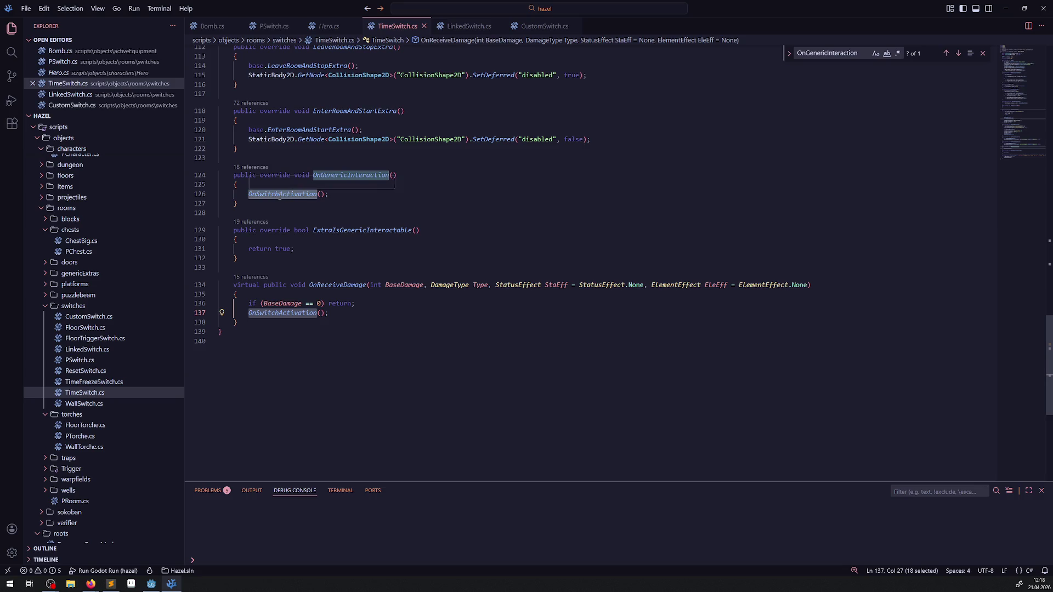
pyautogui.scroll(10, 280, 195)
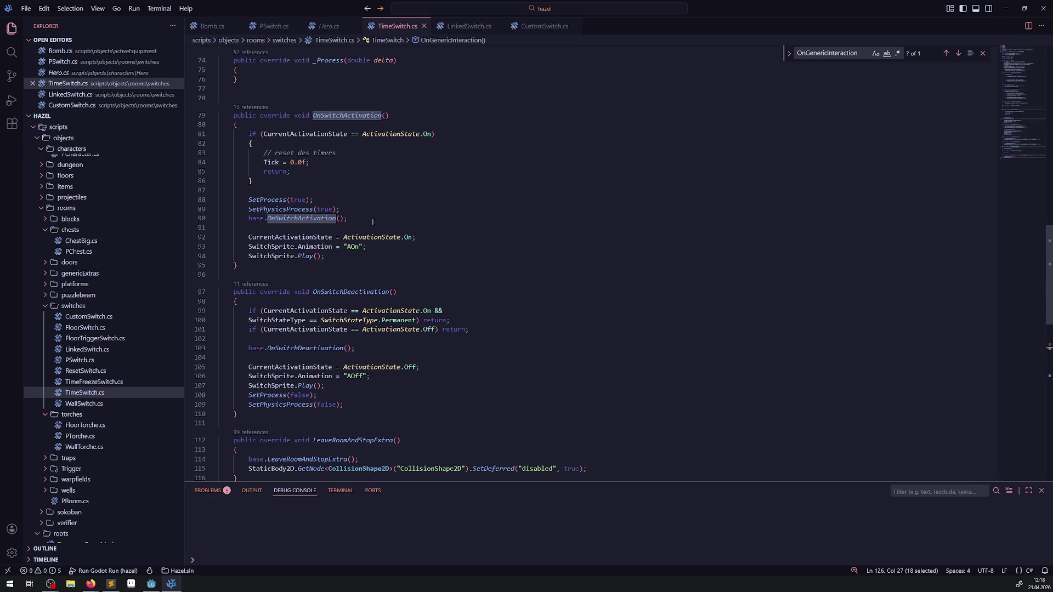
# - Rebuild the C# project with the hammer button, then save and run the game with F5
pyautogui.moveTo(314, 135)
pyautogui.click(152, 584)
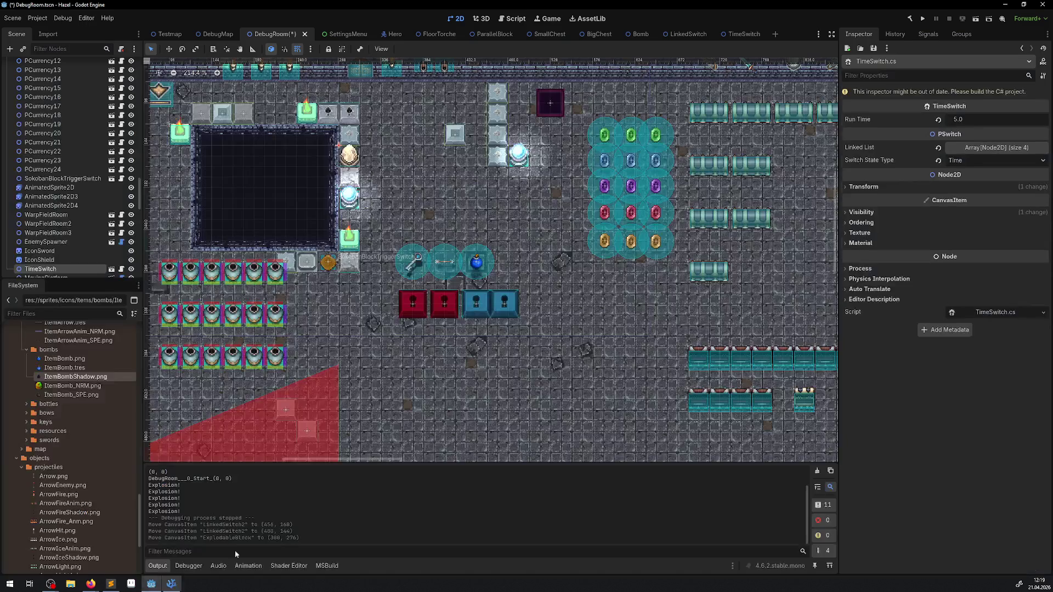
pyautogui.click(909, 18)
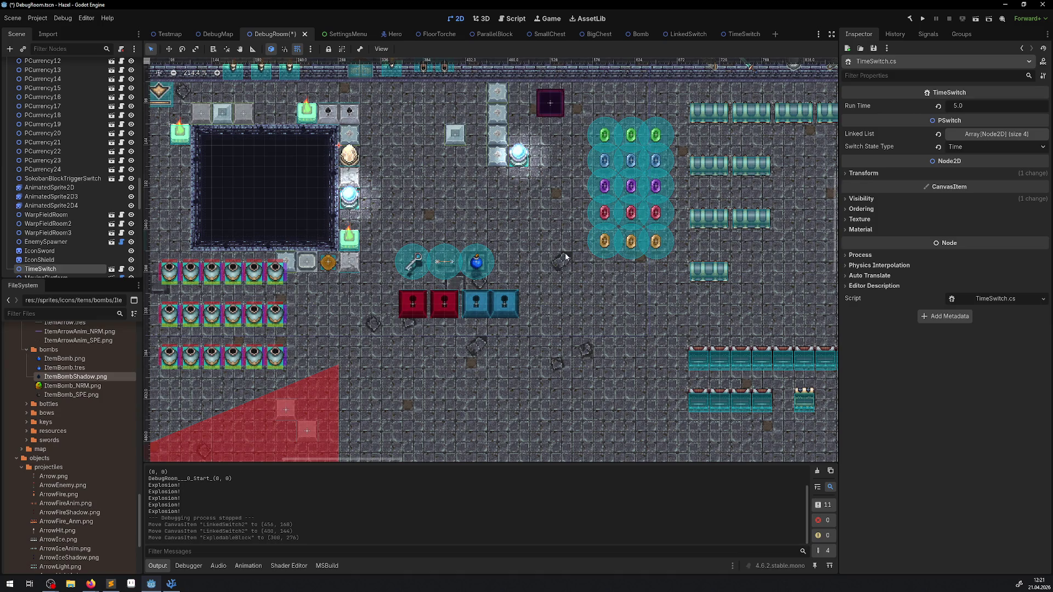
pyautogui.hscroll(-3, 387, 285)
pyautogui.scroll(-1, 387, 285)
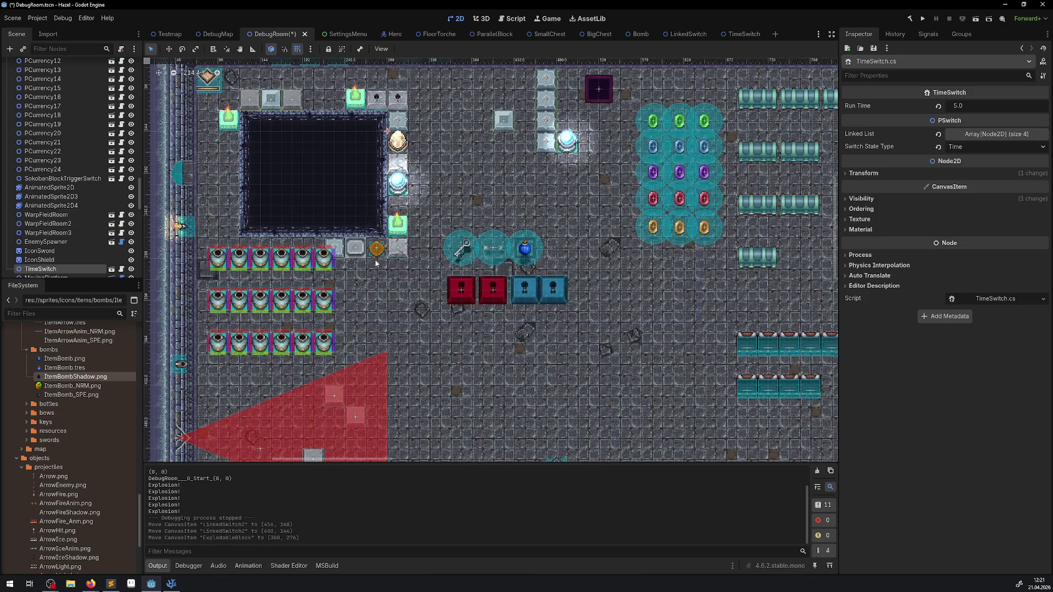
pyautogui.press('F5')
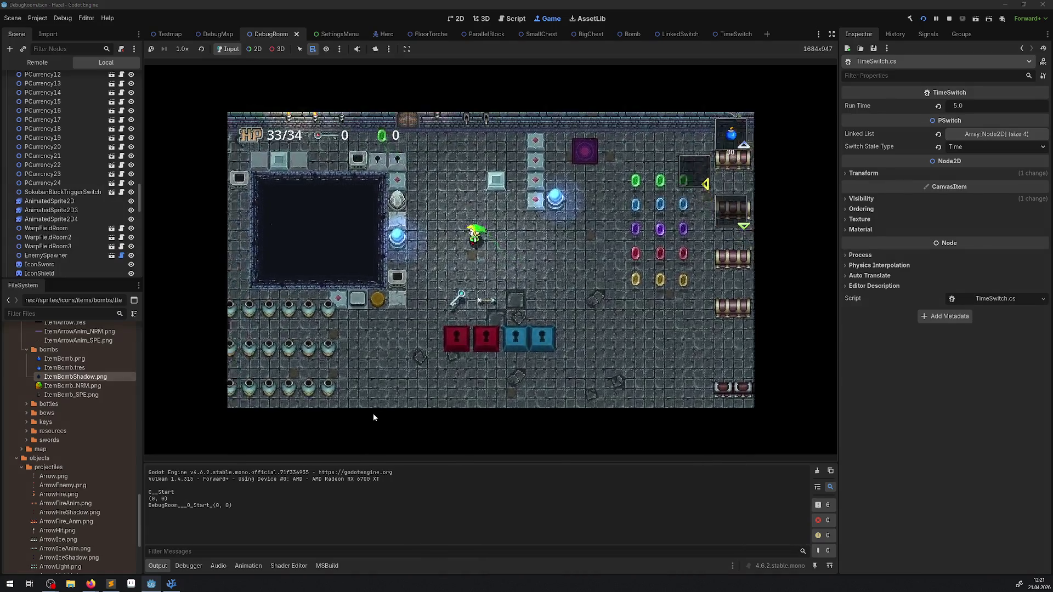
# - Walk the hero around the room dropping bombs beside the time switches
pyautogui.press('space')
pyautogui.press('Right')
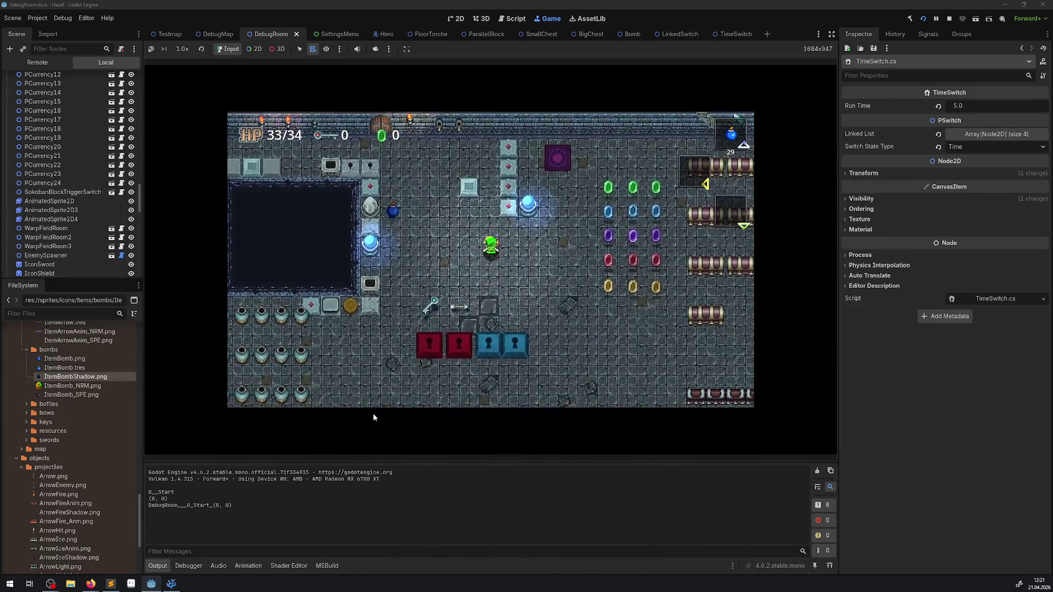
pyautogui.press('space')
pyautogui.press('Left')
pyautogui.press('Down')
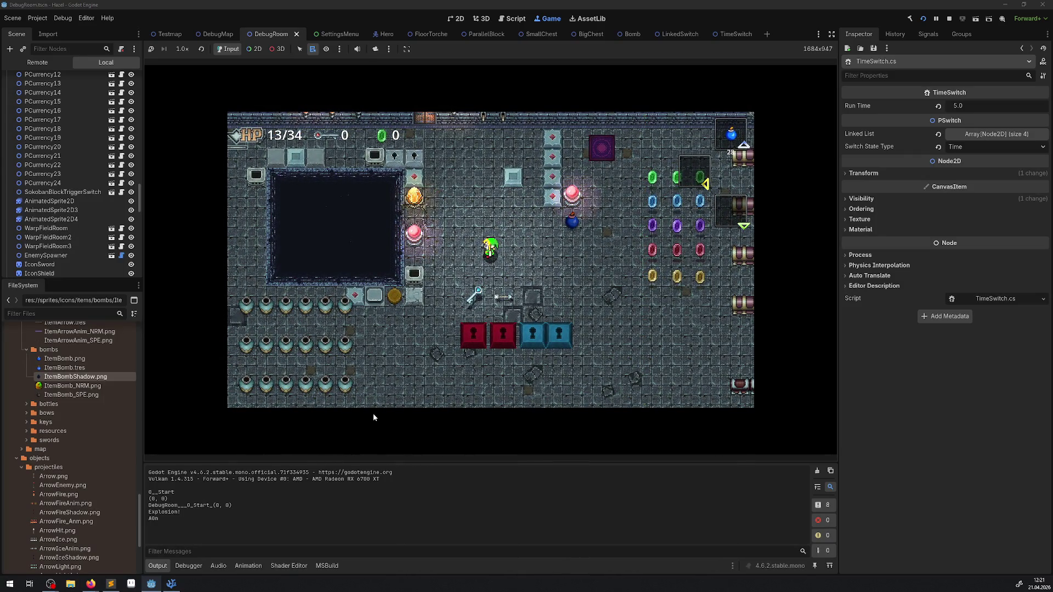
pyautogui.press('Up')
pyautogui.press('Left')
pyautogui.press('space')
pyautogui.press('space')
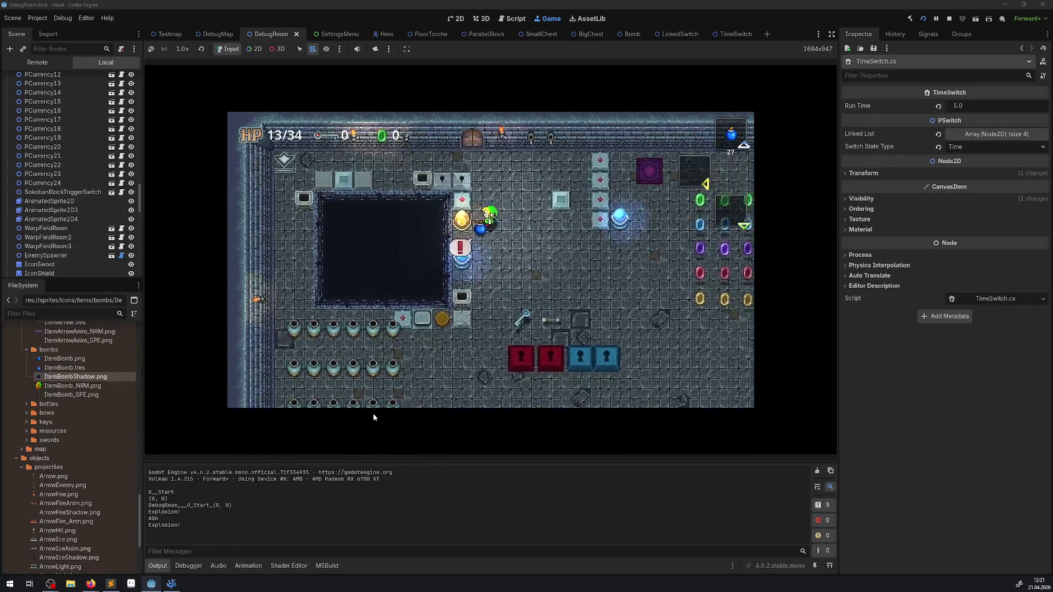
pyautogui.press('Right')
pyautogui.press('Down')
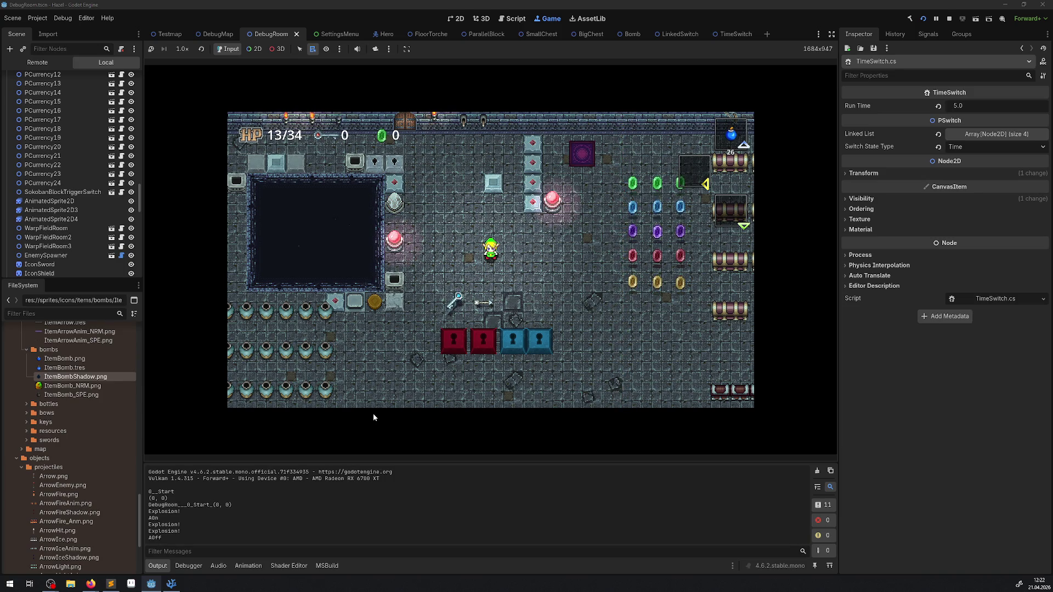
pyautogui.press('Up')
pyautogui.press('Left')
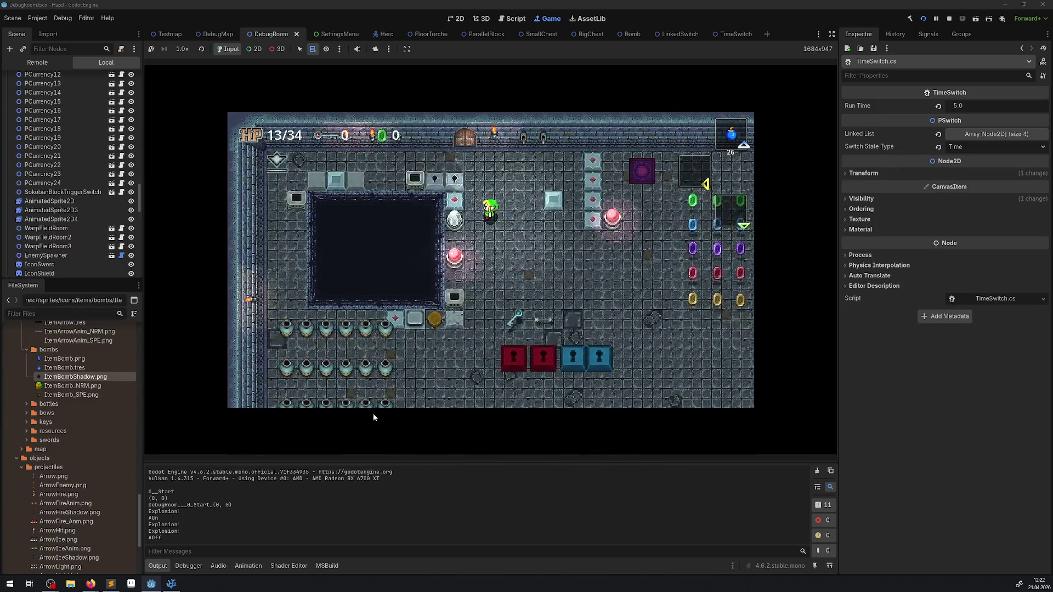
# - Drop more bombs with X to toggle the orb switches, then stop the game with F8
pyautogui.press('x')
pyautogui.press('Down')
pyautogui.press('Right')
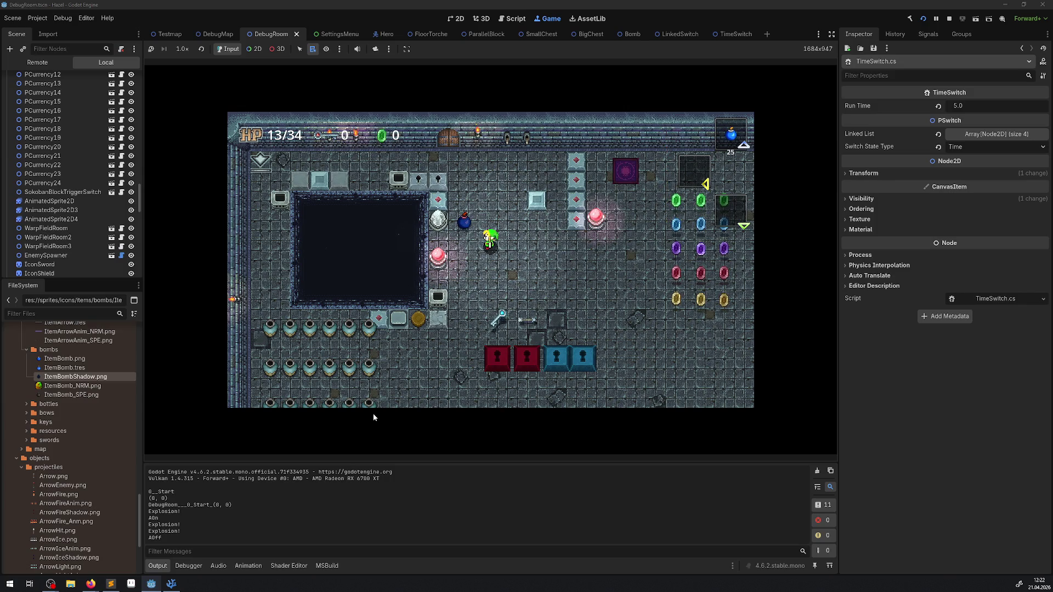
pyautogui.press('Up')
pyautogui.press('Right')
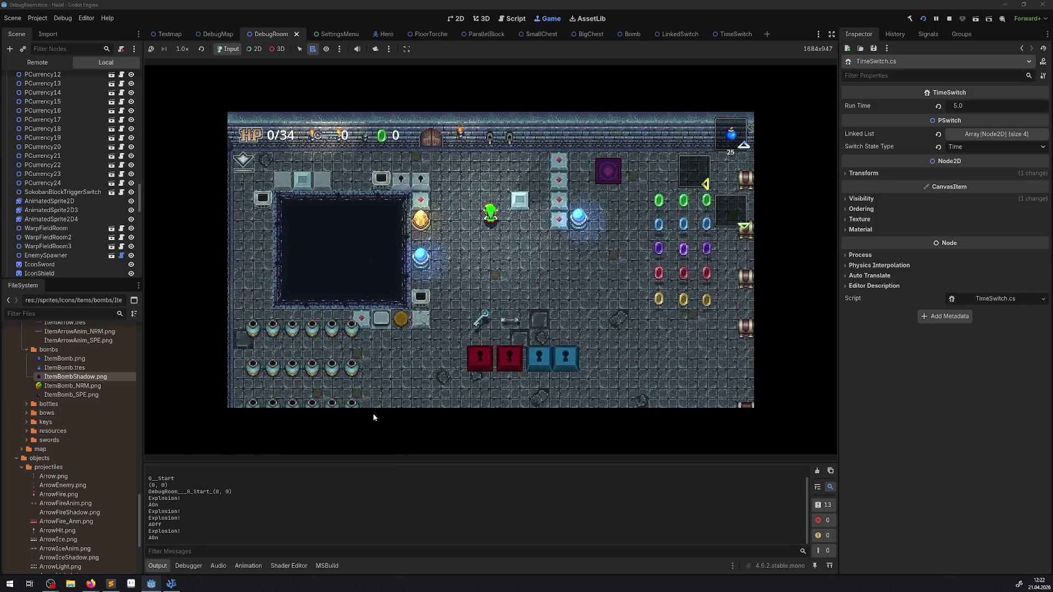
pyautogui.press('x')
pyautogui.press('Right')
pyautogui.press('Down')
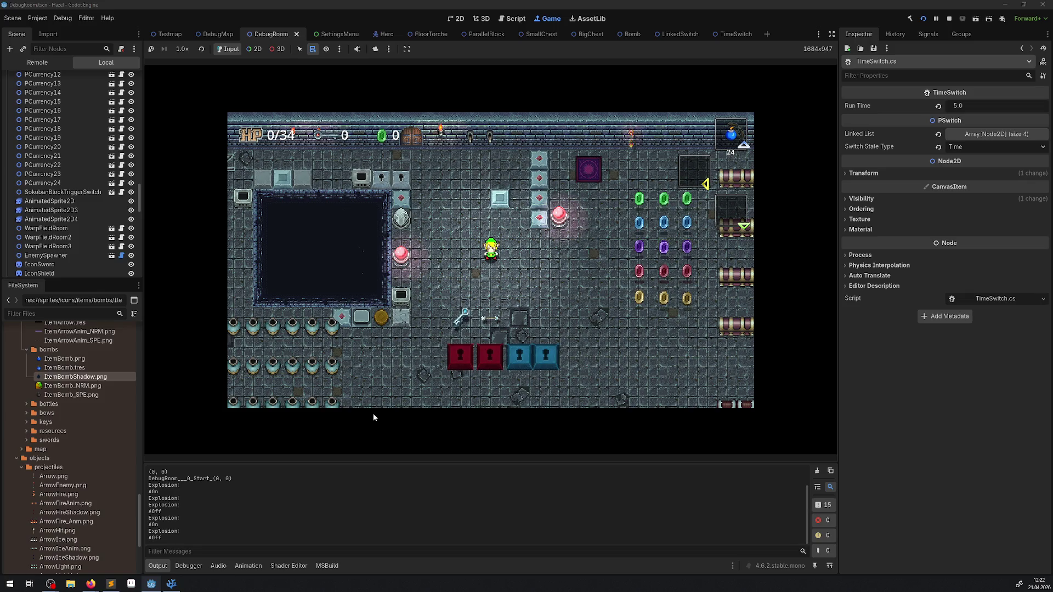
pyautogui.press('Left')
pyautogui.press('x')
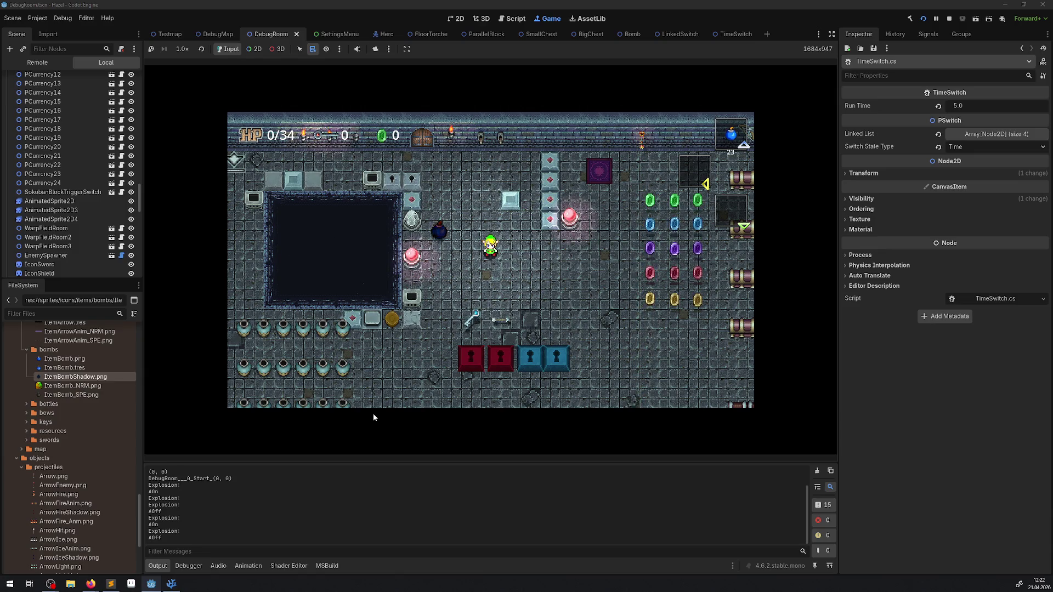
pyautogui.press('Right')
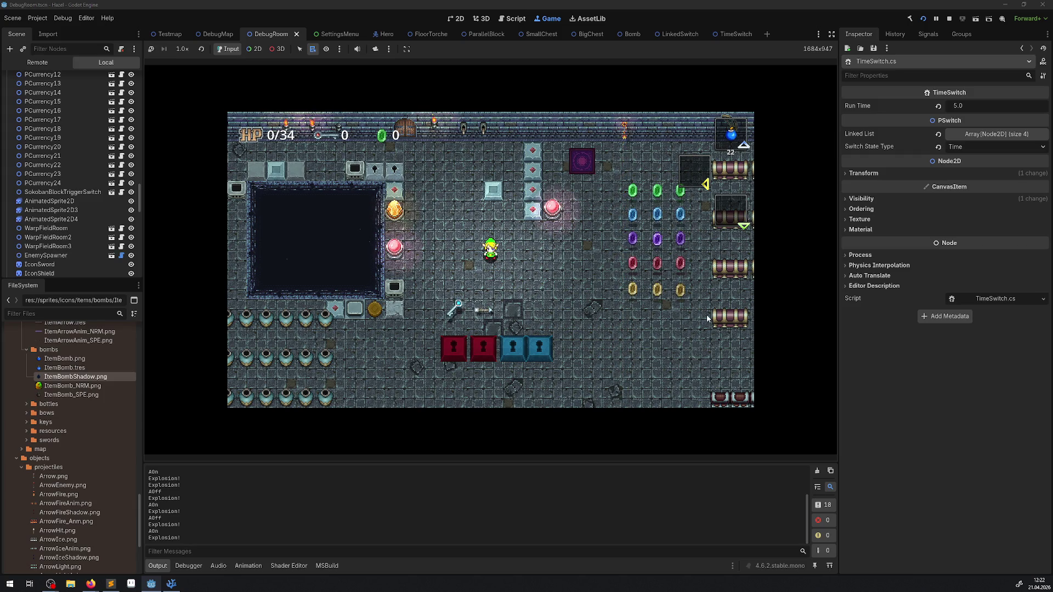
pyautogui.press('F8')
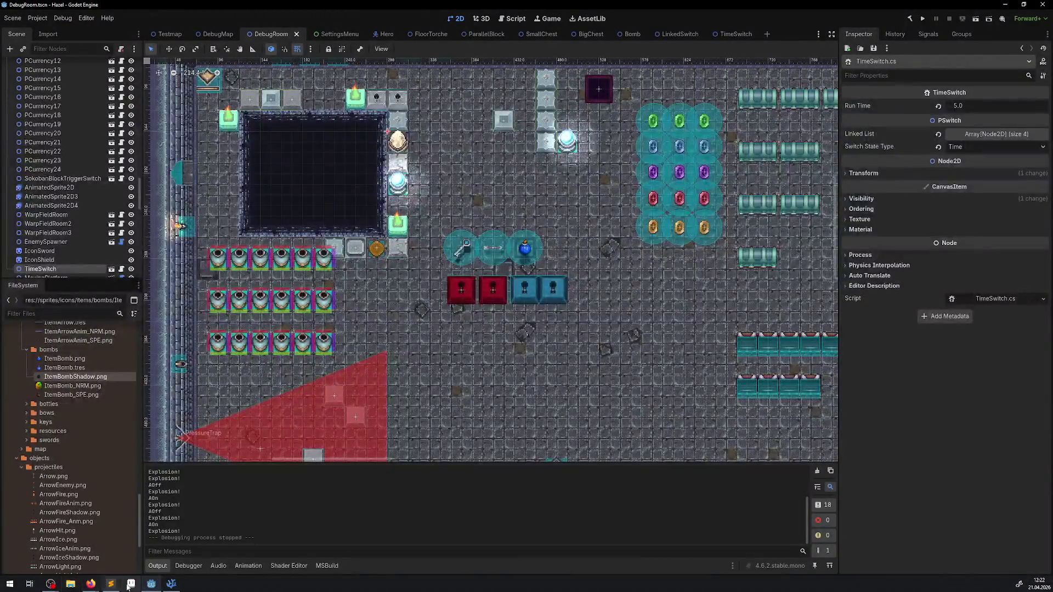
# - Review the OnSwitchActivation call inside TimeSwitch.cs's OnReceiveDamage
pyautogui.click(171, 583)
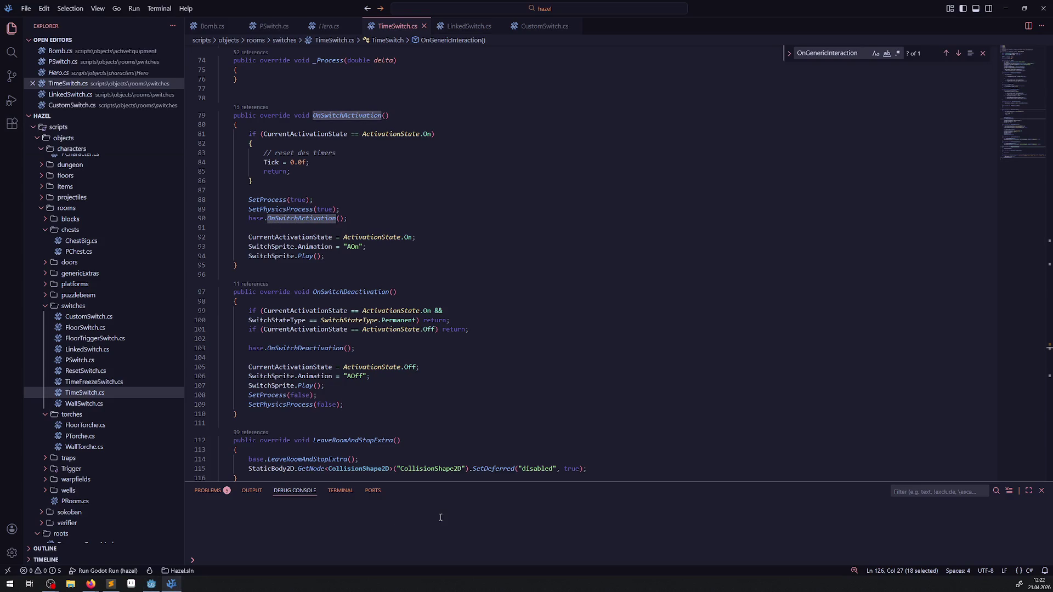
pyautogui.scroll(-20, 329, 234)
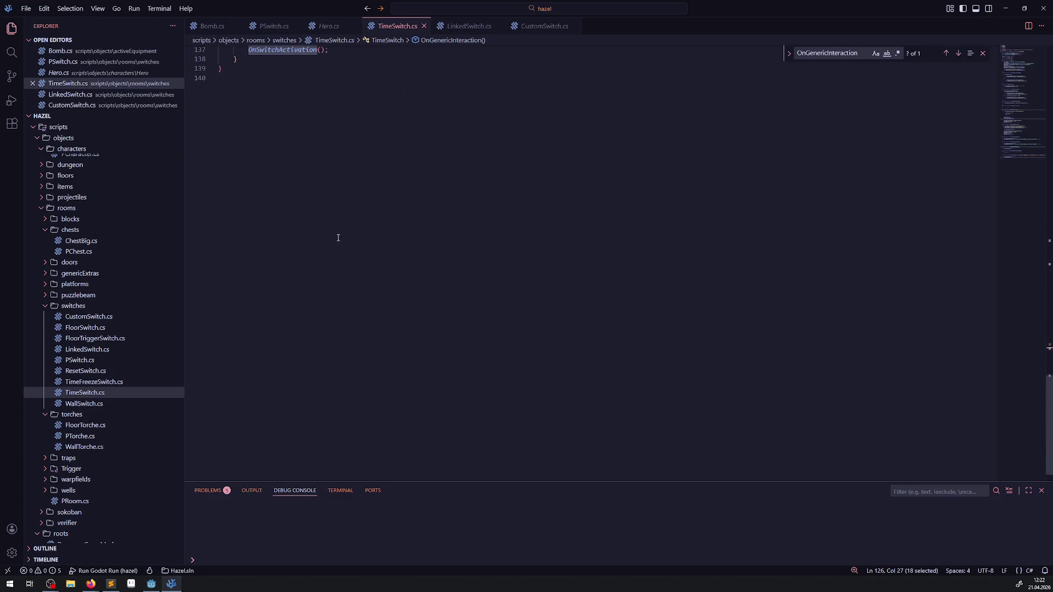
pyautogui.scroll(10, 336, 235)
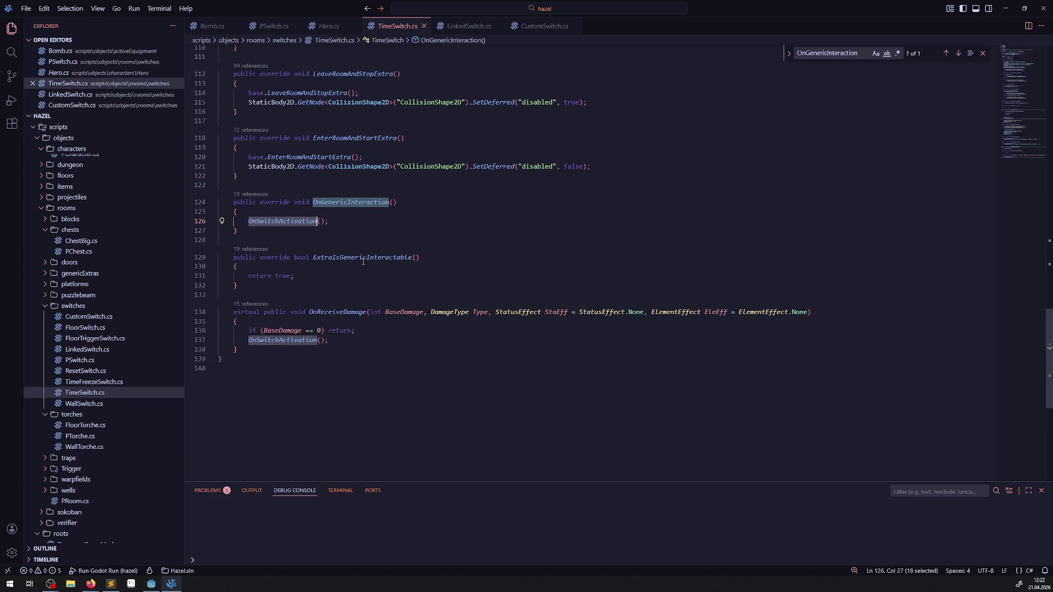
pyautogui.moveTo(361, 258)
pyautogui.doubleClick(294, 341)
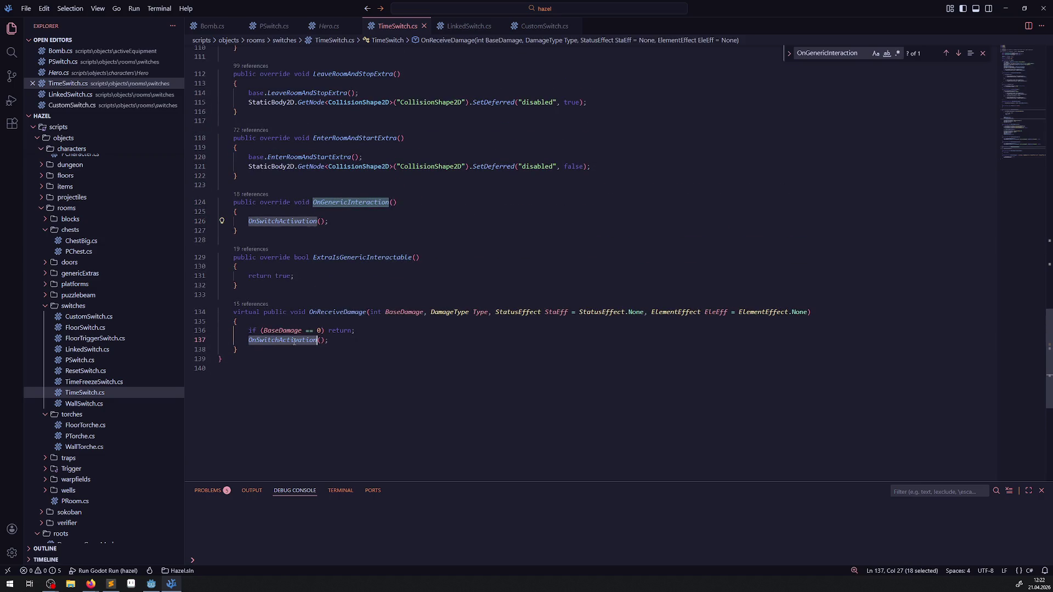
pyautogui.scroll(10, 339, 299)
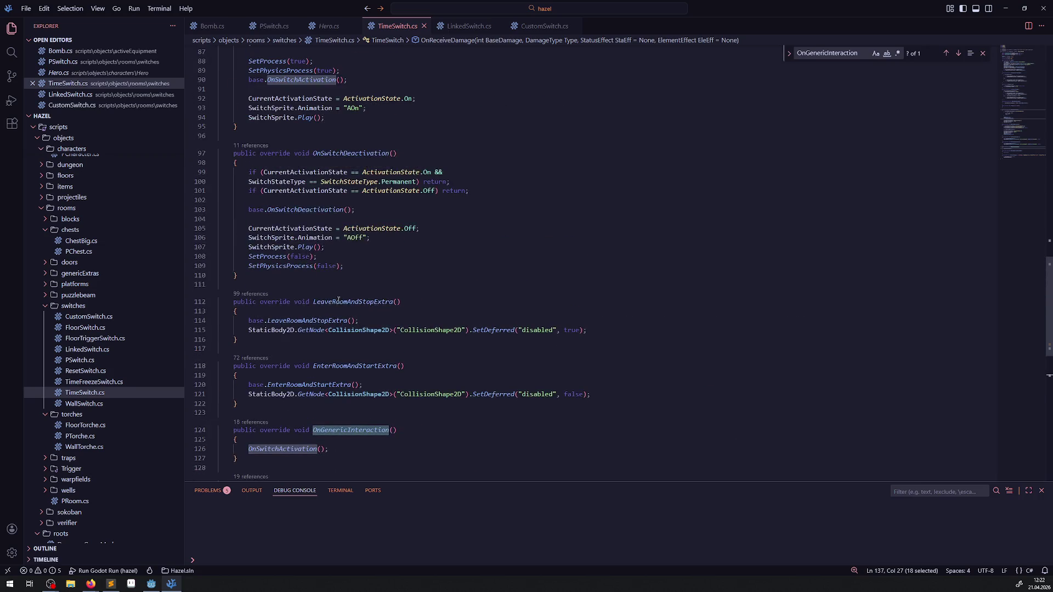
pyautogui.scroll(2, 339, 304)
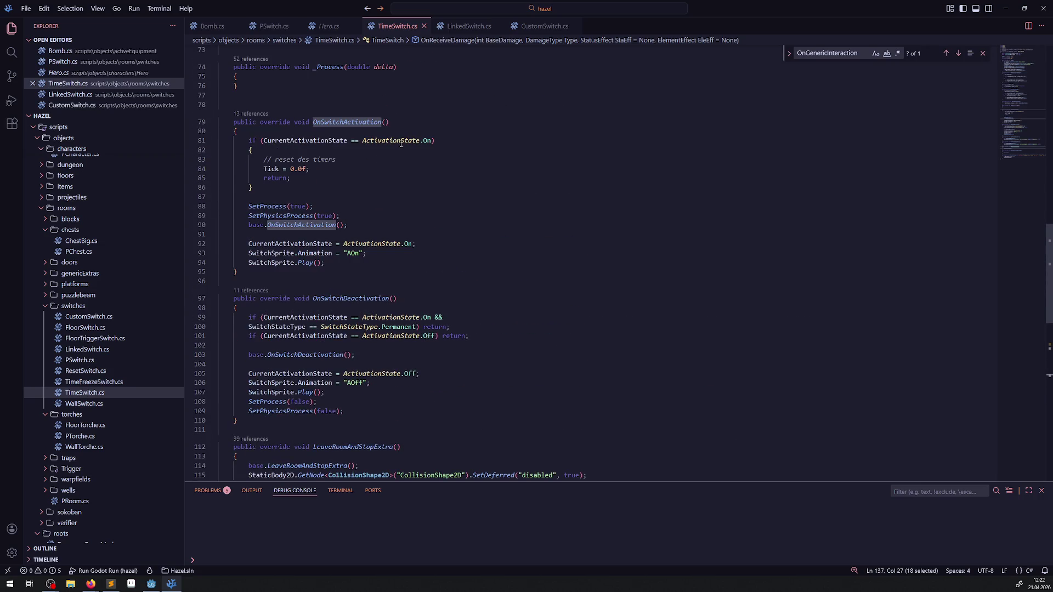
# - Trace ActivationState, Play() and Tick in OnSwitchActivation up to Tick's declaration on line 17
pyautogui.doubleClick(401, 141)
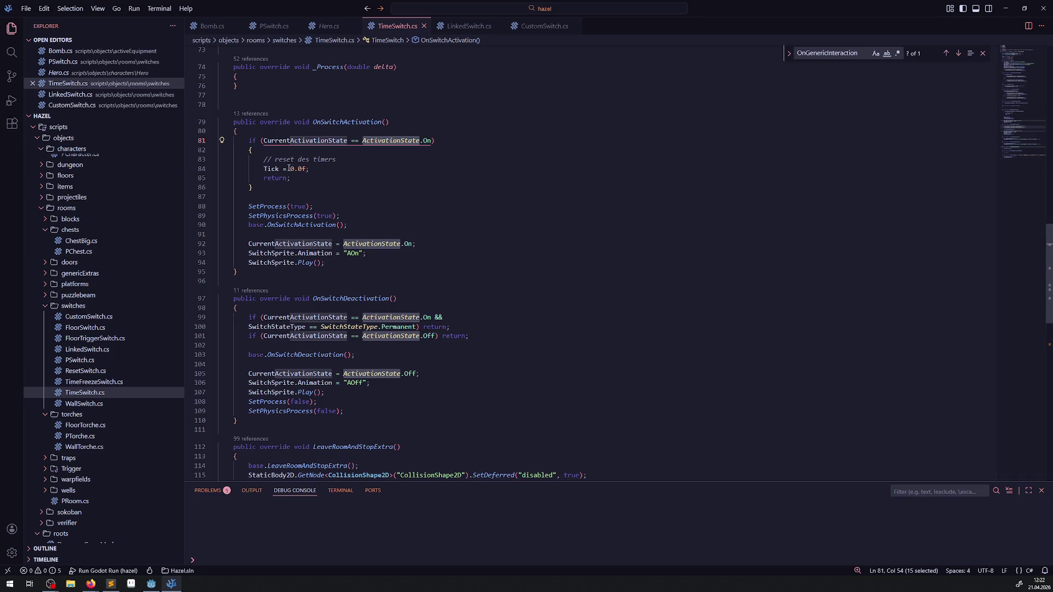
pyautogui.moveTo(285, 169); pyautogui.dragTo(290, 169)
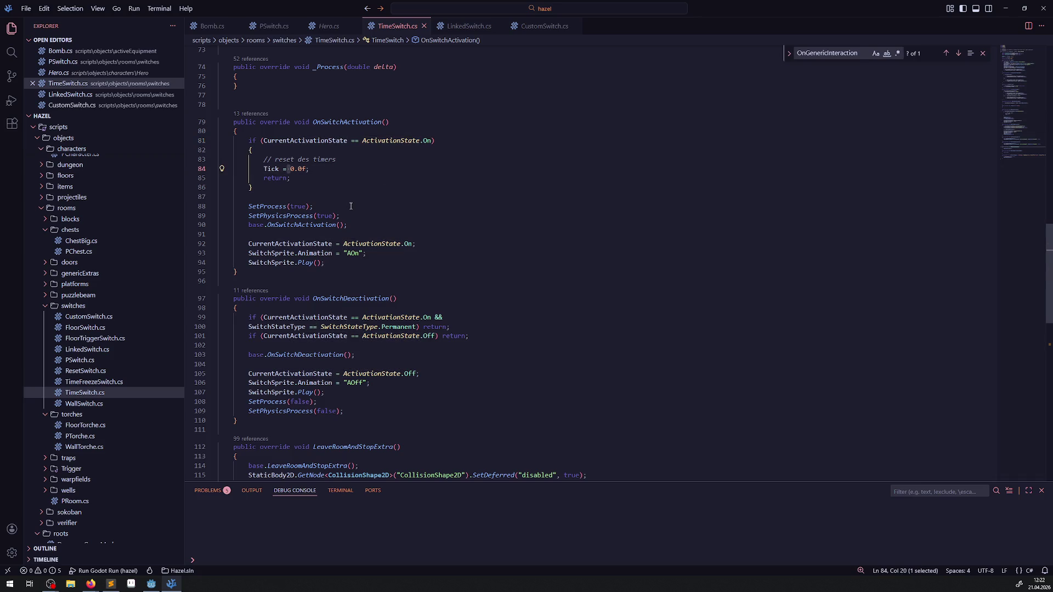
pyautogui.doubleClick(306, 264)
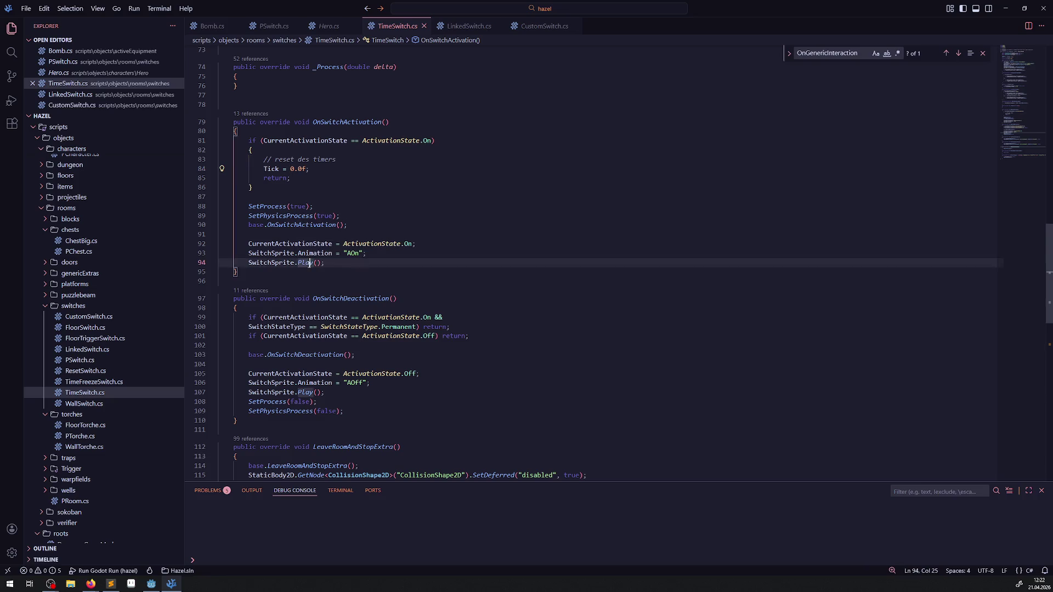
pyautogui.click(246, 263)
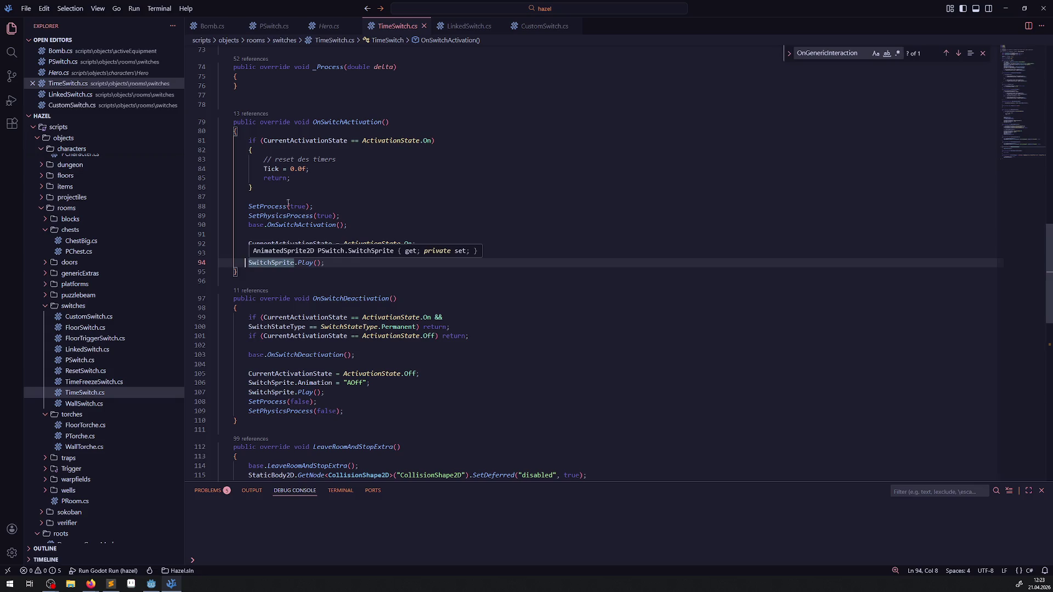
pyautogui.doubleClick(280, 178)
pyautogui.doubleClick(272, 169)
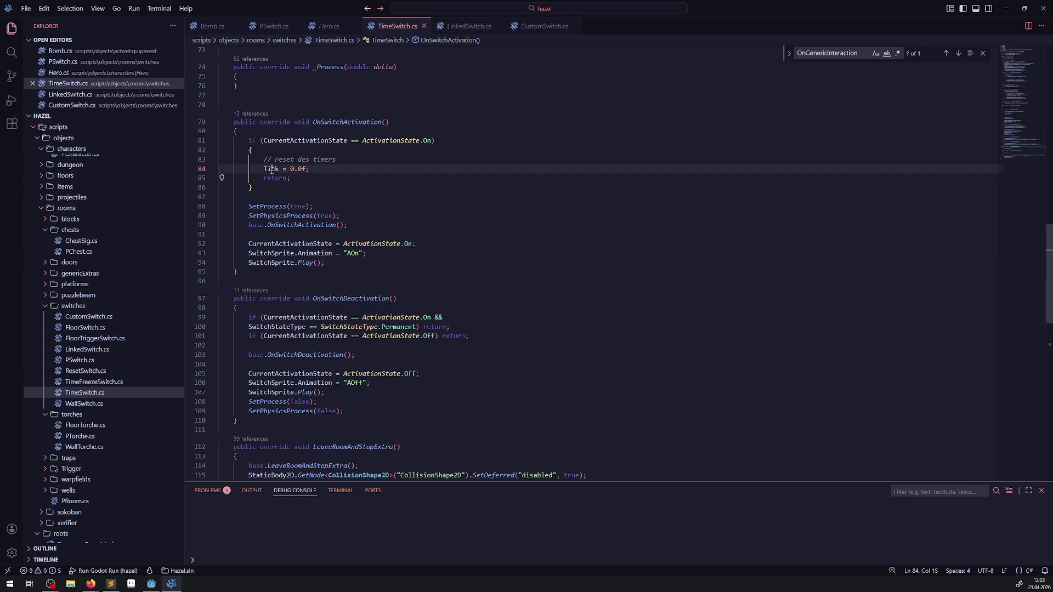
pyautogui.scroll(5, 308, 251)
pyautogui.scroll(15, 308, 251)
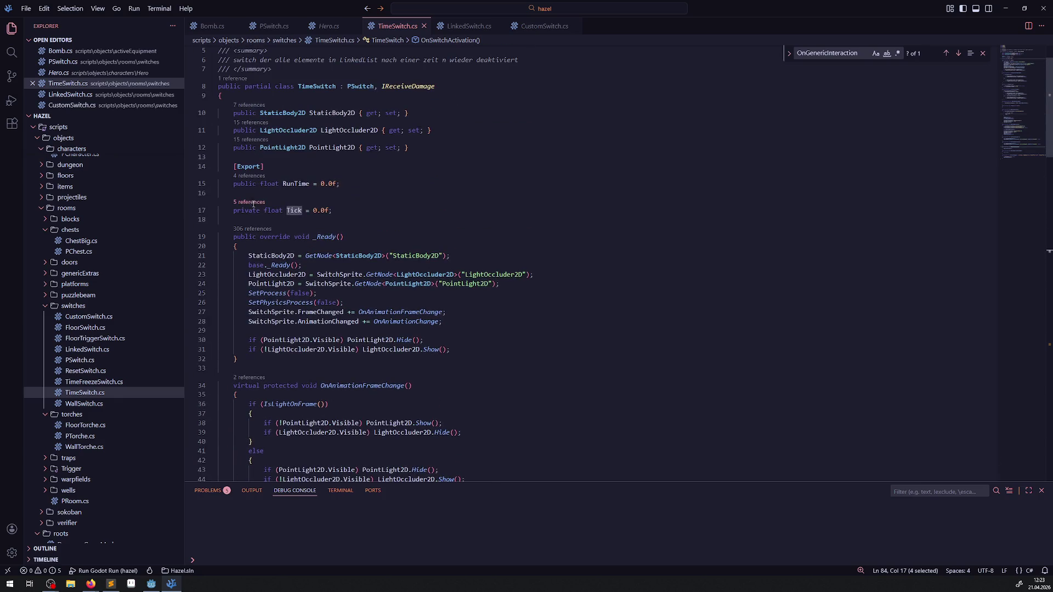
# - Delete the Tick field, its reset statement on line 82 and the timer-reset comment
pyautogui.click(253, 201)
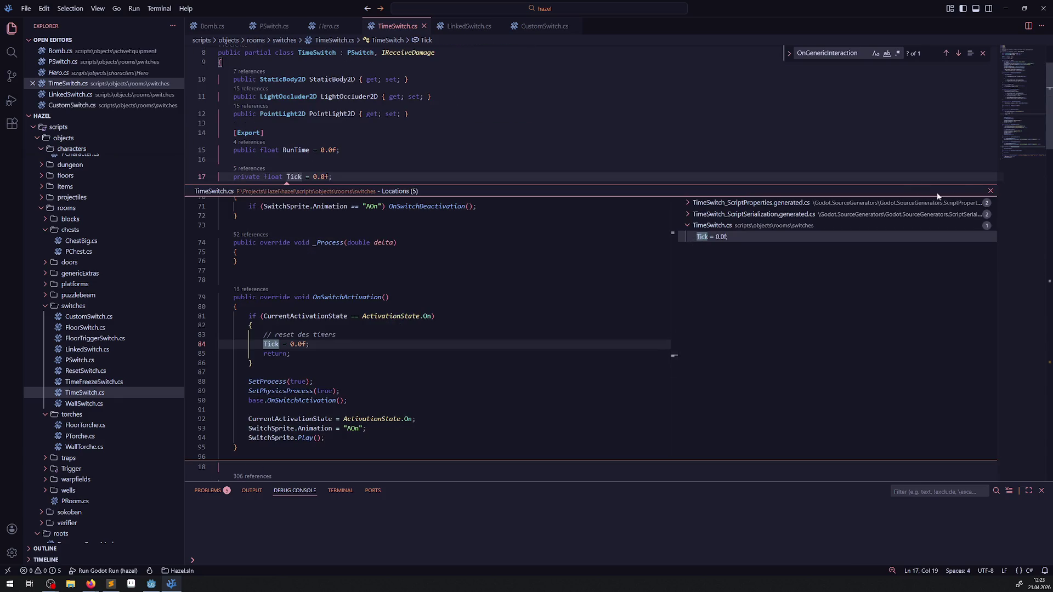
pyautogui.click(990, 192)
pyautogui.moveTo(332, 177); pyautogui.dragTo(214, 177)
pyautogui.press('BackSpace')
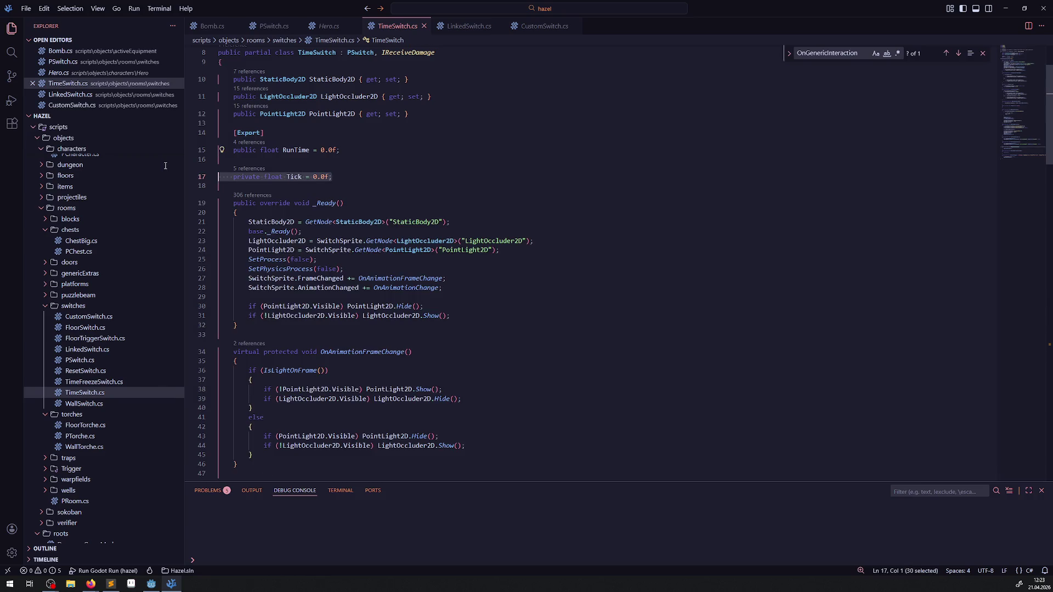
pyautogui.press('BackSpace')
pyautogui.press('BackSpace')
pyautogui.scroll(-20, 335, 205)
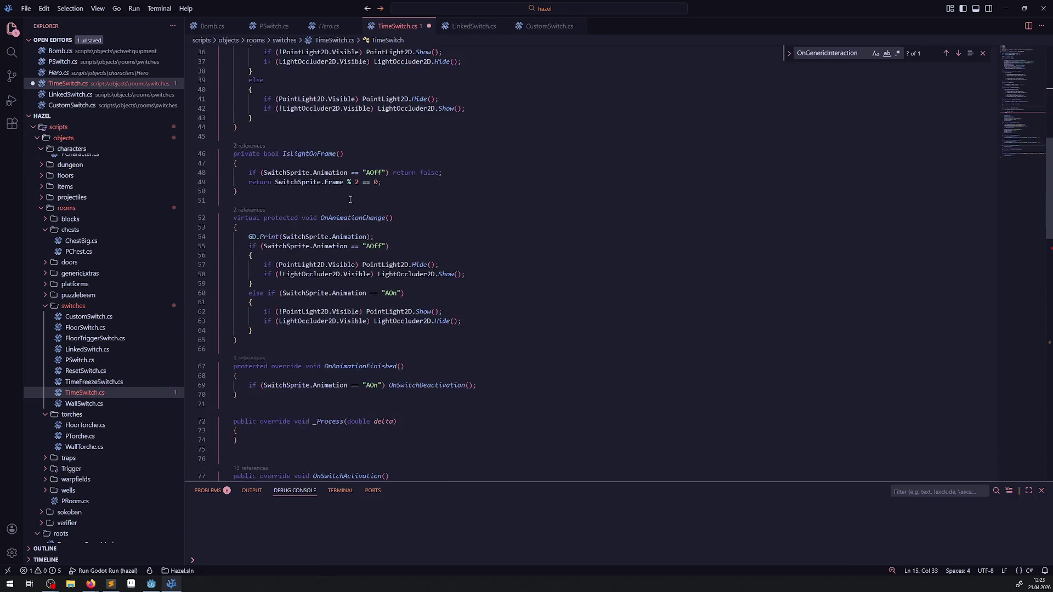
pyautogui.moveTo(312, 173); pyautogui.dragTo(218, 173)
pyautogui.press('BackSpace')
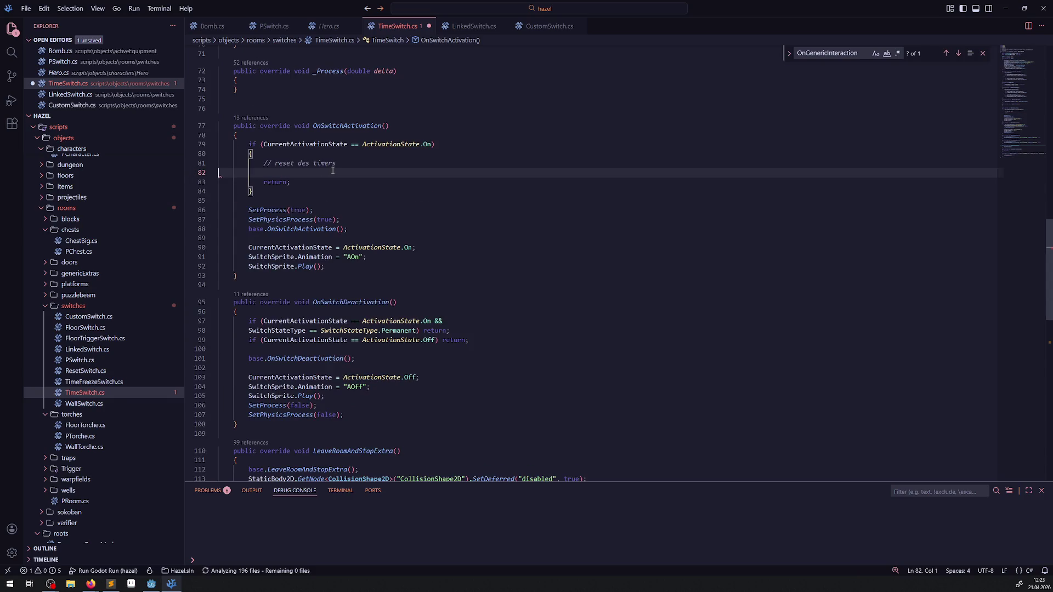
pyautogui.moveTo(346, 166); pyautogui.dragTo(220, 165)
pyautogui.press('BackSpace')
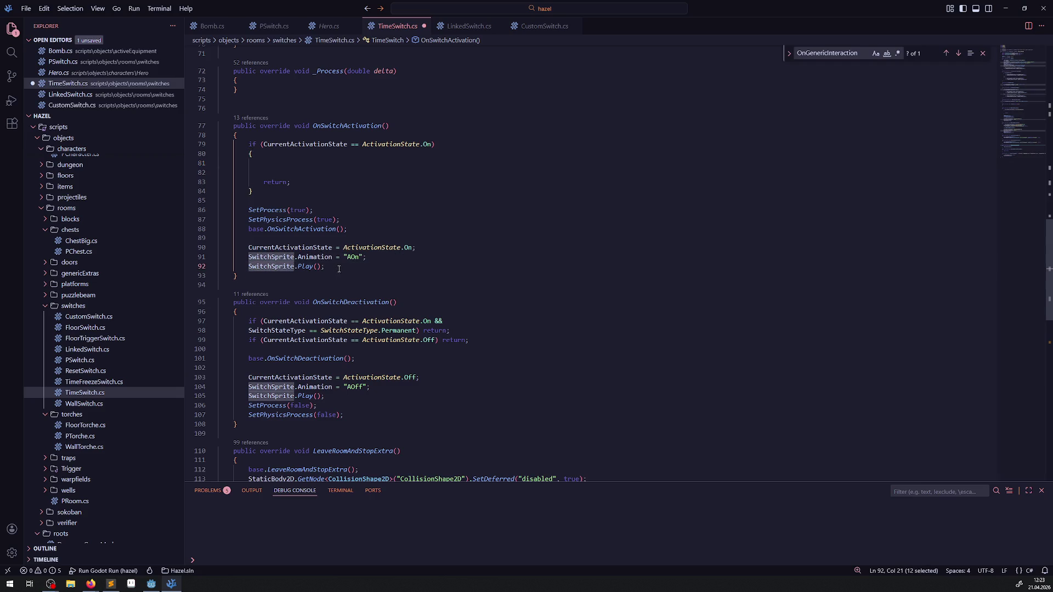
# - Copy SwitchSprite.Play(); into the re-activation branch on line 81 and save
pyautogui.moveTo(326, 266); pyautogui.dragTo(199, 266)
pyautogui.hotkey('ctrl', 'c')
pyautogui.click(325, 165)
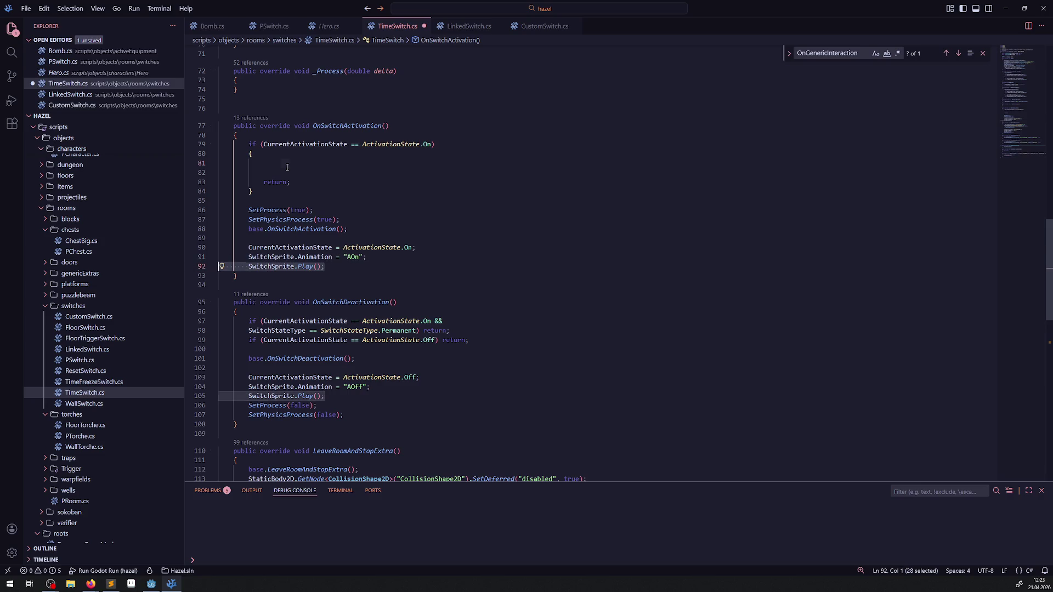
pyautogui.hotkey('ctrl', 'v')
pyautogui.hotkey('ctrl', 's')
# - Replace Play on line 81 via IntelliSense suggestions, leaving a partly typed SwitchSprite.A call
pyautogui.click(332, 164)
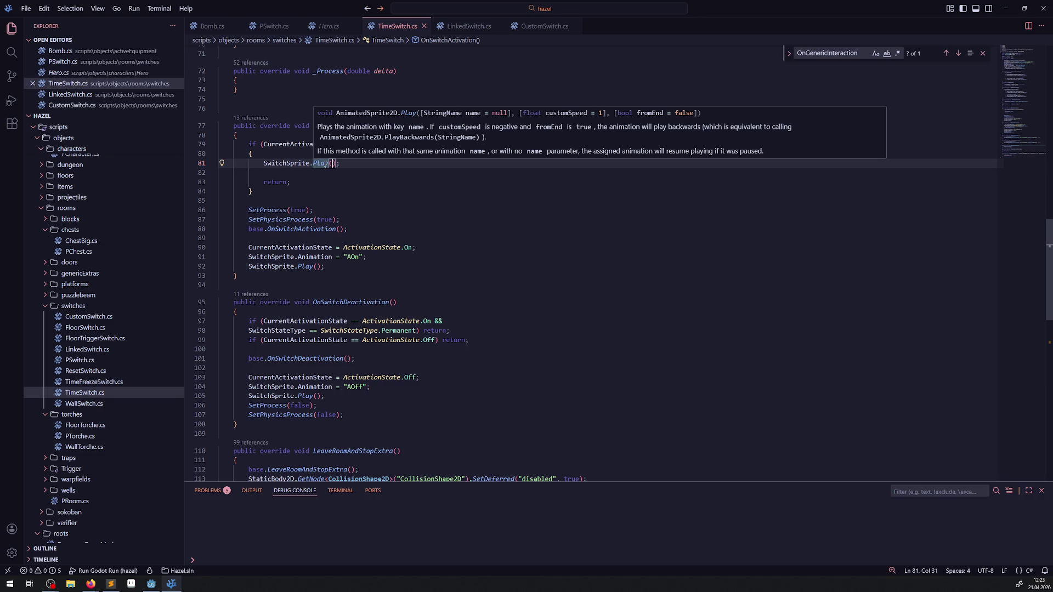
pyautogui.doubleClick(323, 163)
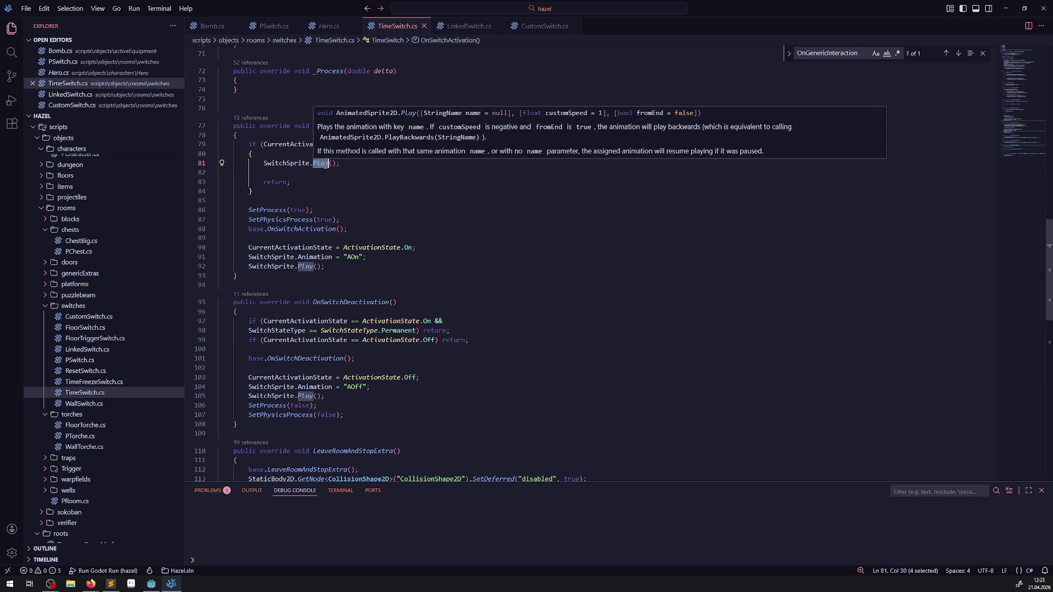
pyautogui.hotkey('ctrl', 'space')
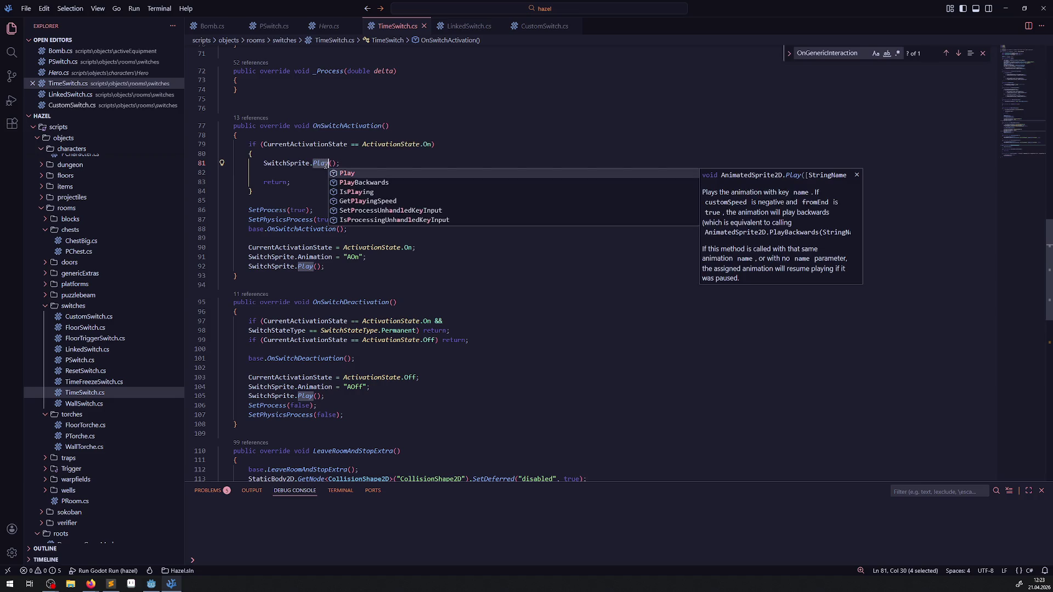
pyautogui.write('Re')
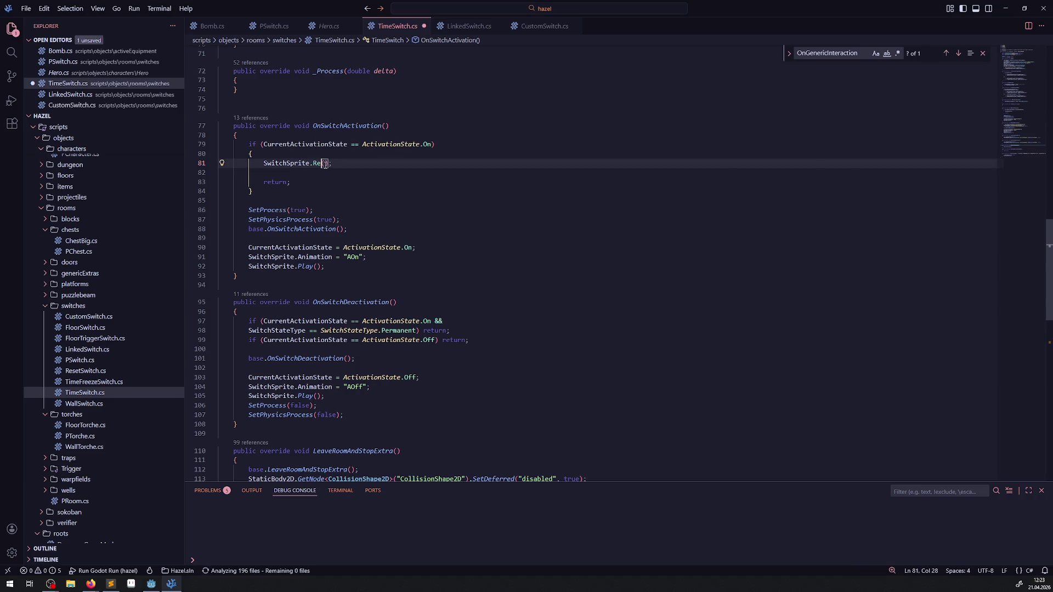
pyautogui.write('s')
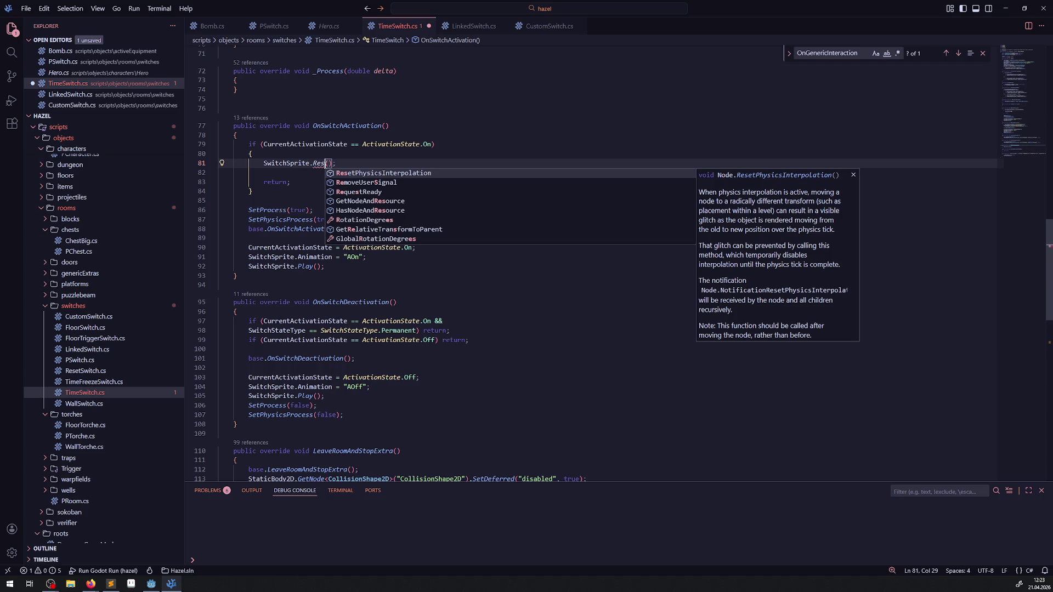
pyautogui.press('BackSpace')
pyautogui.press('BackSpace')
pyautogui.press('BackSpace')
pyautogui.write('A')
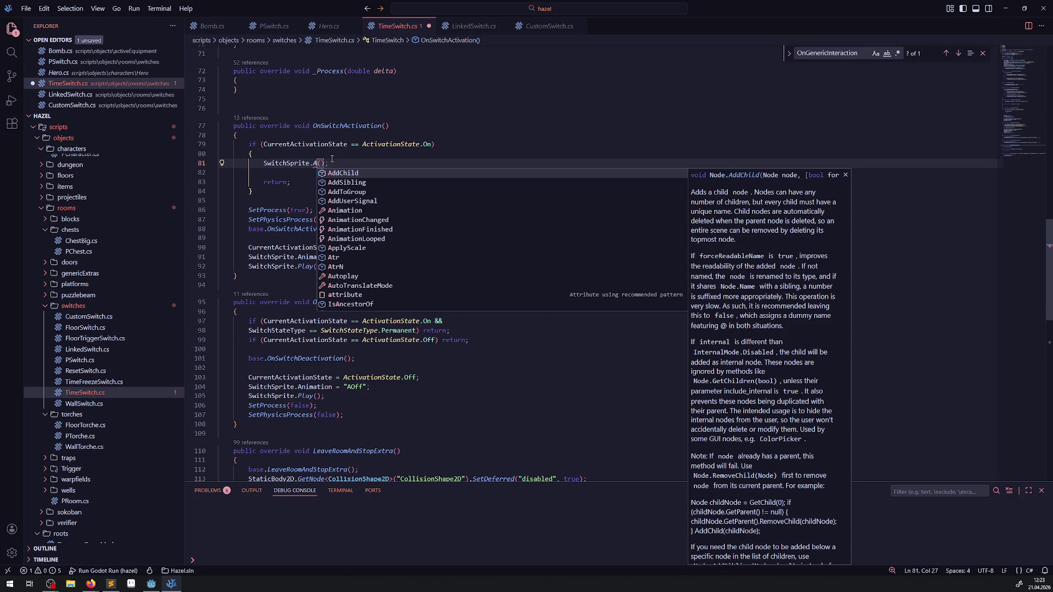
# - Remove the stray 'A' after SwitchSprite. on line 81 and reopen its full member list
pyautogui.scroll(-1, 368, 215)
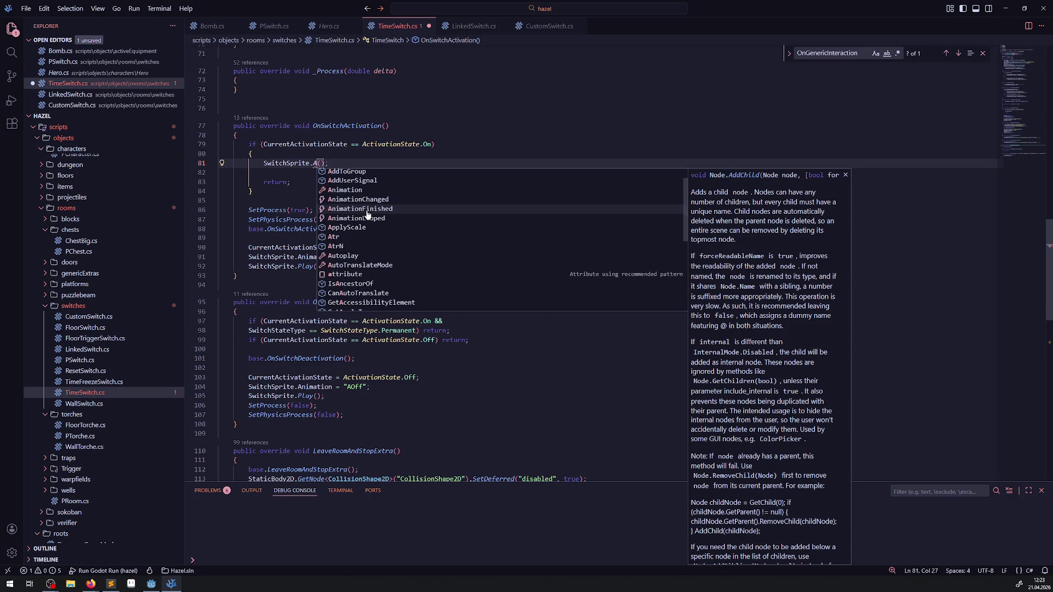
pyautogui.press('BackSpace')
pyautogui.hotkey('ctrl', 'space')
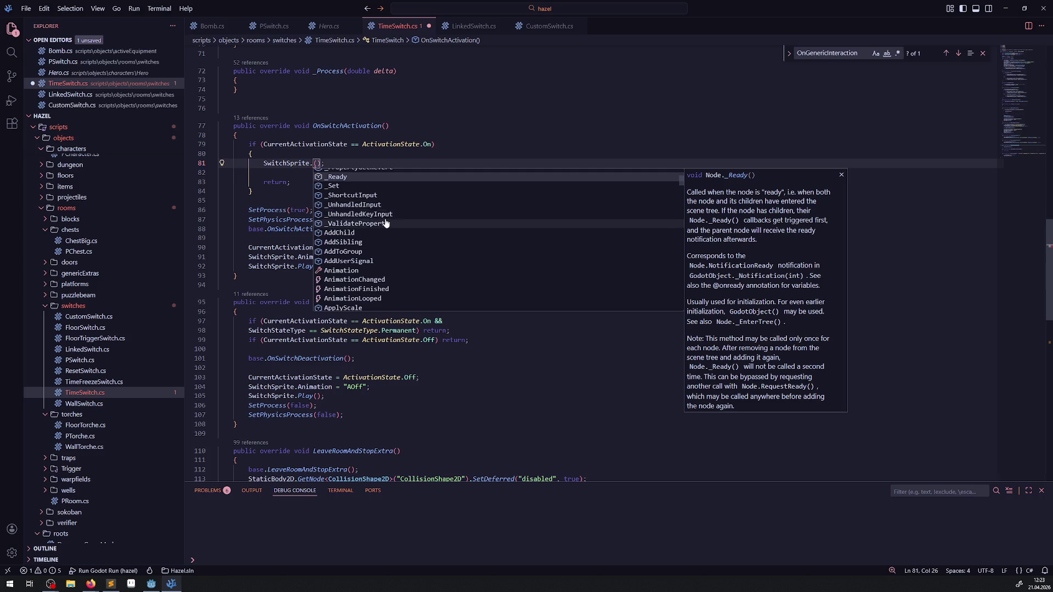
# - Browse the AnimatedSprite2D members suggested for SwitchSprite from top to bottom
pyautogui.scroll(2, 387, 227)
pyautogui.scroll(-1, 389, 238)
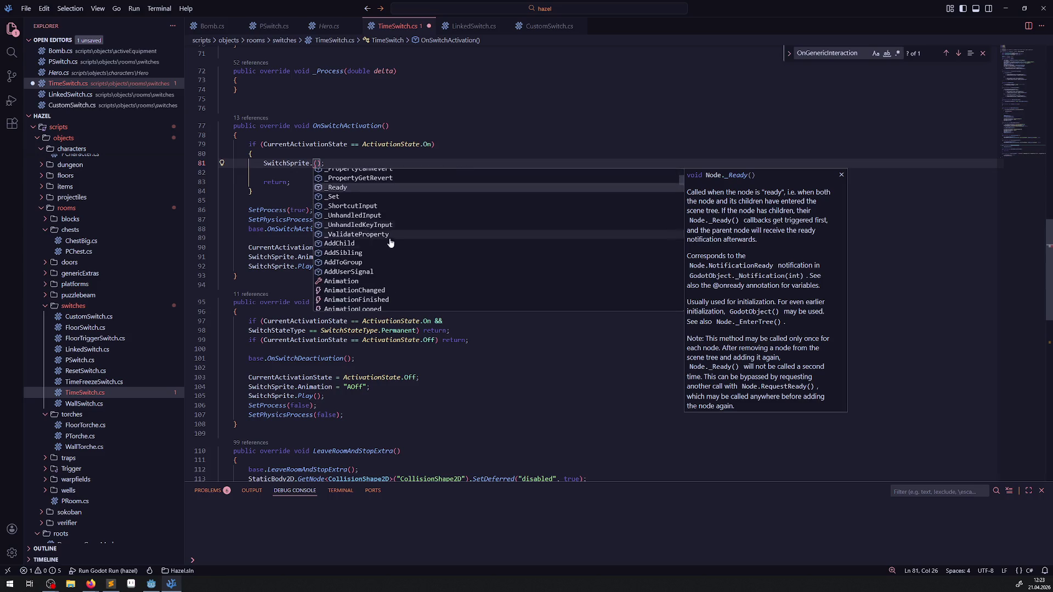
pyautogui.scroll(-3, 390, 243)
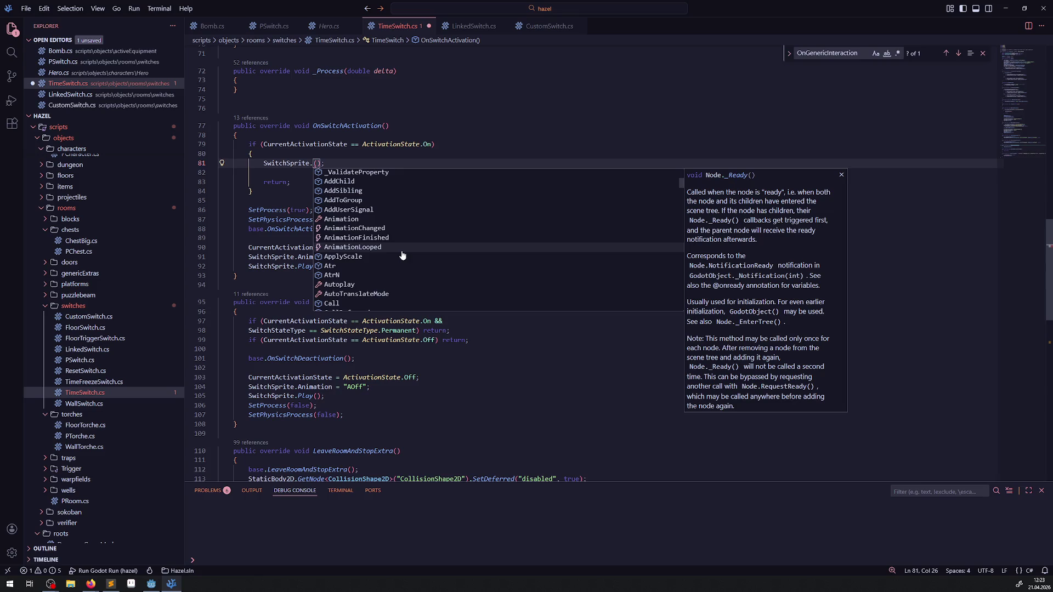
pyautogui.scroll(-6, 402, 255)
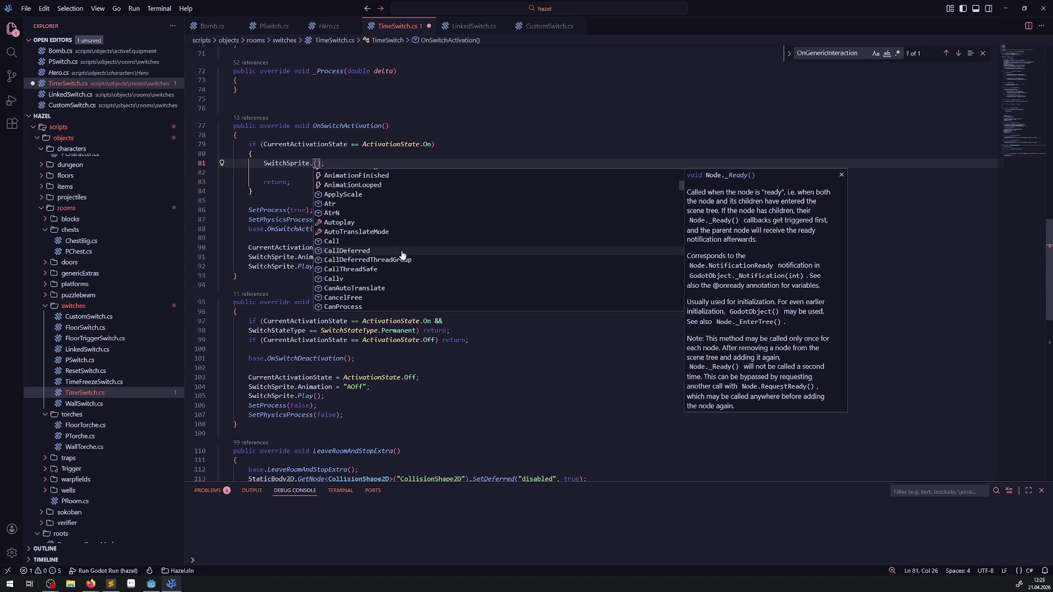
pyautogui.scroll(-3, 402, 255)
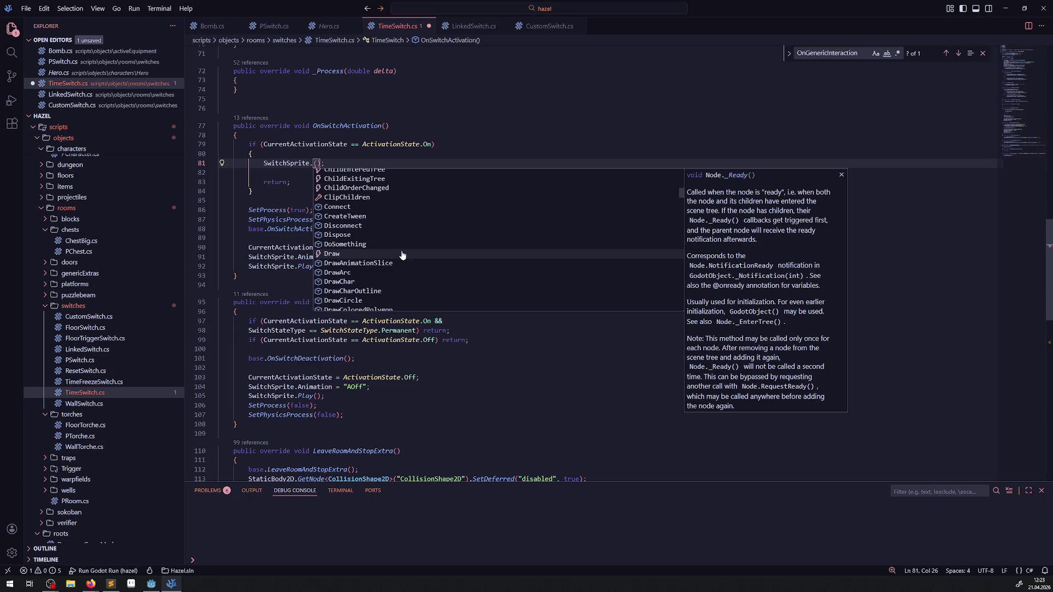
pyautogui.scroll(-3, 402, 255)
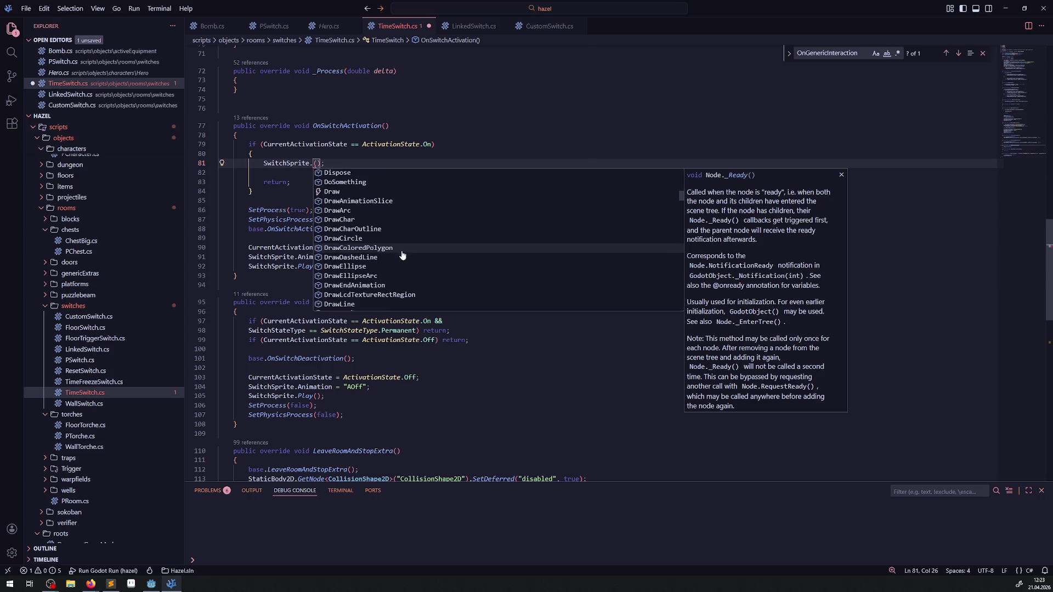
pyautogui.scroll(-3, 402, 255)
pyautogui.scroll(-5, 402, 255)
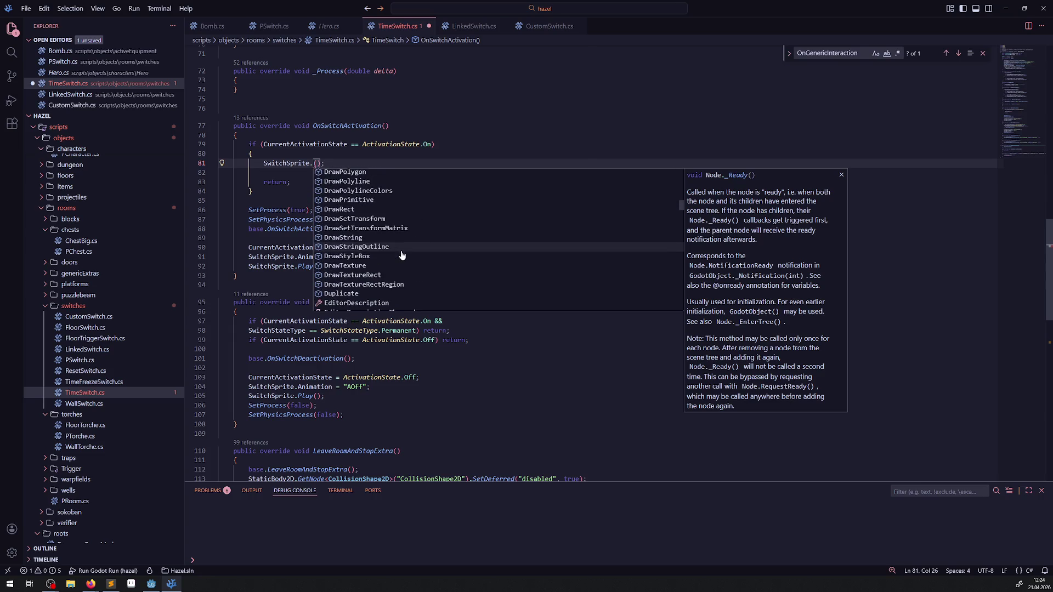
pyautogui.scroll(-3, 402, 255)
pyautogui.scroll(-3, 402, 255)
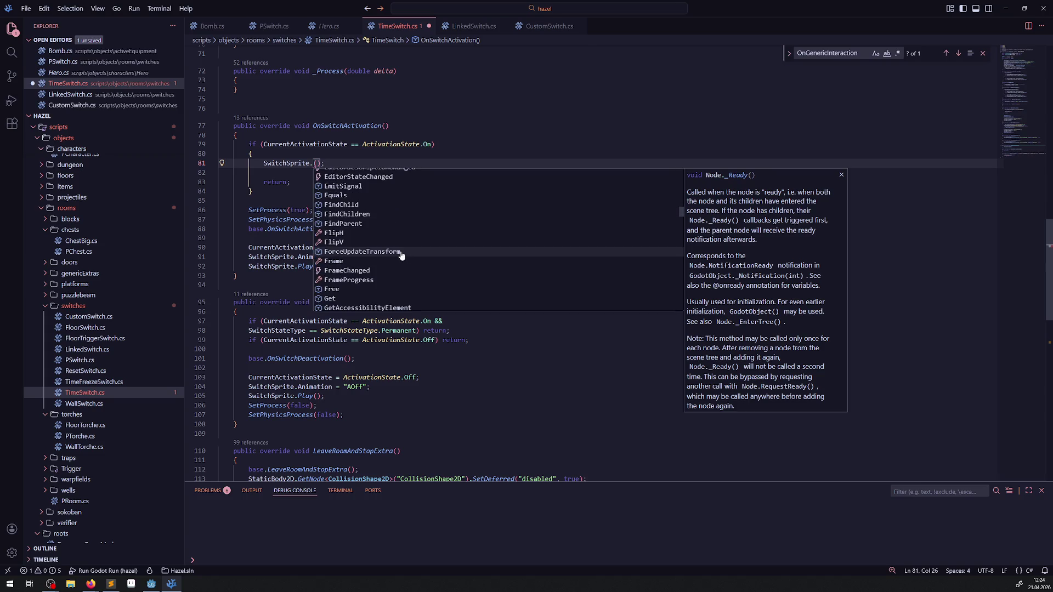
pyautogui.scroll(-3, 402, 255)
pyautogui.scroll(-9, 402, 255)
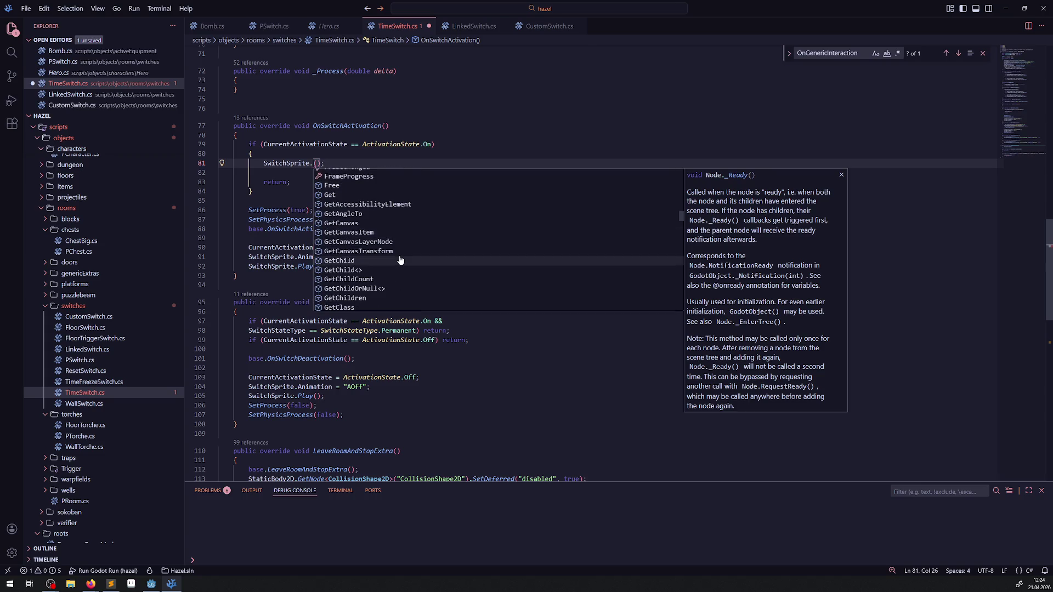
pyautogui.scroll(-15, 400, 260)
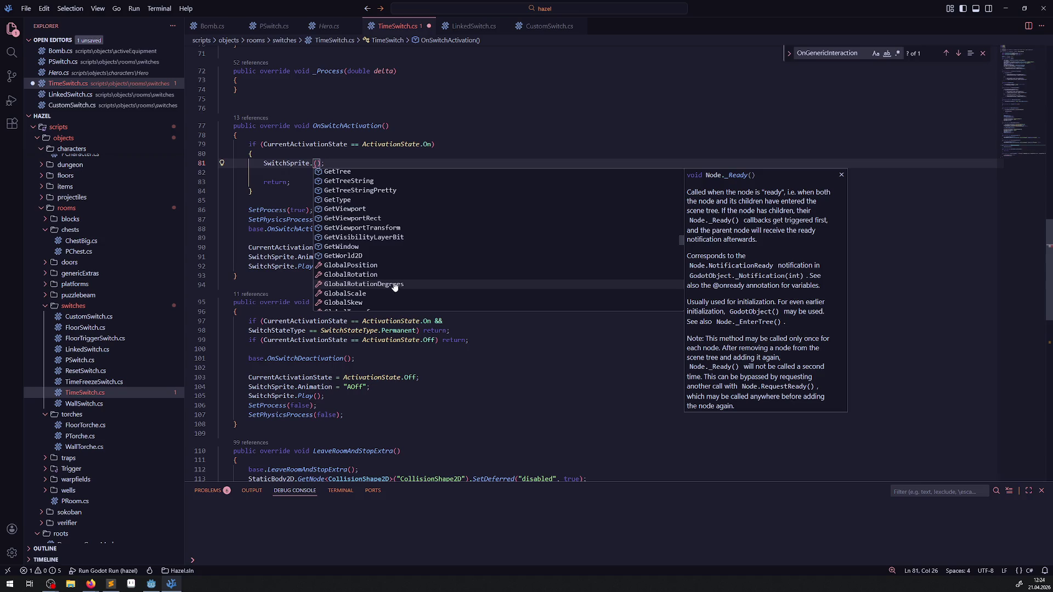
pyautogui.scroll(-3, 391, 273)
pyautogui.scroll(-5, 391, 273)
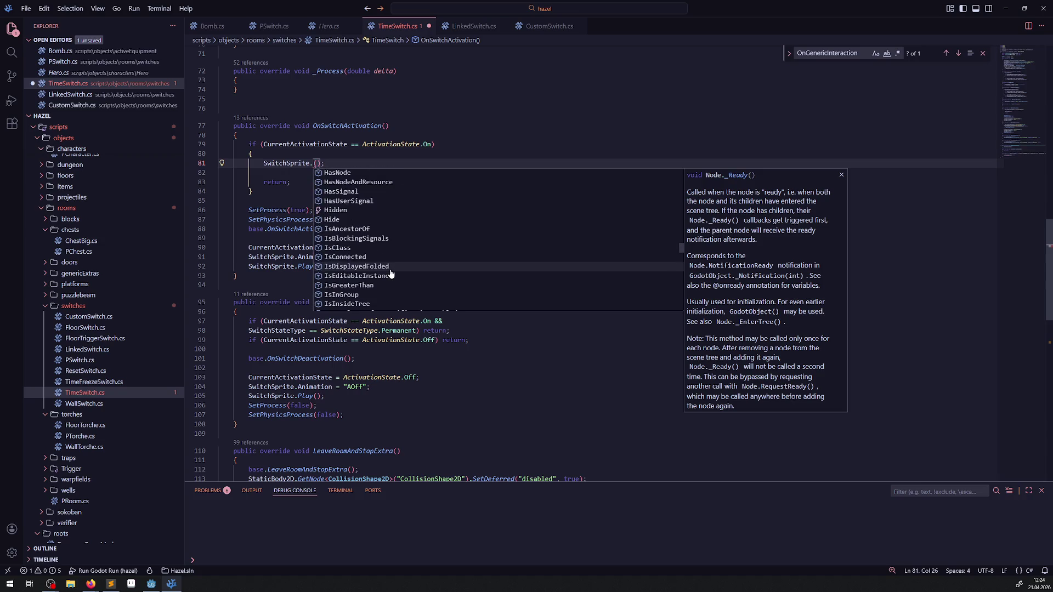
pyautogui.scroll(-10, 391, 273)
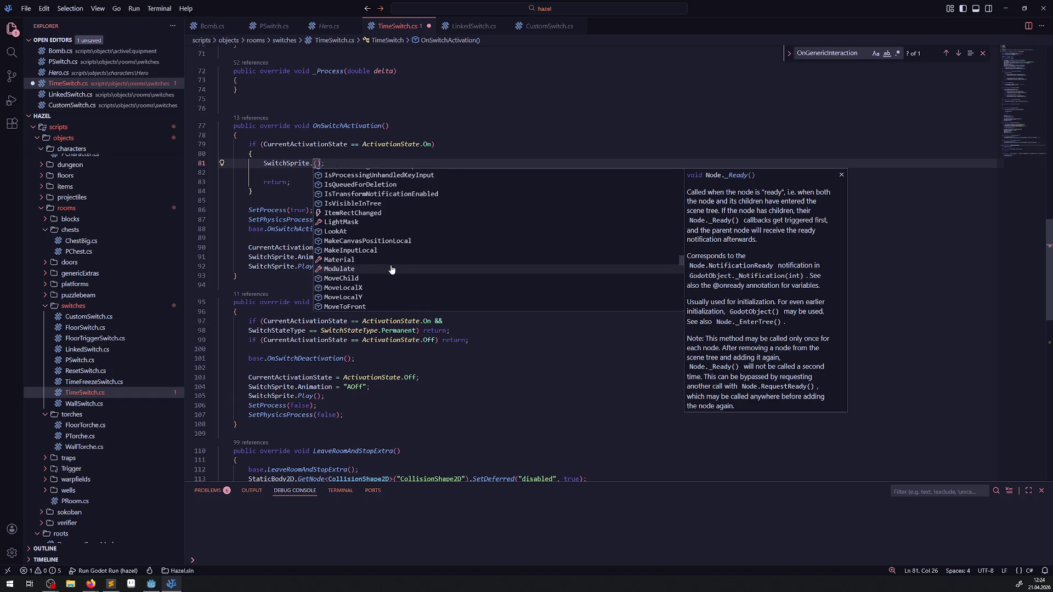
pyautogui.scroll(-3, 391, 269)
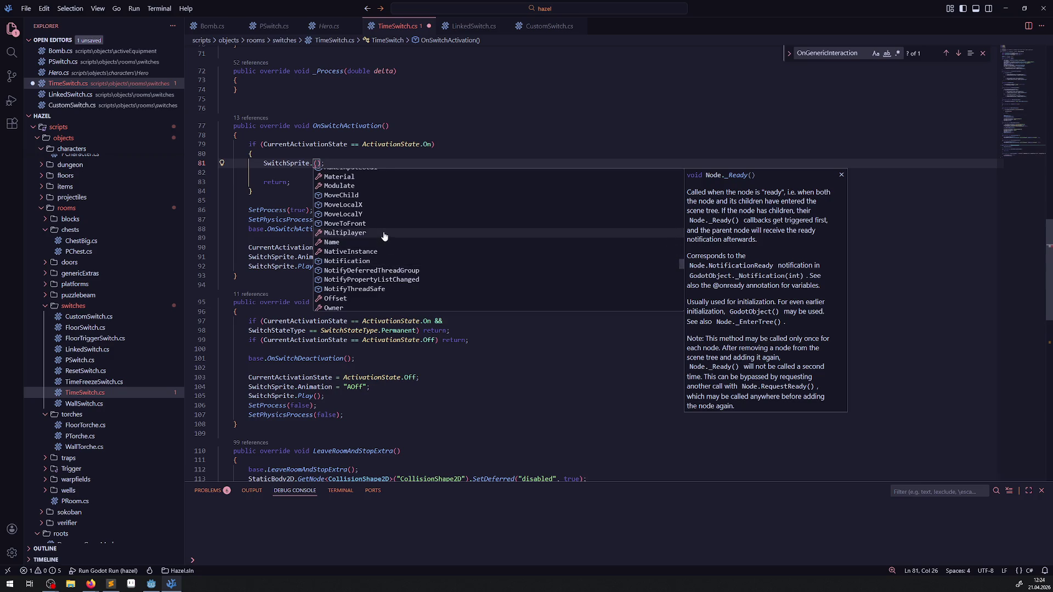
pyautogui.scroll(-1, 390, 221)
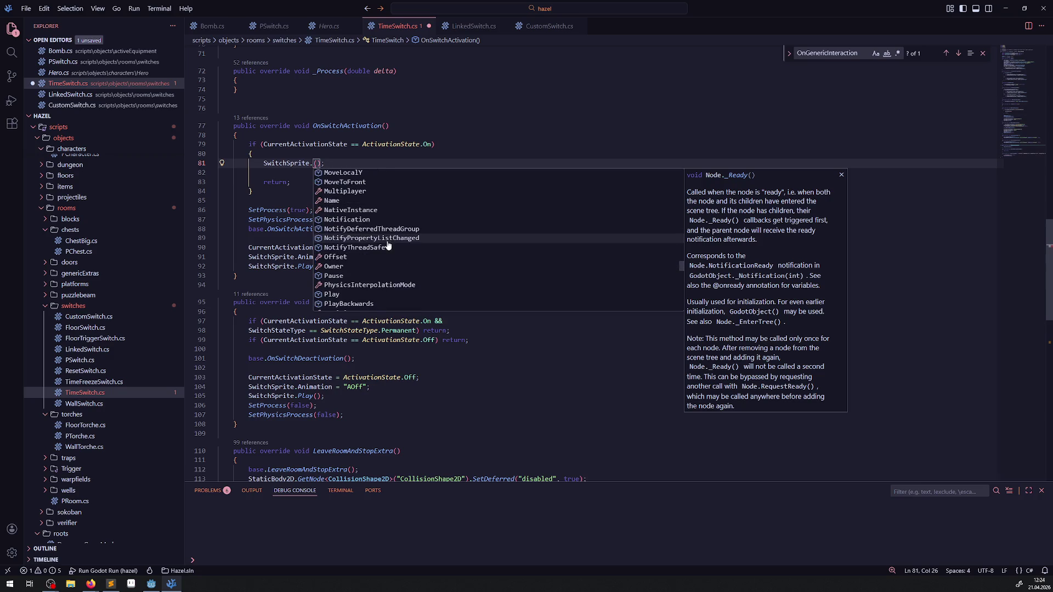
pyautogui.scroll(-1, 387, 246)
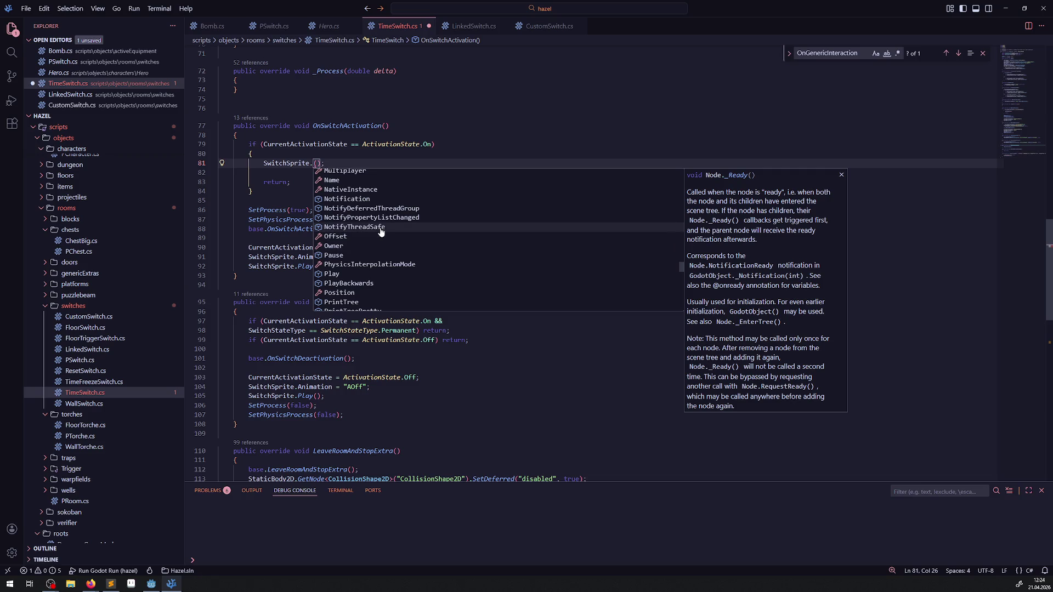
pyautogui.scroll(-1, 381, 232)
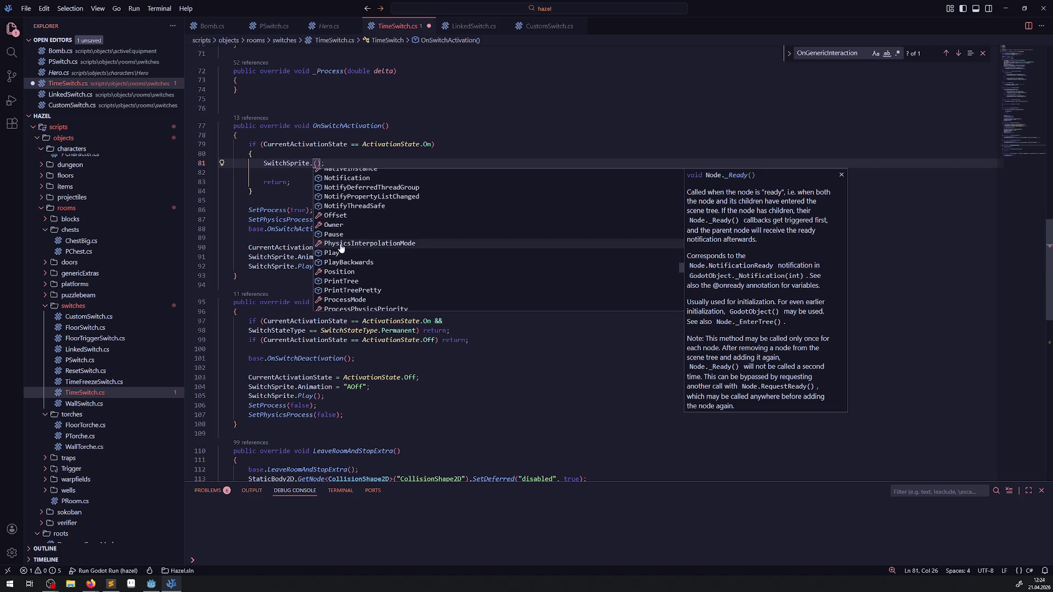
pyautogui.scroll(-1, 393, 248)
pyautogui.scroll(-3, 393, 247)
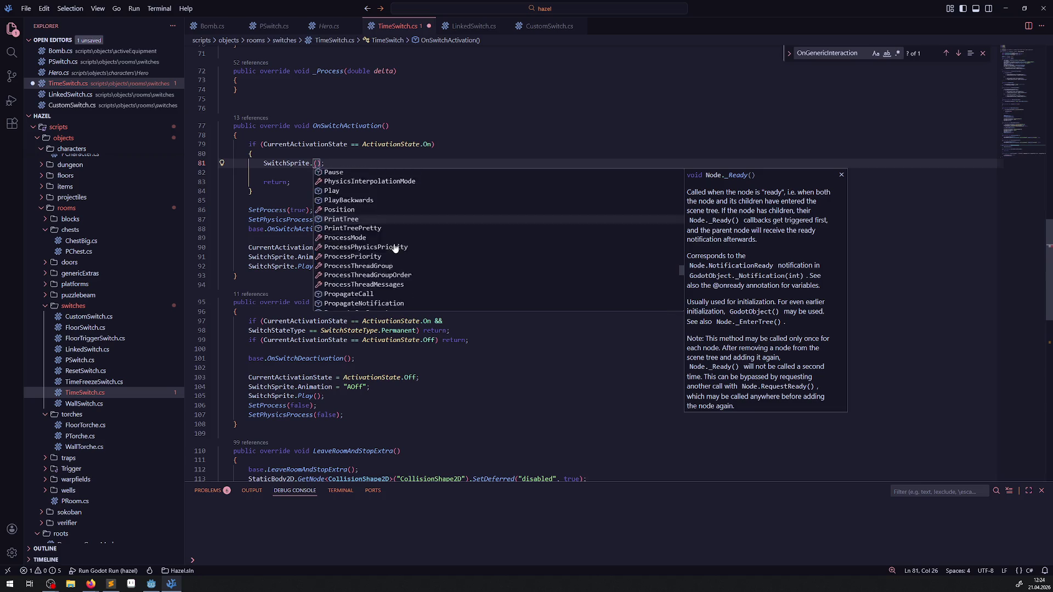
pyautogui.scroll(-2, 396, 249)
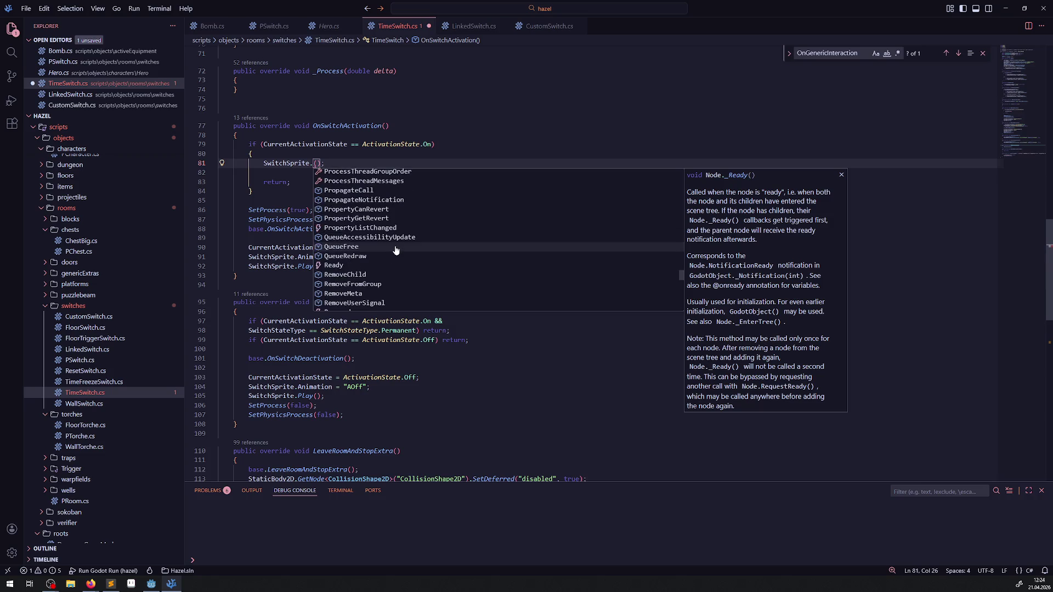
pyautogui.scroll(-3, 396, 250)
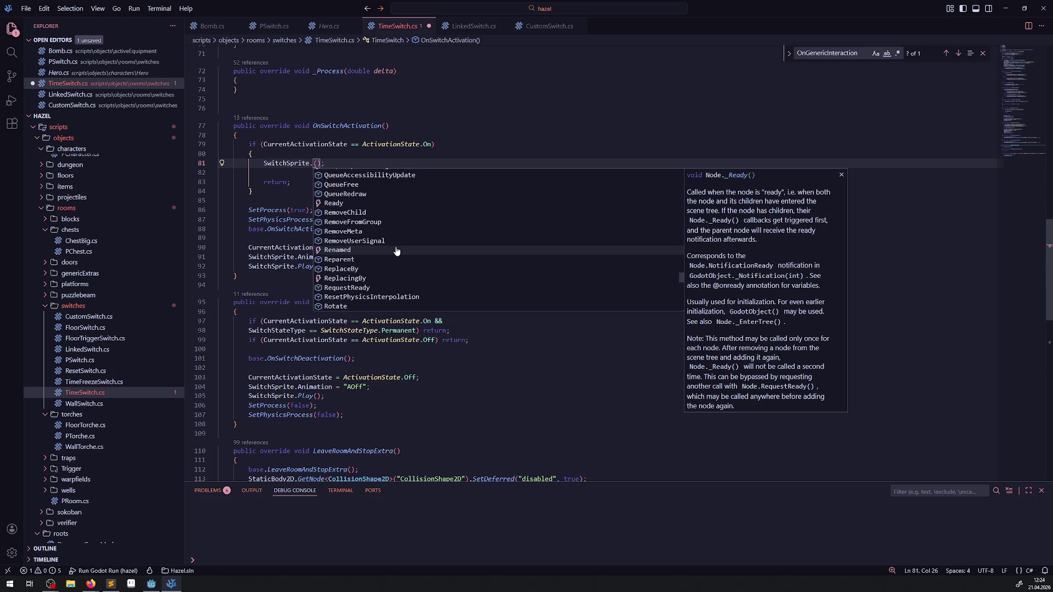
pyautogui.scroll(-2, 397, 250)
pyautogui.scroll(-2, 398, 252)
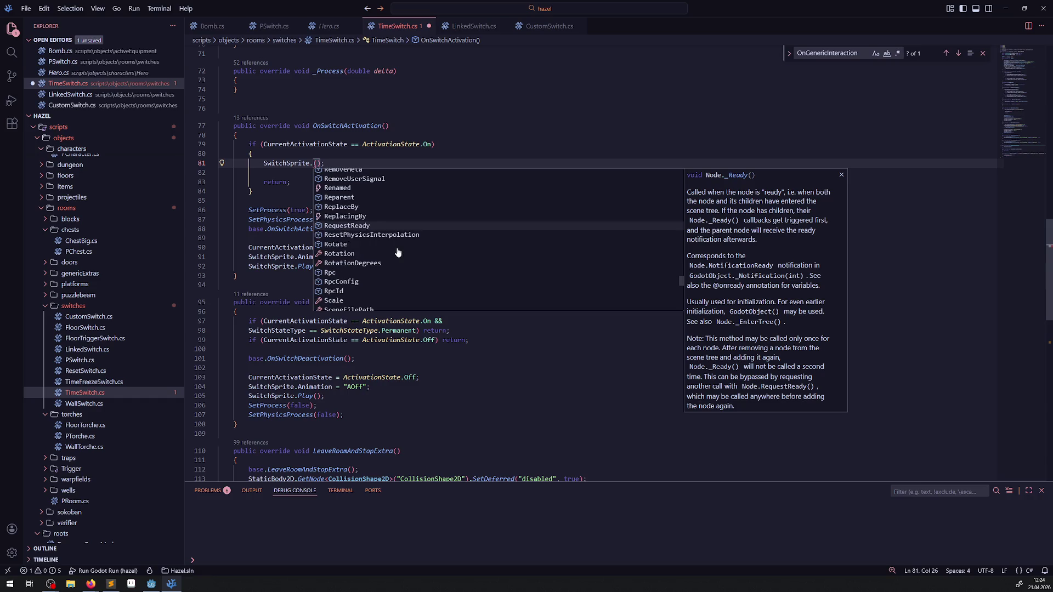
pyautogui.scroll(-2, 399, 252)
pyautogui.scroll(-2, 398, 252)
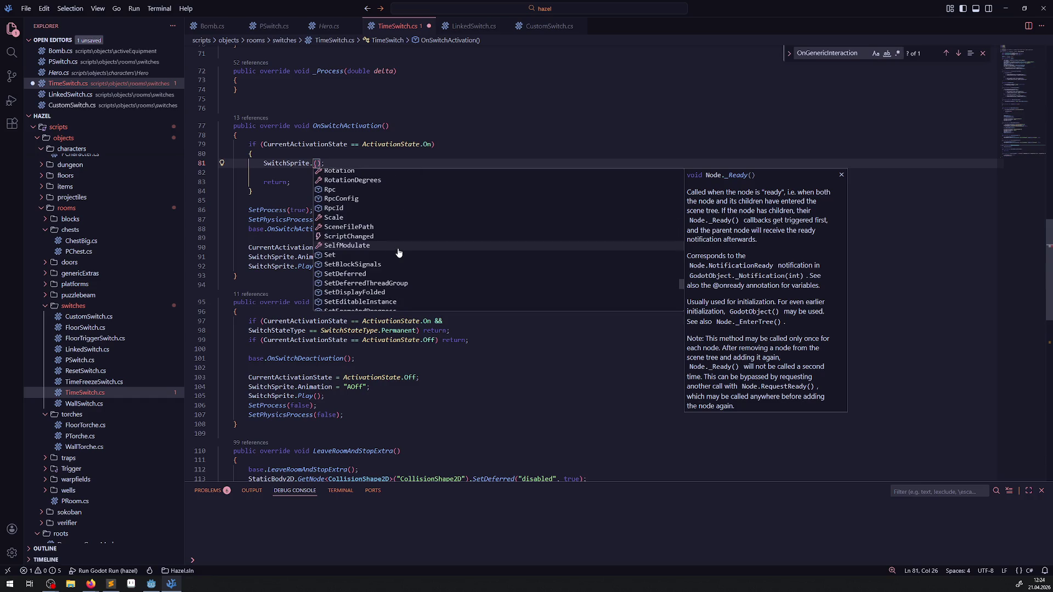
pyautogui.scroll(-3, 399, 252)
pyautogui.scroll(-3, 399, 253)
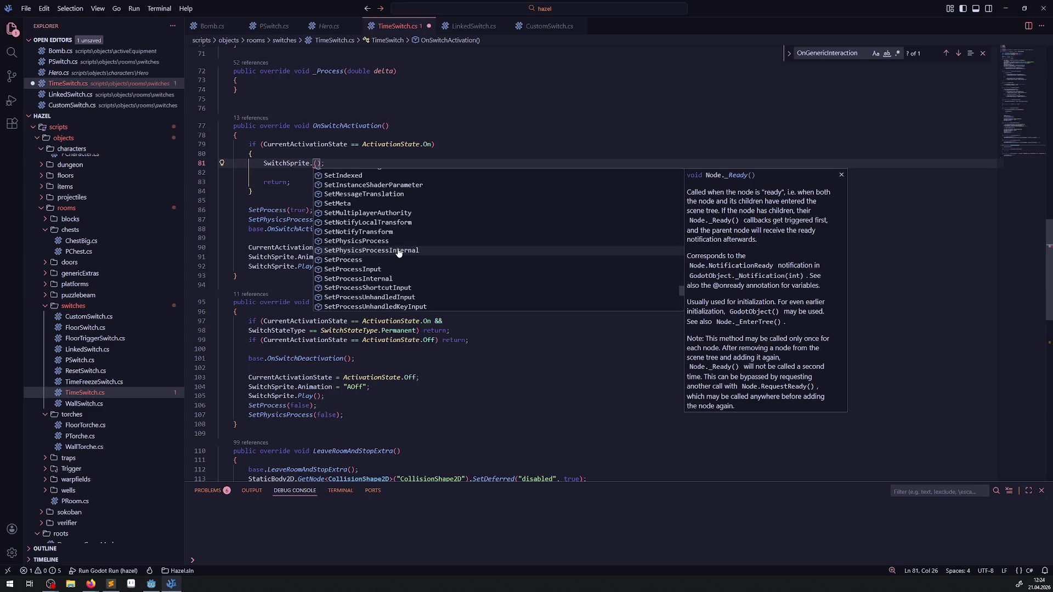
pyautogui.scroll(-5, 399, 252)
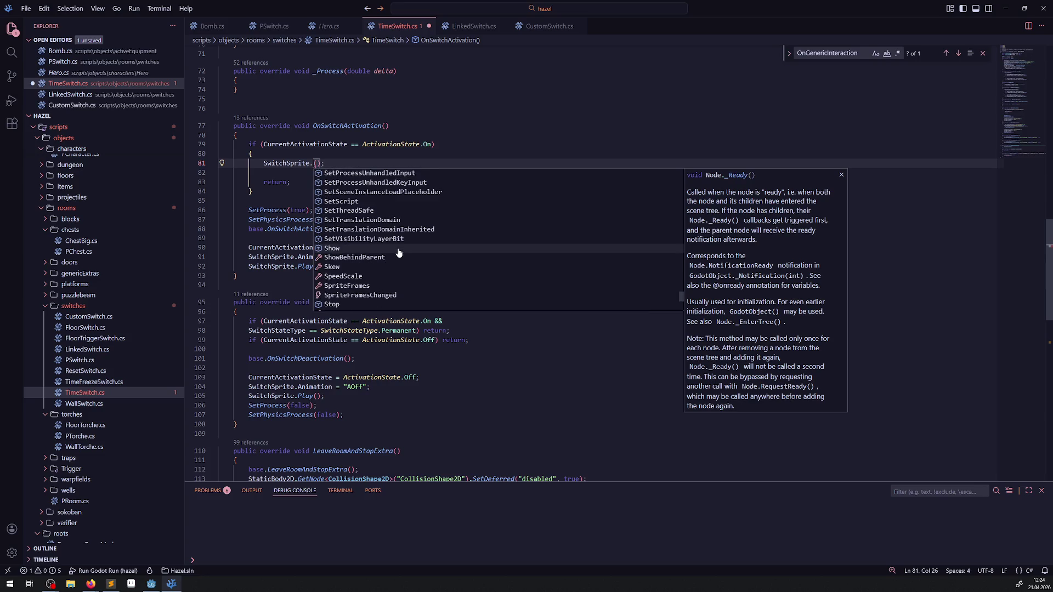
pyautogui.scroll(-2, 399, 253)
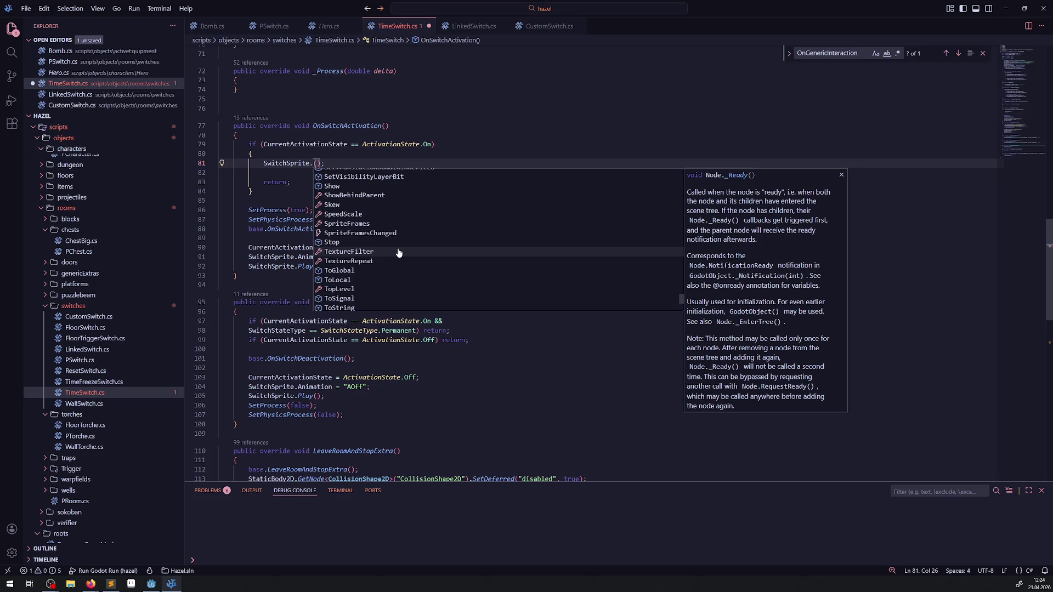
# - Try SpriteFrames as the SwitchSprite member on line 81, then delete it
pyautogui.click(354, 229)
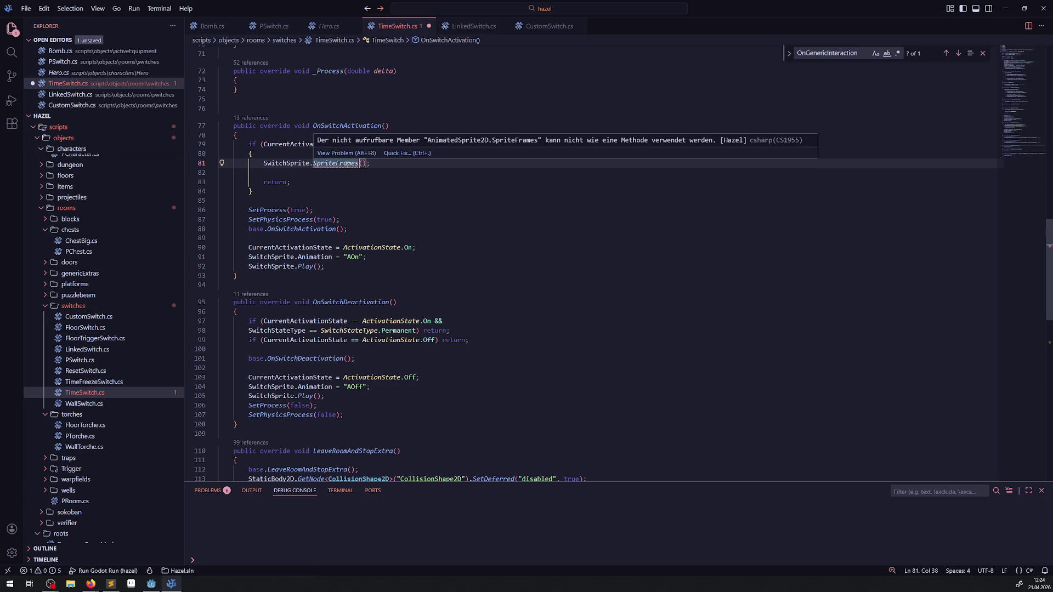
pyautogui.press('Delete')
pyautogui.press('Delete')
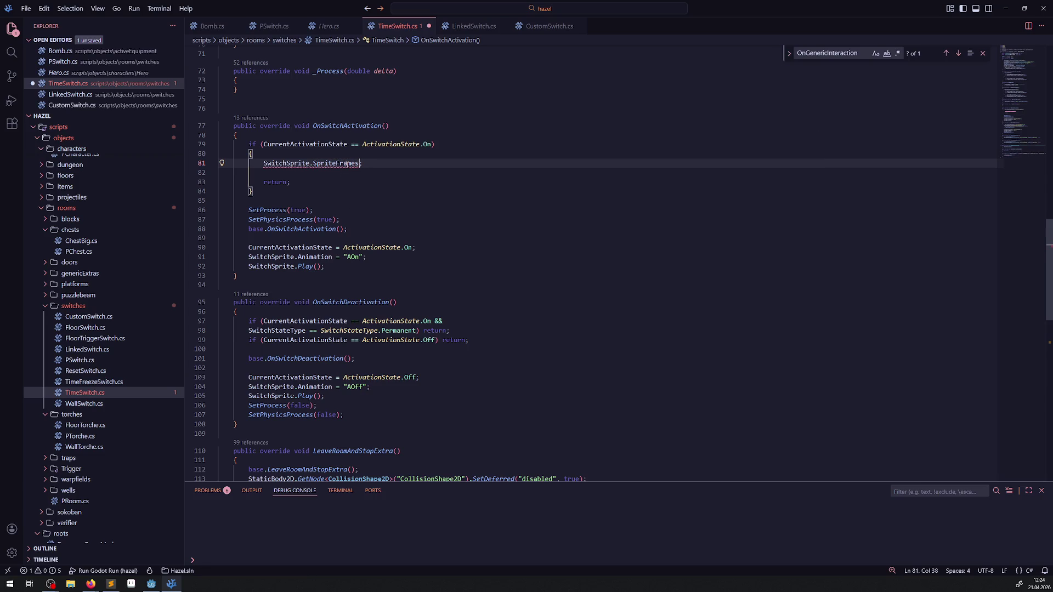
pyautogui.moveTo(337, 164)
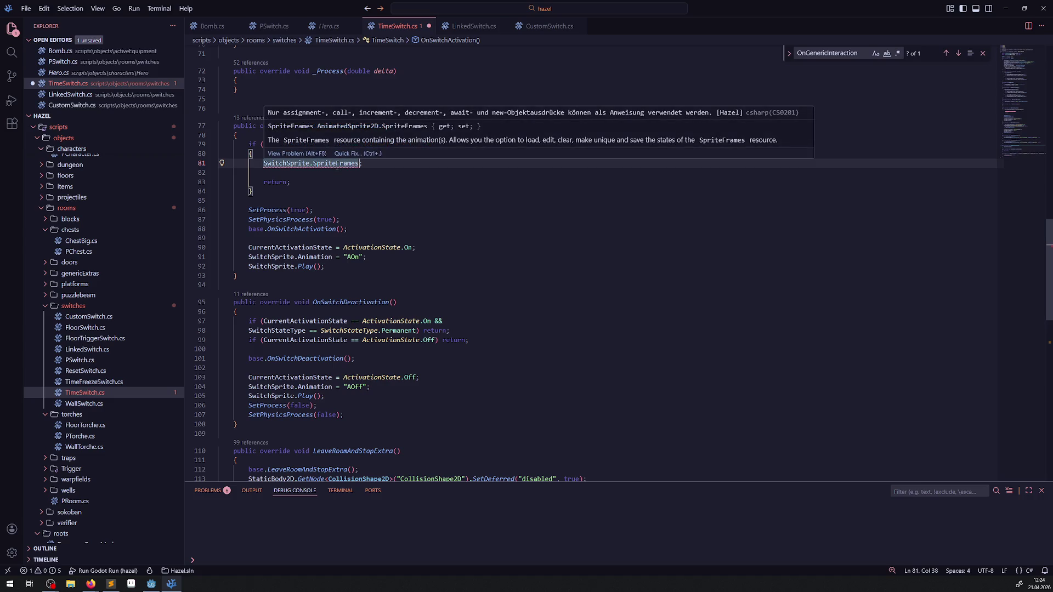
pyautogui.doubleClick(337, 164)
pyautogui.press('BackSpace')
# - Try Stop as the SwitchSprite member twice from the suggestions, removing it both times
pyautogui.hotkey('ctrl', 'space')
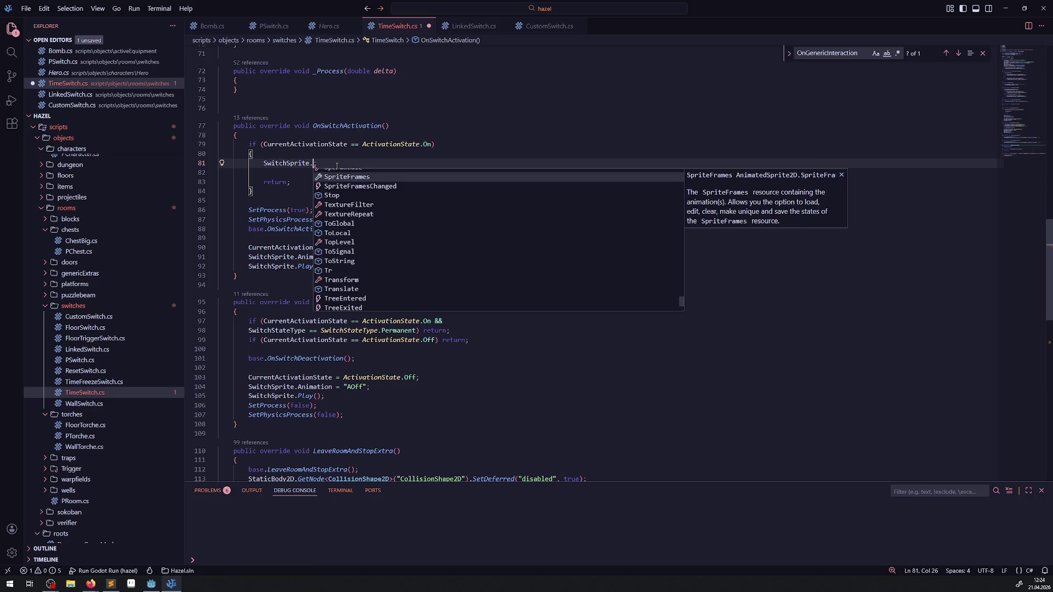
pyautogui.click(347, 195)
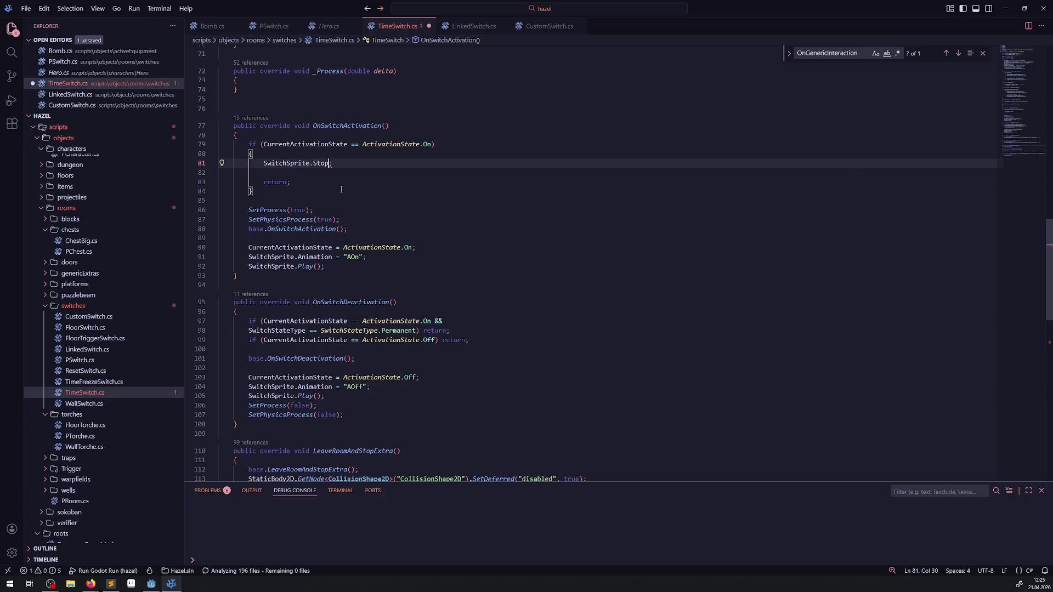
pyautogui.moveTo(328, 164)
pyautogui.press('BackSpace')
pyautogui.press('BackSpace')
pyautogui.press('BackSpace')
pyautogui.hotkey('ctrl', 'space')
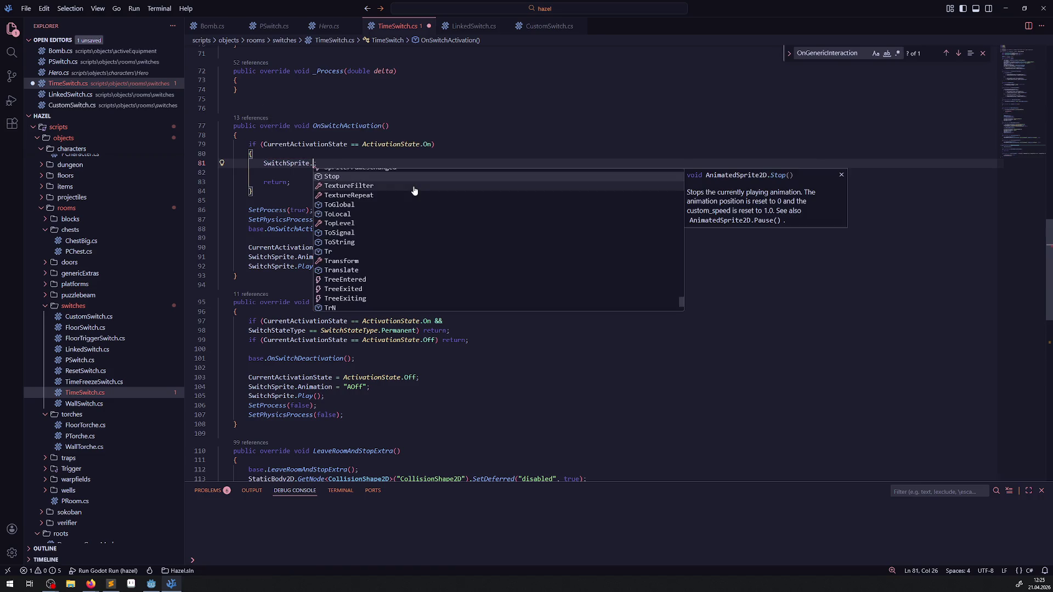
pyautogui.scroll(1, 368, 234)
pyautogui.scroll(3, 369, 234)
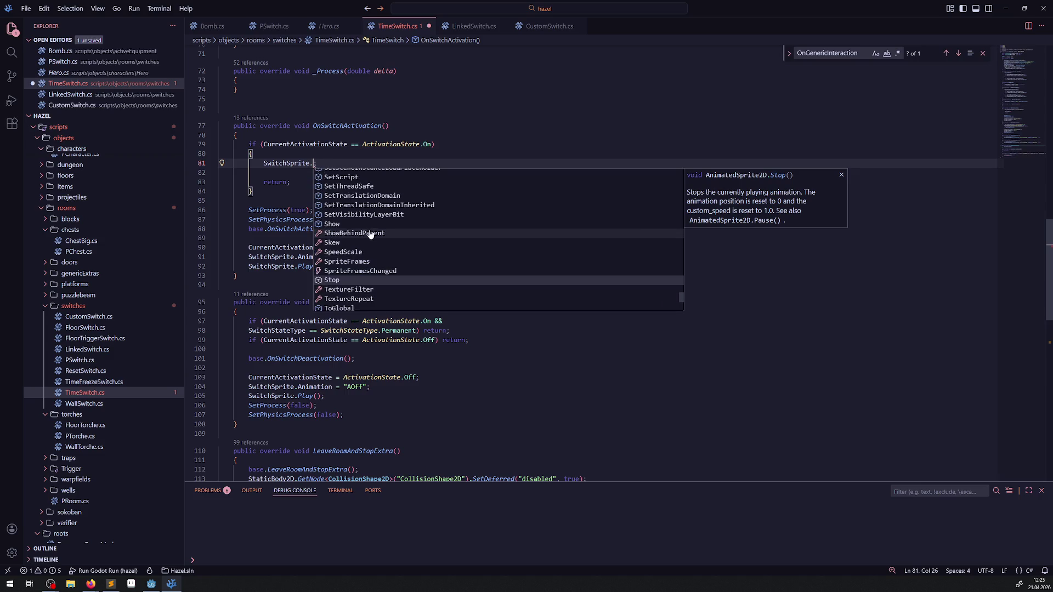
pyautogui.scroll(10, 372, 234)
pyautogui.scroll(-10, 372, 235)
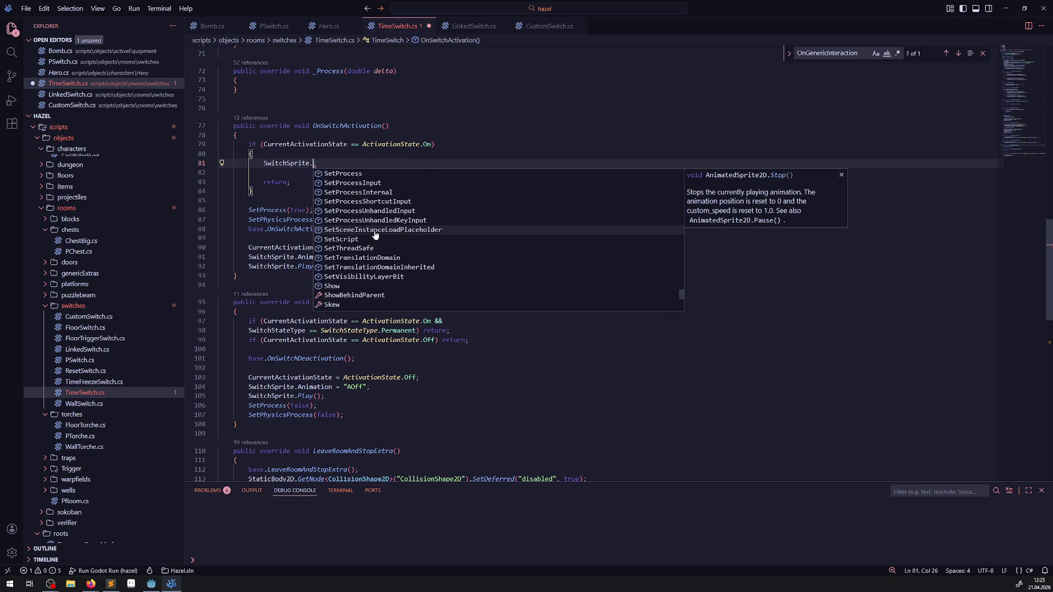
pyautogui.click(342, 185)
pyautogui.write('Stop;')
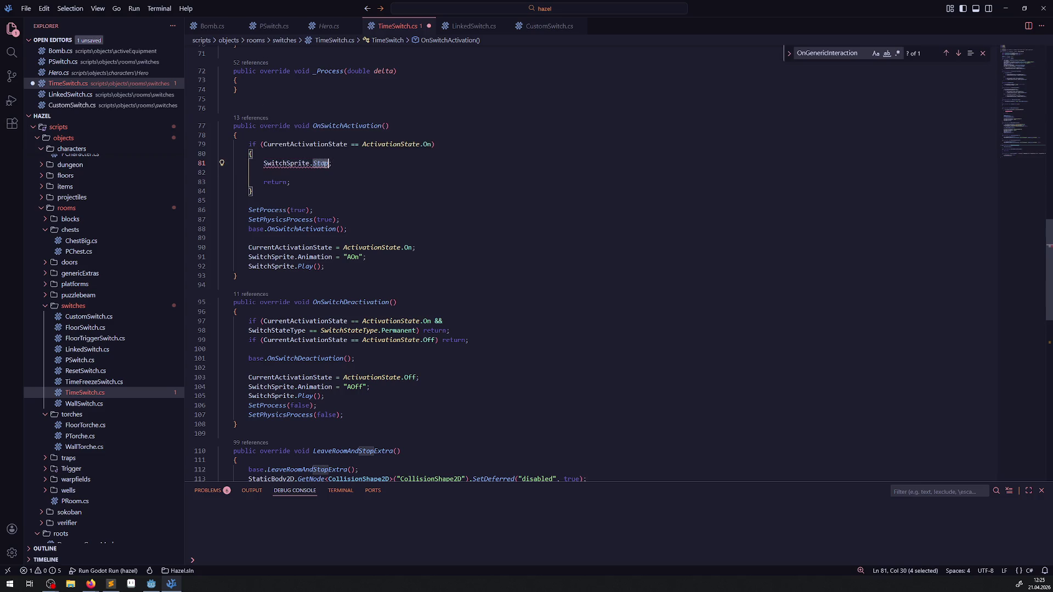
pyautogui.press('BackSpace')
pyautogui.press('BackSpace')
pyautogui.press('BackSpace')
# - Discard a partial 'Anima' entry and set the SwitchSprite member to Play
pyautogui.write('Anima')
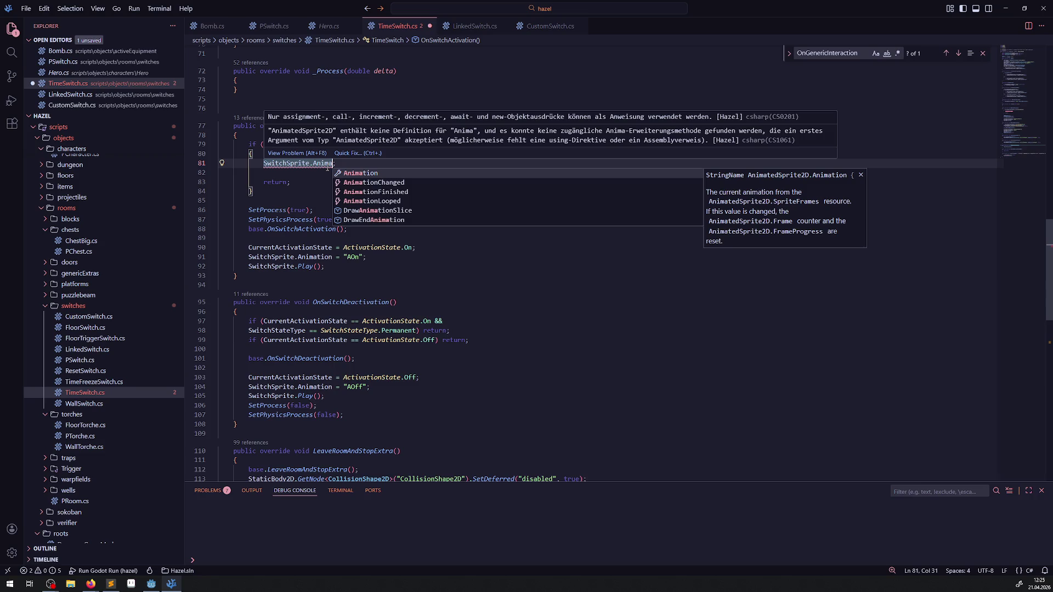
pyautogui.press('BackSpace')
pyautogui.press('BackSpace')
pyautogui.press('BackSpace')
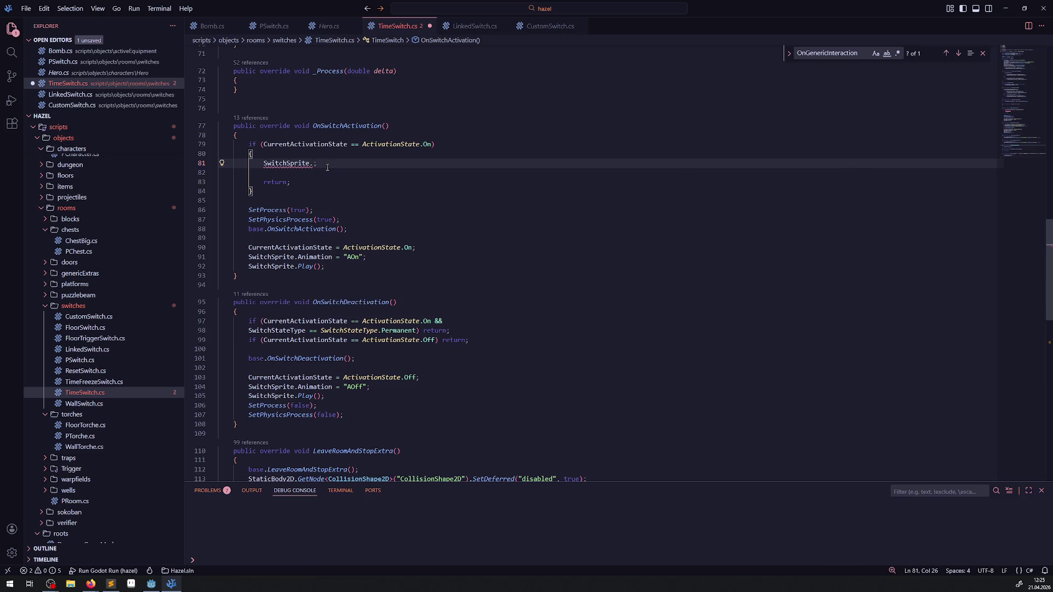
pyautogui.hotkey('ctrl', 'space')
pyautogui.scroll(-3, 356, 207)
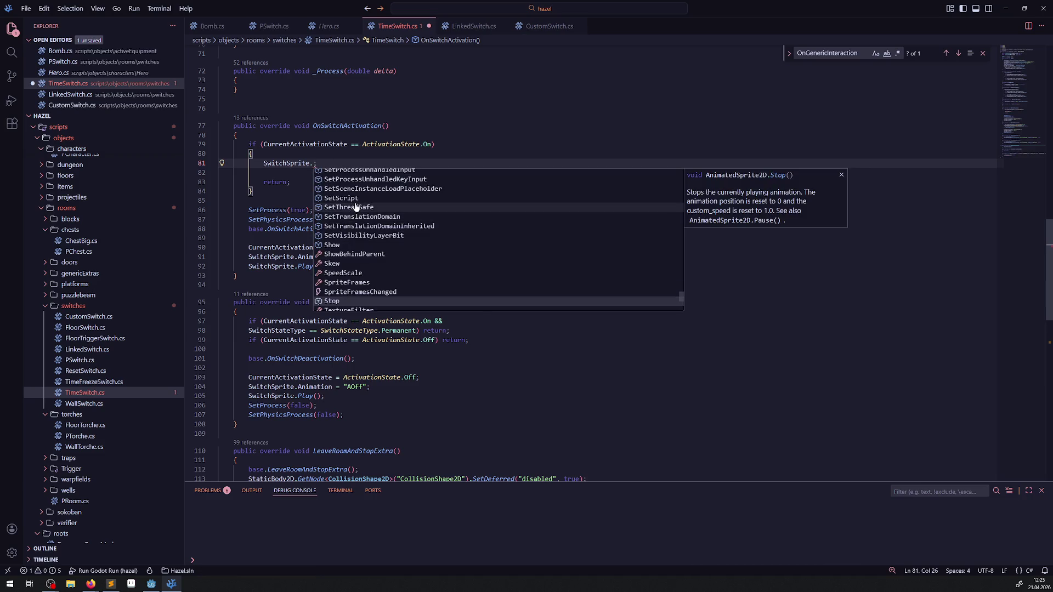
pyautogui.scroll(6, 403, 242)
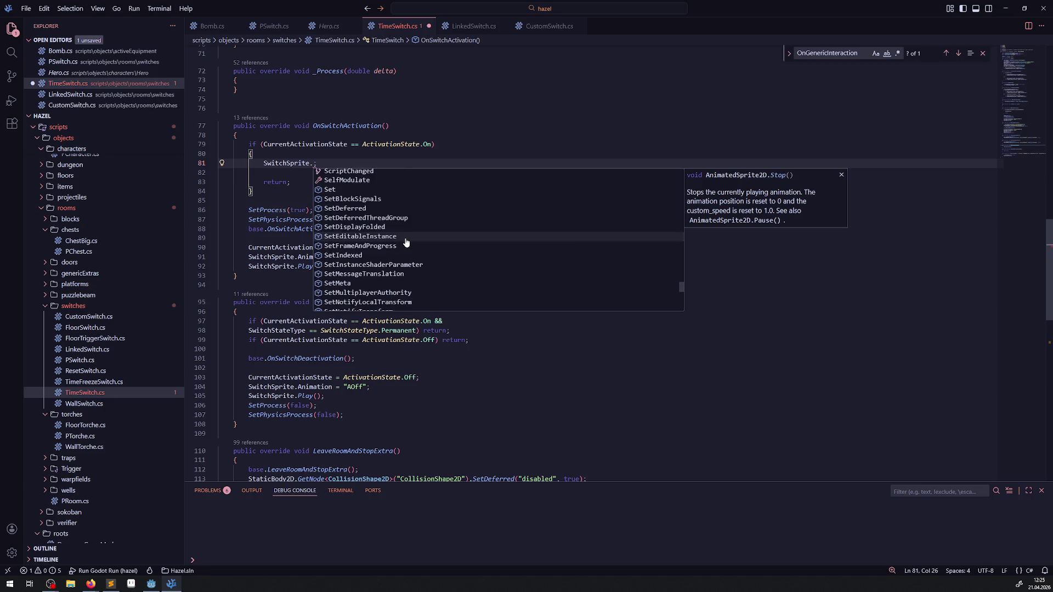
pyautogui.write('Play')
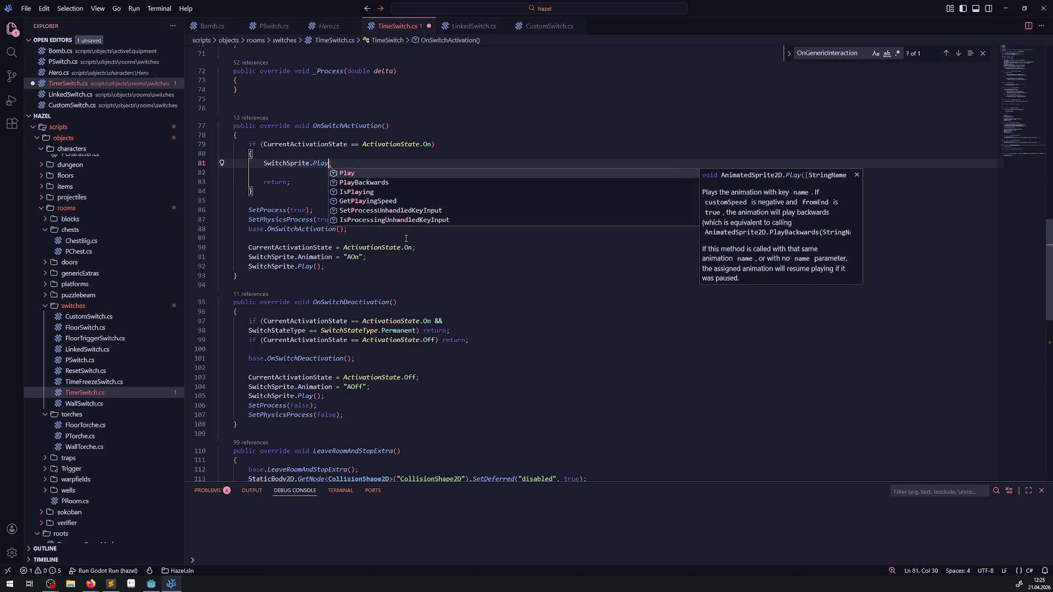
pyautogui.press('Escape')
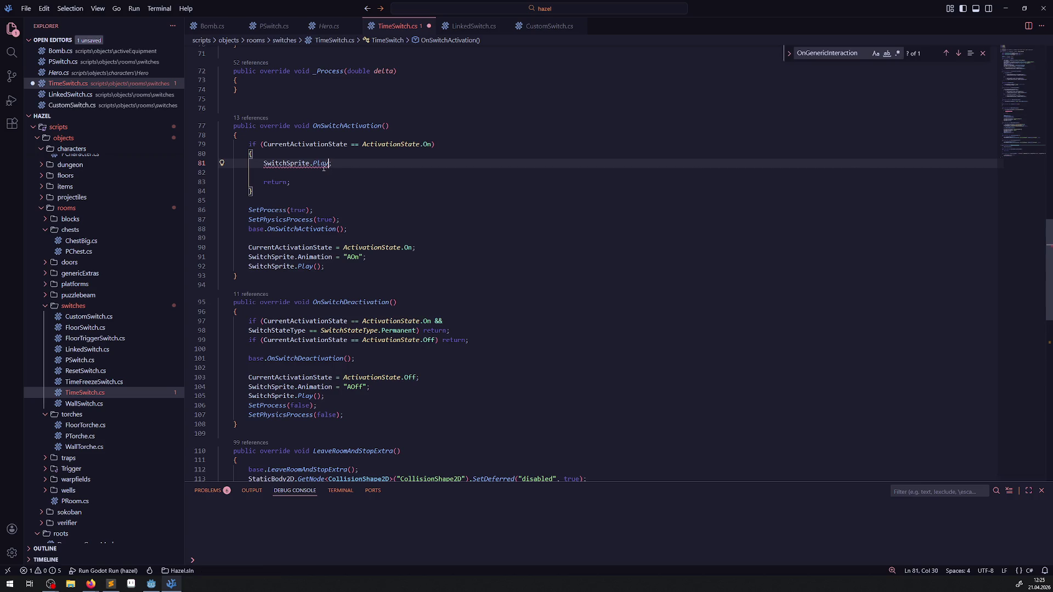
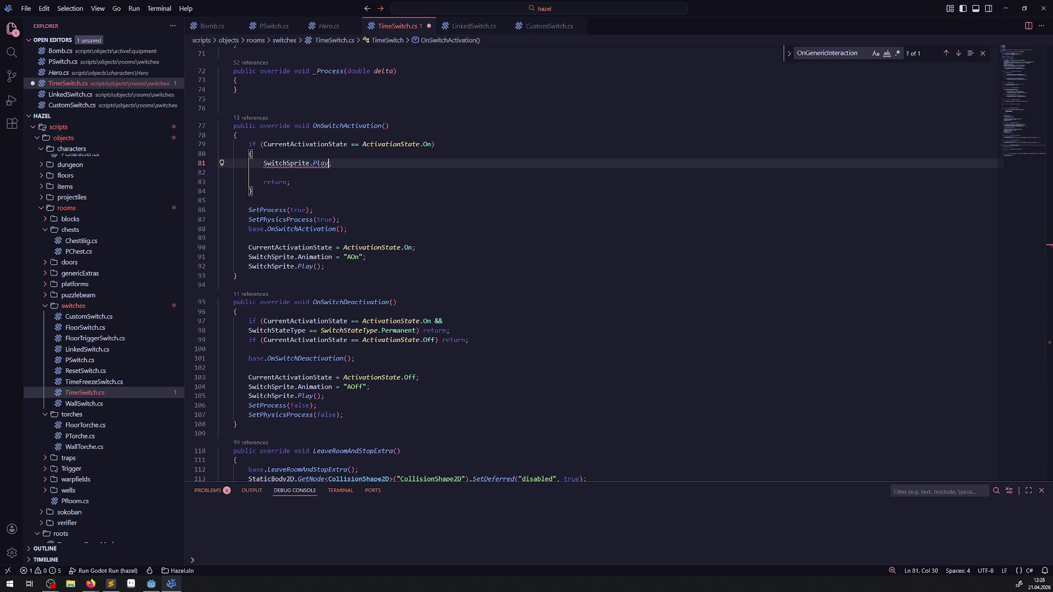
# - Replace the Play call on line 81 with 'SwitchSprite.Frame = 0;' and save TimeSwitch.cs
pyautogui.scroll(5, 320, 183)
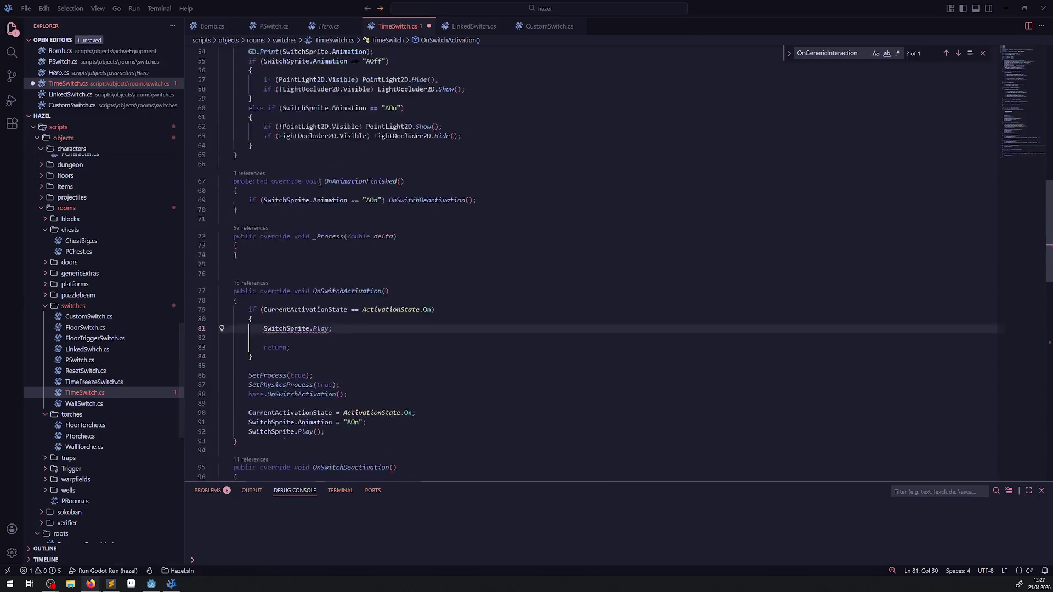
pyautogui.scroll(15, 316, 192)
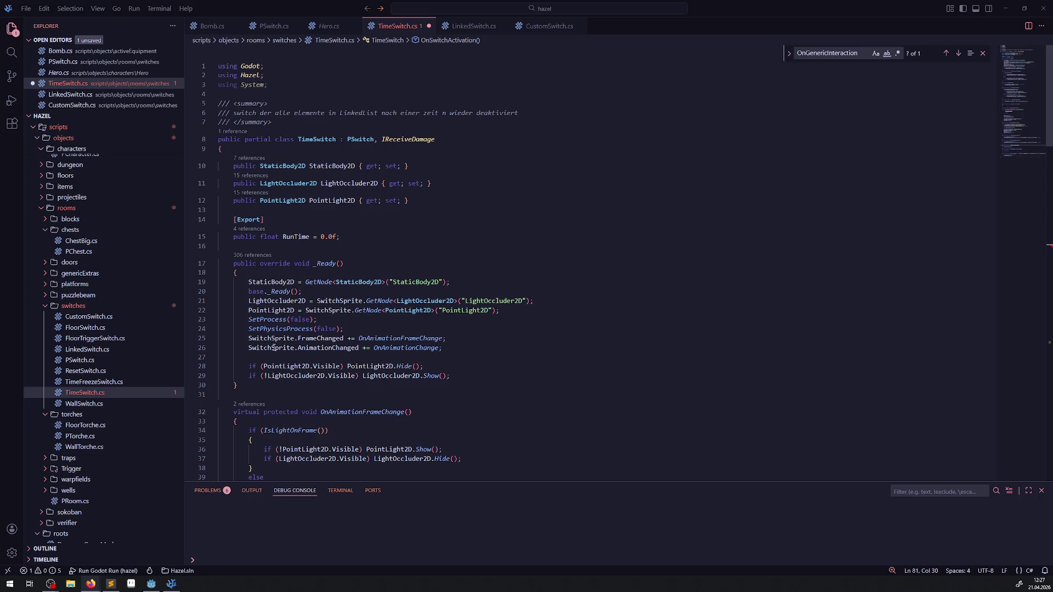
pyautogui.scroll(-15, 386, 361)
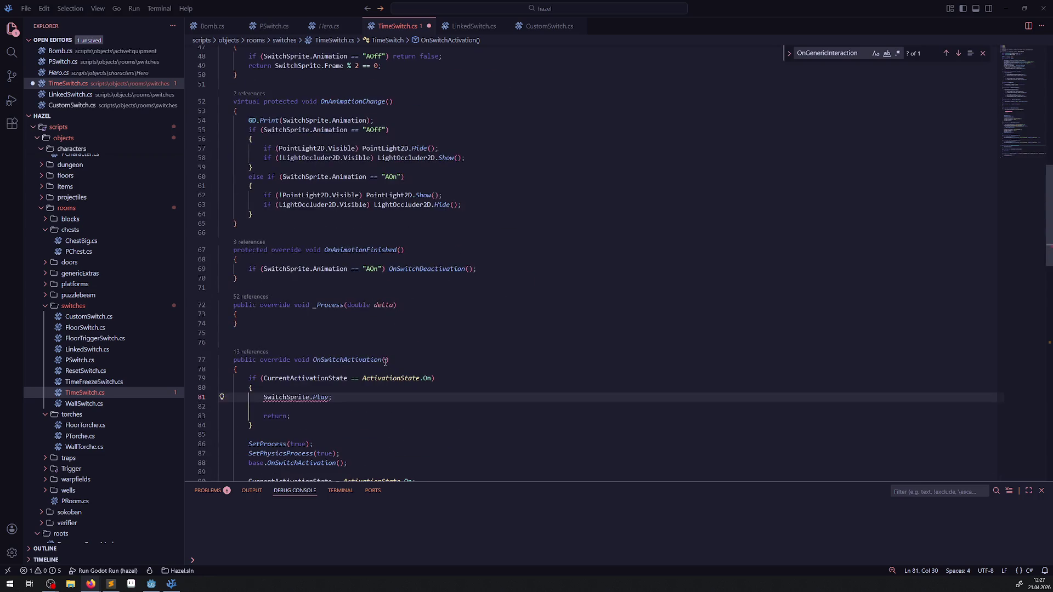
pyautogui.moveTo(295, 399)
pyautogui.doubleClick(321, 397)
pyautogui.write('Fr')
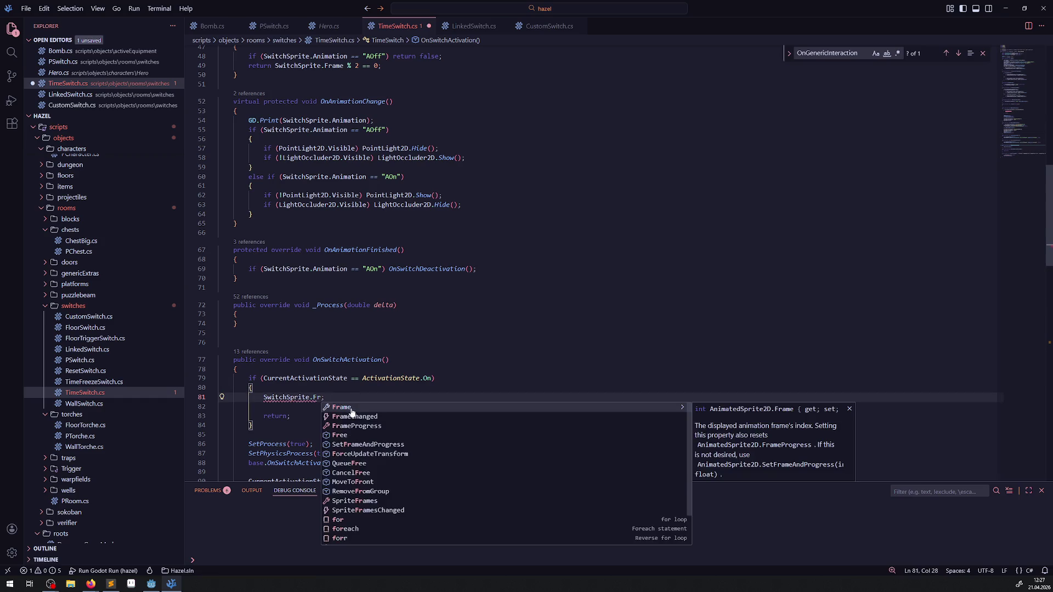
pyautogui.click(350, 408)
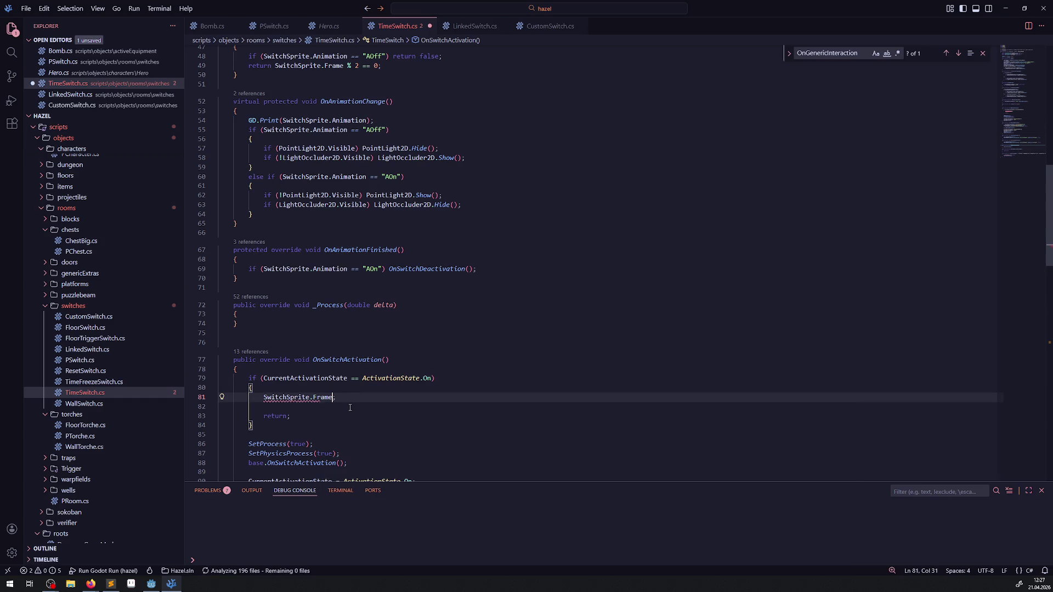
pyautogui.write('= 0')
pyautogui.hotkey('ctrl', 's')
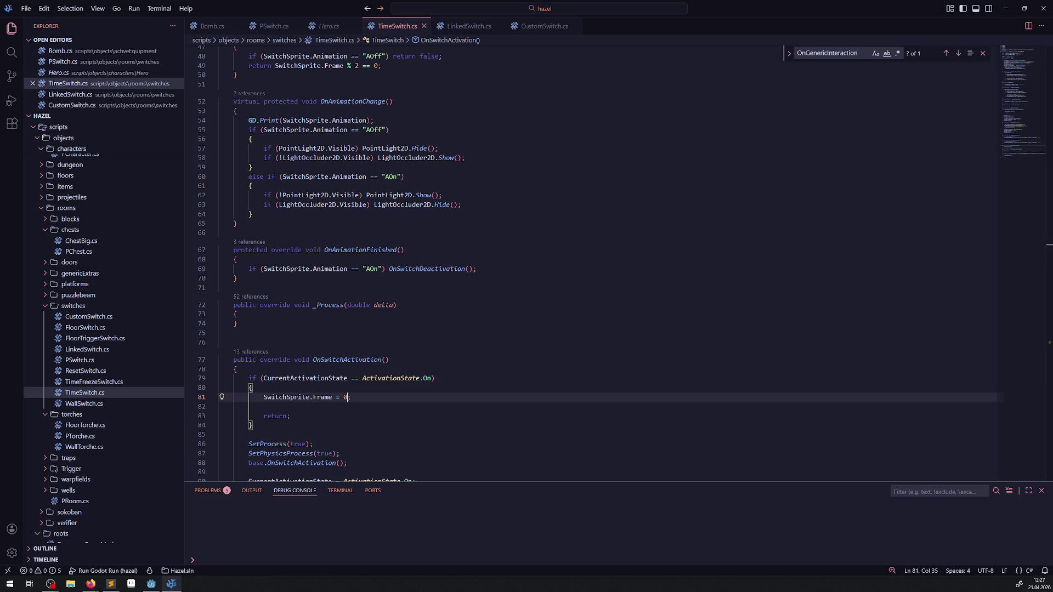
pyautogui.hotkey('alt', 'Tab')
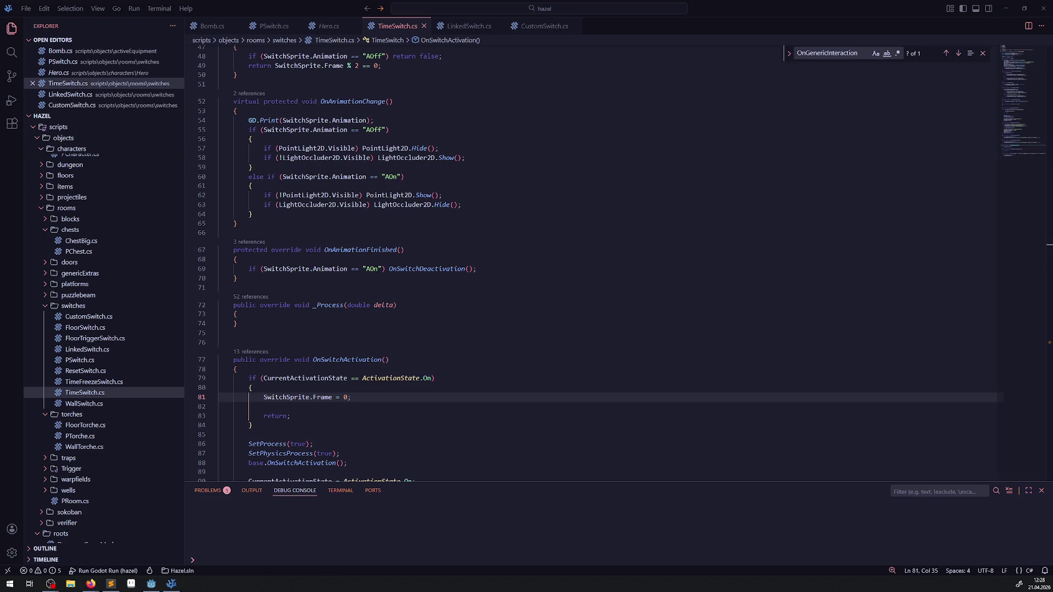
# - Open the TimeSwitch scene tab and select its SwitchSprite and LightOccluder2D nodes
pyautogui.click(153, 585)
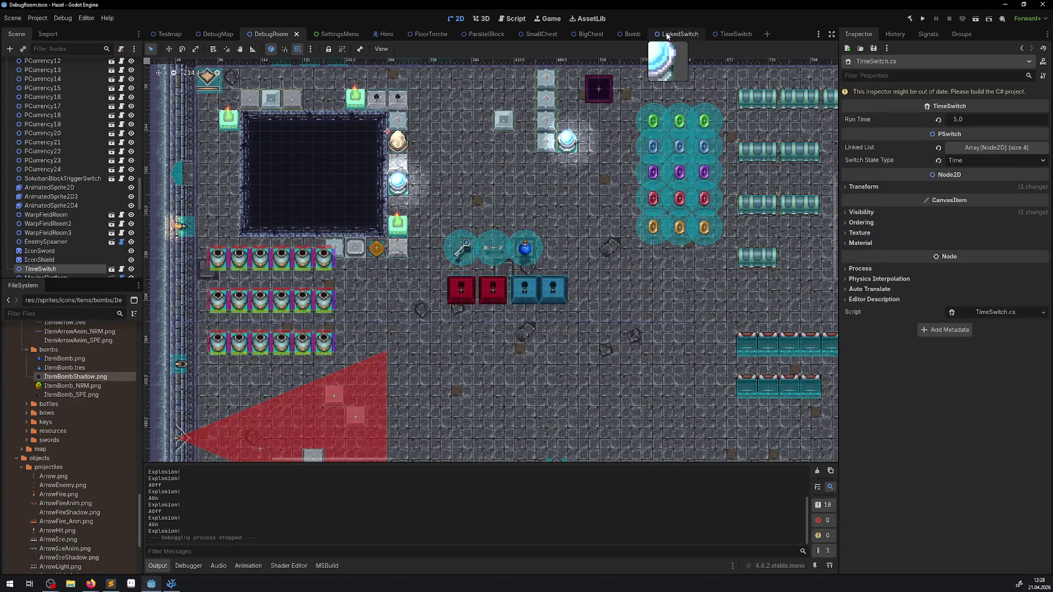
pyautogui.click(733, 35)
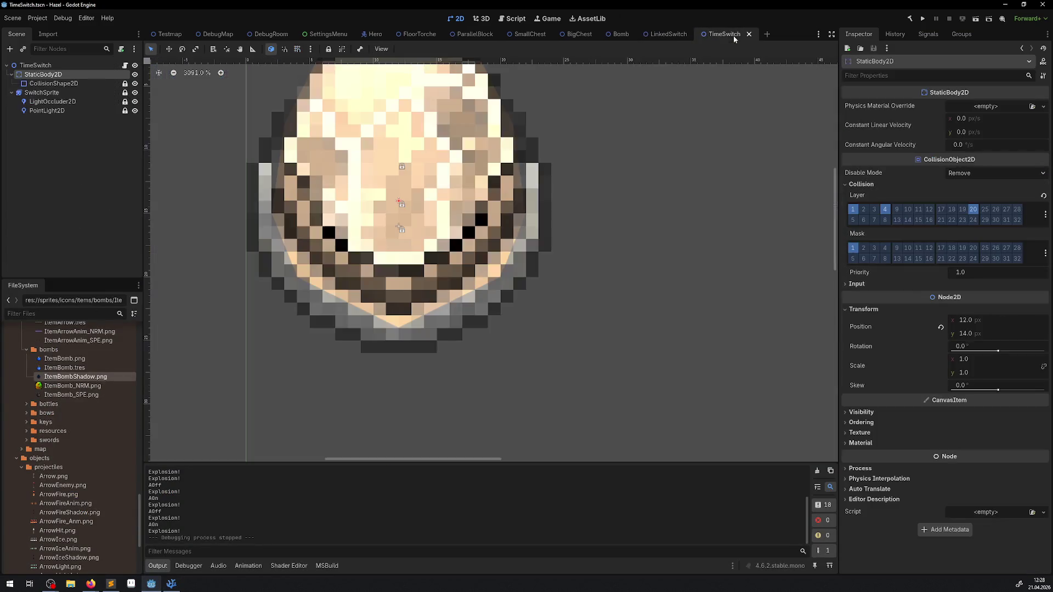
pyautogui.click(42, 94)
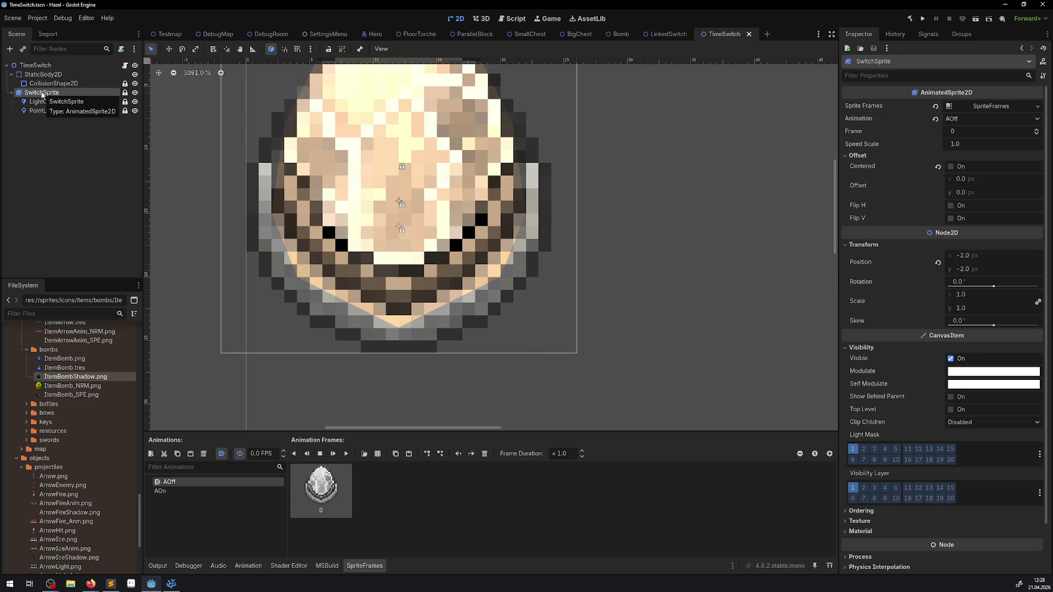
pyautogui.click(39, 103)
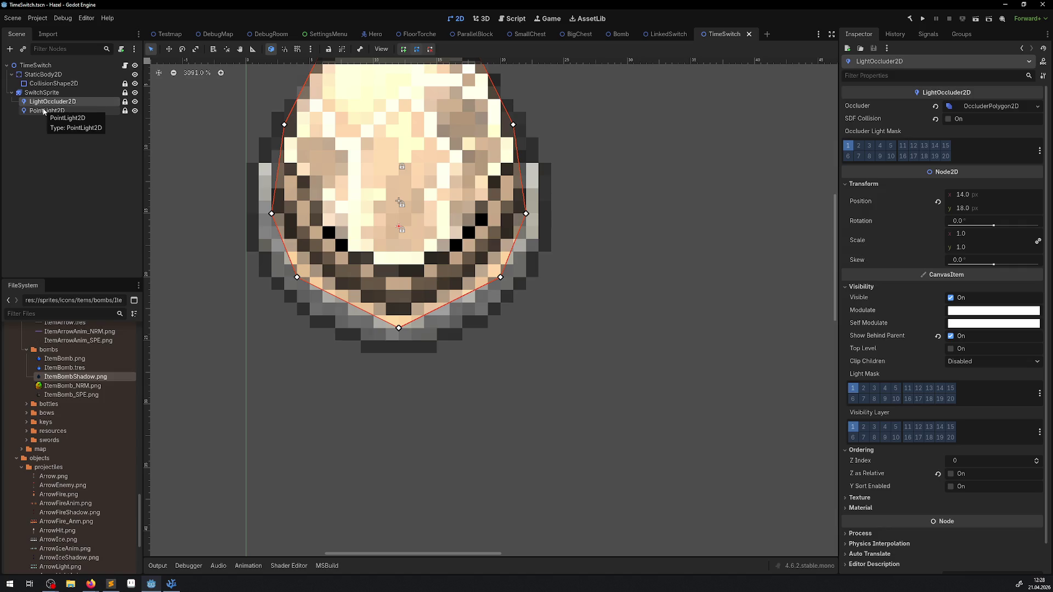
# - Review _Ready, OnAnimationFrameChange and IsLightOnFrame in TimeSwitch.cs and list IsLightOnFrame's references
pyautogui.click(171, 584)
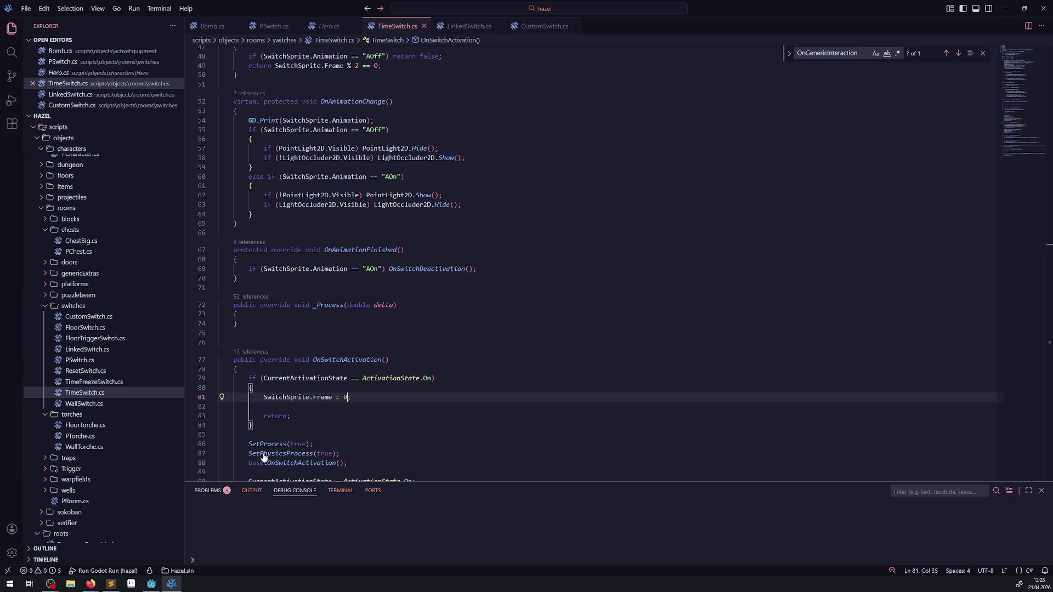
pyautogui.scroll(10, 424, 234)
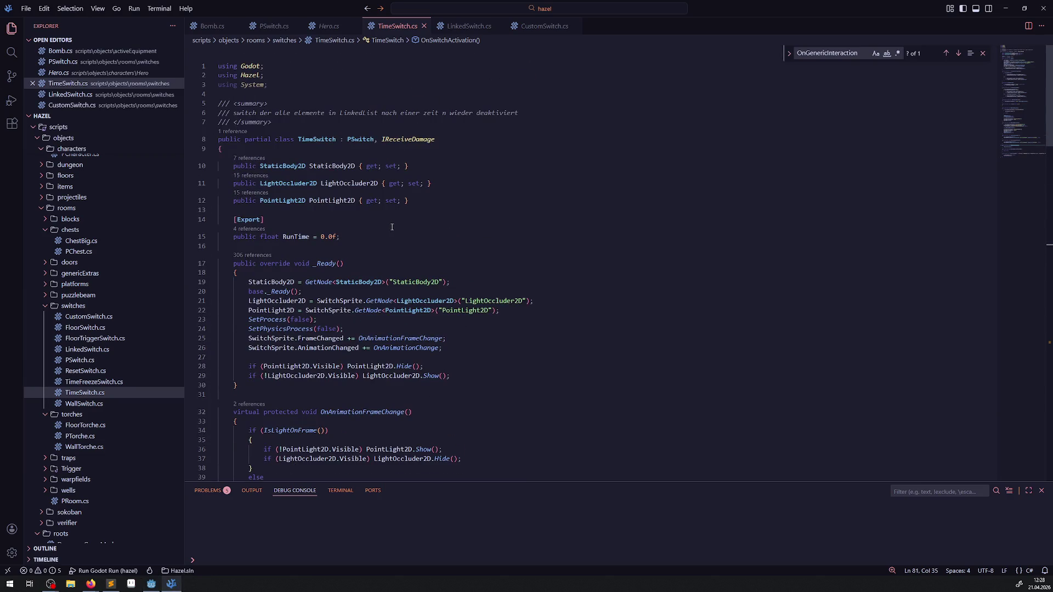
pyautogui.scroll(-6, 392, 227)
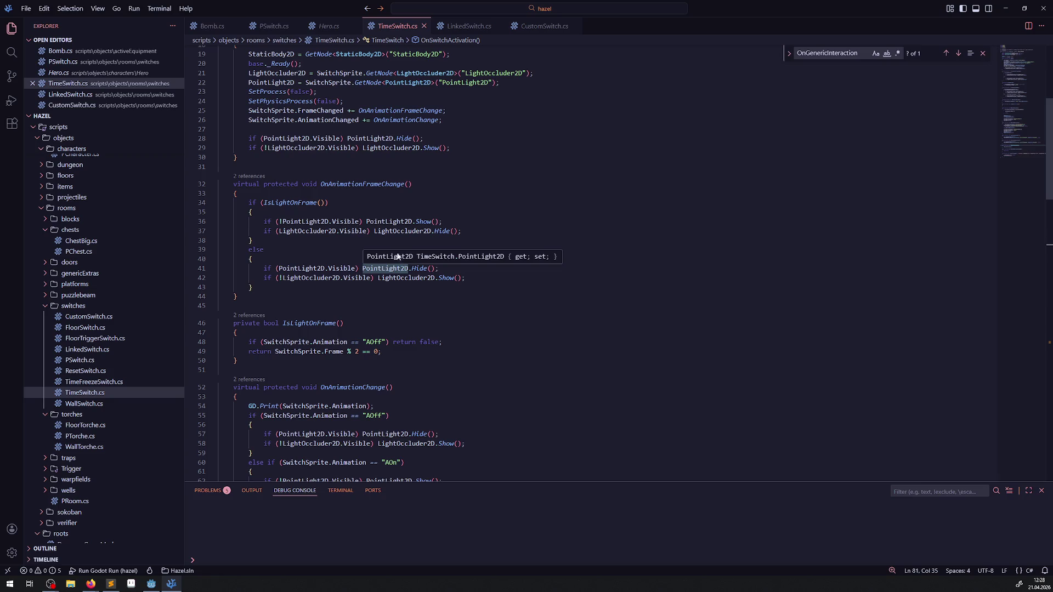
pyautogui.scroll(2, 328, 233)
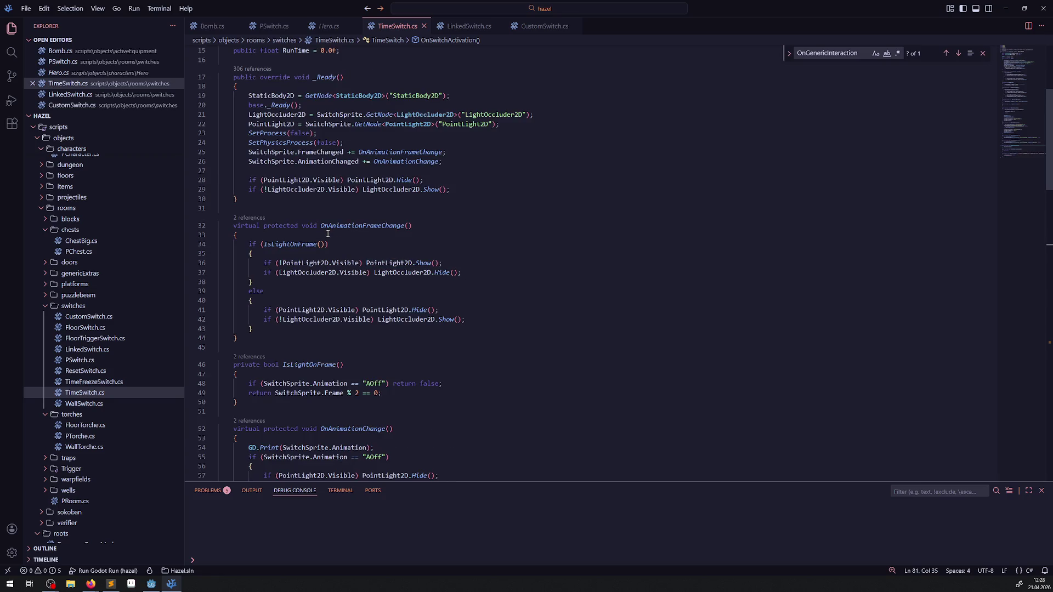
pyautogui.scroll(-15, 328, 234)
pyautogui.scroll(4, 331, 240)
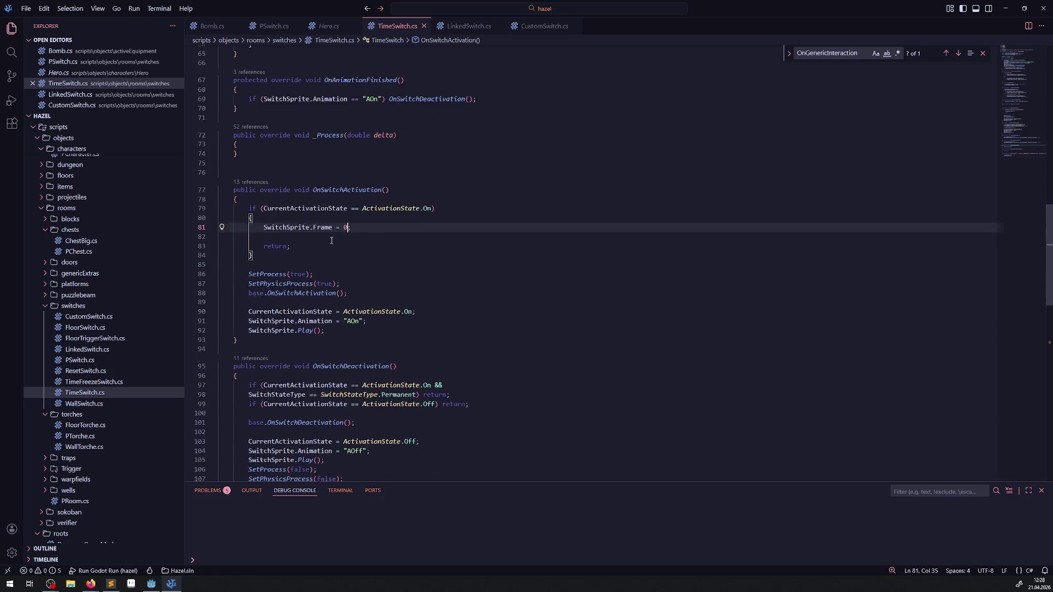
pyautogui.scroll(-10, 331, 240)
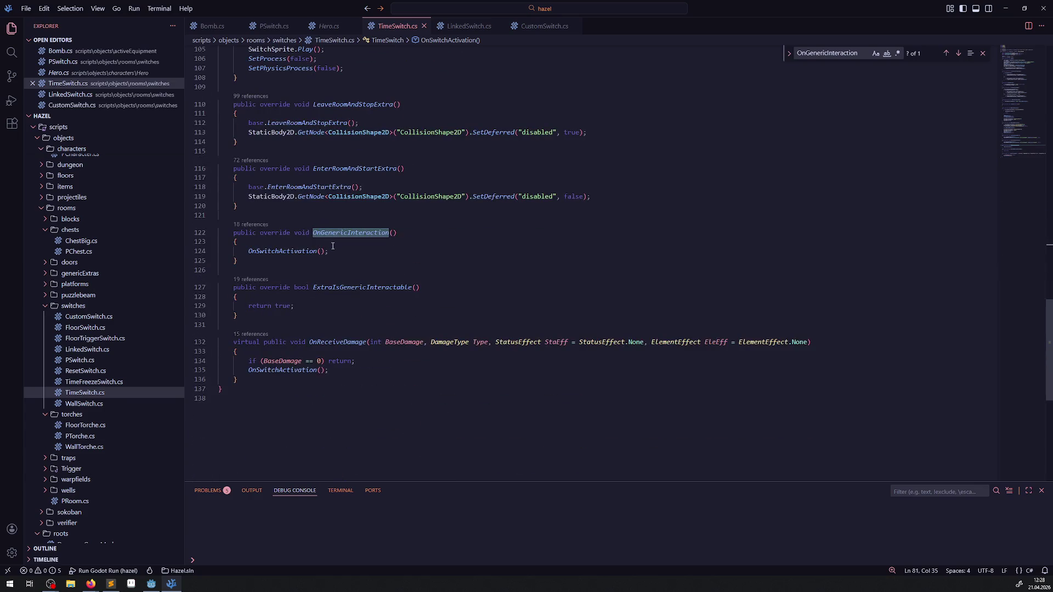
pyautogui.scroll(20, 339, 231)
pyautogui.scroll(4, 339, 233)
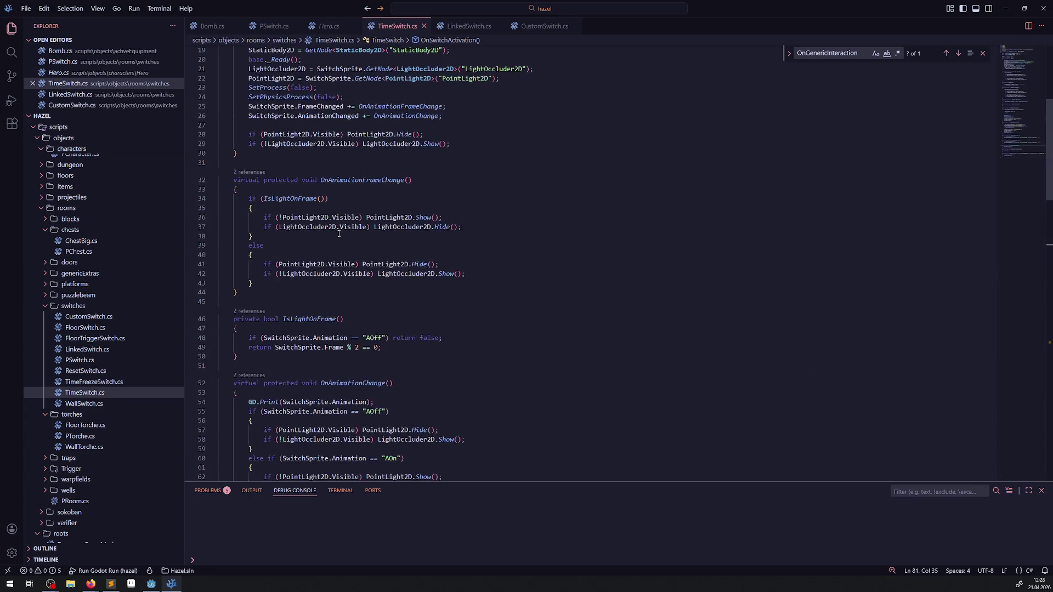
pyautogui.scroll(3, 338, 236)
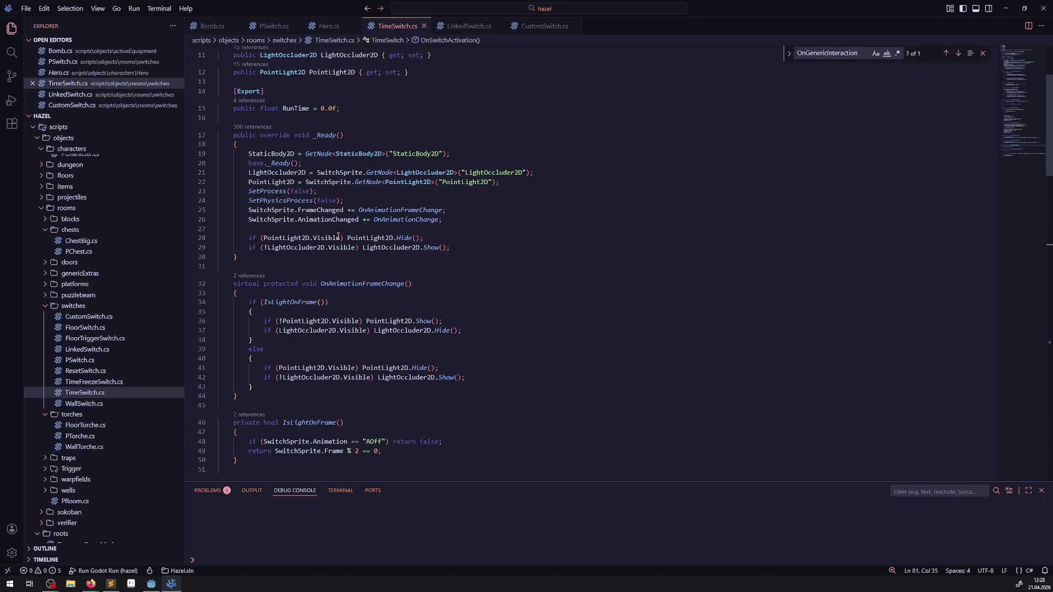
pyautogui.scroll(-2, 339, 236)
pyautogui.click(284, 377)
# - Follow IsLightOnFrame's reference into OnAnimationFrameChange, then rebuild the .NET project in Godot
pyautogui.click(250, 368)
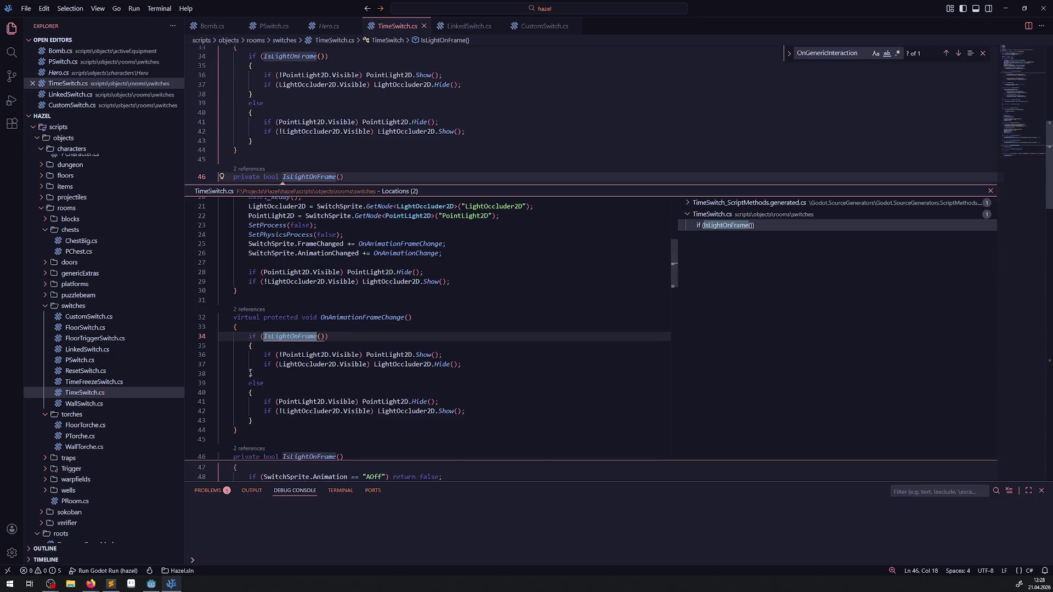
pyautogui.click(345, 318)
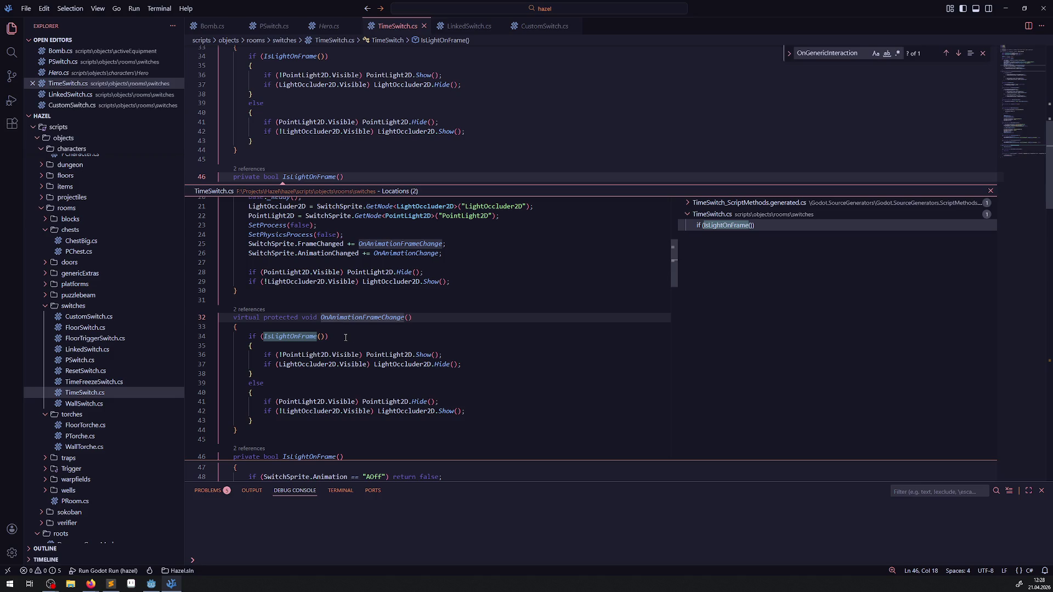
pyautogui.click(422, 149)
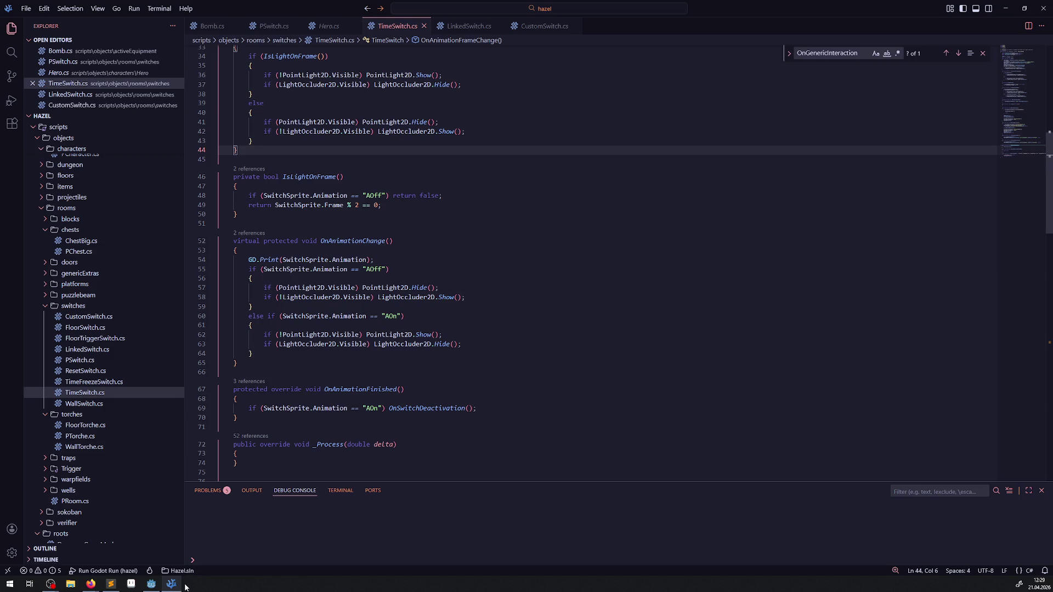
pyautogui.click(151, 583)
pyautogui.click(910, 20)
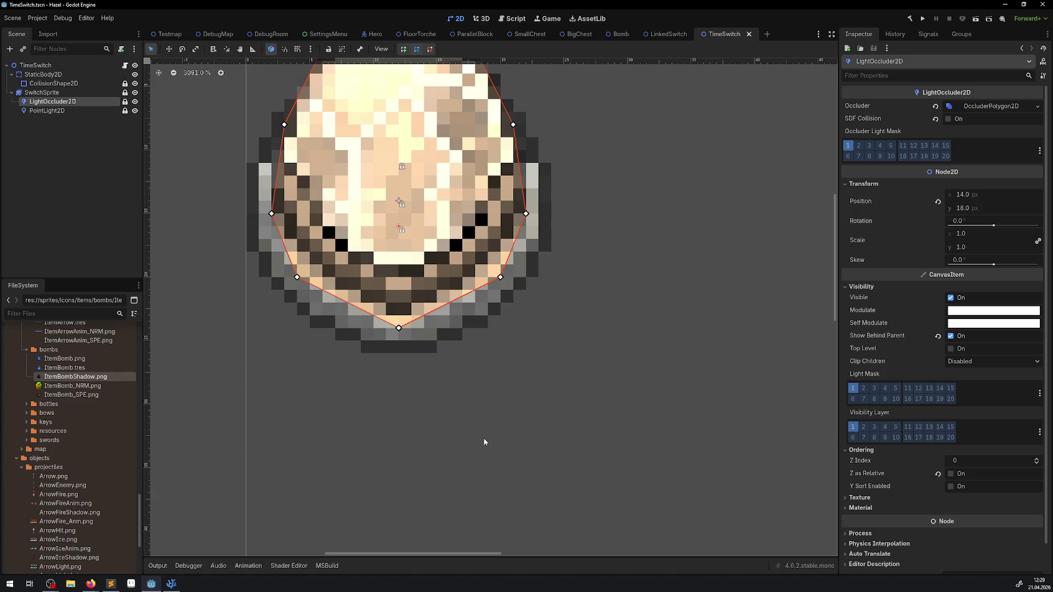
# - Run the game and walk the player through the room and beside the pit
pyautogui.click(924, 19)
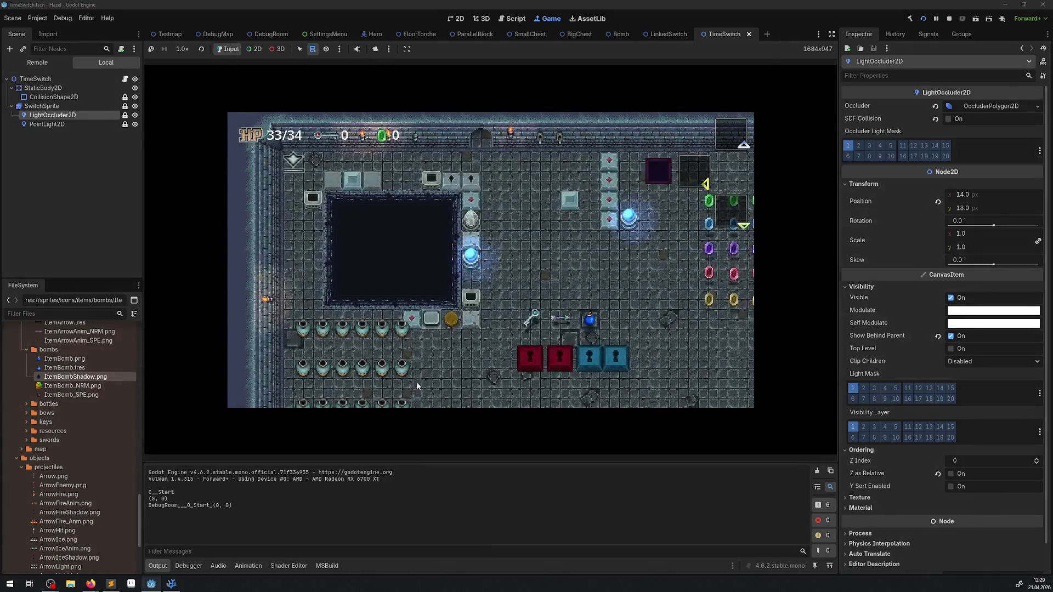
pyautogui.press('Right')
pyautogui.press('Down')
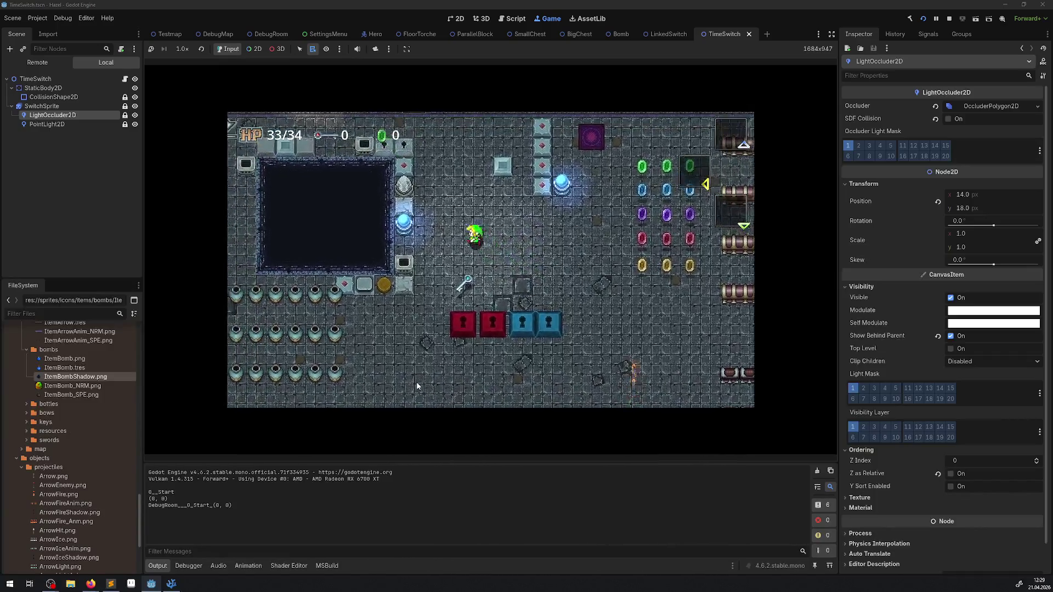
pyautogui.press('Up')
pyautogui.press('Left')
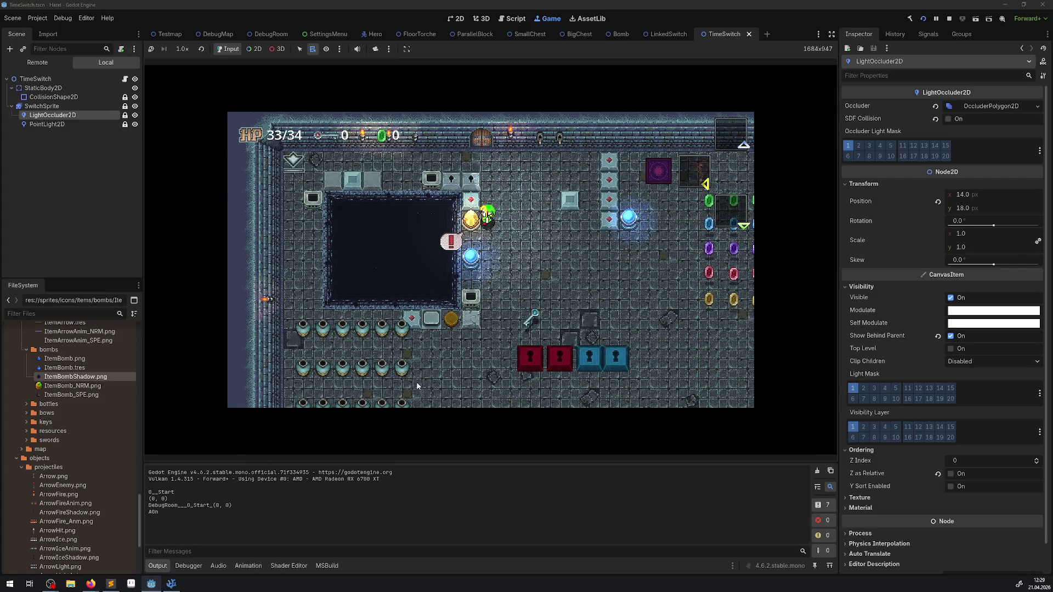
# - Check the inventory, drop a bomb, then stop the game and return to TimeSwitch.cs
pyautogui.press('Right')
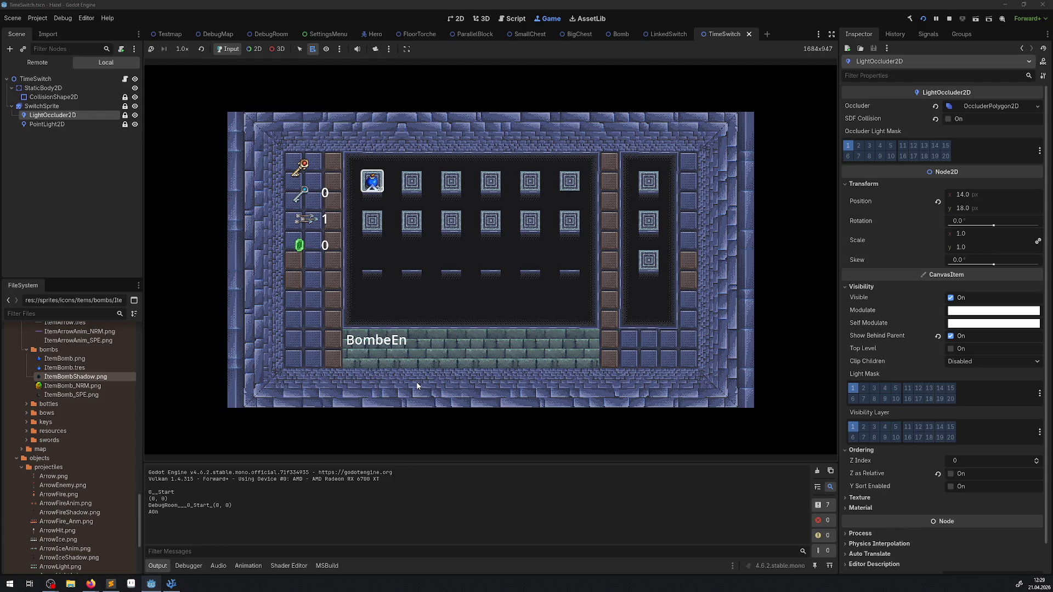
pyautogui.press('Escape')
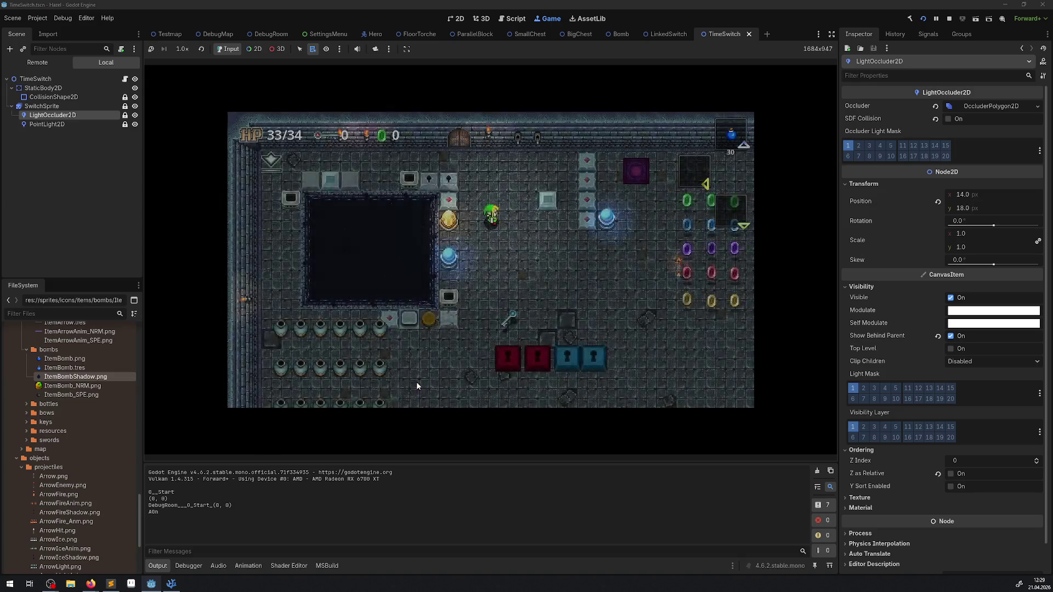
pyautogui.press('x')
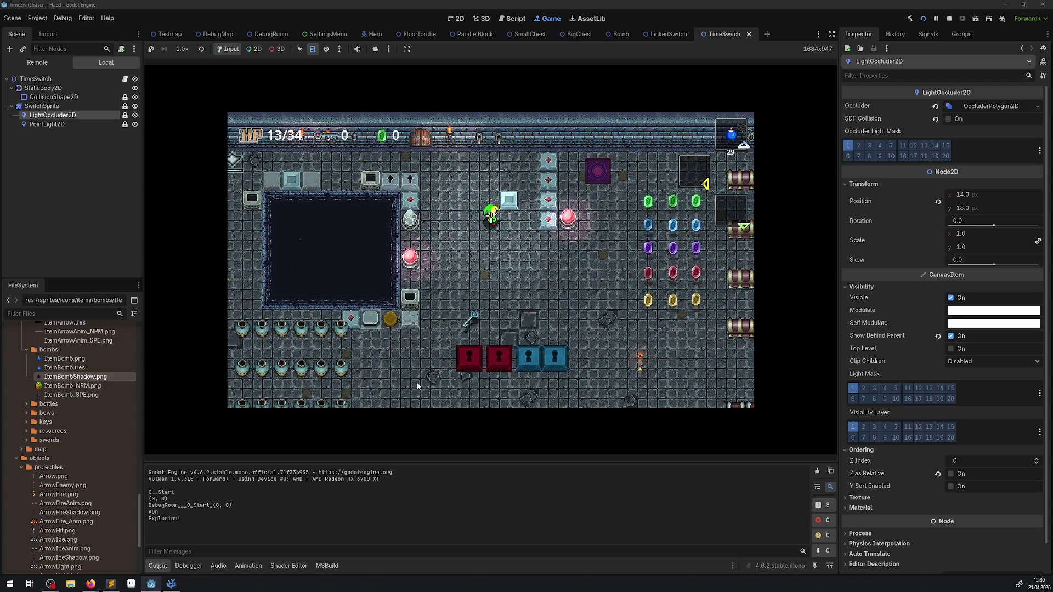
pyautogui.press('Left')
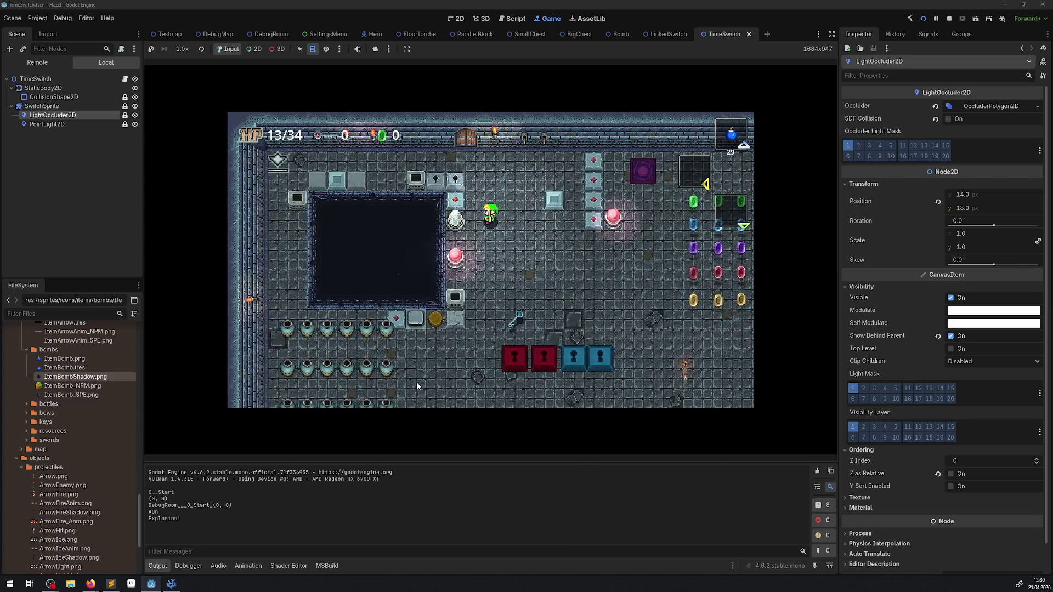
pyautogui.click(949, 18)
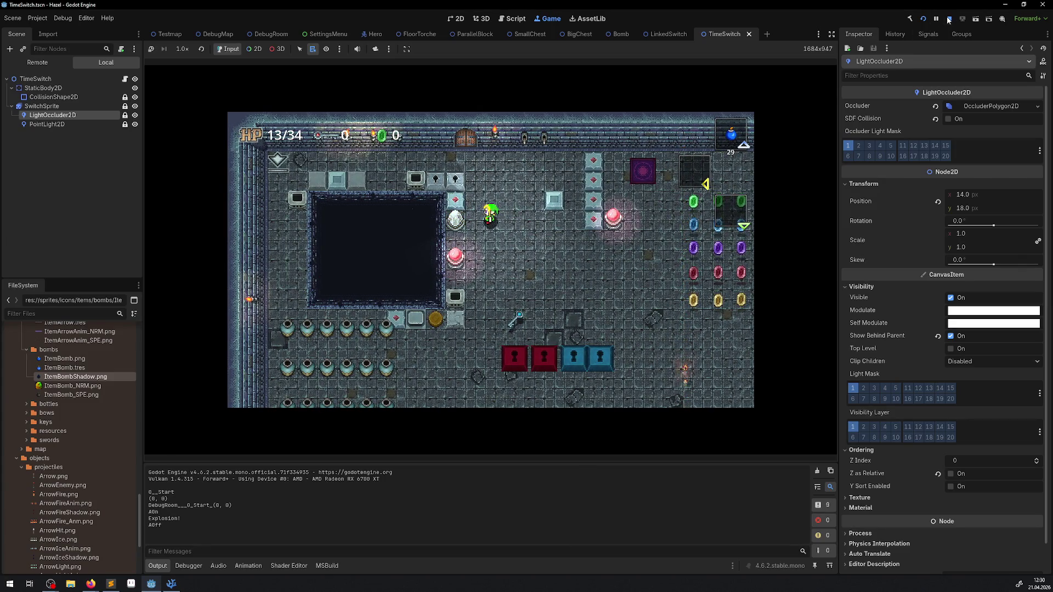
pyautogui.click(171, 584)
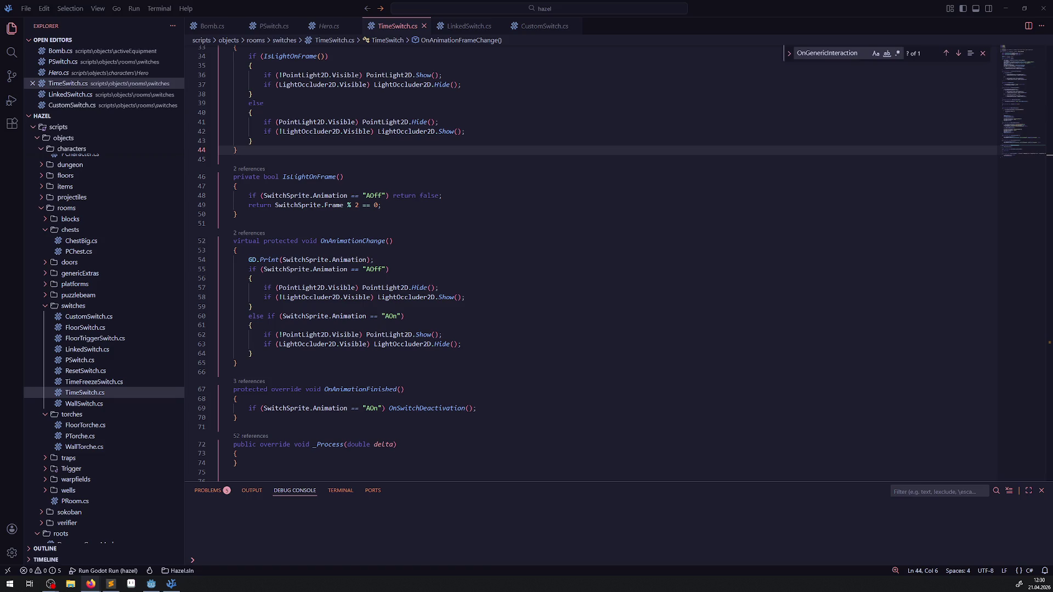
pyautogui.hotkey('alt', 'Tab')
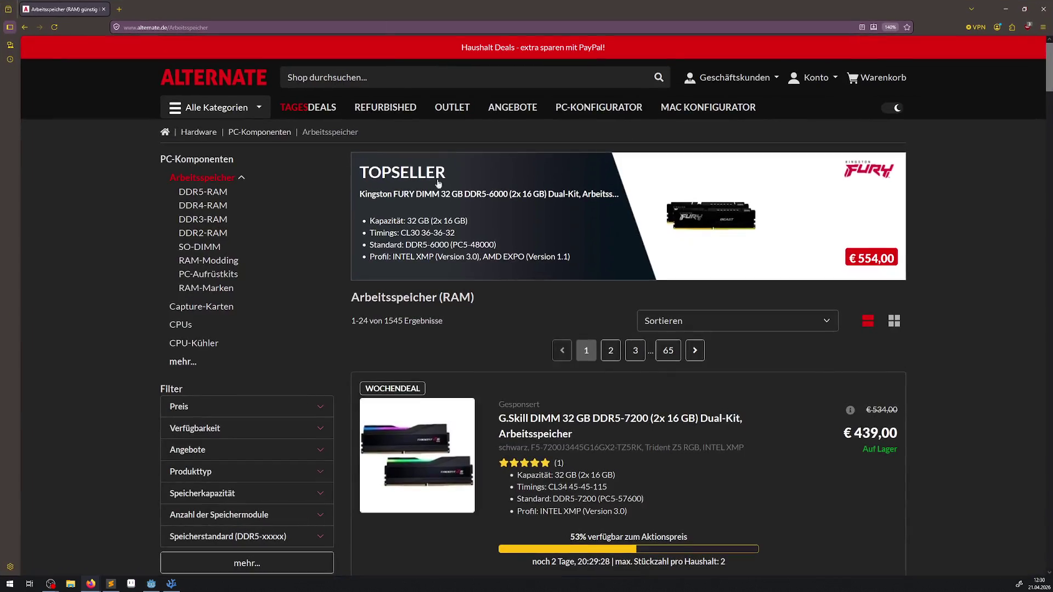
pyautogui.scroll(-5, 508, 301)
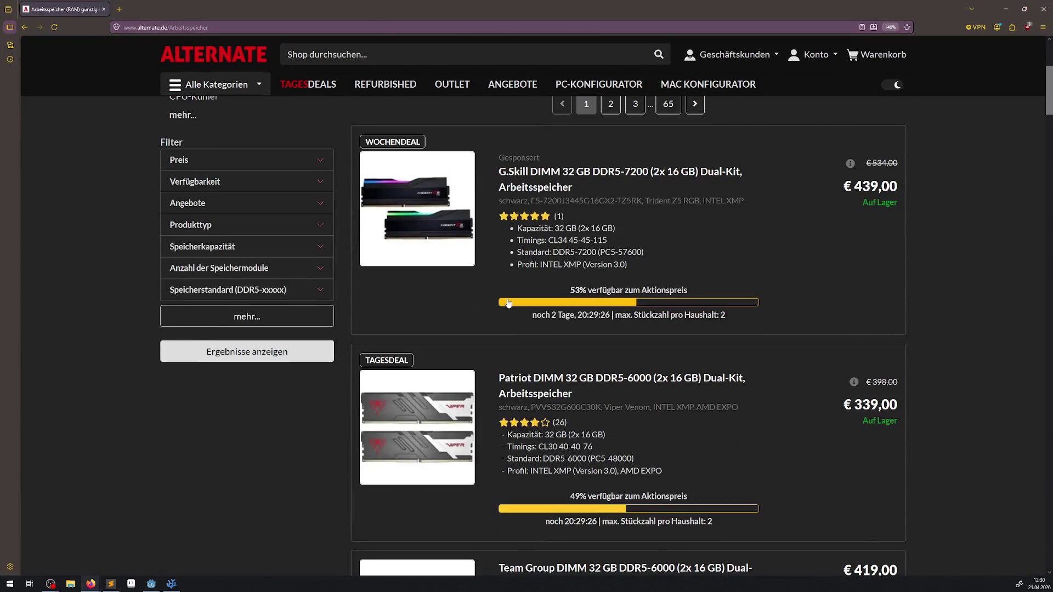
pyautogui.scroll(-3, 507, 304)
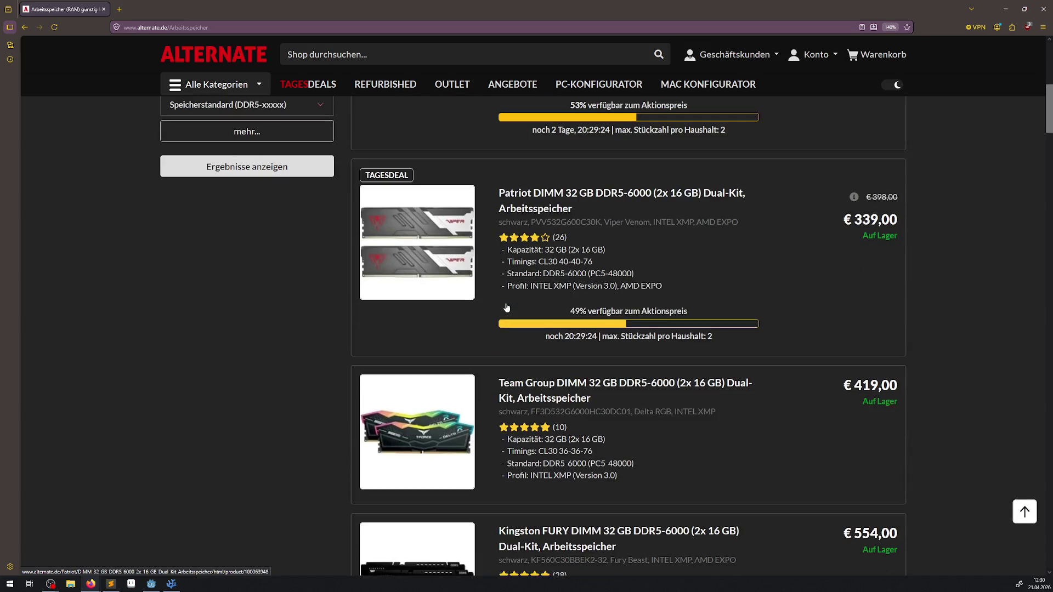
pyautogui.scroll(-3, 507, 308)
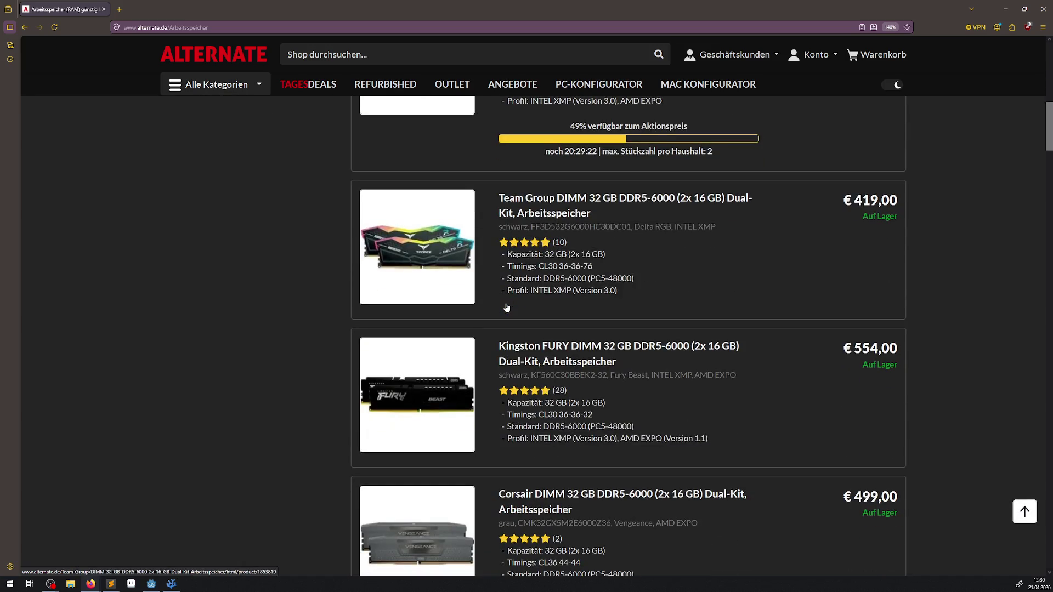
pyautogui.scroll(-4, 507, 308)
pyautogui.scroll(-3, 507, 308)
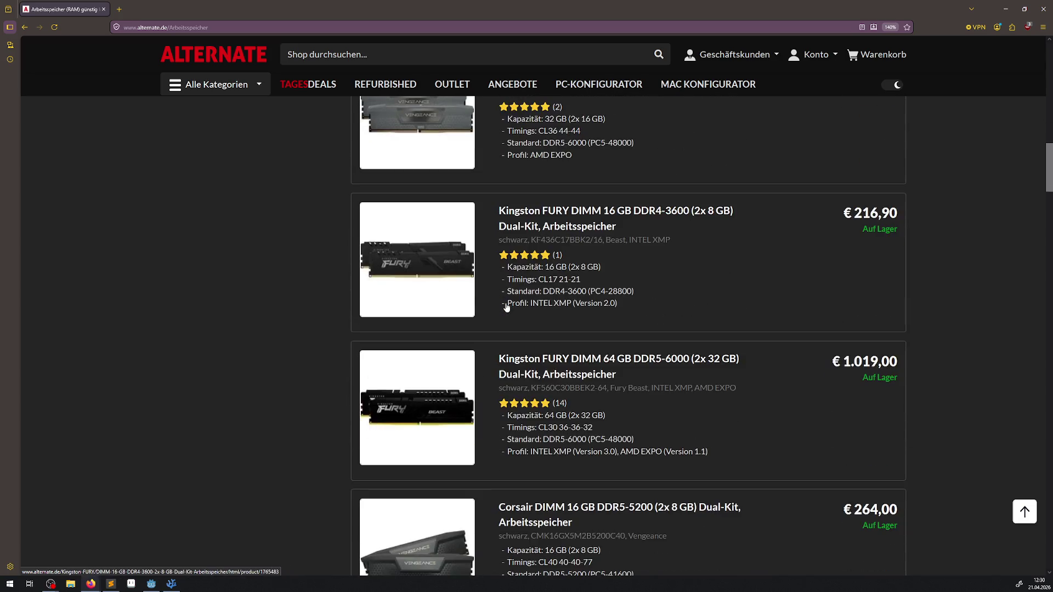
pyautogui.scroll(-2, 507, 308)
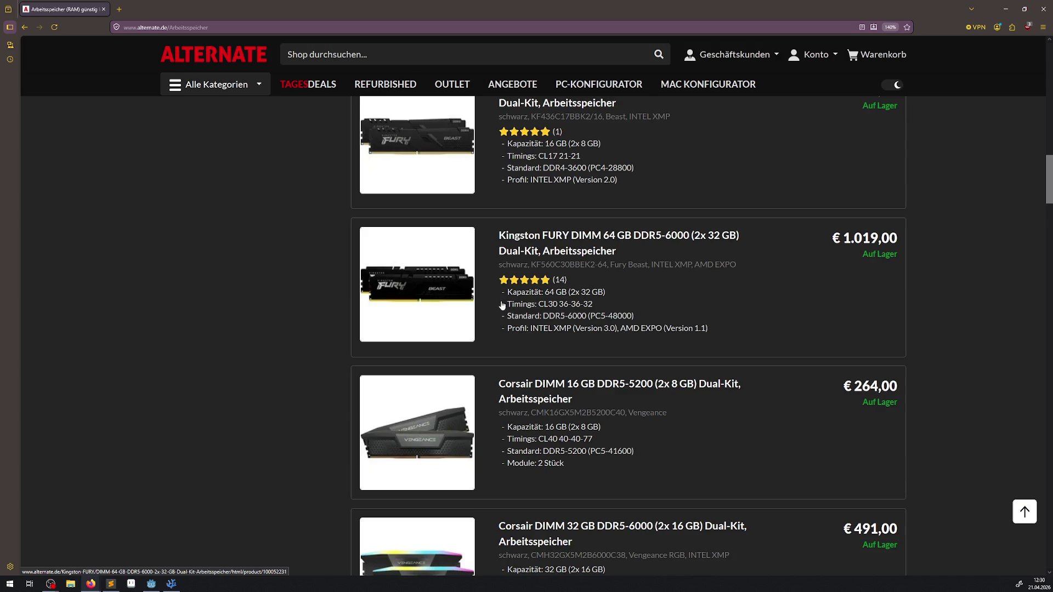
pyautogui.scroll(-3, 552, 303)
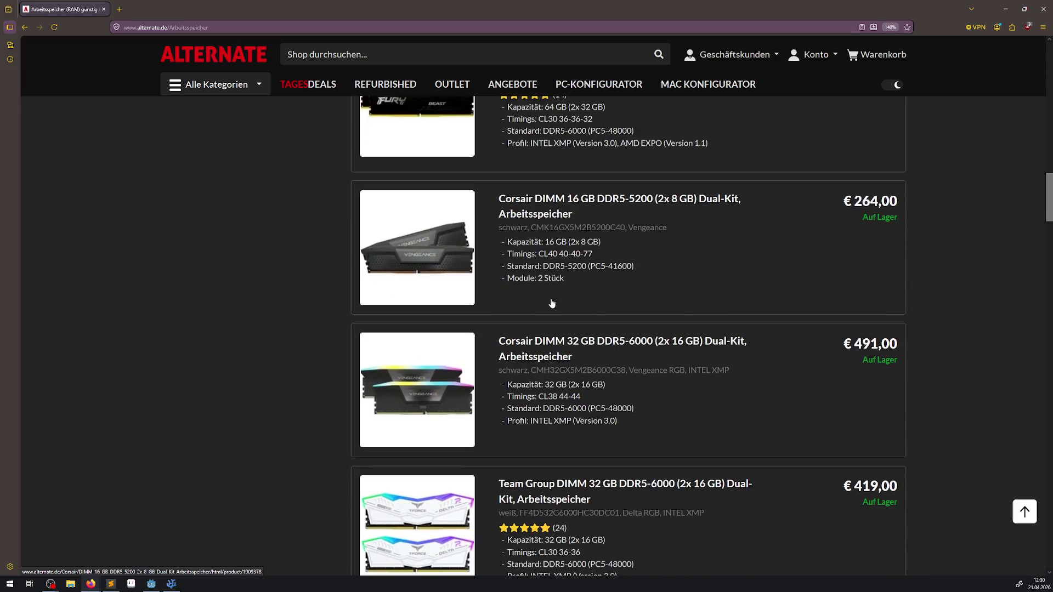
pyautogui.scroll(1, 586, 429)
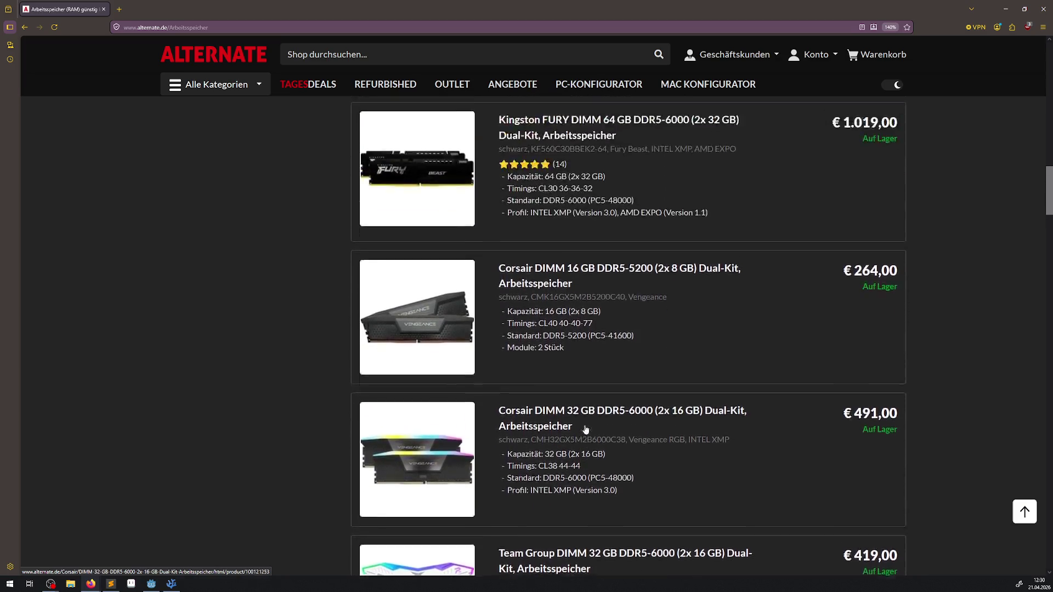
pyautogui.scroll(1, 586, 429)
pyautogui.scroll(-4, 655, 358)
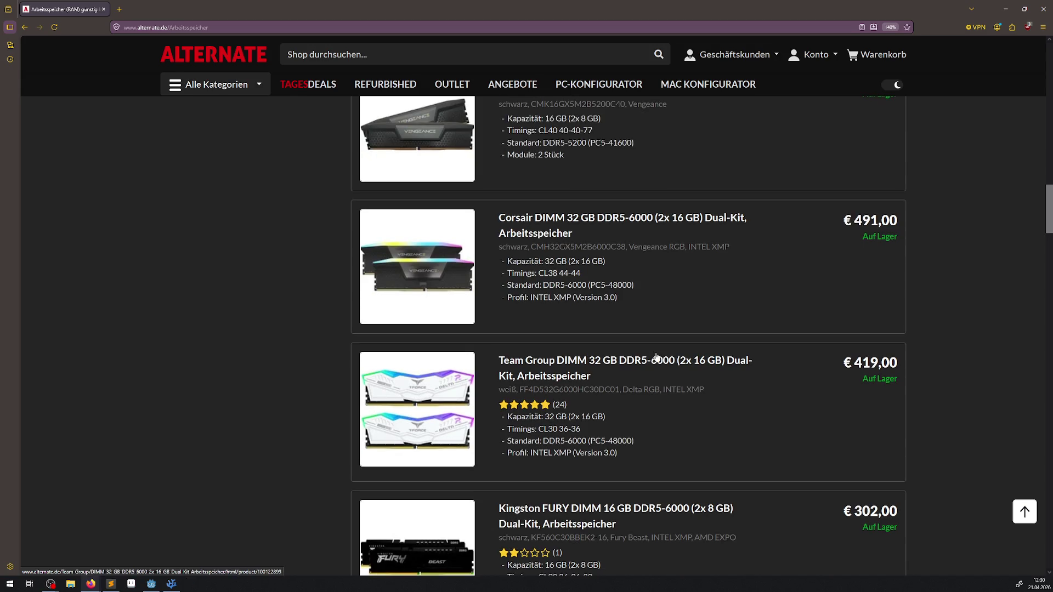
pyautogui.scroll(-5, 656, 355)
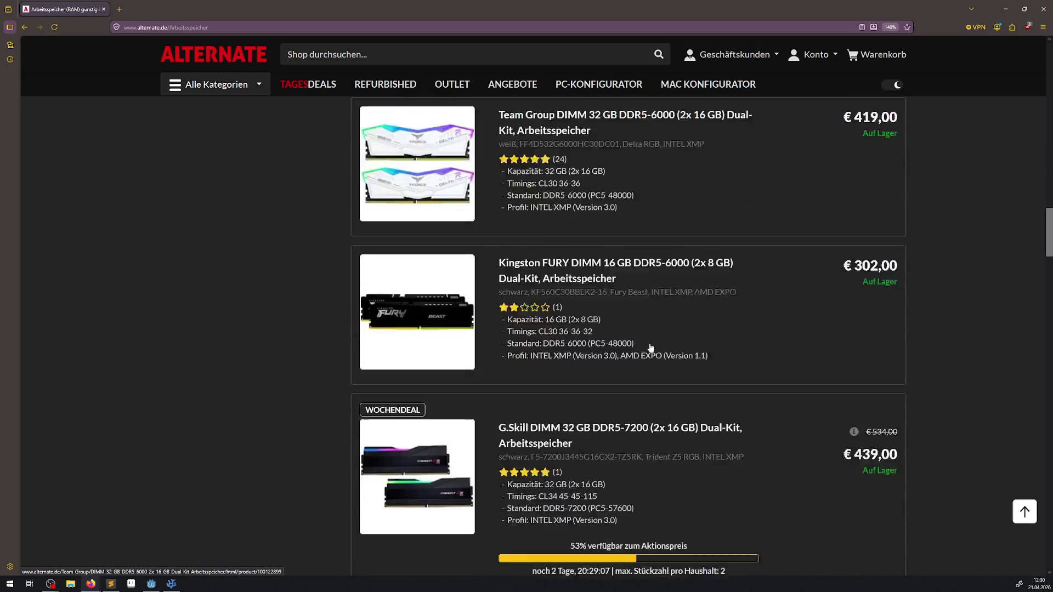
pyautogui.scroll(-7, 651, 348)
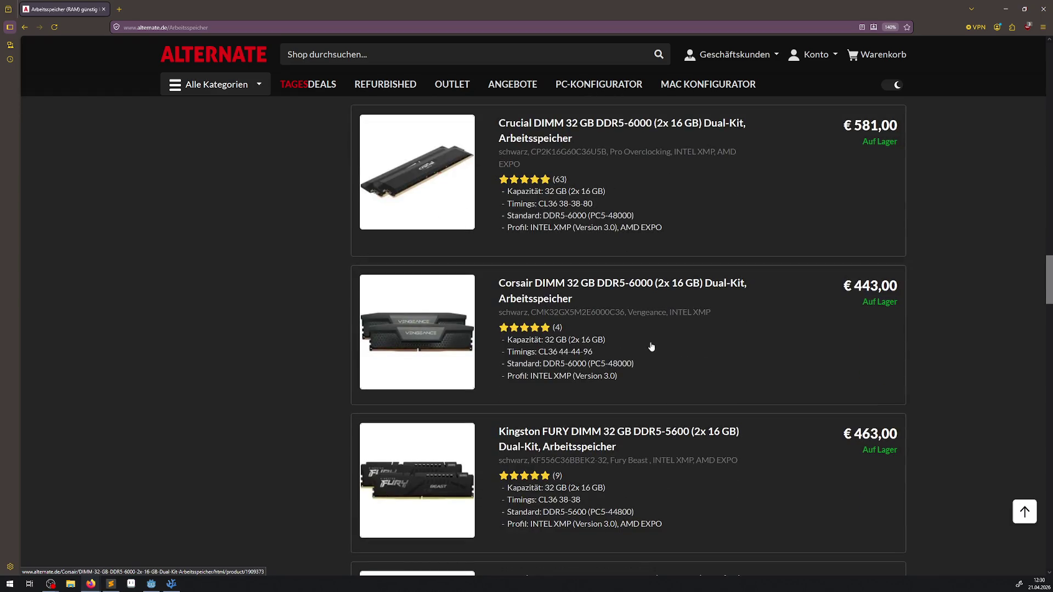
pyautogui.scroll(-3, 651, 347)
pyautogui.scroll(-4, 651, 347)
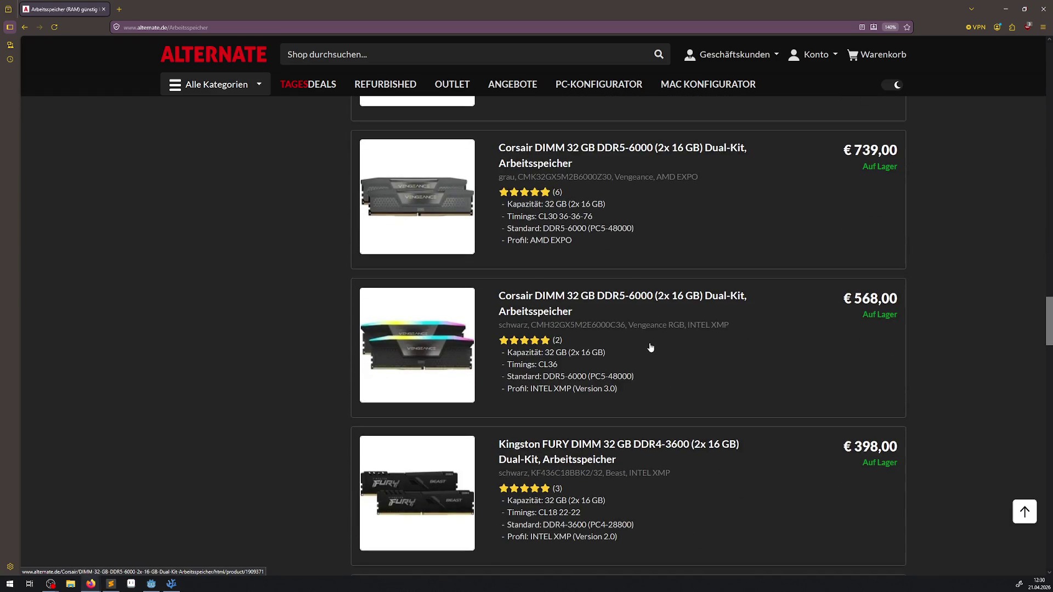
pyautogui.scroll(-3, 650, 348)
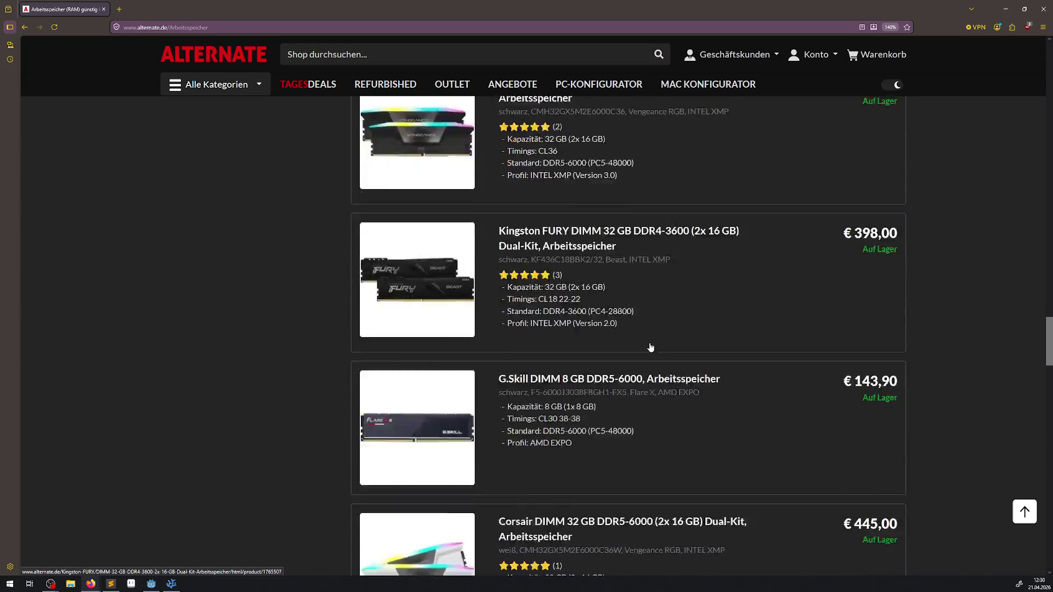
pyautogui.scroll(-5, 651, 348)
pyautogui.scroll(-3, 651, 348)
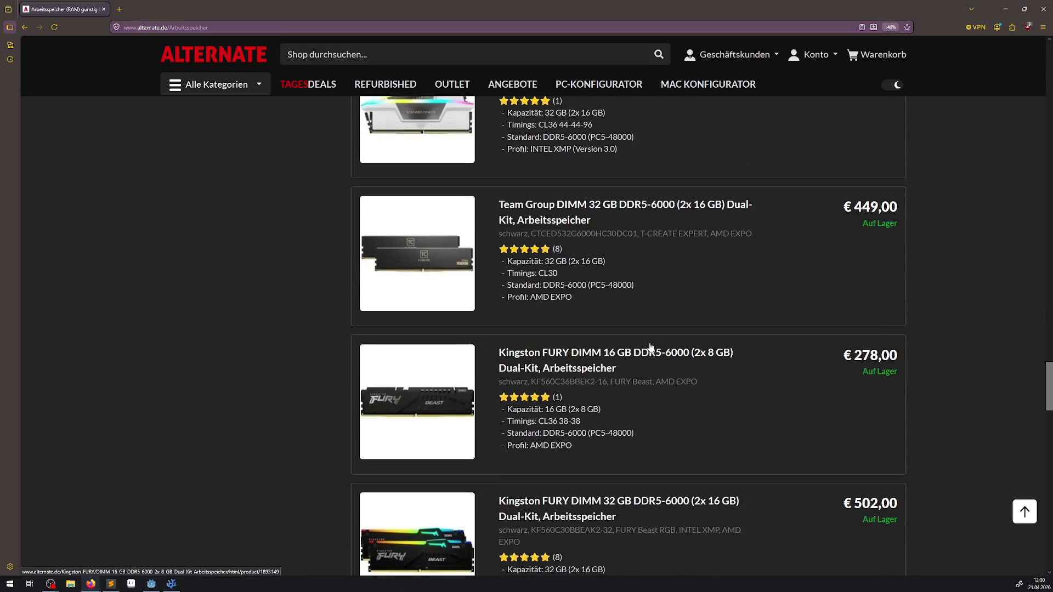
pyautogui.scroll(-2, 651, 348)
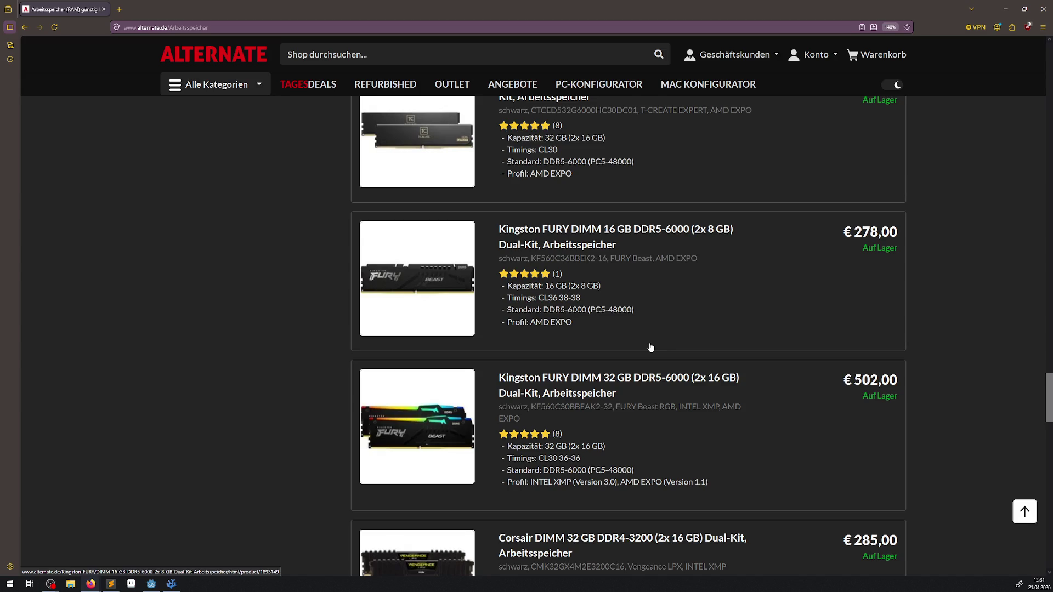
pyautogui.scroll(-3, 650, 347)
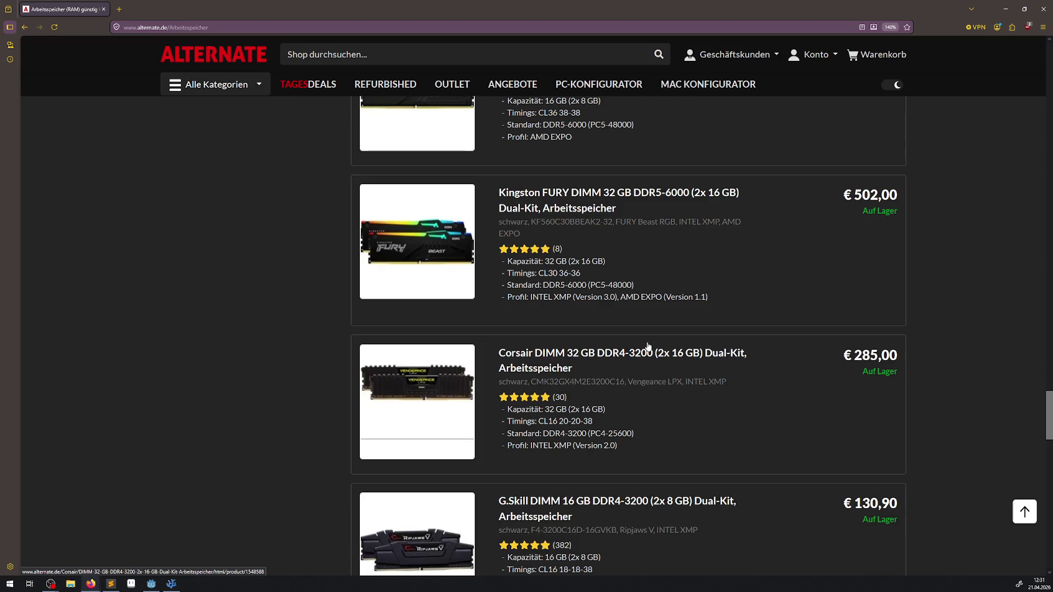
pyautogui.scroll(-5, 648, 346)
pyautogui.scroll(4, 647, 347)
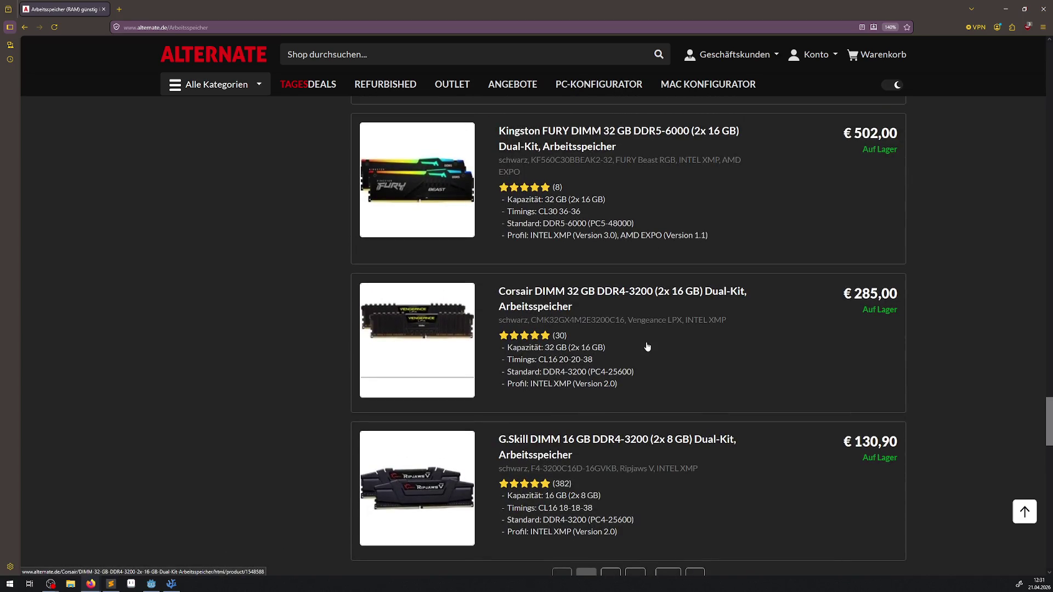
pyautogui.scroll(1, 647, 346)
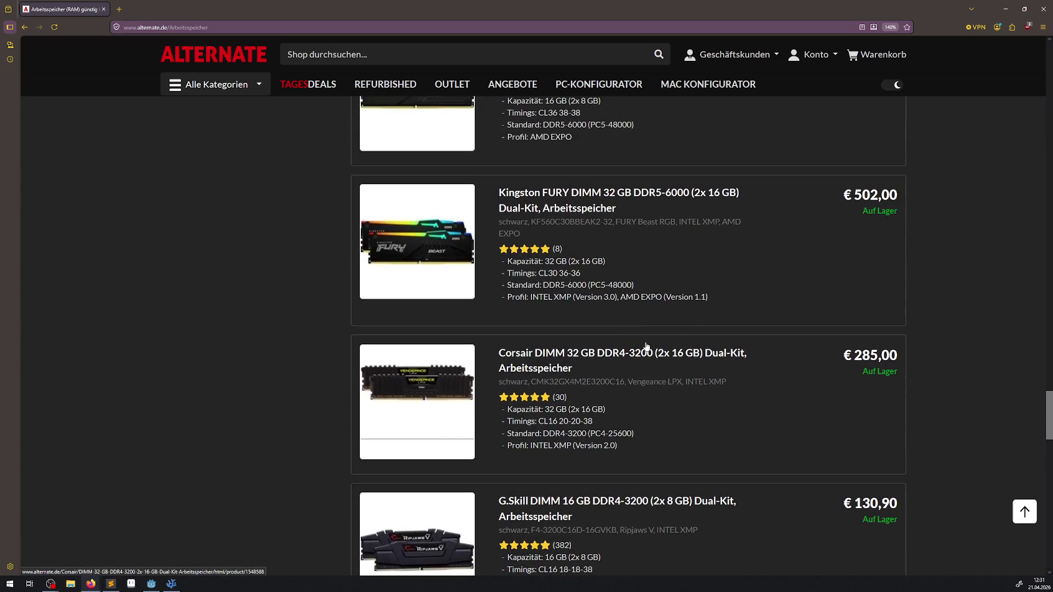
pyautogui.scroll(13, 647, 347)
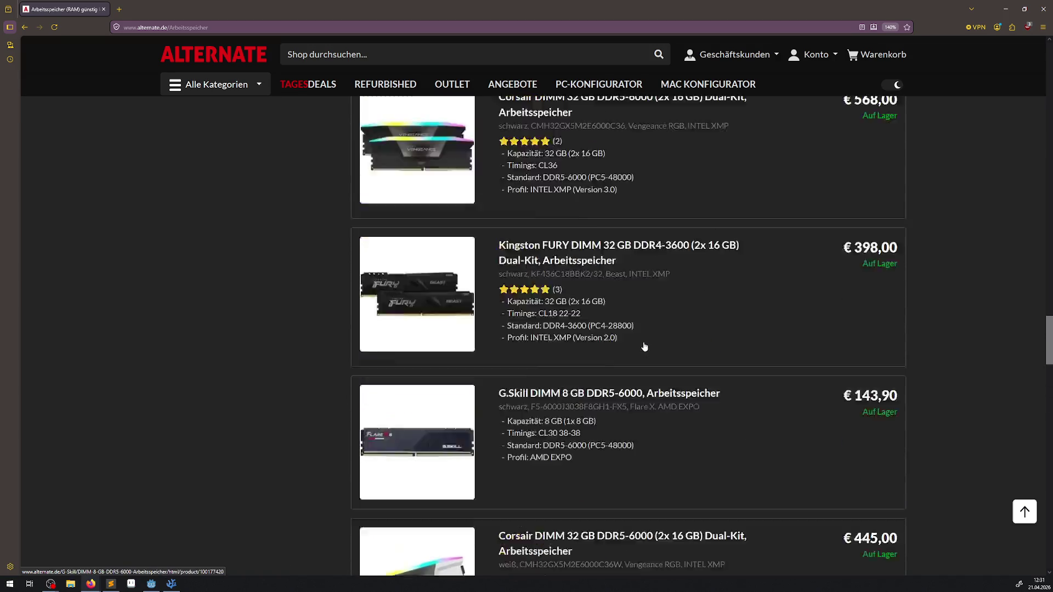
pyautogui.scroll(4, 644, 347)
pyautogui.scroll(7, 563, 337)
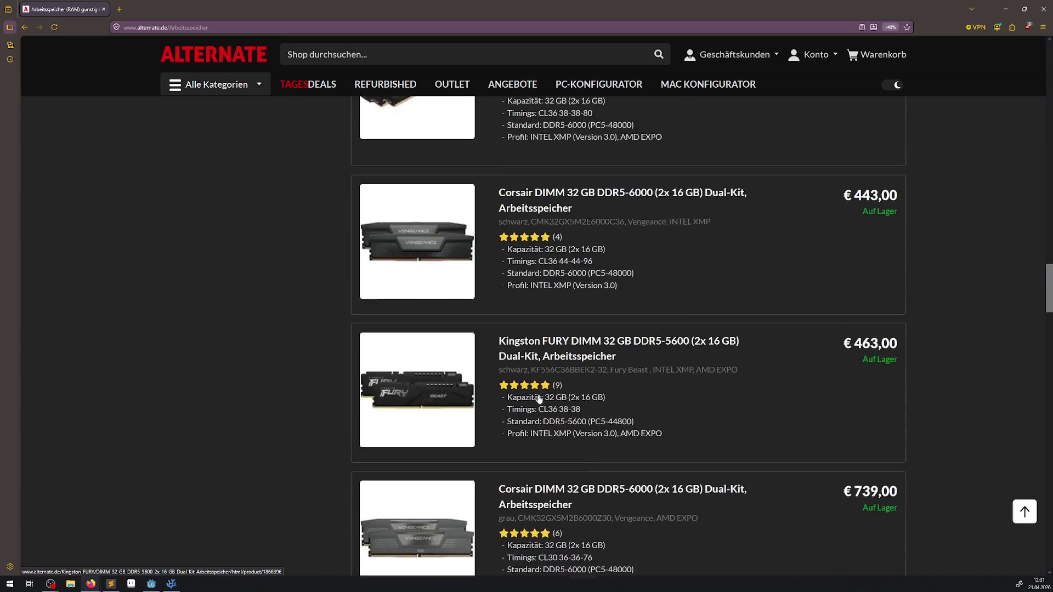
pyautogui.scroll(5, 539, 398)
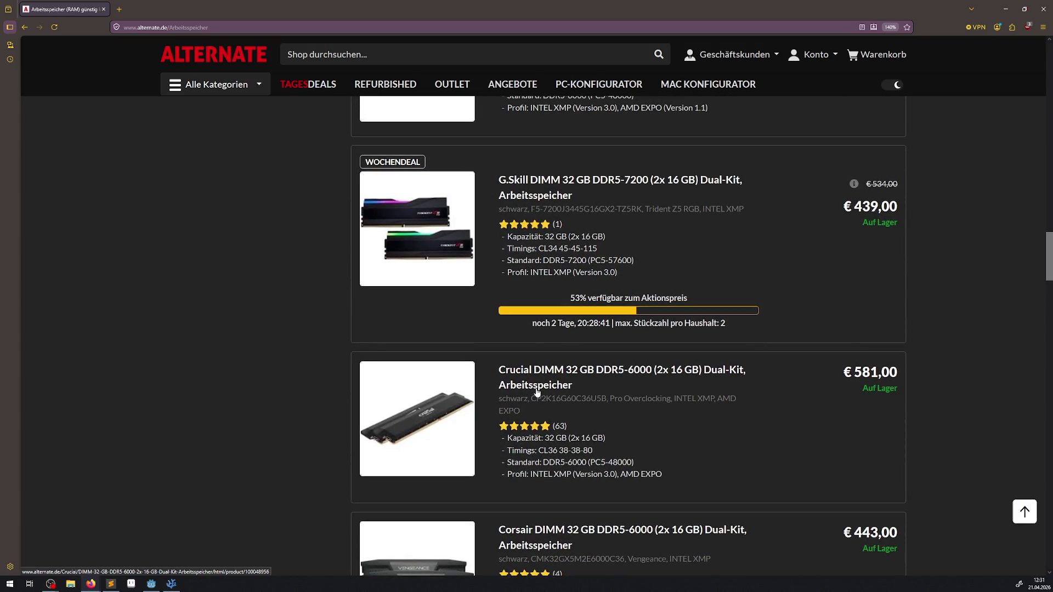
pyautogui.scroll(2, 493, 291)
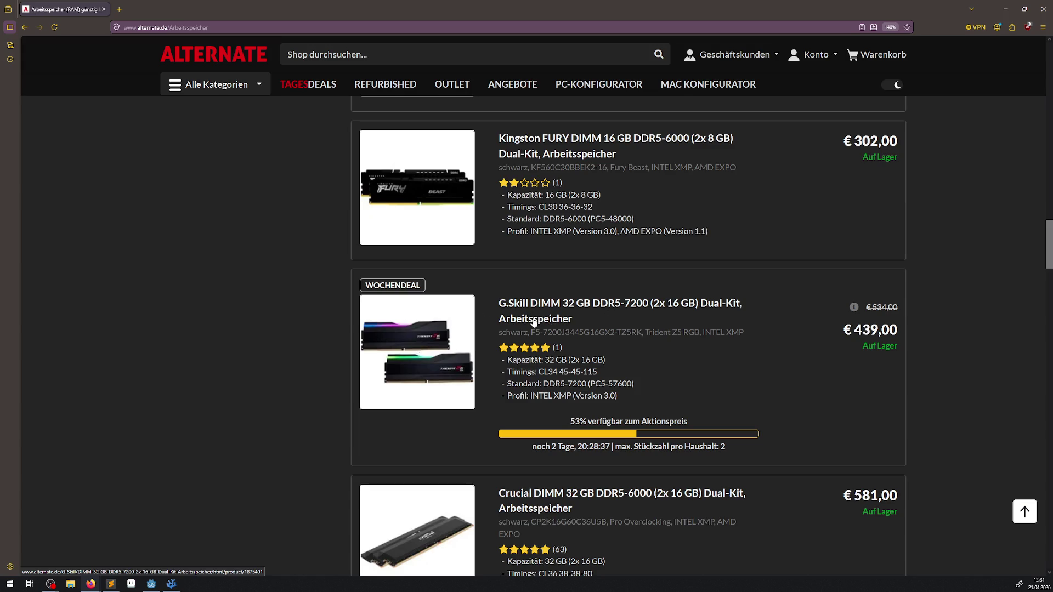
pyautogui.scroll(5, 548, 384)
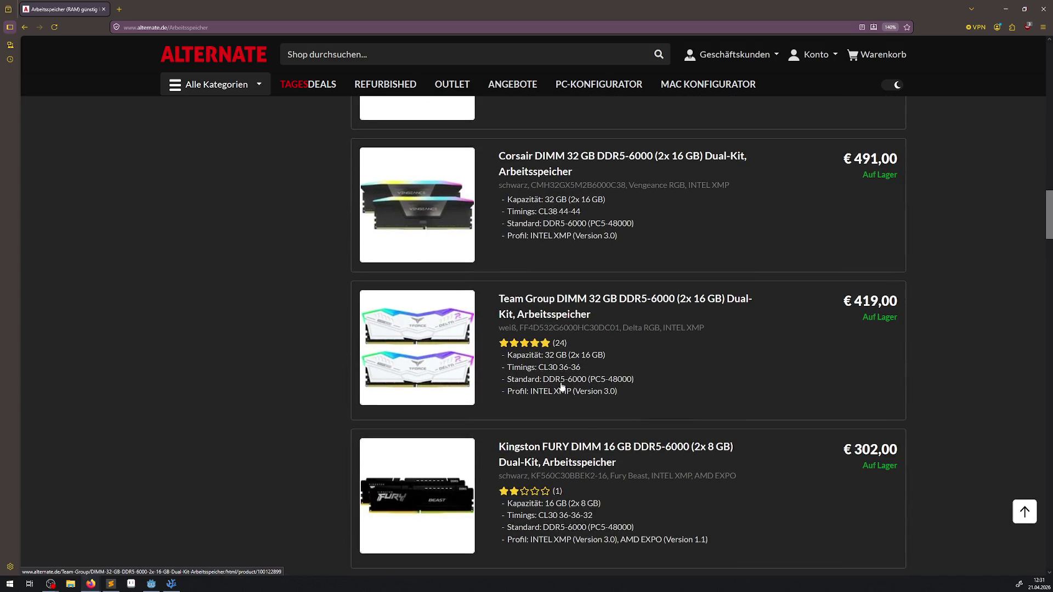
pyautogui.scroll(1, 562, 387)
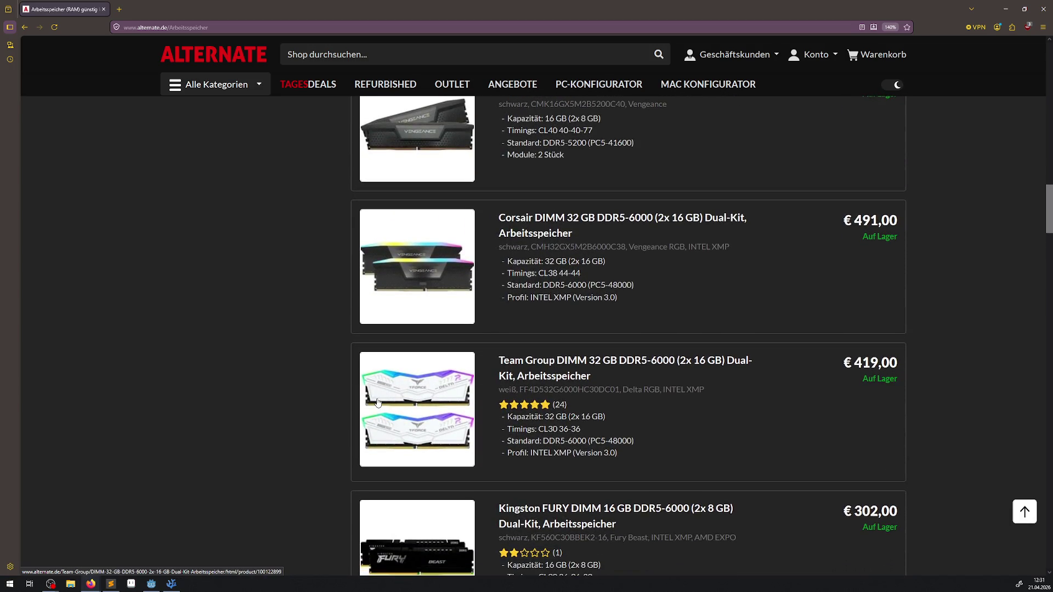
pyautogui.scroll(-1, 378, 404)
pyautogui.scroll(10, 378, 406)
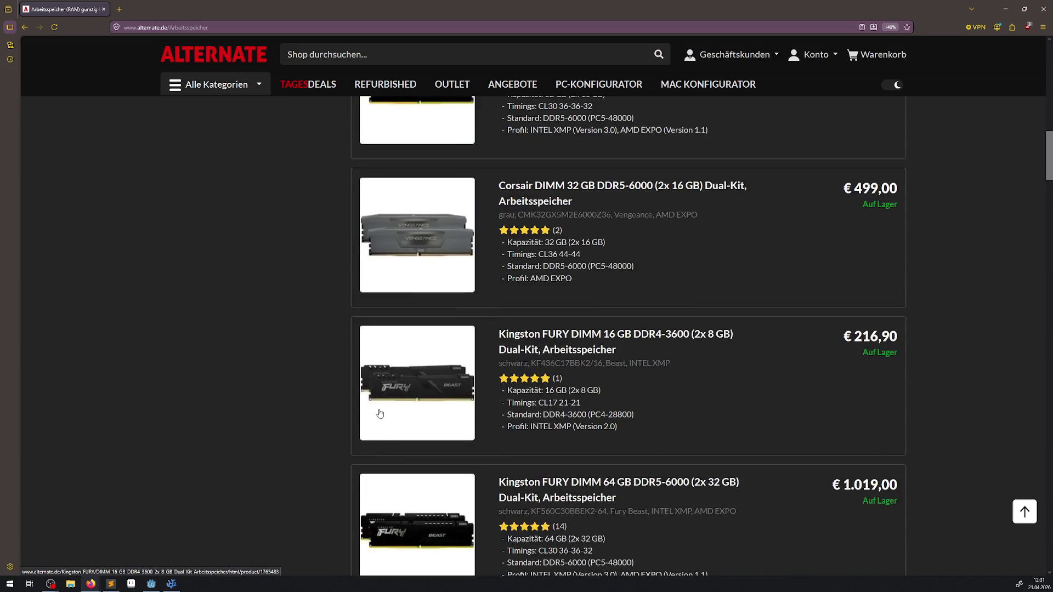
pyautogui.scroll(6, 378, 411)
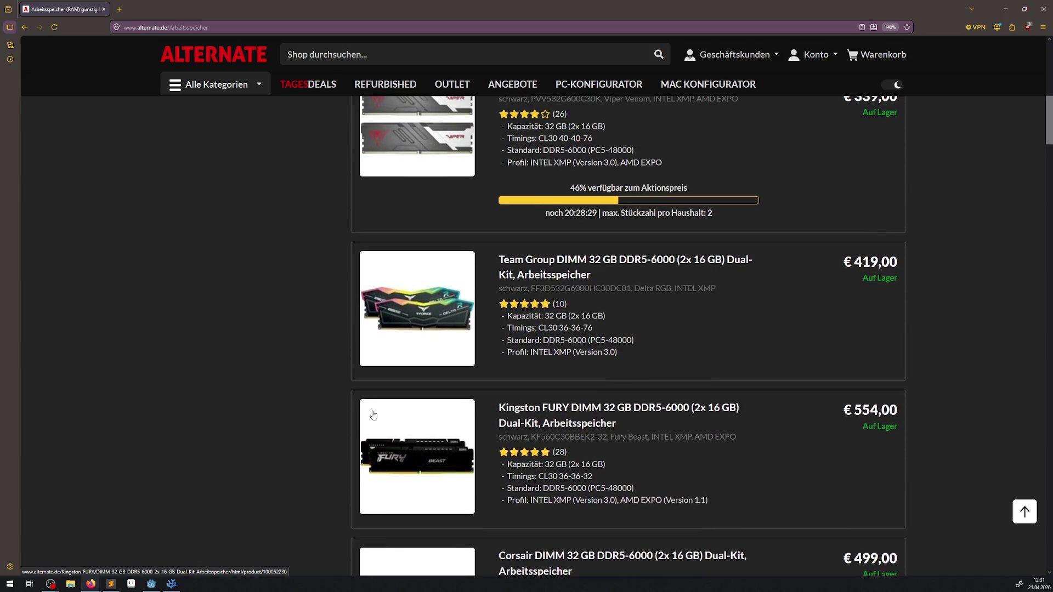
pyautogui.scroll(3, 472, 398)
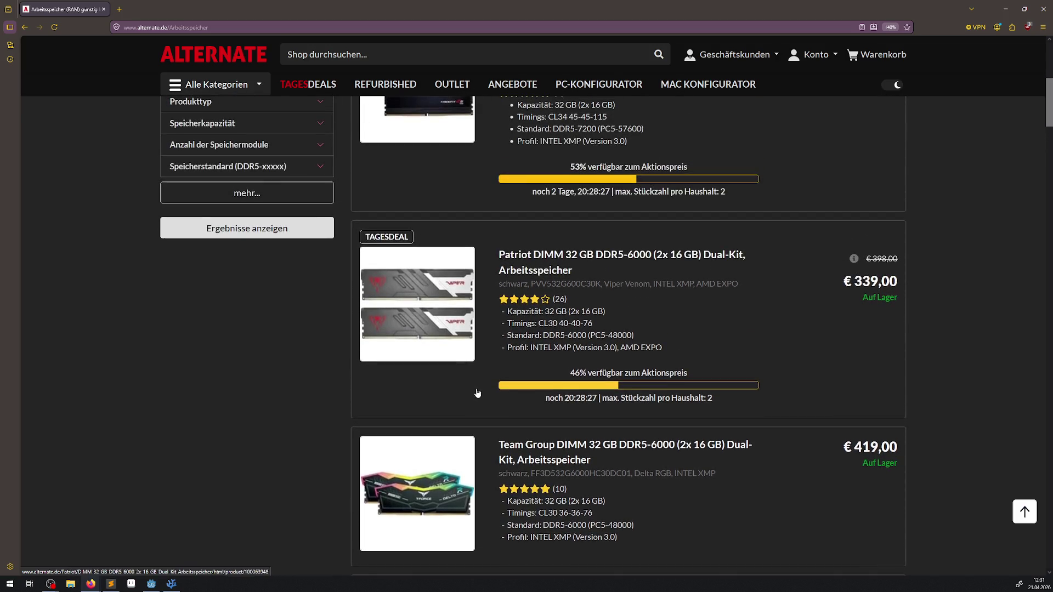
pyautogui.scroll(4, 477, 392)
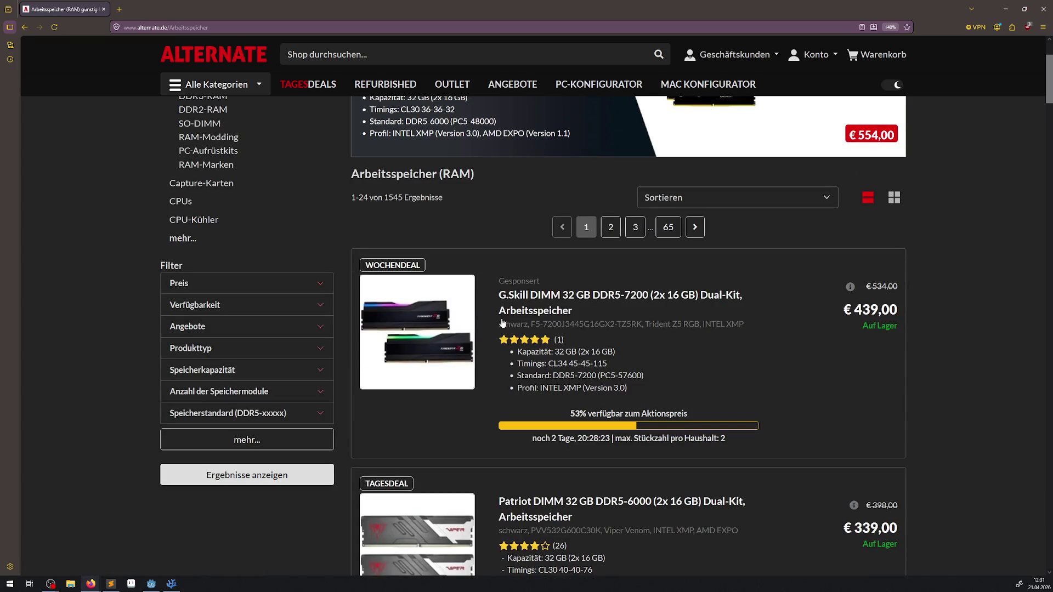
pyautogui.scroll(2, 503, 324)
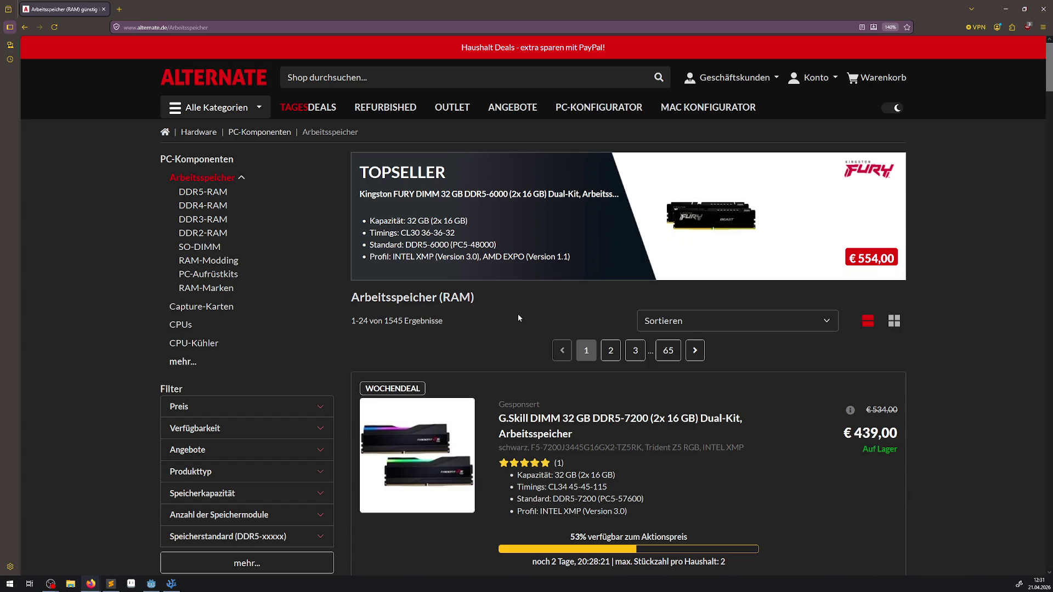
pyautogui.scroll(-2, 517, 313)
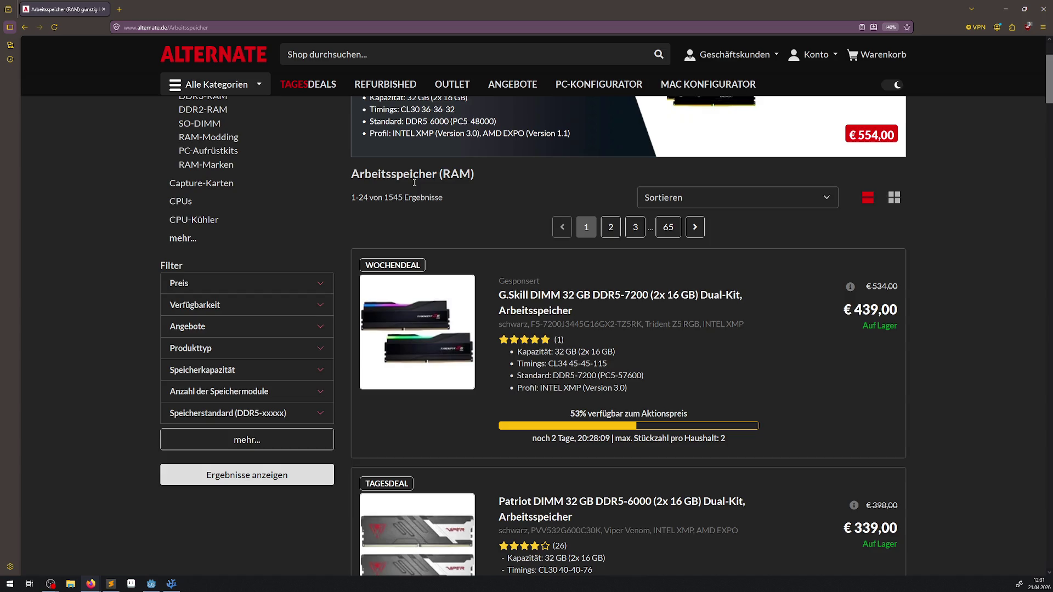
# - Search the web for 'steam' and open the Steam store result
pyautogui.click(142, 27)
pyautogui.write('steam')
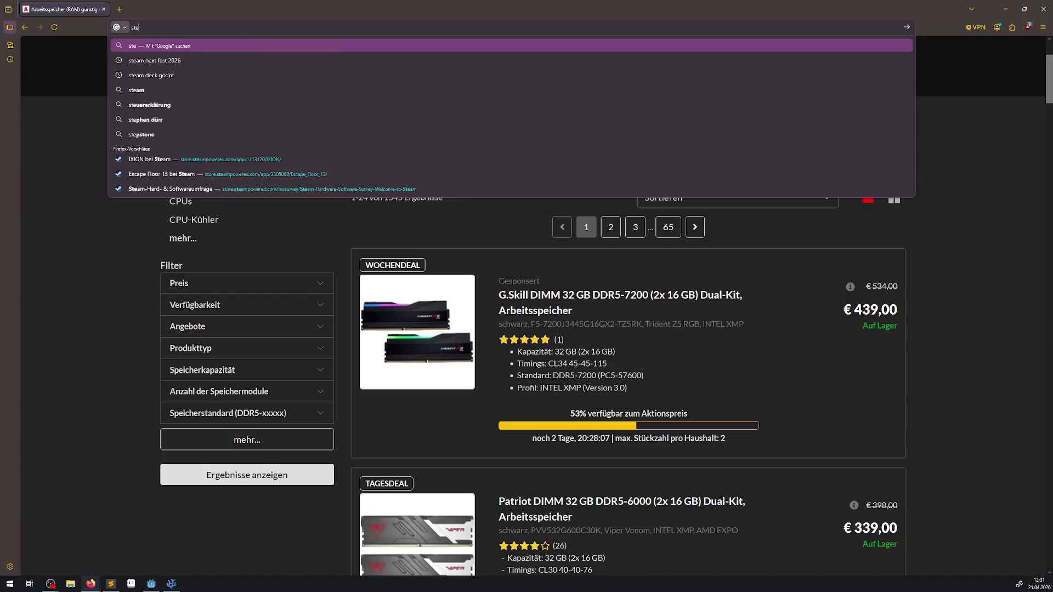
pyautogui.press('Return')
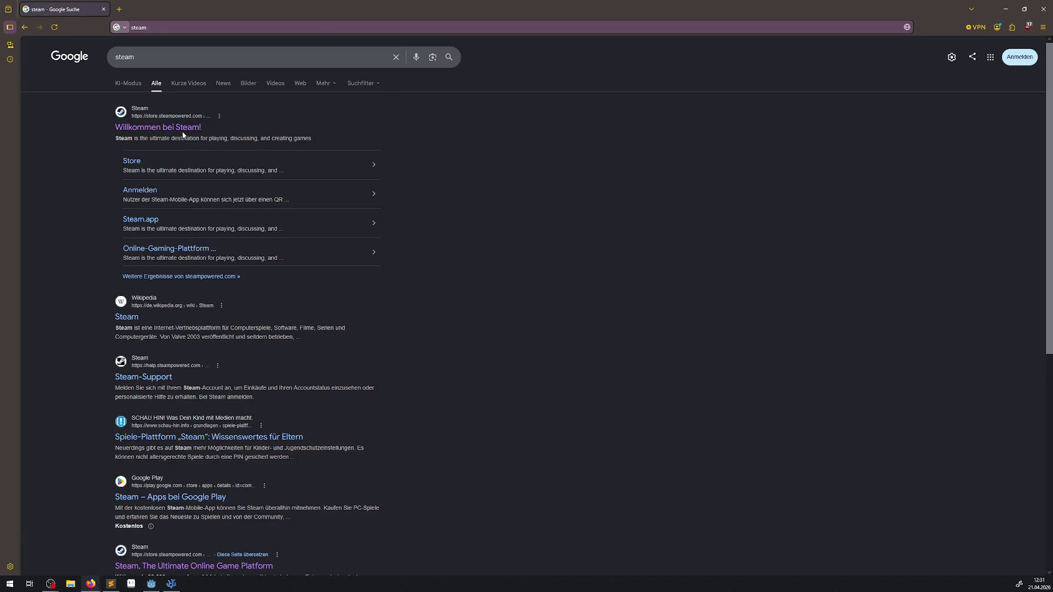
pyautogui.click(180, 128)
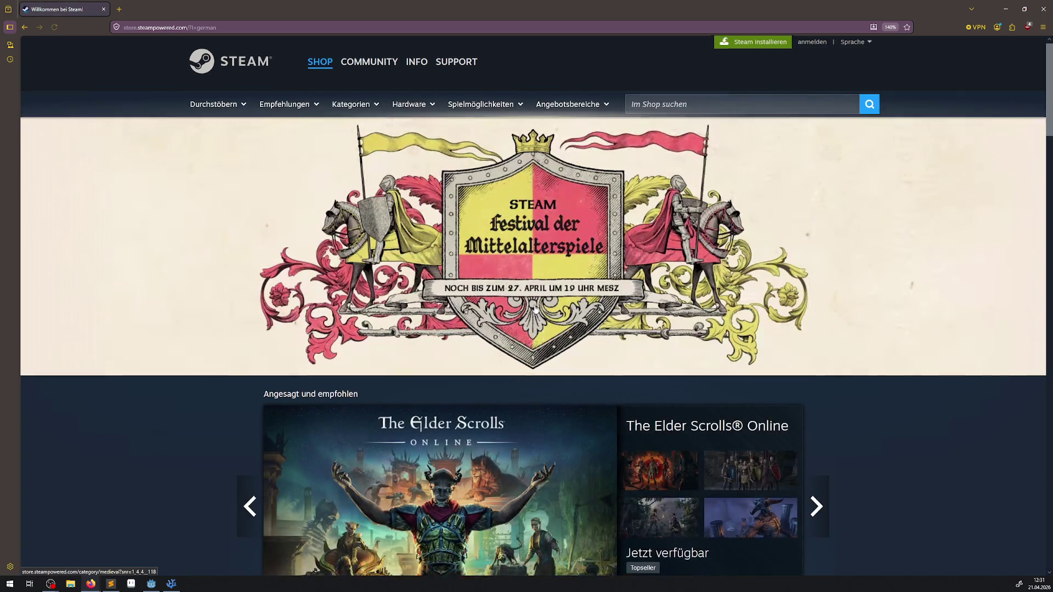
# - Go to the NEUE STEAM-HARDWARE page from the store's Hardware menu
pyautogui.scroll(-10, 535, 309)
pyautogui.scroll(3, 464, 229)
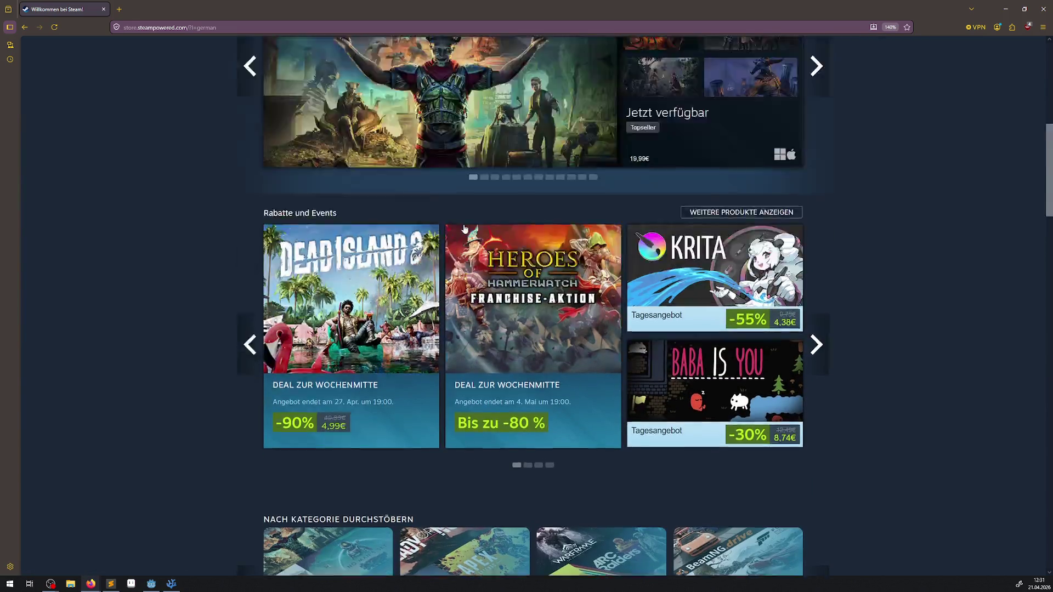
pyautogui.scroll(10, 465, 228)
pyautogui.moveTo(412, 109)
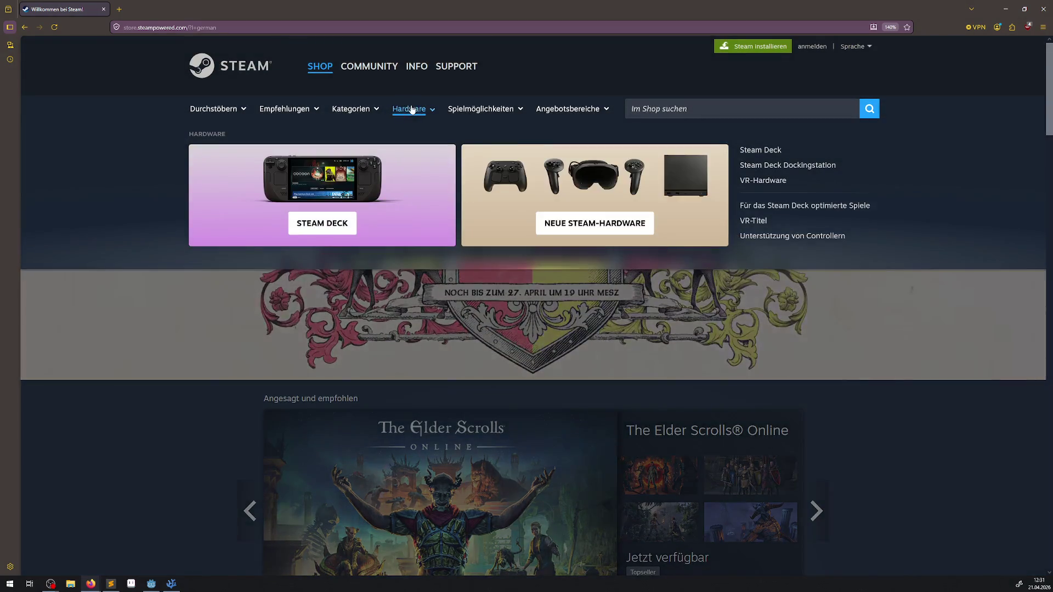
pyautogui.click(603, 223)
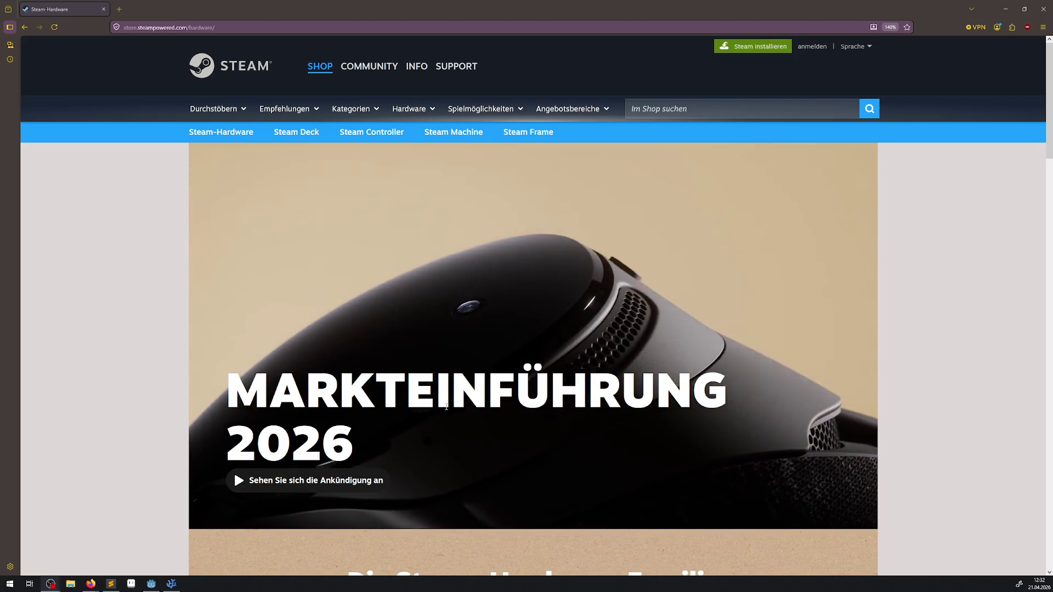
# - Open the Steam Machine product page and browse its contents
pyautogui.scroll(-2, 476, 331)
pyautogui.scroll(2, 479, 196)
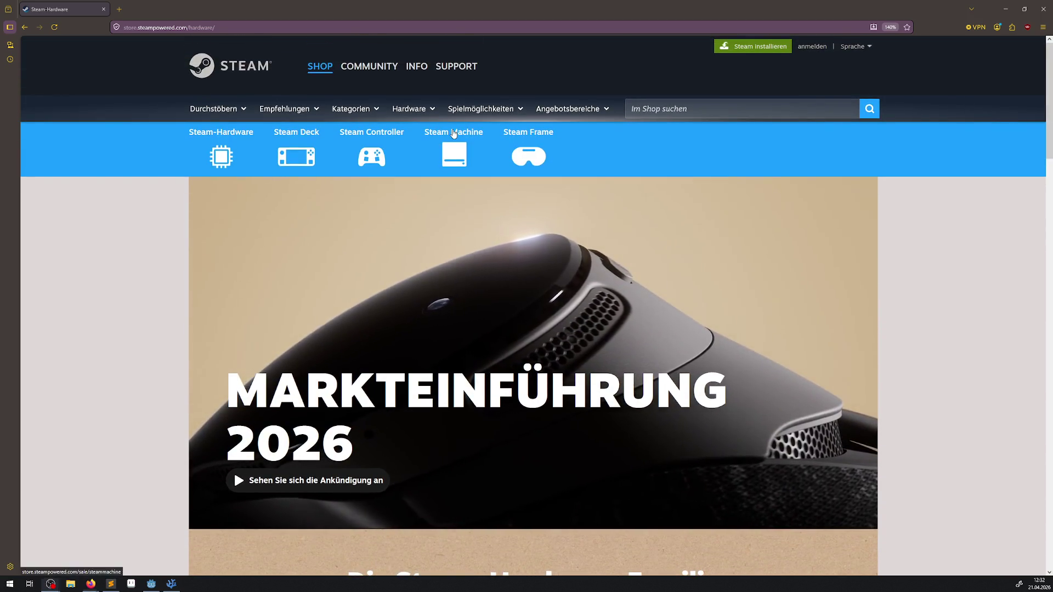
pyautogui.click(454, 133)
pyautogui.scroll(-5, 514, 334)
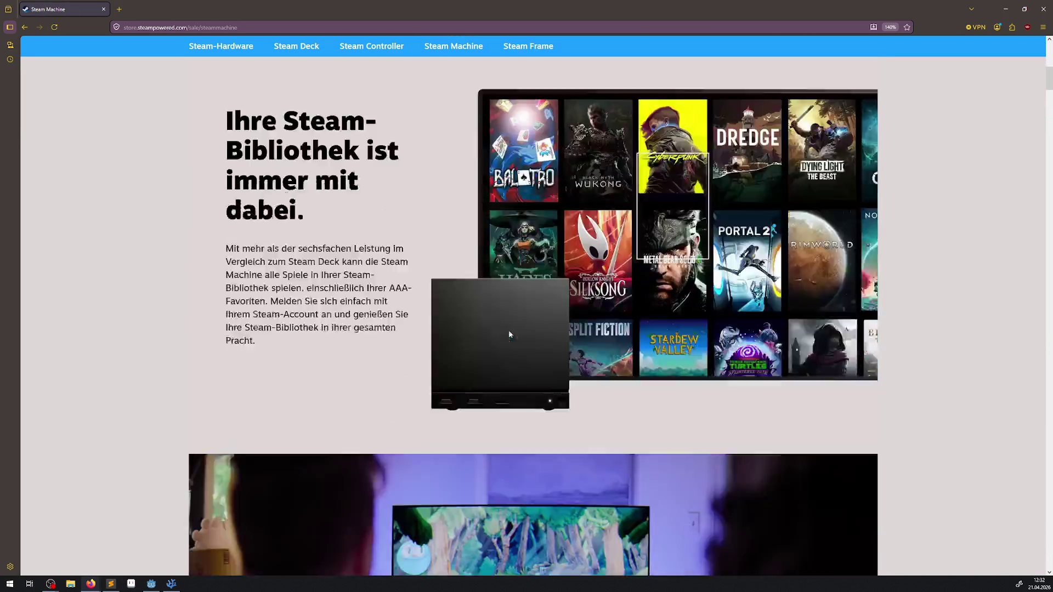
pyautogui.scroll(-15, 509, 335)
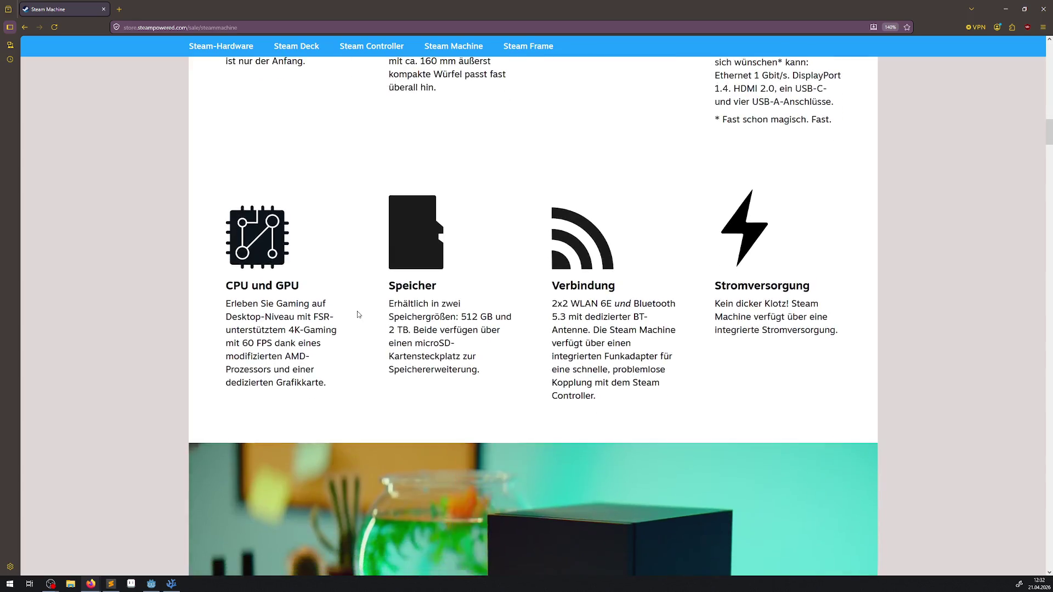
pyautogui.scroll(-4, 358, 313)
pyautogui.scroll(4, 358, 314)
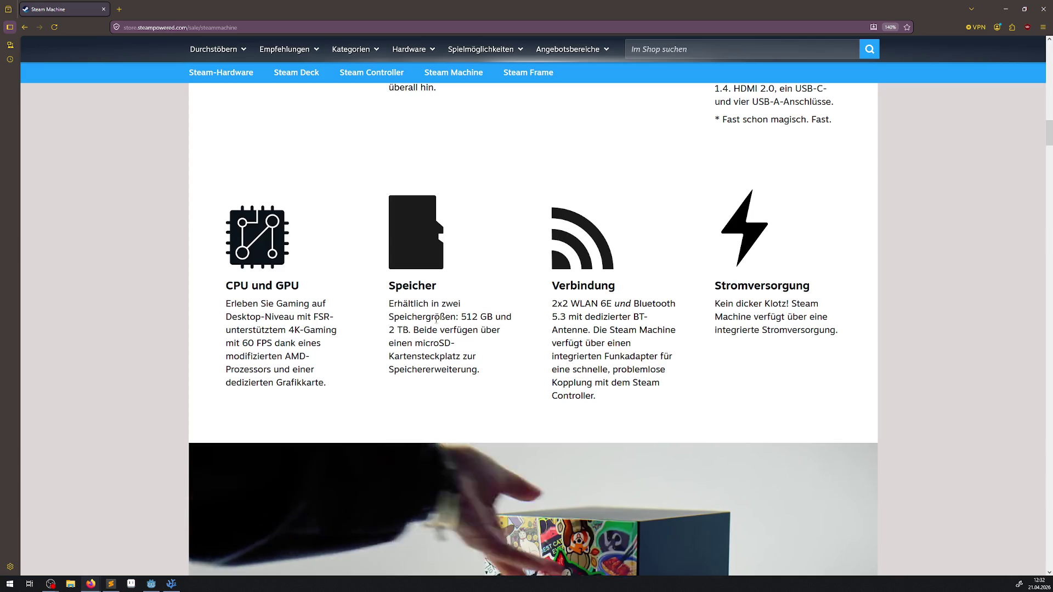
# - Scroll through the rest of the Steam Machine page and jump back to the top
pyautogui.moveTo(441, 305); pyautogui.dragTo(473, 345)
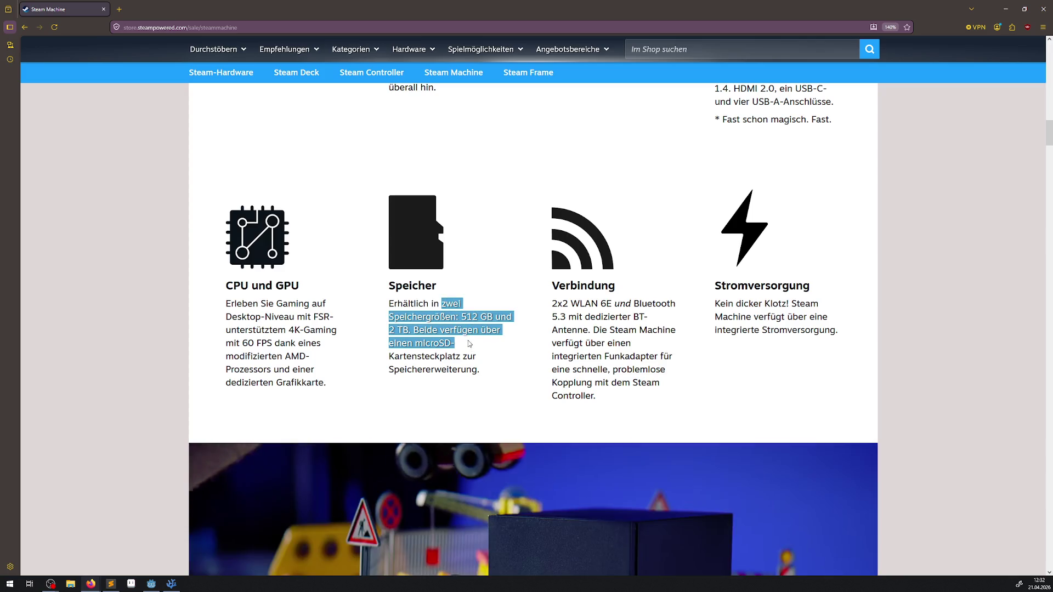
pyautogui.scroll(5, 474, 354)
pyautogui.scroll(-20, 472, 353)
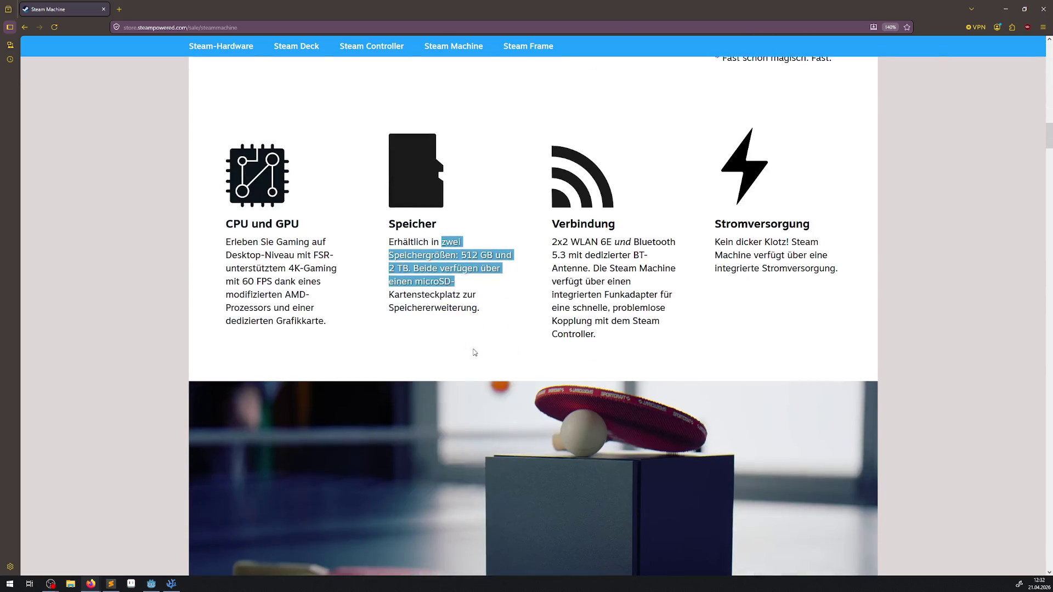
pyautogui.scroll(-15, 466, 357)
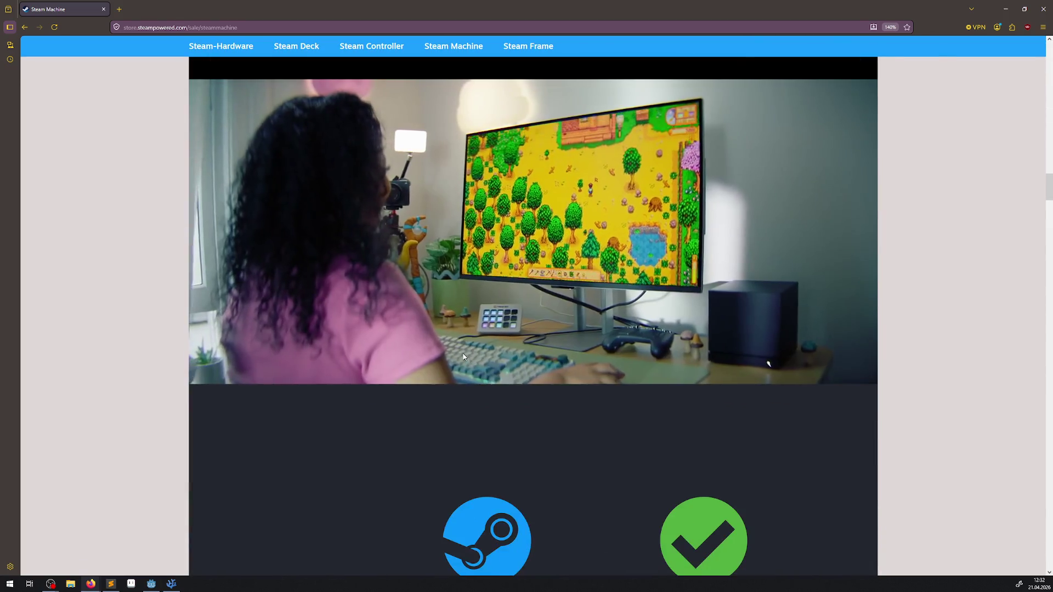
pyautogui.scroll(-14, 461, 354)
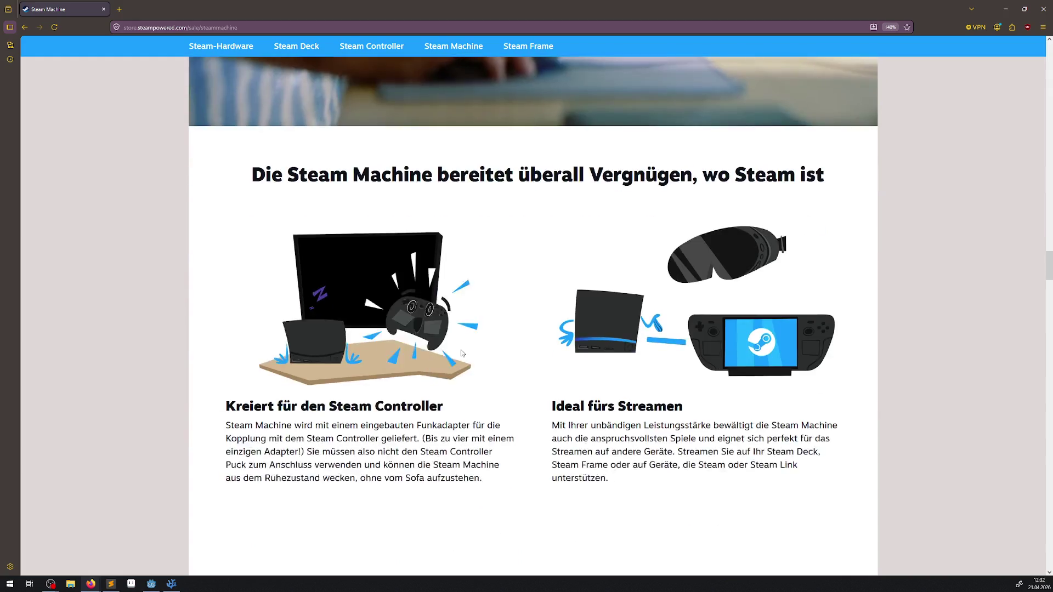
pyautogui.scroll(-4, 460, 349)
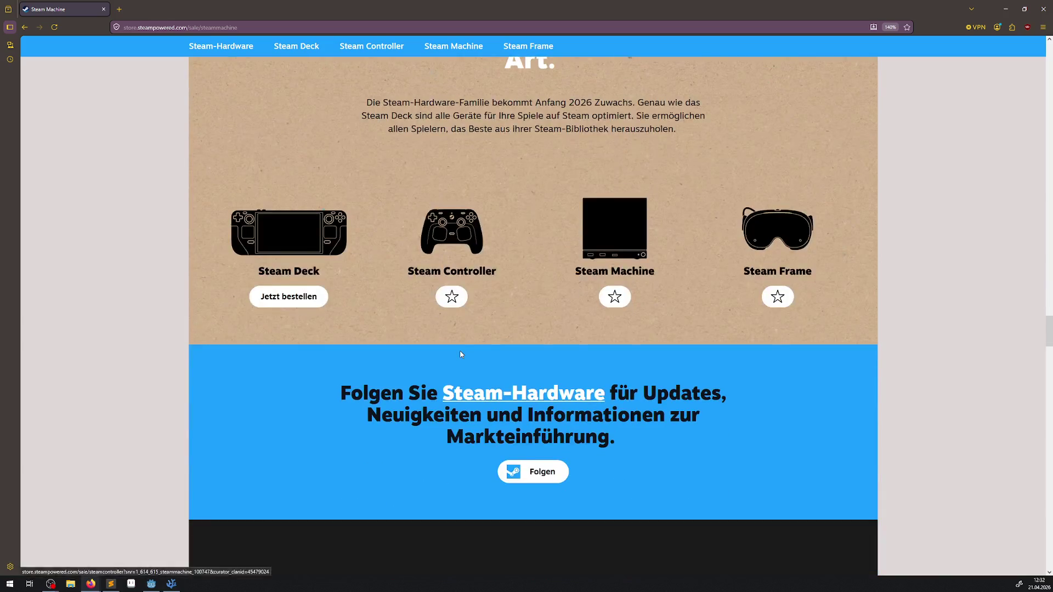
pyautogui.press('Home')
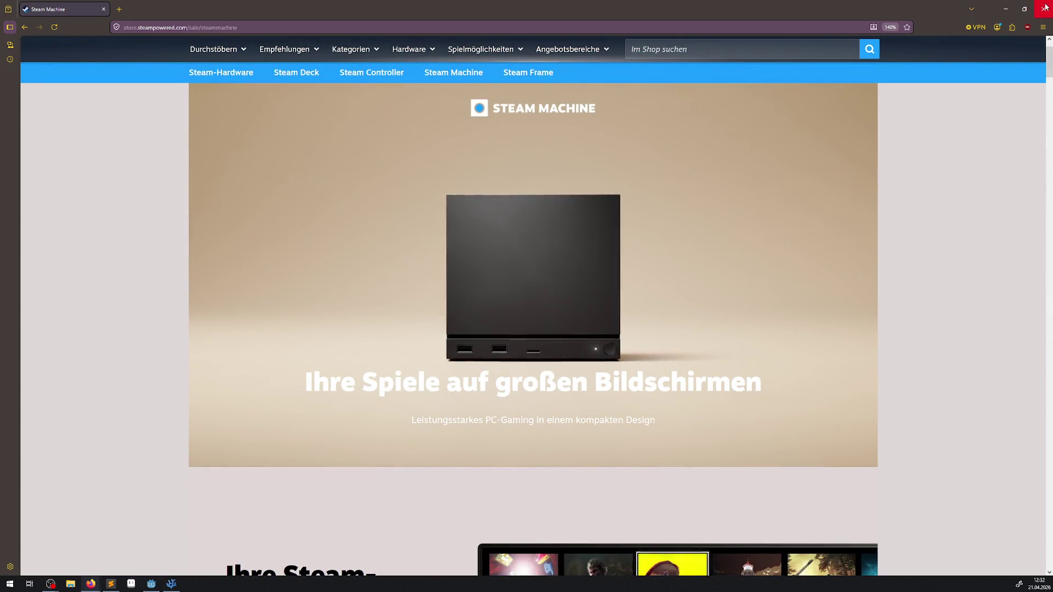
pyautogui.hotkey('alt', 'Tab')
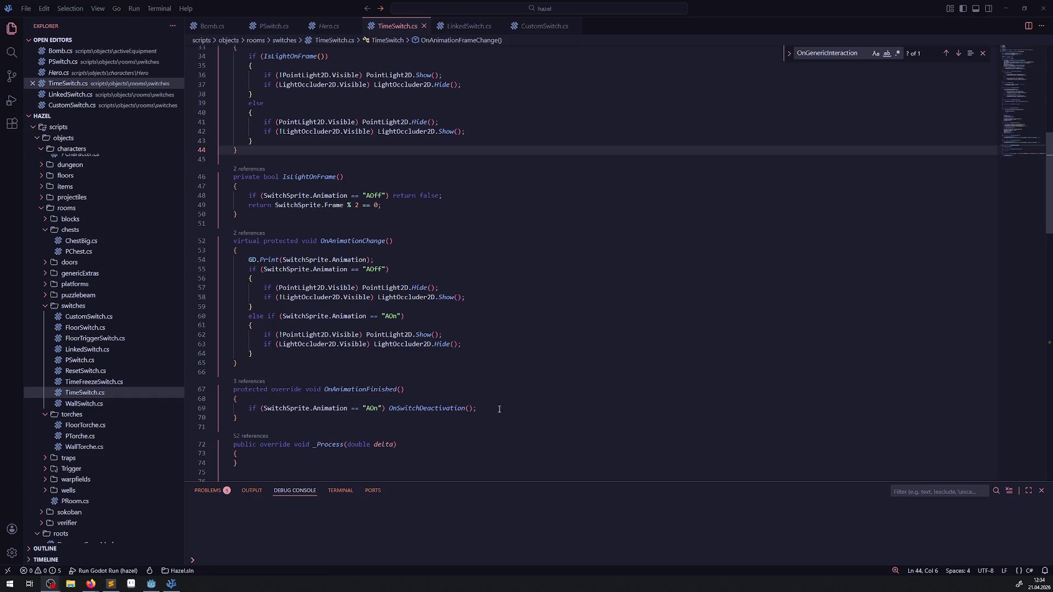
pyautogui.moveTo(176, 584)
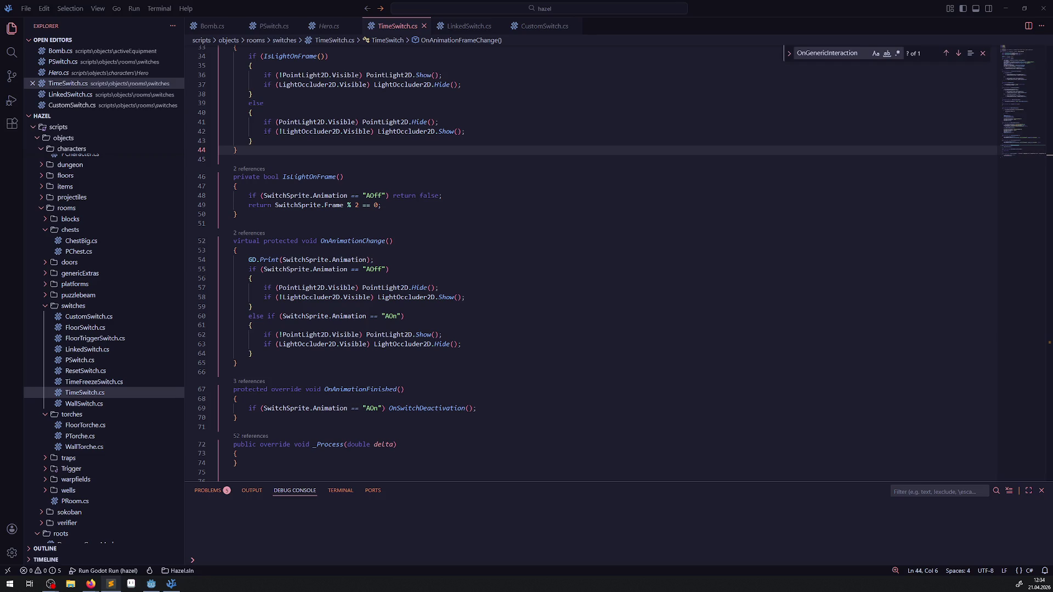
pyautogui.click(567, 150)
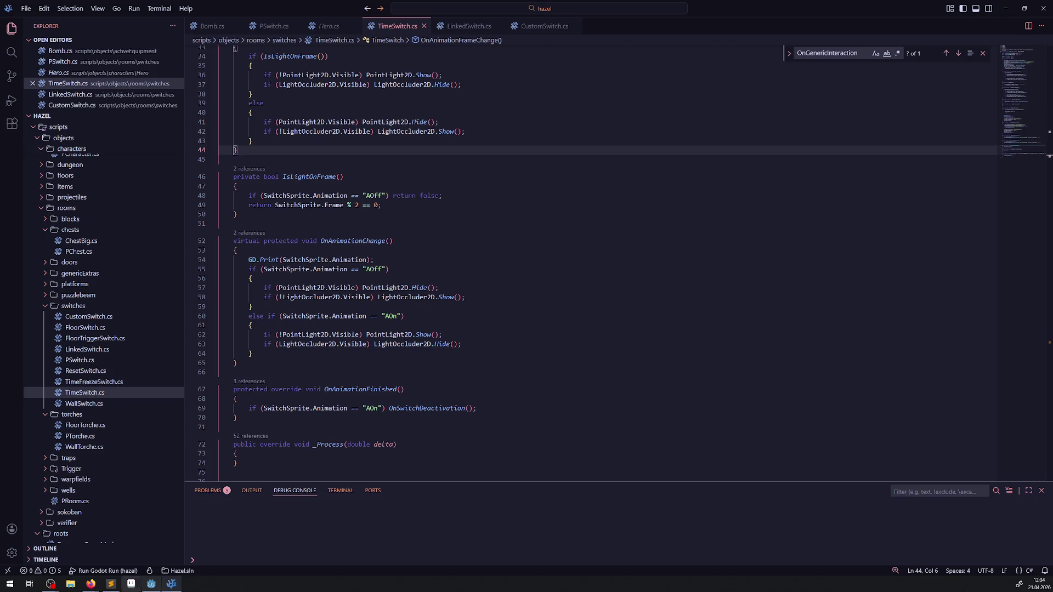
# - Close the TimeSwitch and LinkedSwitch scene tabs in Godot
pyautogui.click(152, 584)
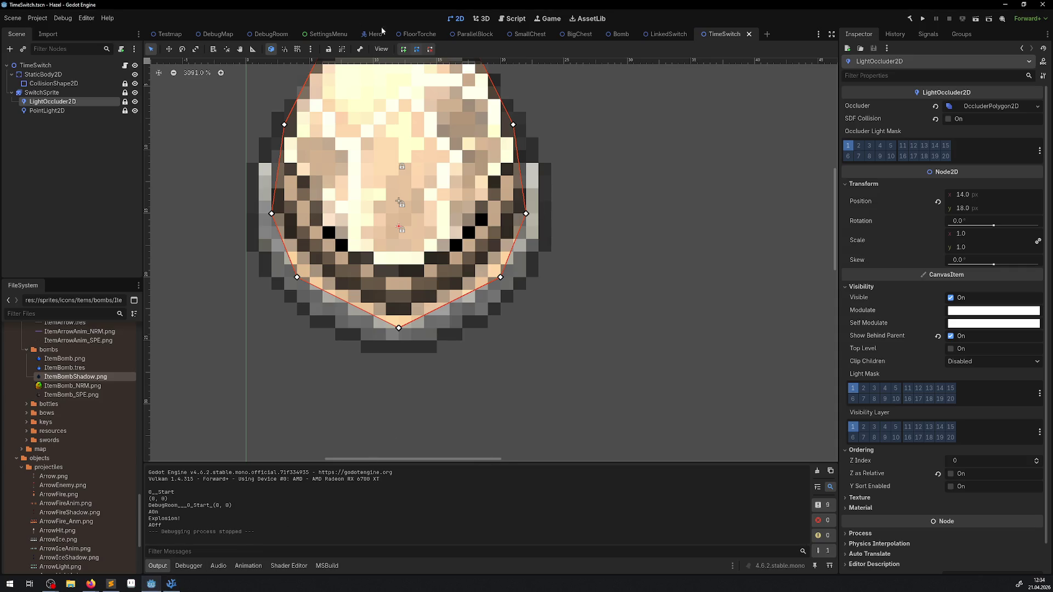
pyautogui.click(749, 34)
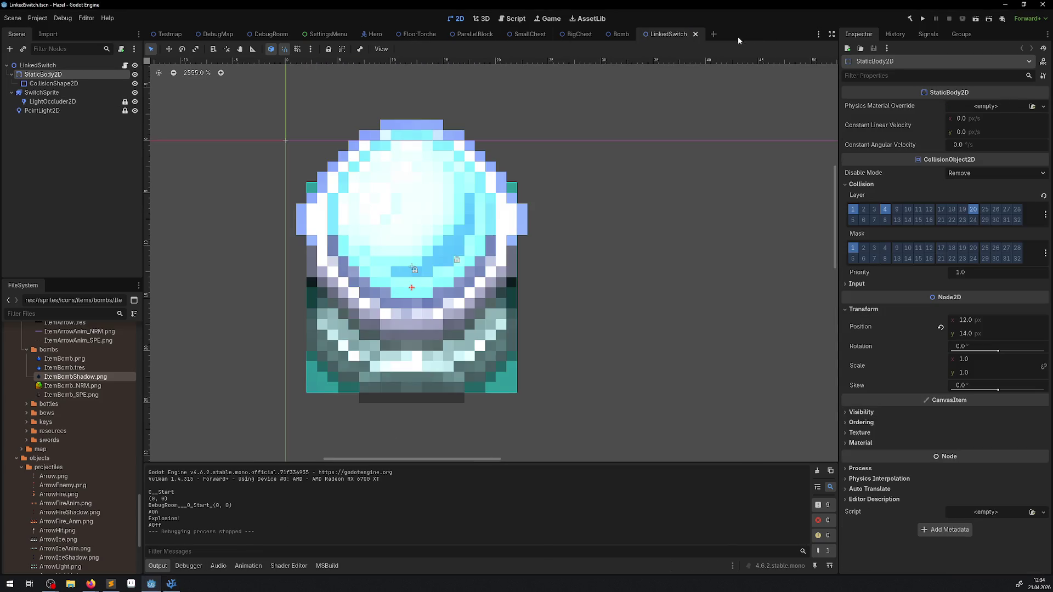
pyautogui.click(696, 35)
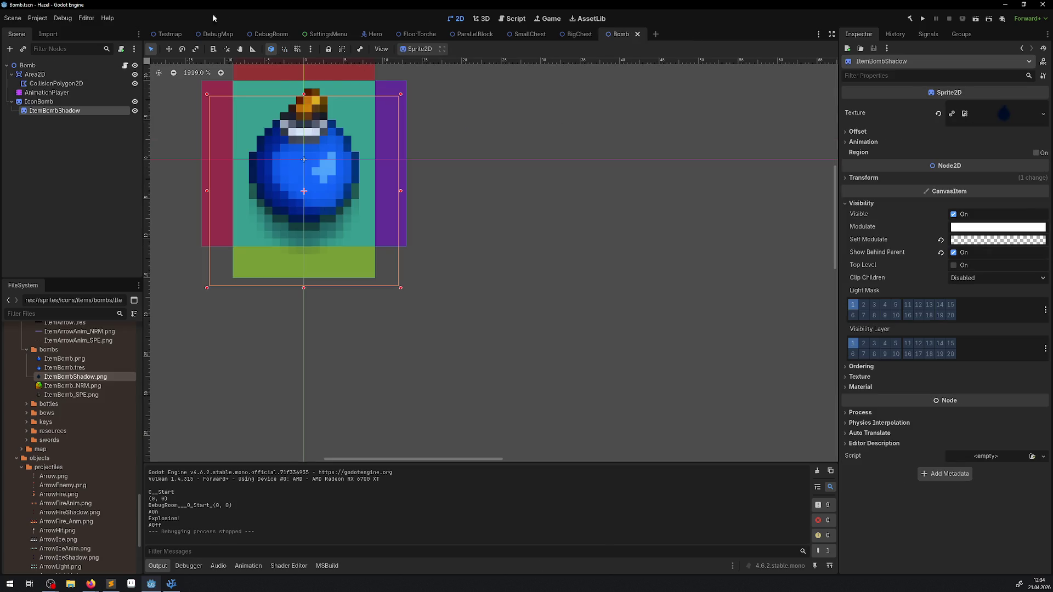
# - Move DebugRoom's LinkedSwitch to (516, 144), then save and run the project
pyautogui.click(271, 34)
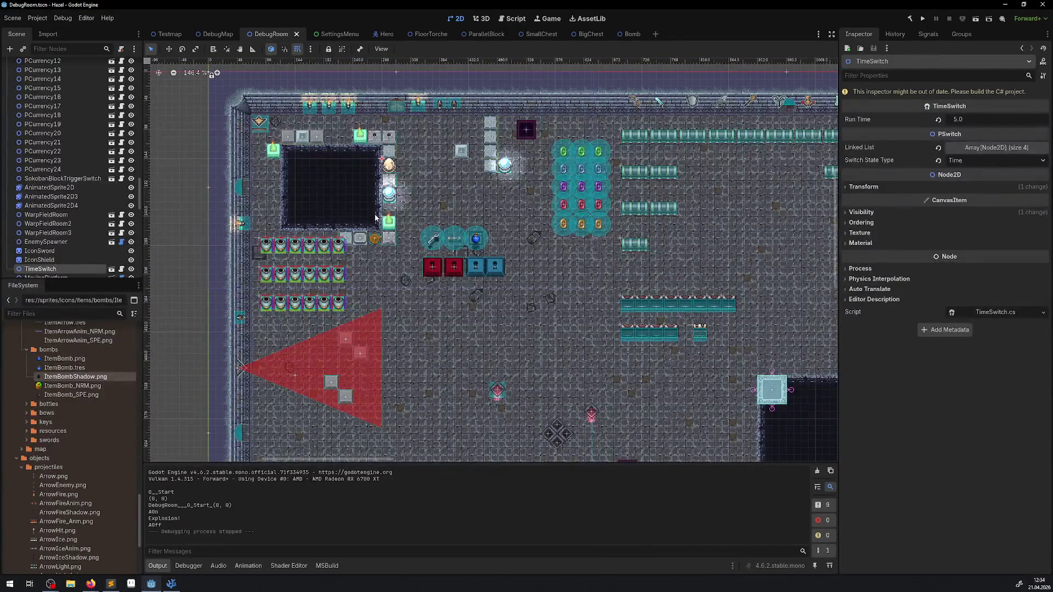
pyautogui.scroll(3, 394, 243)
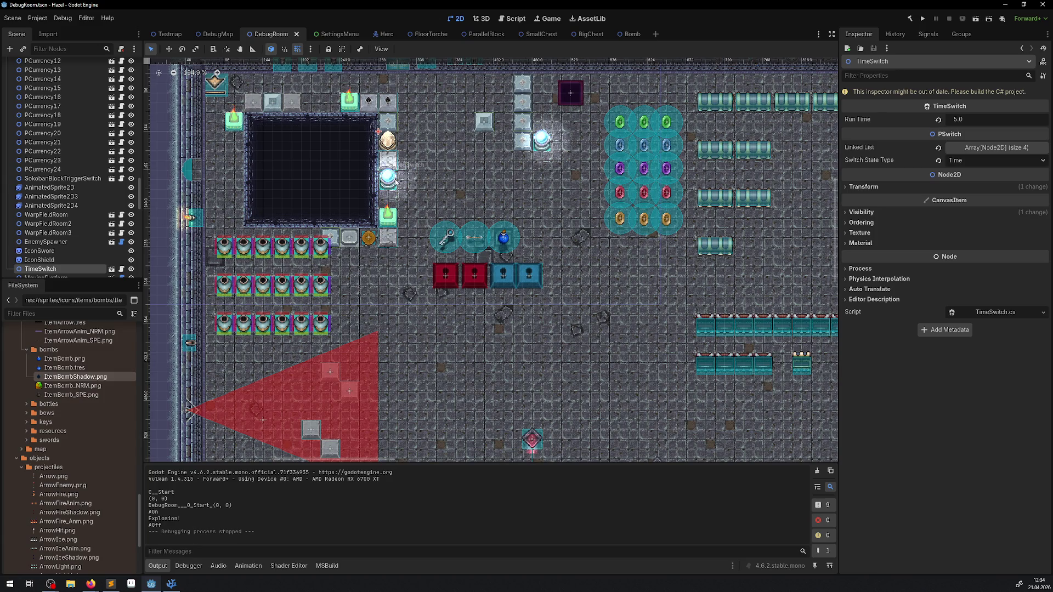
pyautogui.moveTo(395, 181); pyautogui.dragTo(576, 142)
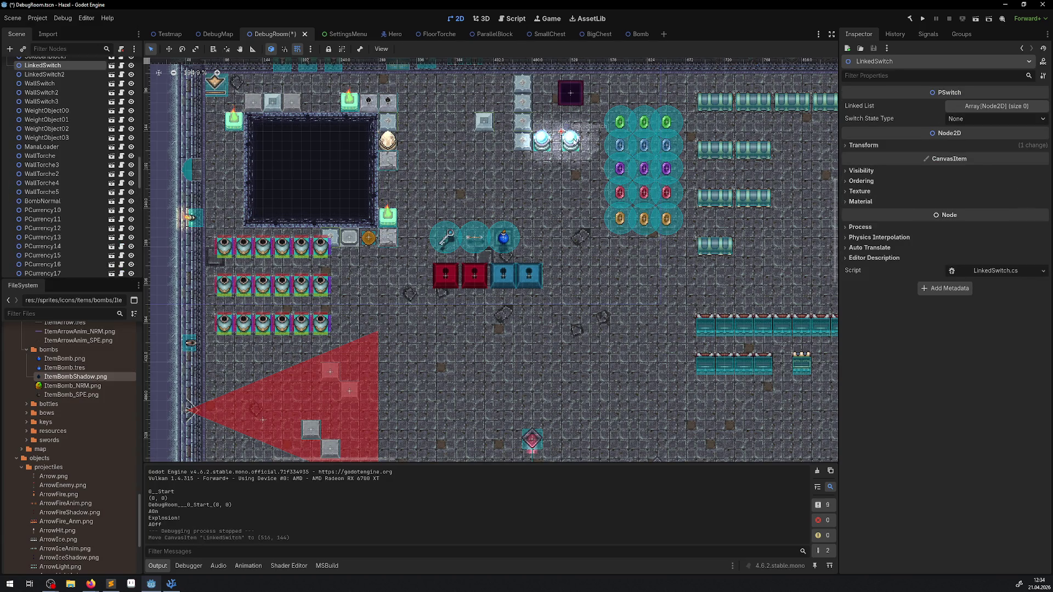
pyautogui.click(922, 18)
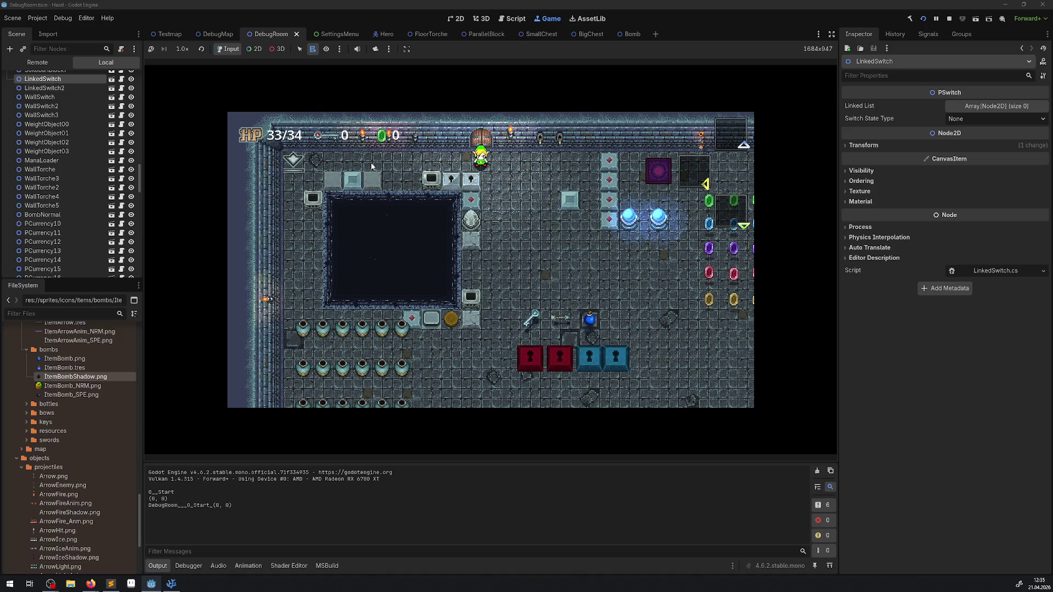
# - Walk the hero down-right, then check the pause menu and inventory page
pyautogui.press('Down')
pyautogui.press('Right')
pyautogui.press('Down')
pyautogui.press('Right')
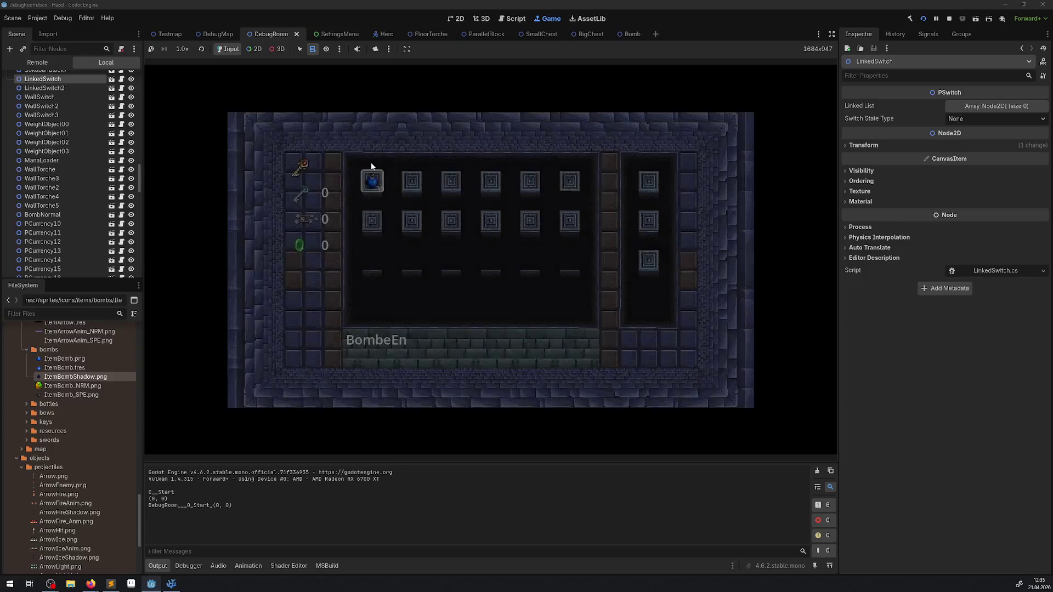
pyautogui.press('Escape')
pyautogui.press('Right')
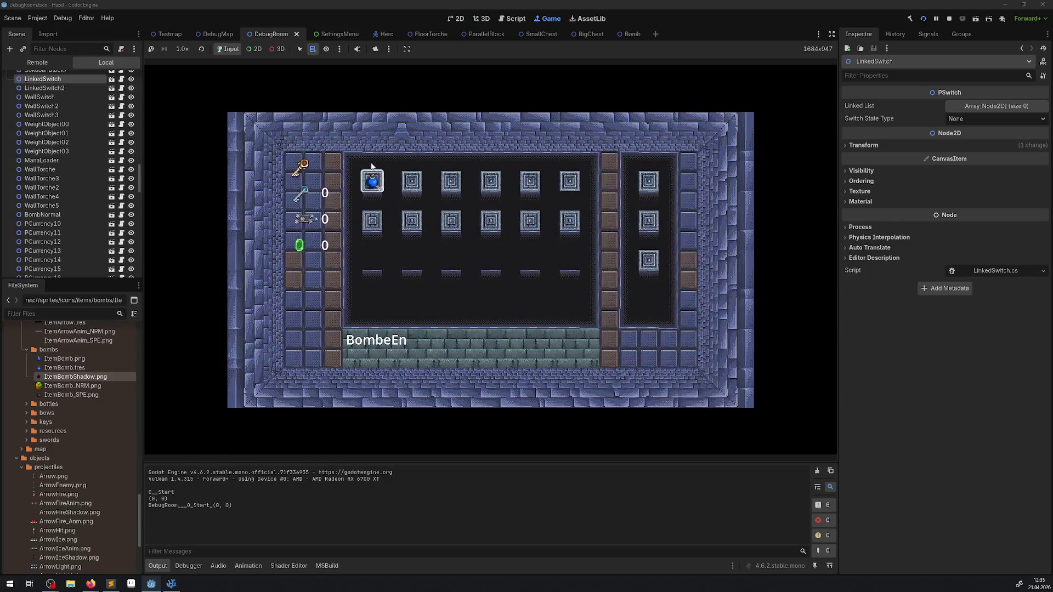
pyautogui.press('Escape')
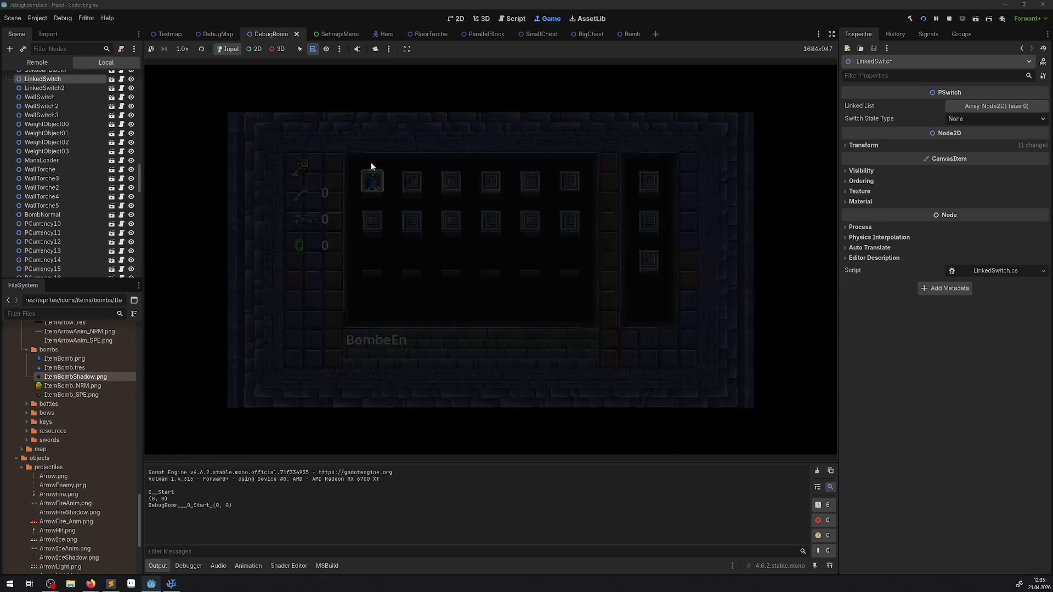
# - Walk the hero to the blue orbs and away from the exploding bomb, then stop
pyautogui.press('Up')
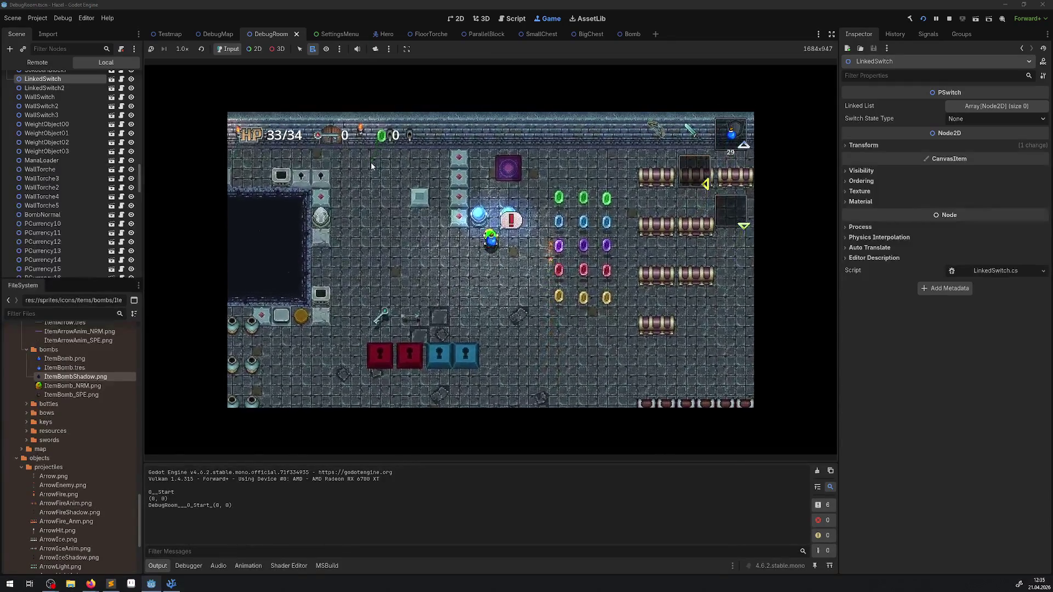
pyautogui.press('Down')
pyautogui.press('Right')
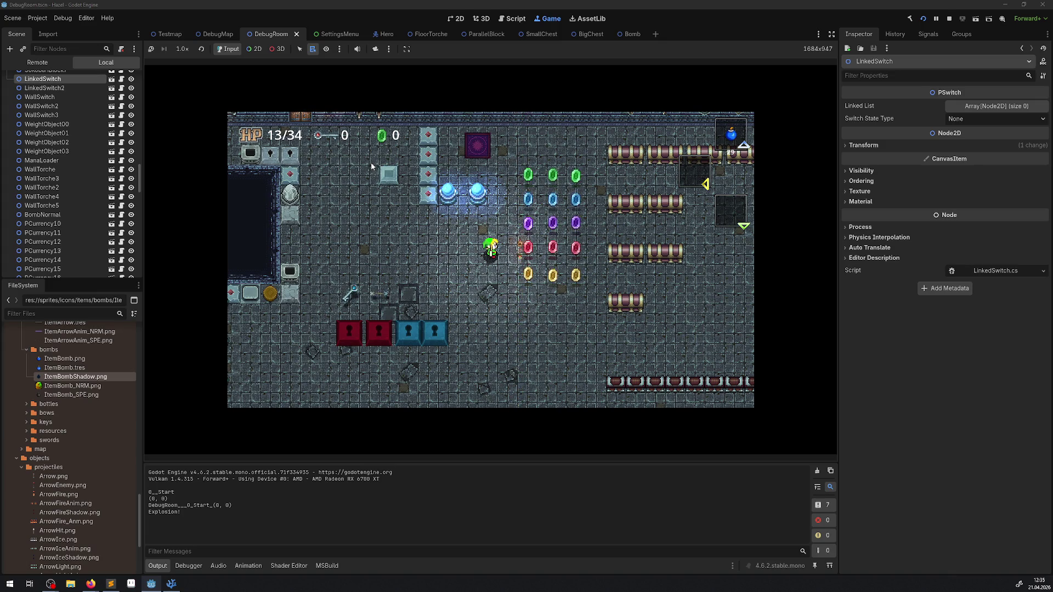
pyautogui.press('F8')
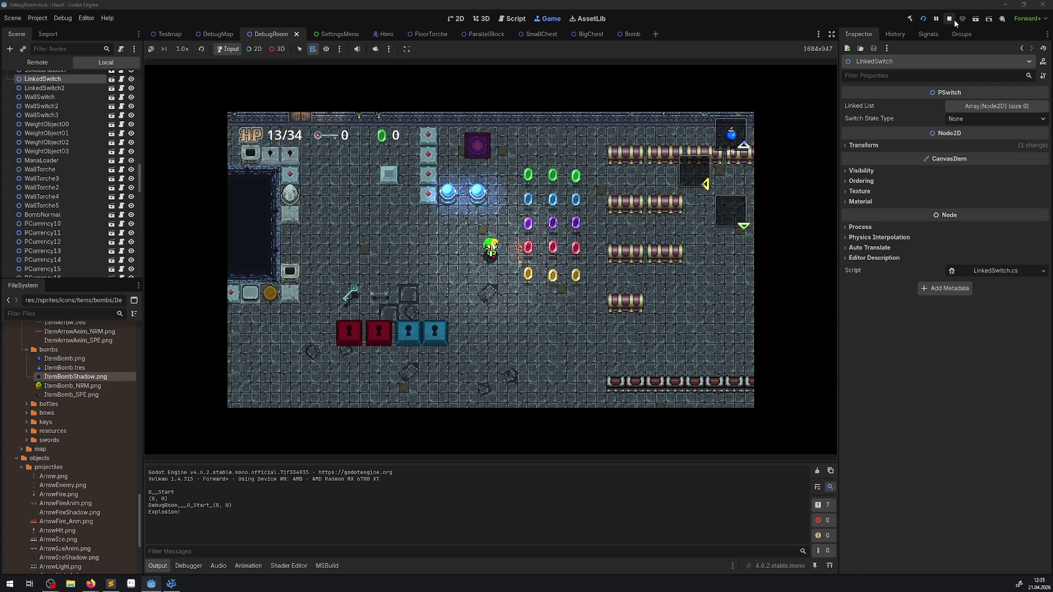
# - Close the CustomSwitch.cs tab and switch to LinkedSwitch.cs in VS Code
pyautogui.click(171, 583)
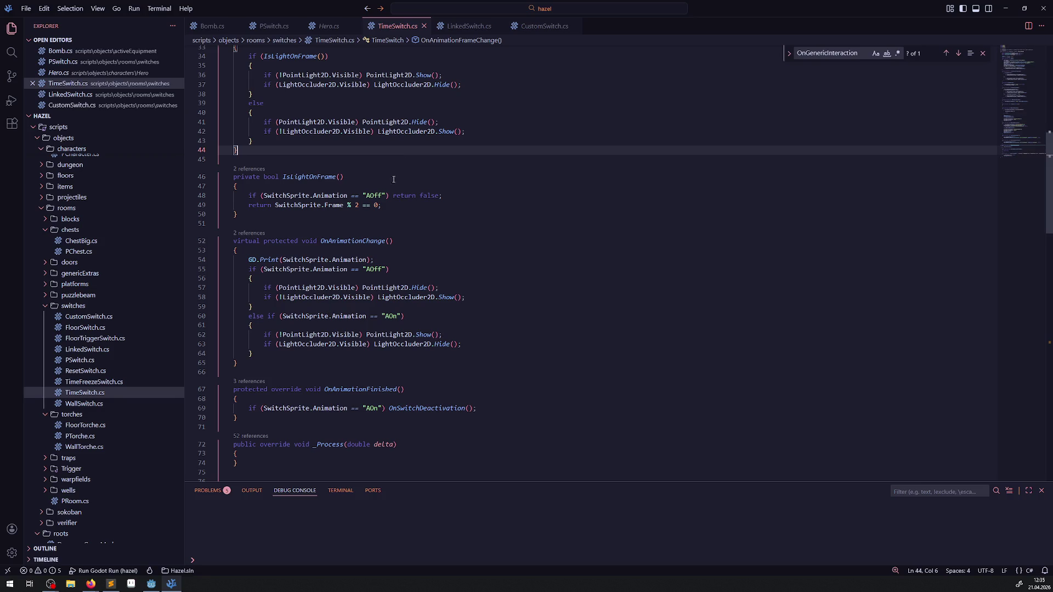
pyautogui.click(535, 27)
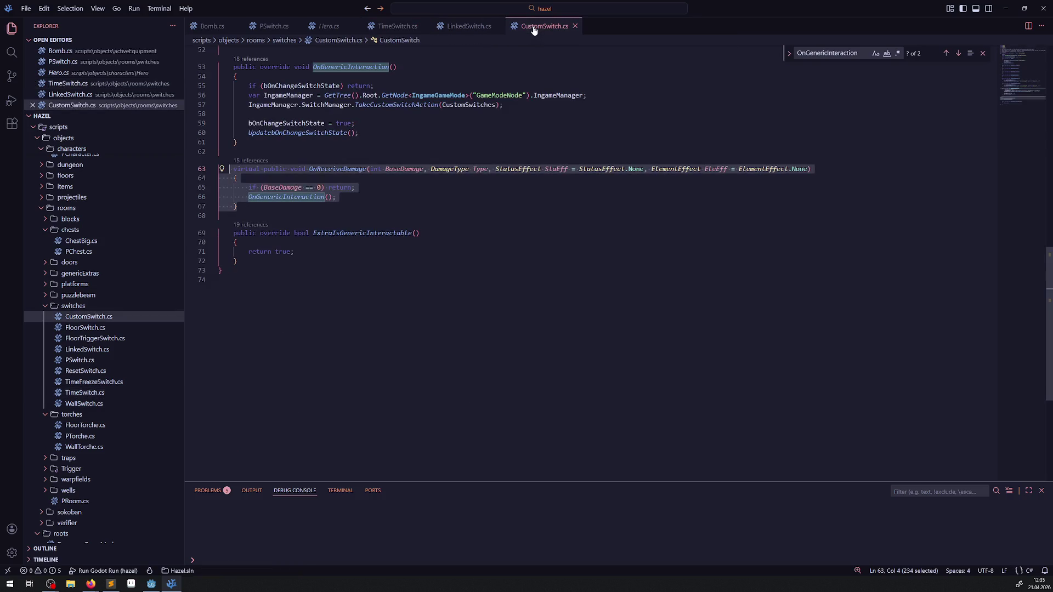
pyautogui.click(574, 26)
pyautogui.click(492, 29)
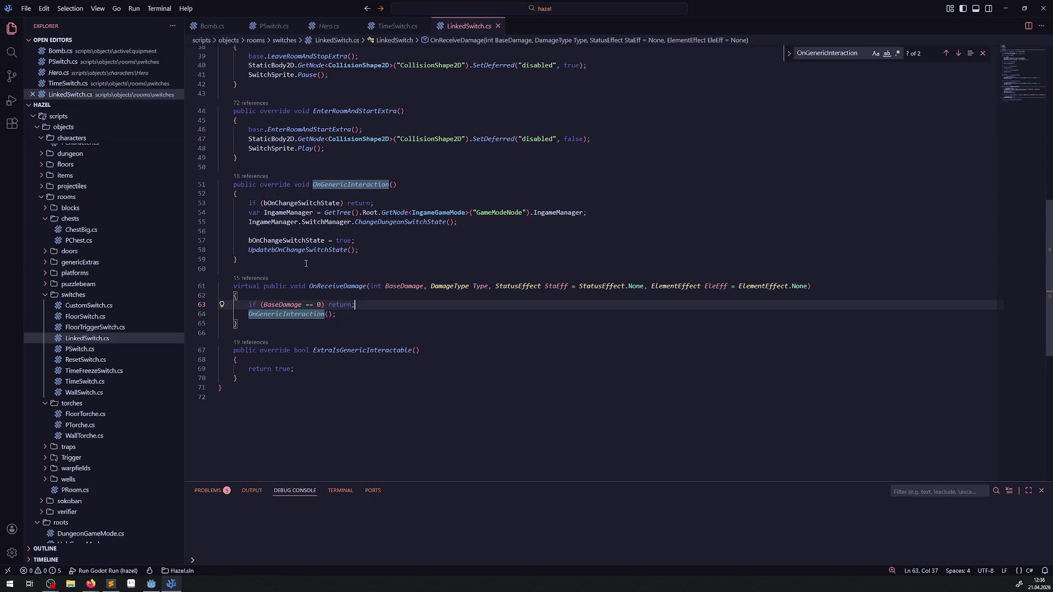
# - Put the caret at the end of line 65 in LinkedSwitch.cs, briefly check Godot, and return
pyautogui.moveTo(307, 254)
pyautogui.moveTo(318, 283)
pyautogui.click(373, 327)
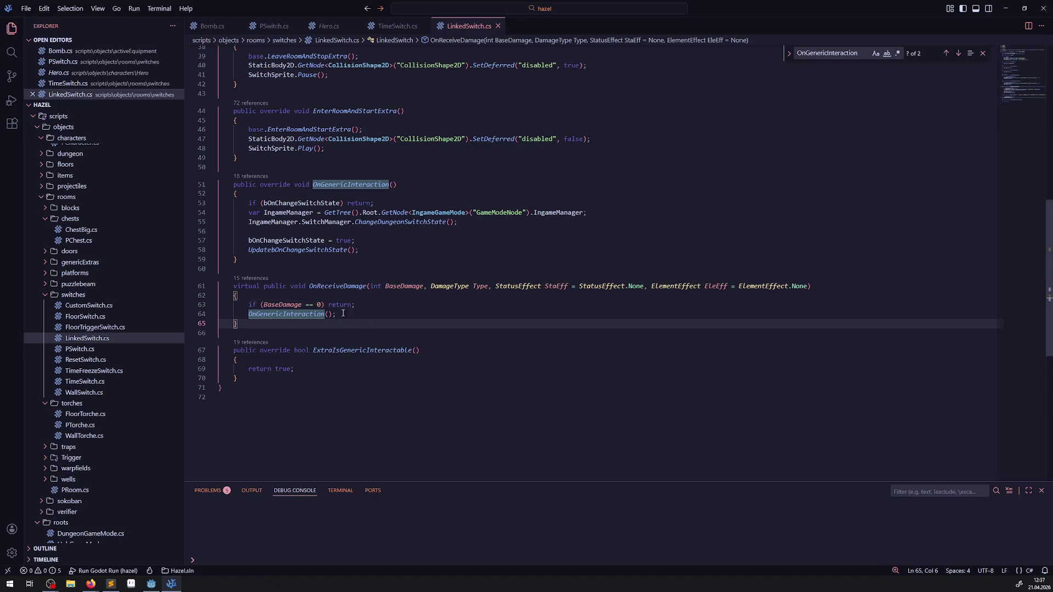
pyautogui.click(151, 585)
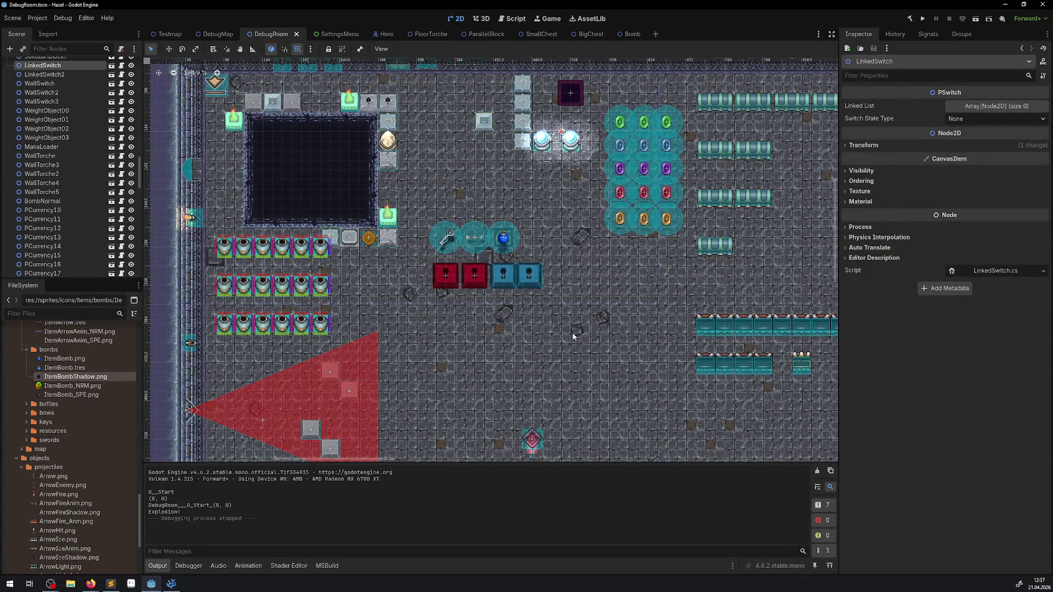
pyautogui.click(172, 584)
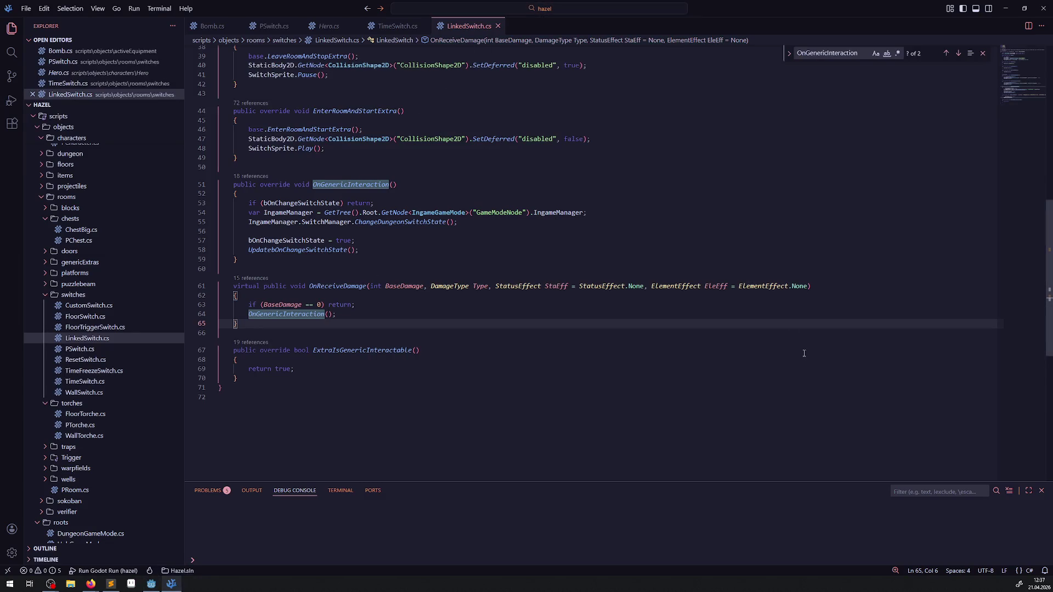
# - Jump to ChangeDungeonSwitchState's definition in SwitchManager.cs and review it against LinkedSwitch.cs
pyautogui.rightClick(381, 222)
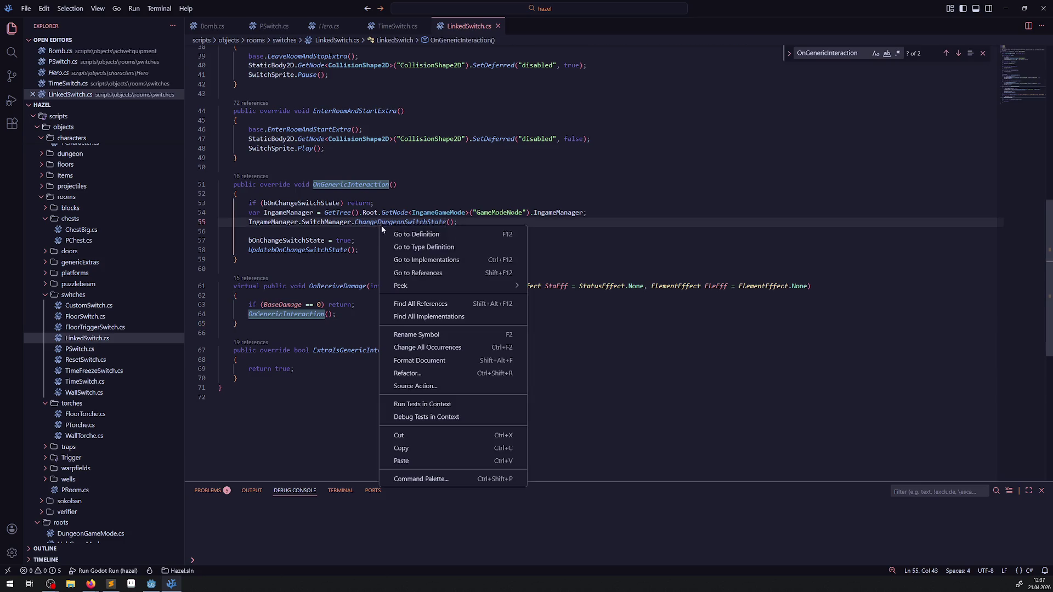
pyautogui.click(416, 234)
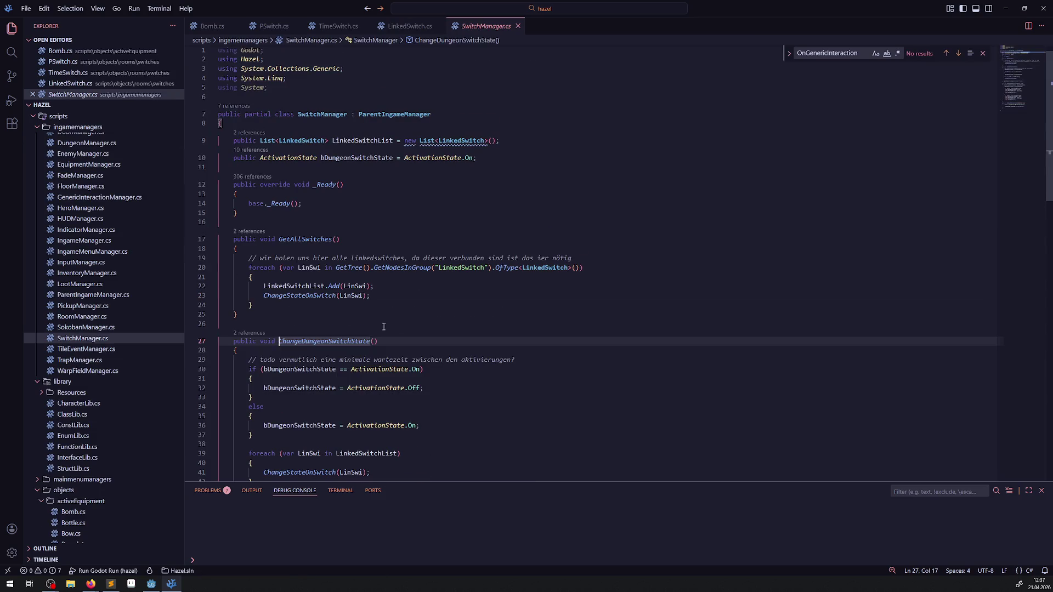
pyautogui.scroll(-5, 384, 274)
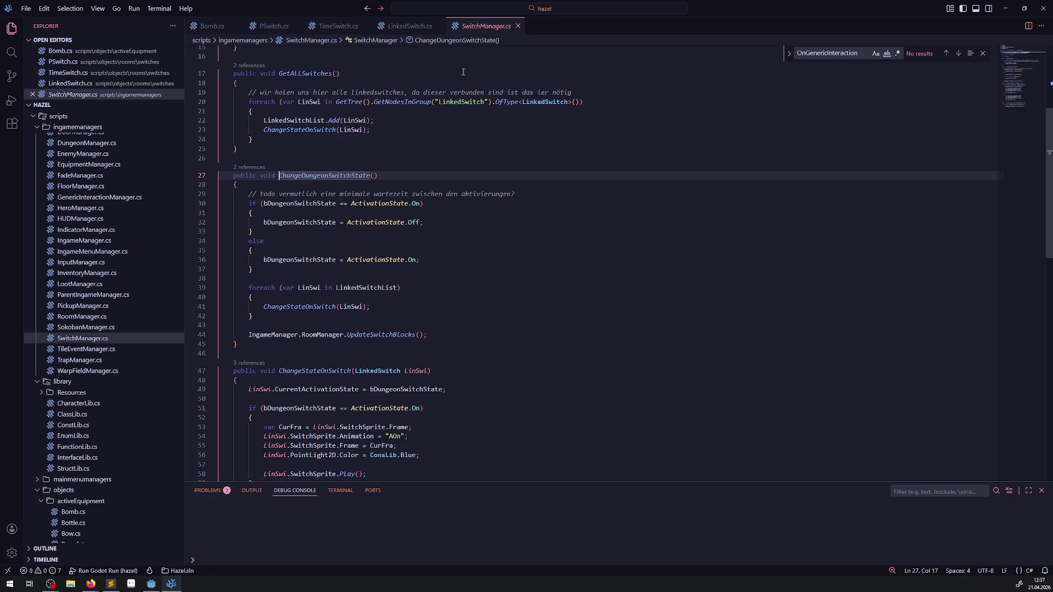
pyautogui.click(409, 25)
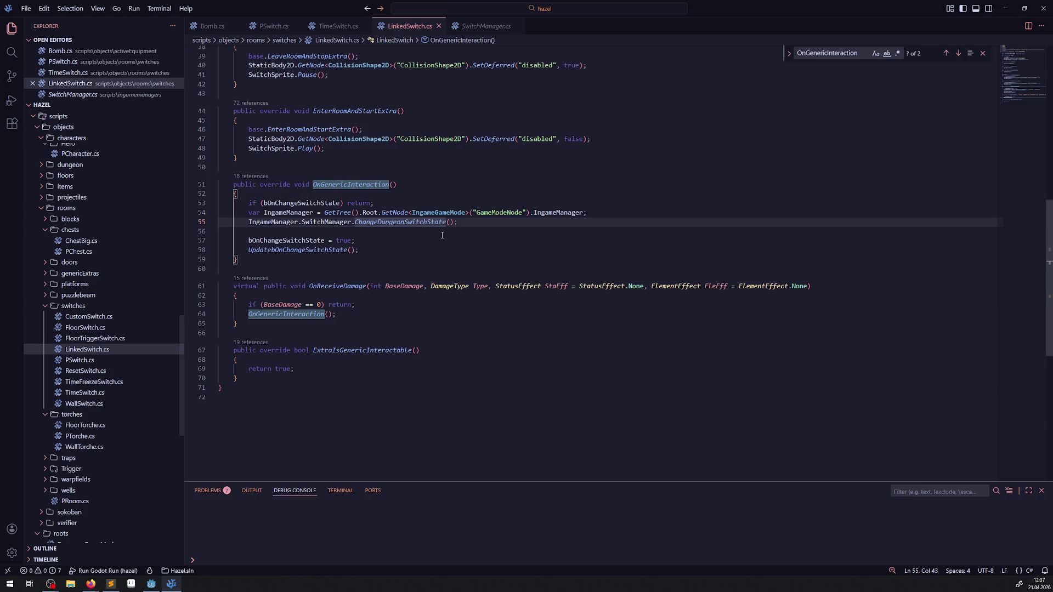
pyautogui.click(350, 323)
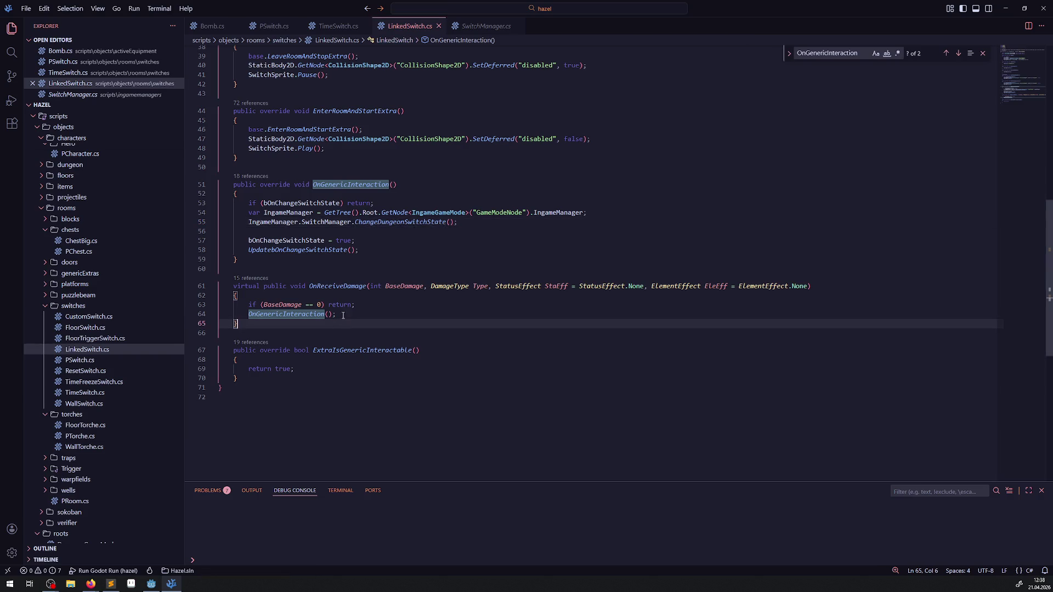
pyautogui.scroll(6, 349, 286)
pyautogui.scroll(-10, 350, 270)
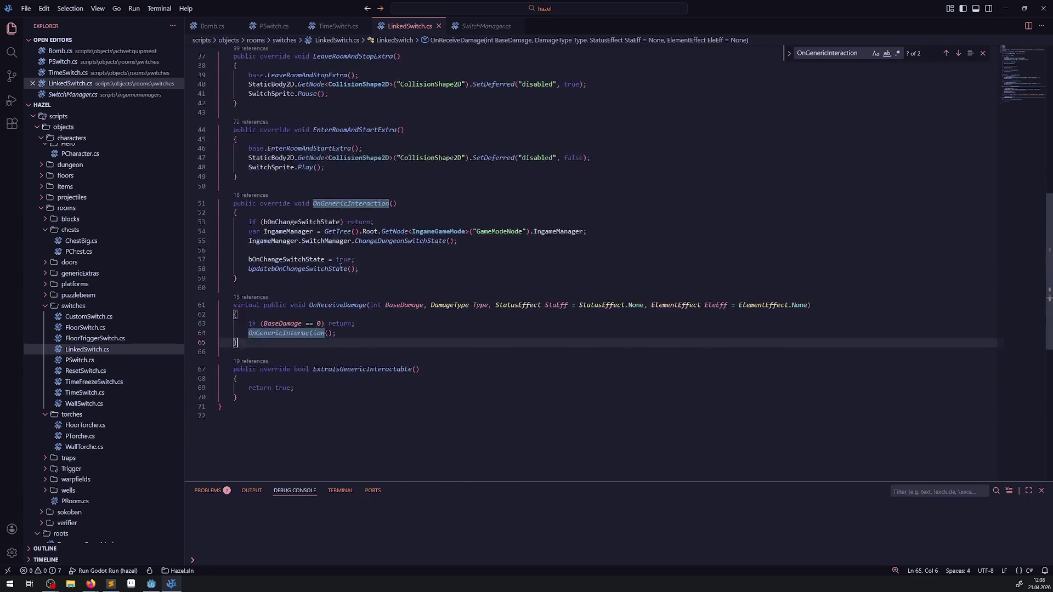
# - Select the UpdatebOnChangeSwitchState method in PSwitch.cs for copying into SwitchManager.cs
pyautogui.click(273, 25)
pyautogui.scroll(-12, 263, 125)
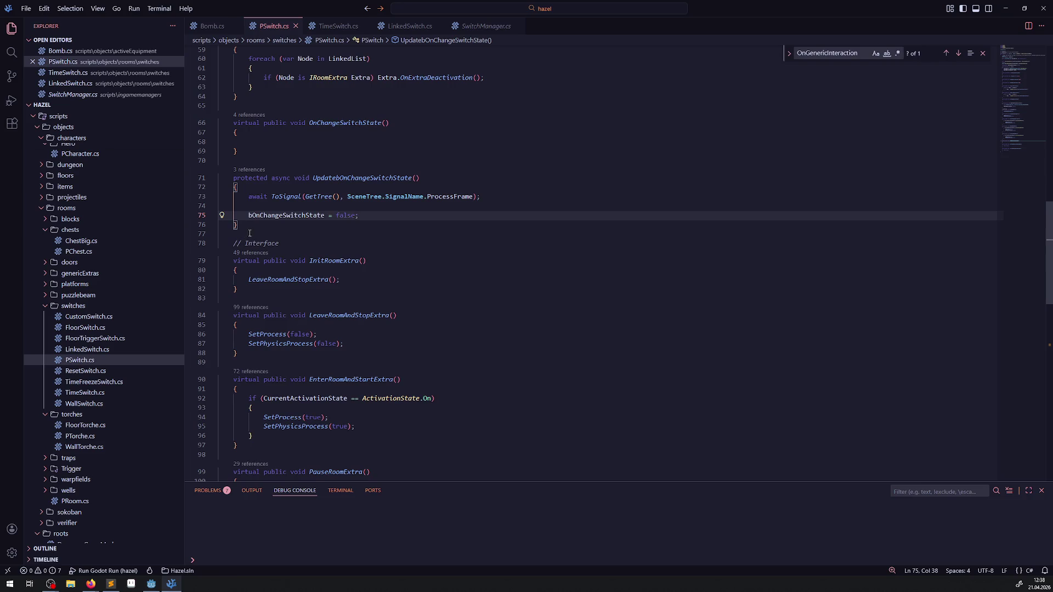
pyautogui.moveTo(239, 225); pyautogui.dragTo(222, 178)
pyautogui.hotkey('ctrl', 'c')
pyautogui.click(486, 26)
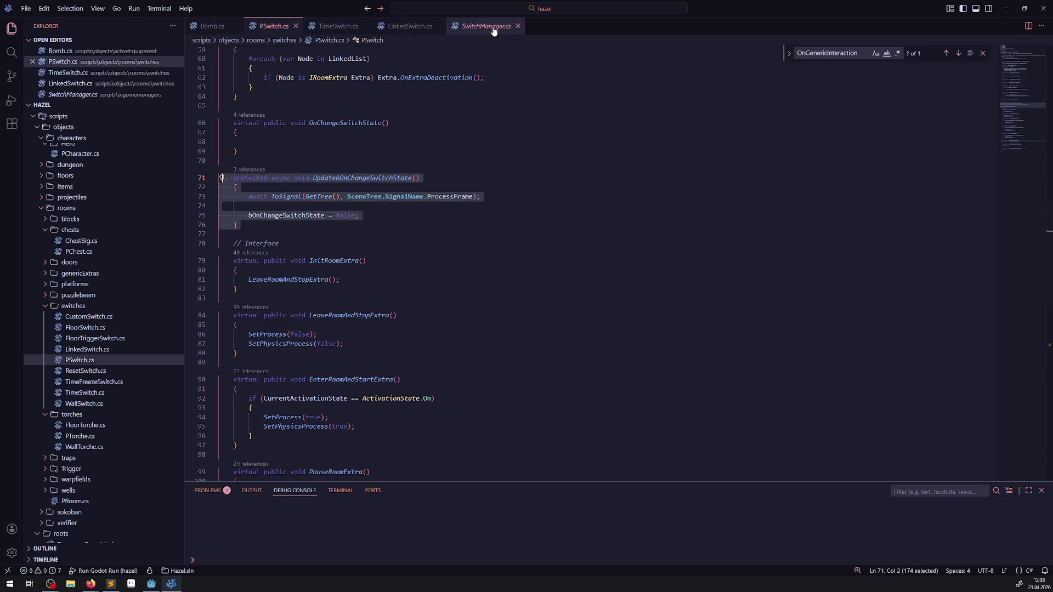
# - Paste the UpdatebOnChangeSwitchState method below ChangeDungeonSwitchState and save SwitchManager.cs
pyautogui.scroll(-1, 261, 325)
pyautogui.click(261, 324)
pyautogui.press('Return')
pyautogui.press('Return')
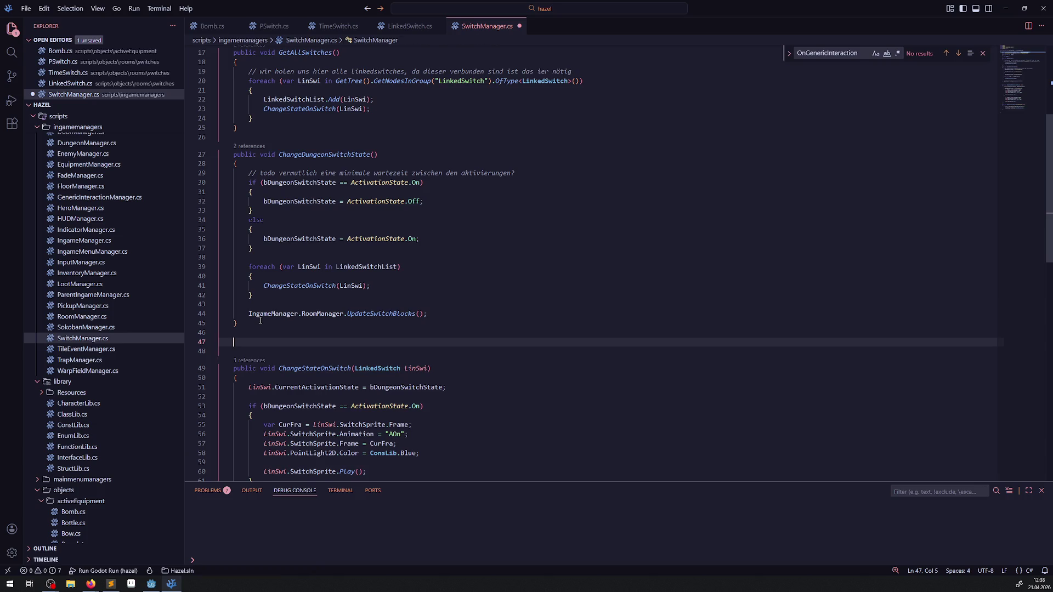
pyautogui.hotkey('ctrl', 'v')
pyautogui.hotkey('ctrl', 's')
# - Copy the bOnChangeSwitchState field declaration from PSwitch.cs into SwitchManager.cs at line 11
pyautogui.doubleClick(299, 387)
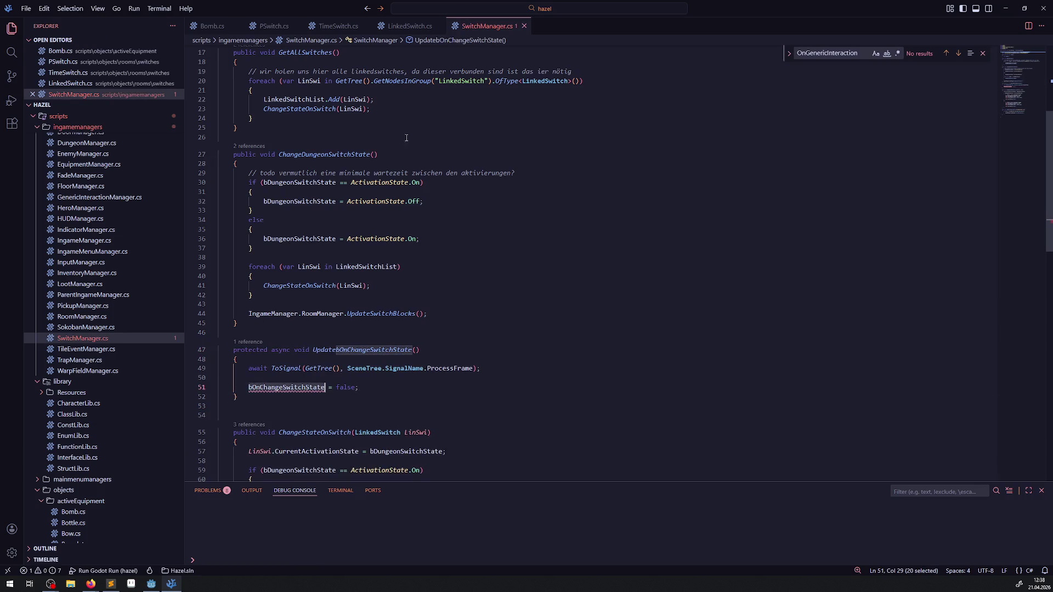
pyautogui.click(274, 25)
pyautogui.scroll(10, 352, 236)
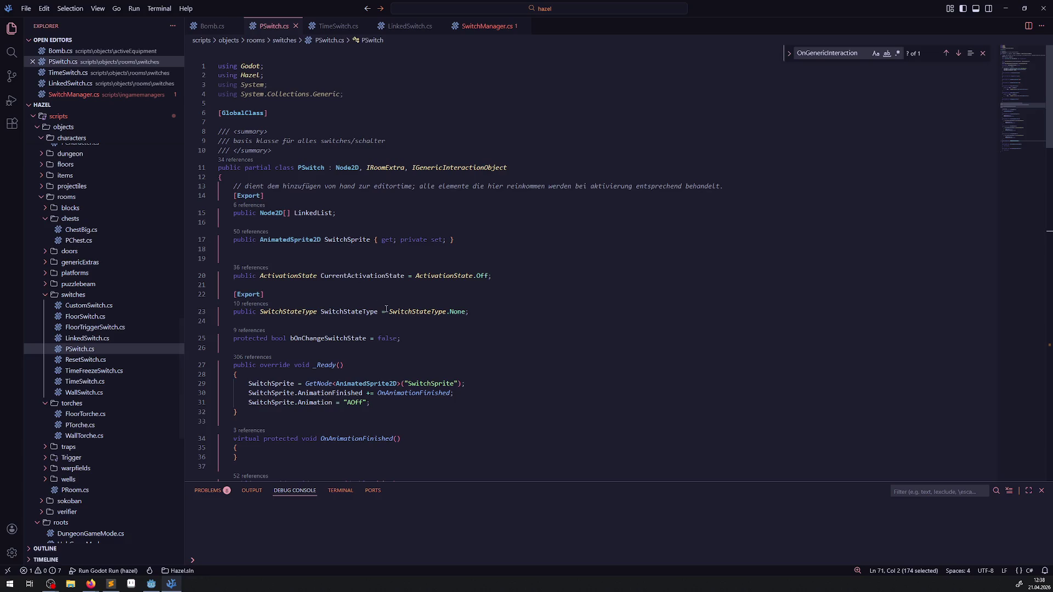
pyautogui.moveTo(438, 340); pyautogui.dragTo(222, 338)
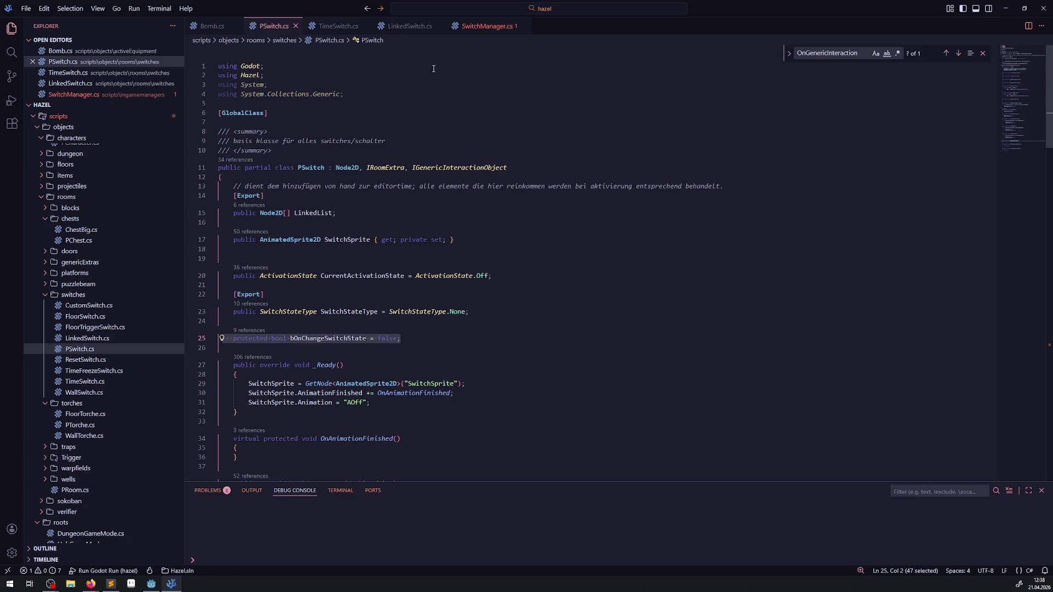
pyautogui.click(480, 25)
pyautogui.scroll(6, 329, 137)
pyautogui.click(271, 183)
pyautogui.hotkey('ctrl', 'v')
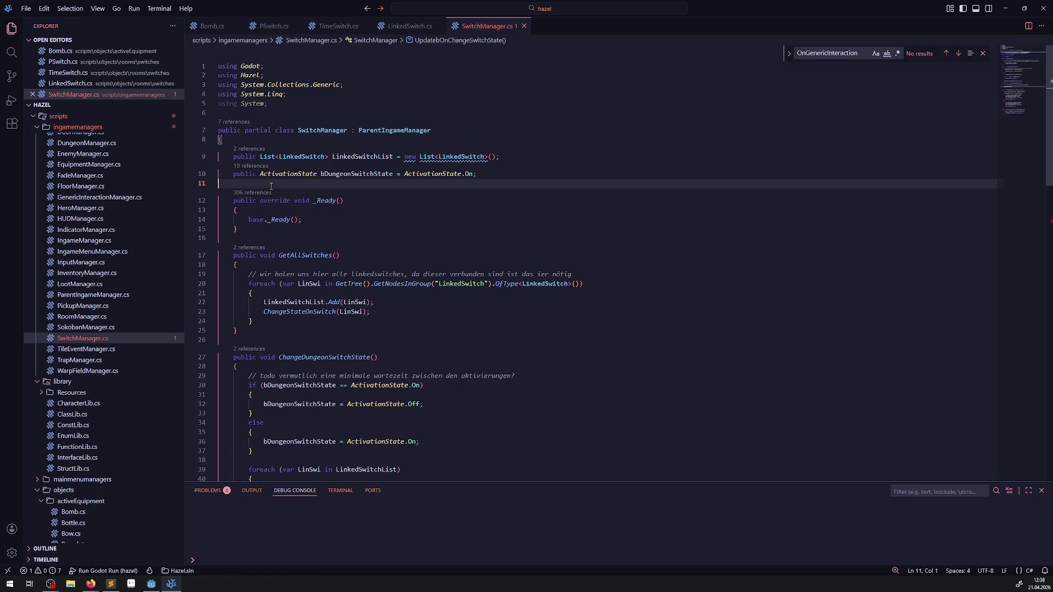
pyautogui.press('Return')
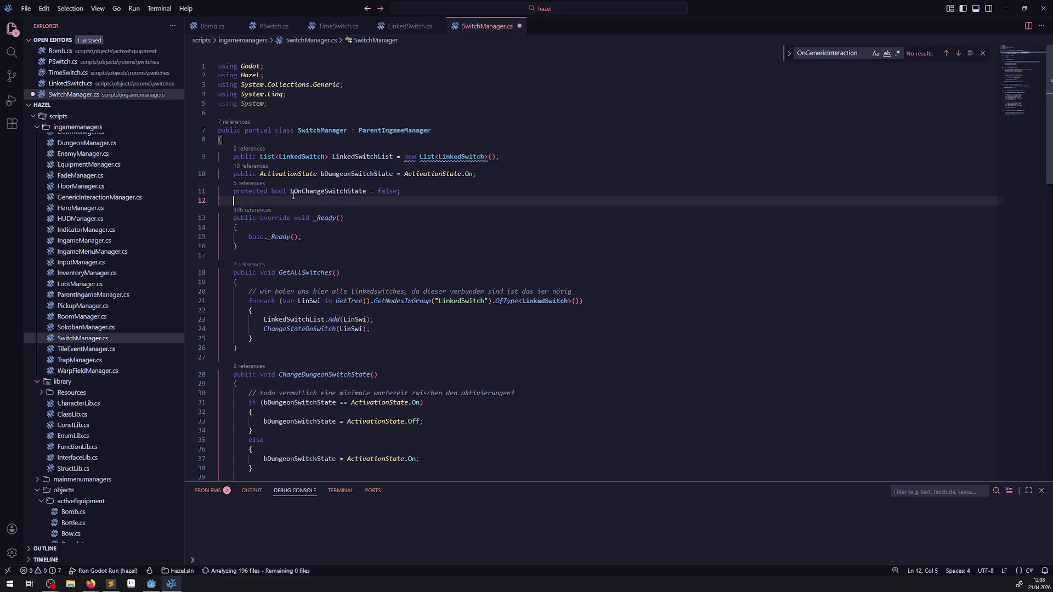
# - Add 'if(bOnChangeSwitchState) return;' at the top of ChangeDungeonSwitchState and save
pyautogui.doubleClick(306, 191)
pyautogui.scroll(-5, 372, 247)
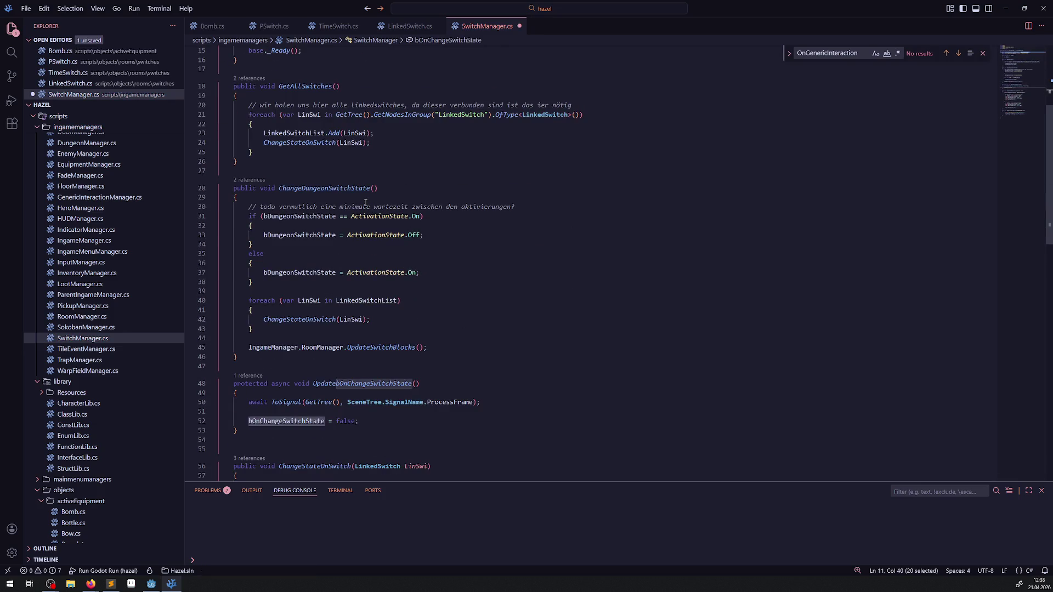
pyautogui.click(365, 200)
pyautogui.press('Return')
pyautogui.write('if(!')
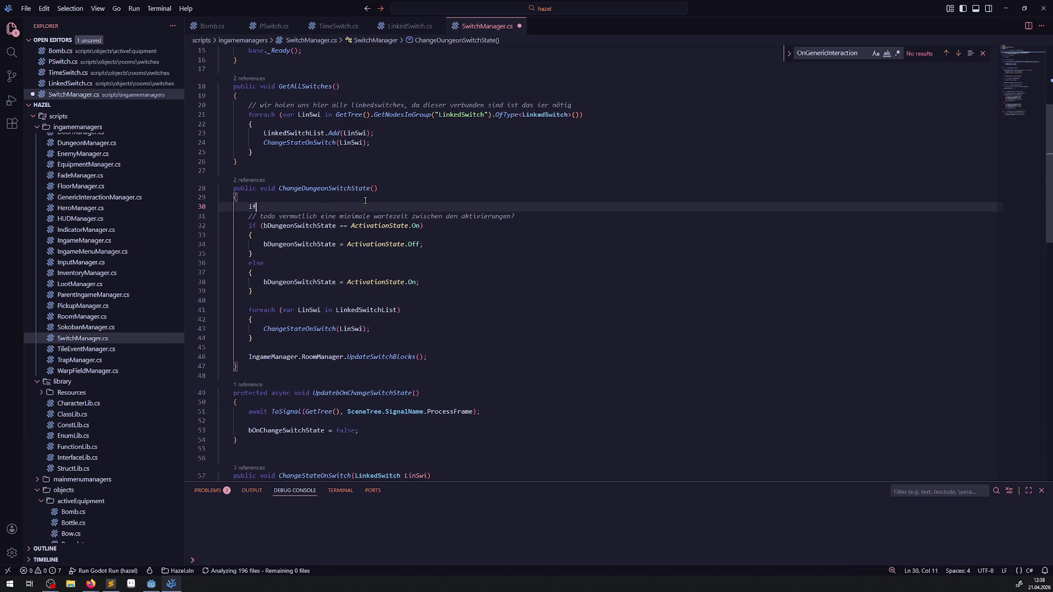
pyautogui.press('BackSpace')
pyautogui.hotkey('ctrl', 'v')
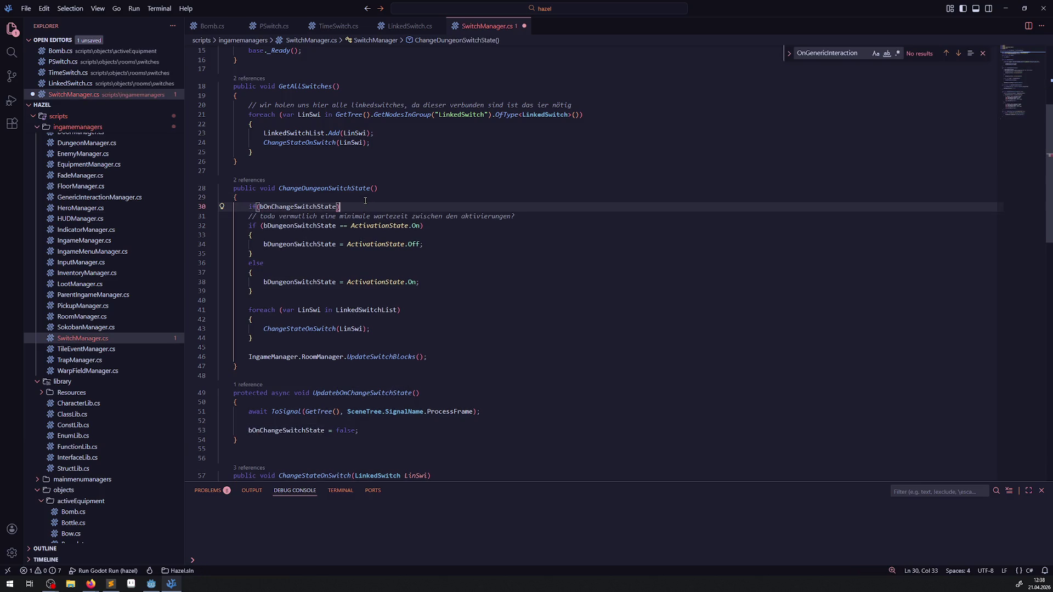
pyautogui.press('Right')
pyautogui.write('return;')
pyautogui.press('Return')
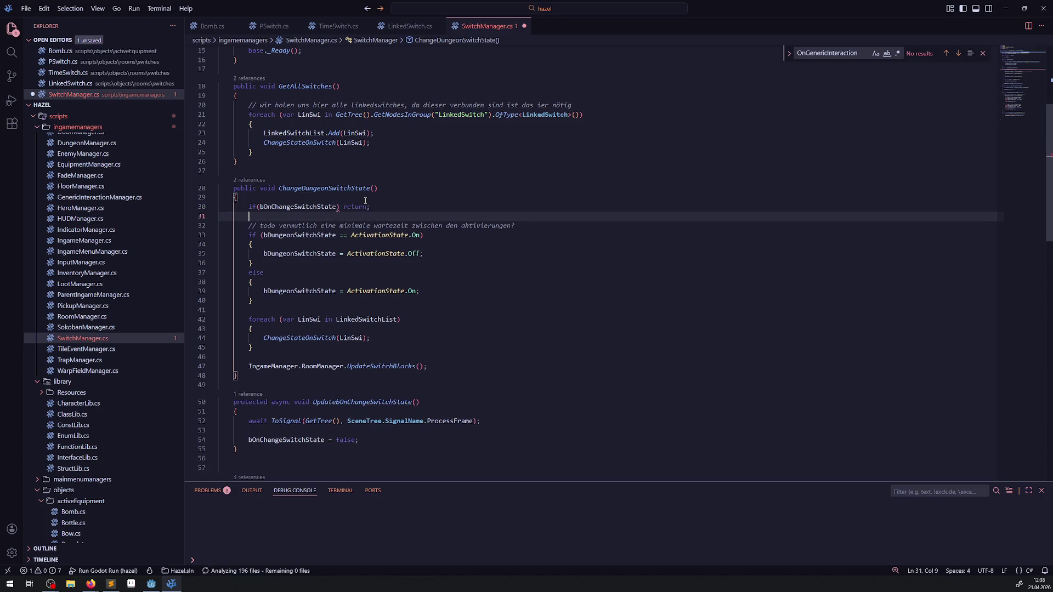
pyautogui.hotkey('ctrl', 's')
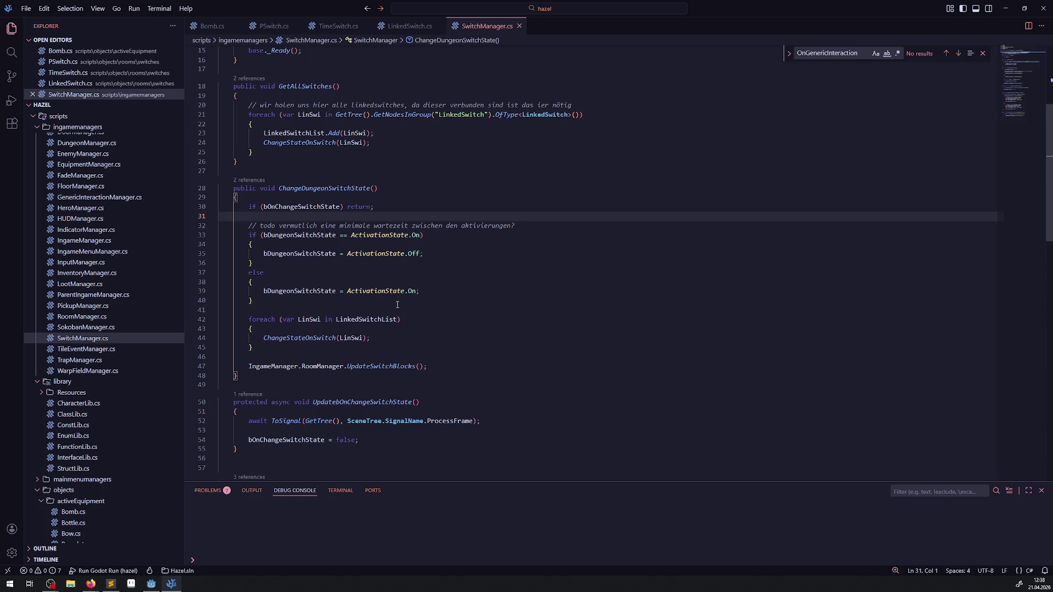
# - Insert 'bOnChangeSwitchState = true;' after the switch blocks update line and save
pyautogui.click(446, 366)
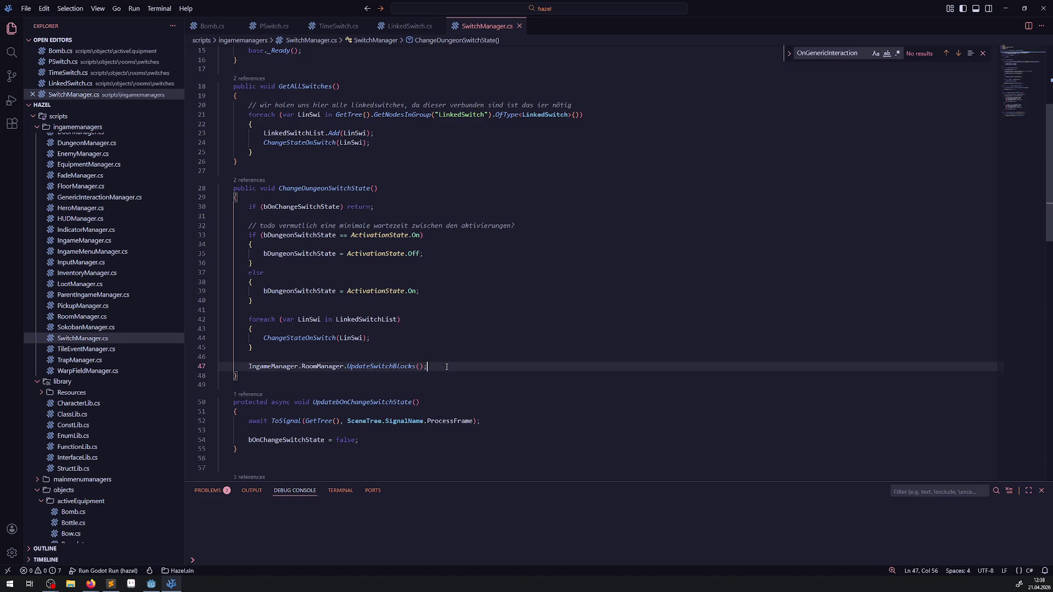
pyautogui.press('Return')
pyautogui.write('bOnChangeSwitchState = tru')
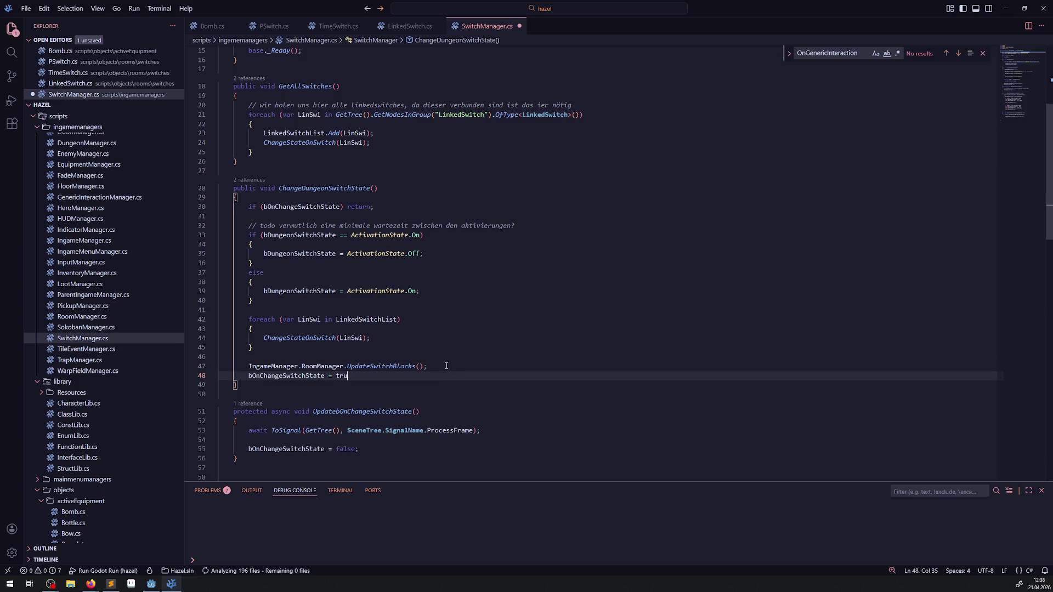
pyautogui.write('e;')
pyautogui.press('Return')
pyautogui.hotkey('ctrl', 's')
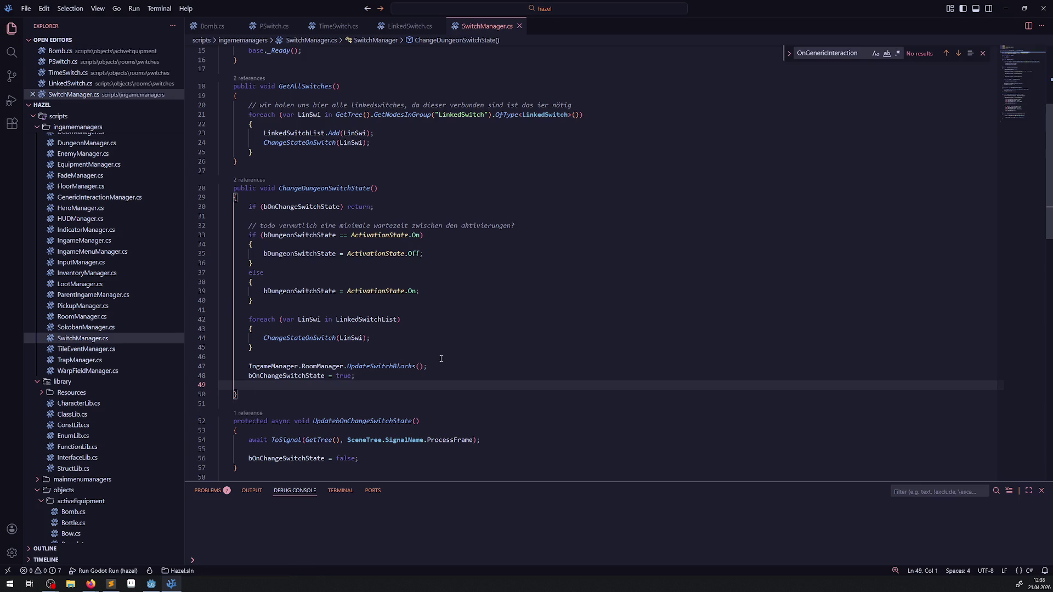
# - Add an 'UpdatebOnChangeSwitchState();' call on line 49 after the assignment
pyautogui.scroll(-3, 384, 351)
pyautogui.doubleClick(350, 337)
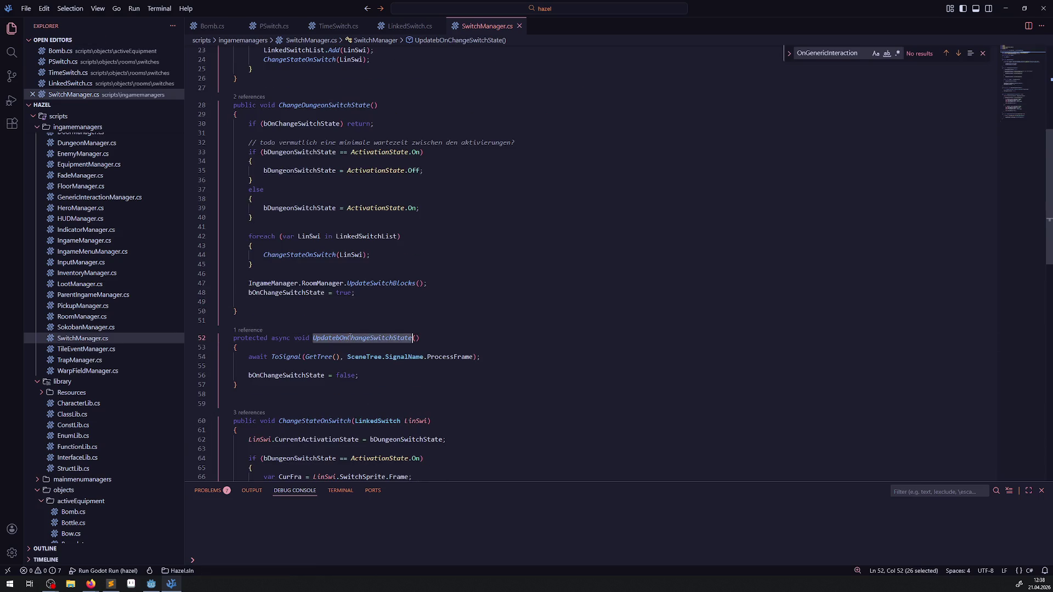
pyautogui.hotkey('ctrl', 'c')
pyautogui.click(304, 302)
pyautogui.hotkey('ctrl', 'v')
pyautogui.write('();')
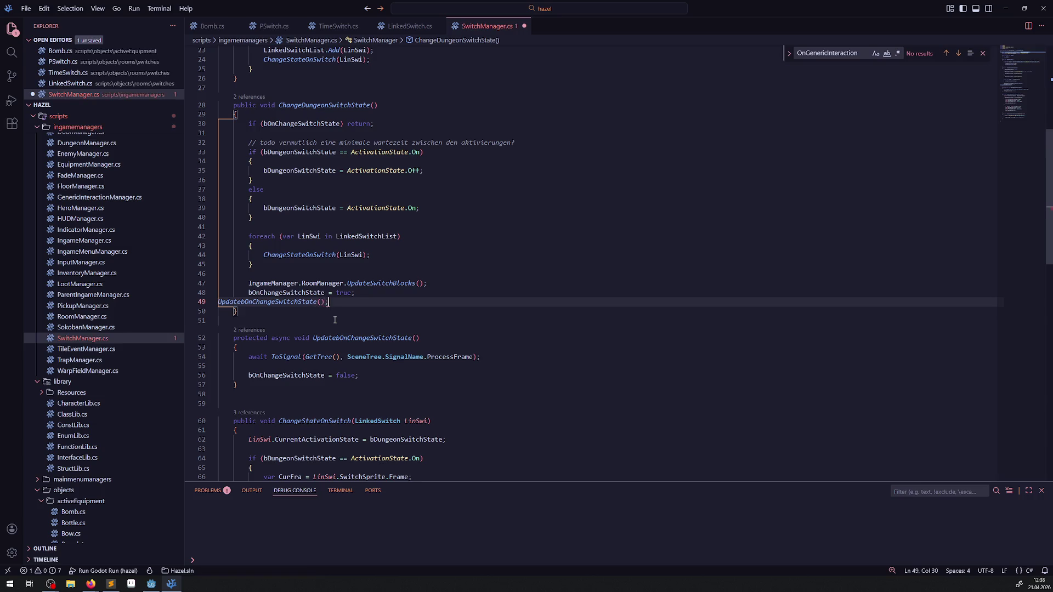
pyautogui.press('Return')
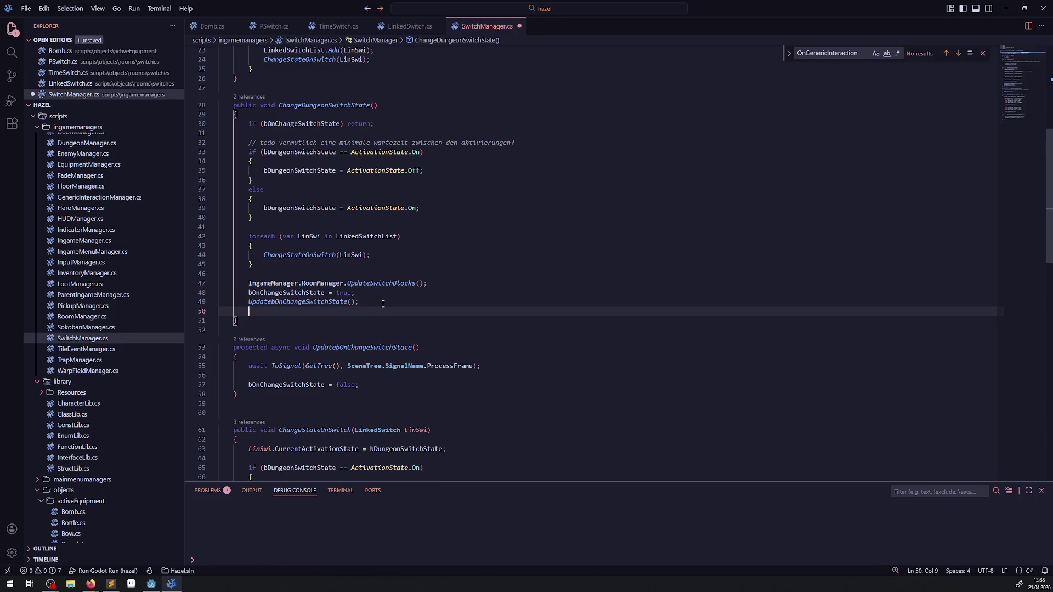
pyautogui.click(396, 302)
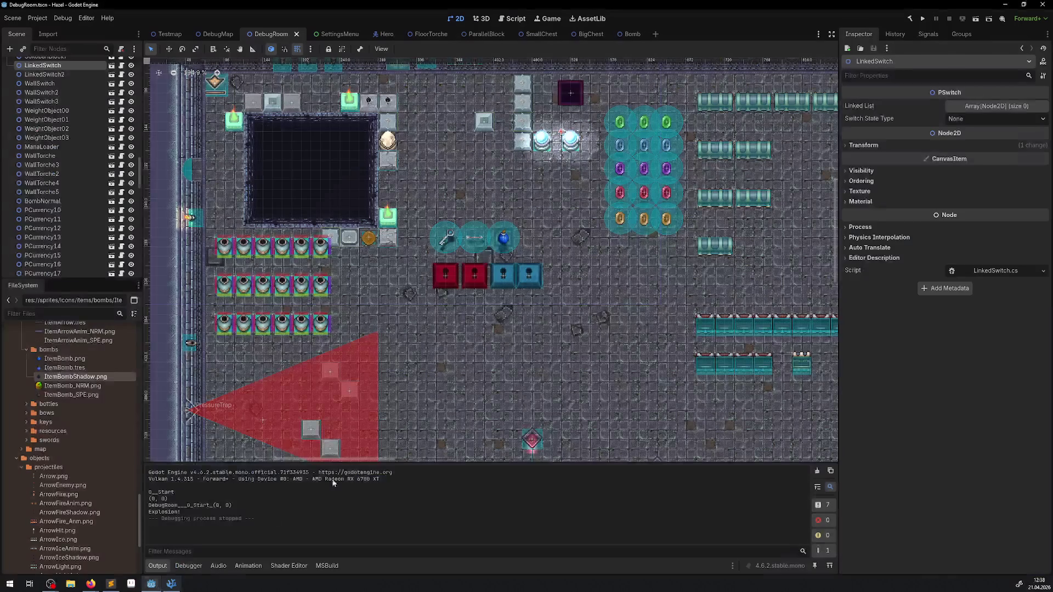
# - Build the C# project in Godot and run the game
pyautogui.click(152, 584)
pyautogui.click(910, 20)
pyautogui.click(926, 19)
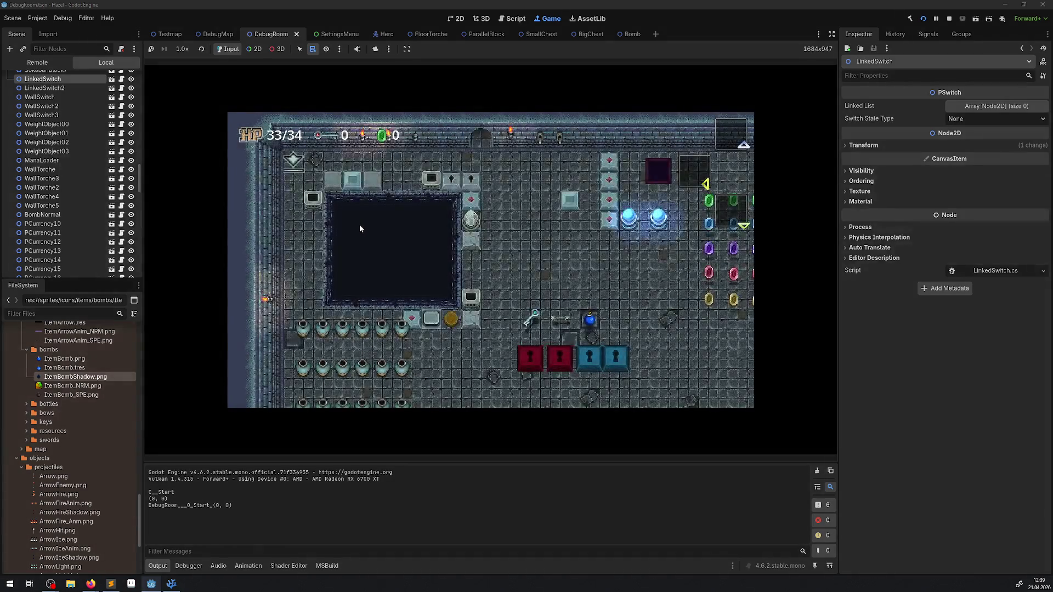
# - Walk the hero into the room, check the inventory, and collect rupees
pyautogui.press('Down')
pyautogui.press('Right')
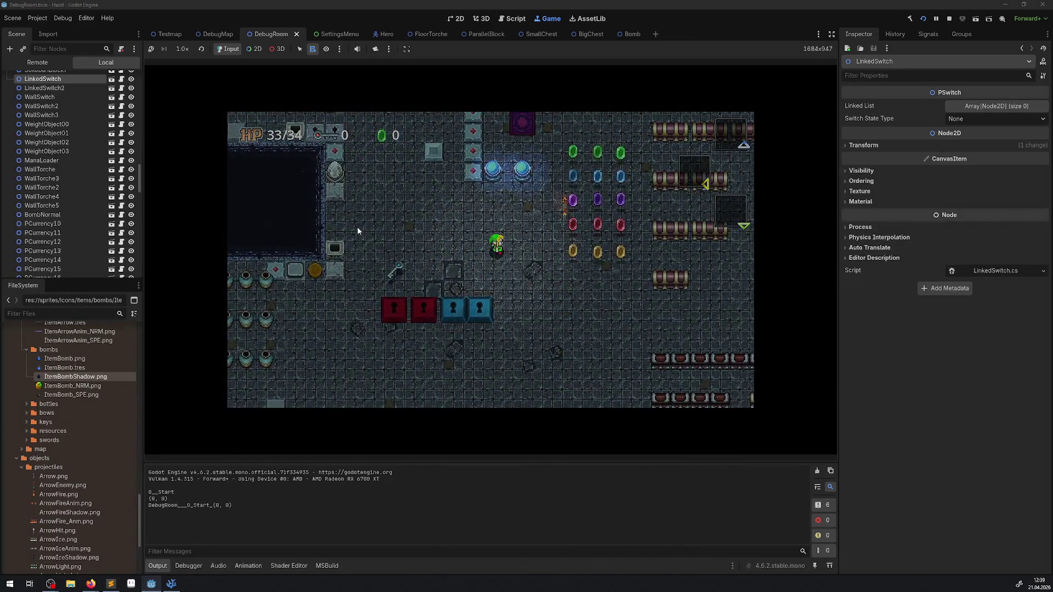
pyautogui.press('Tab')
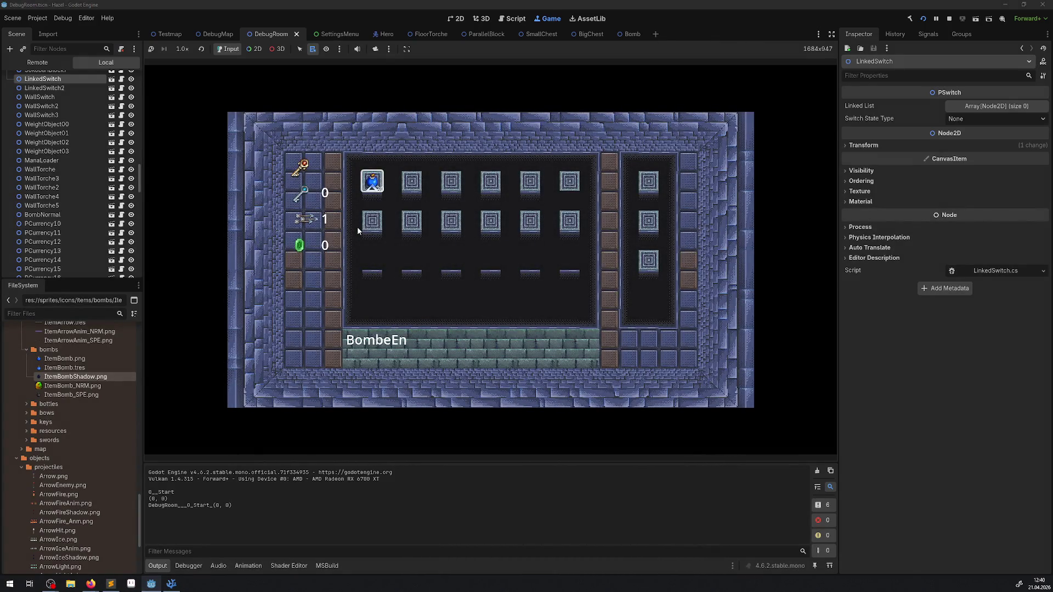
pyautogui.press('Tab')
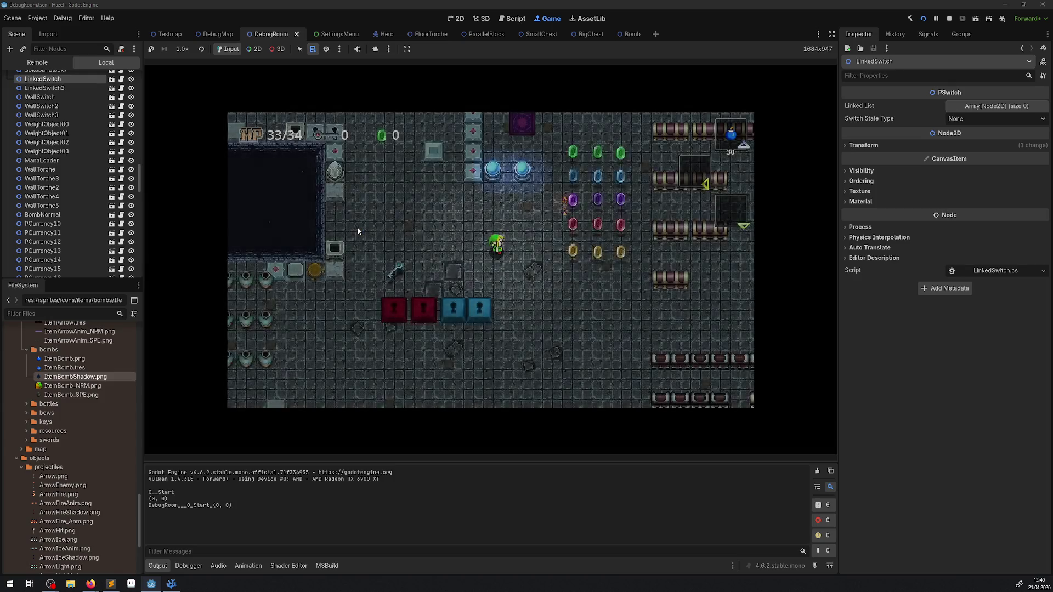
pyautogui.press('Right')
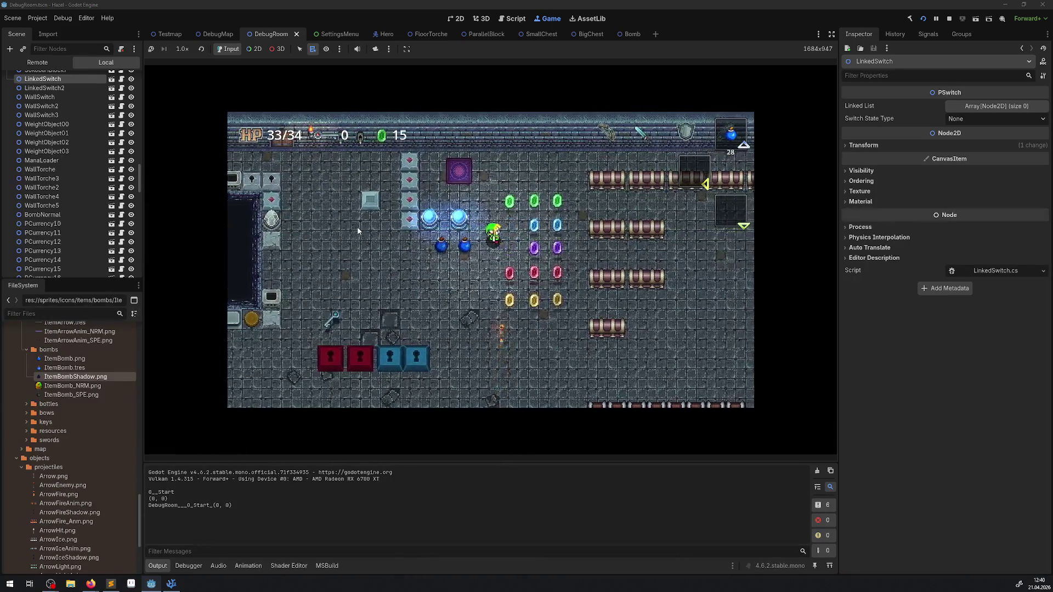
pyautogui.press('Down')
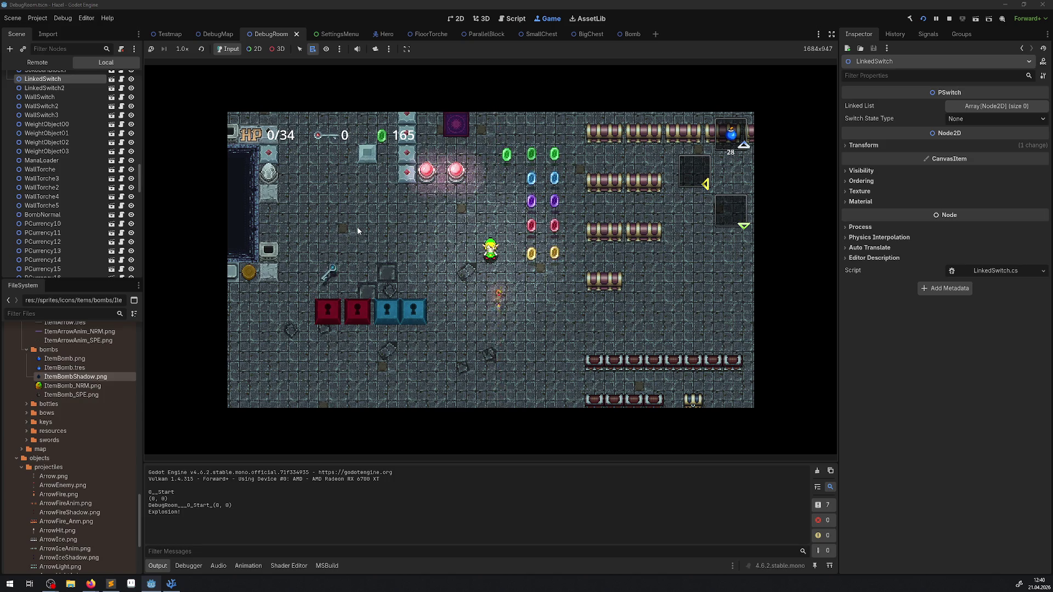
pyautogui.press('Up')
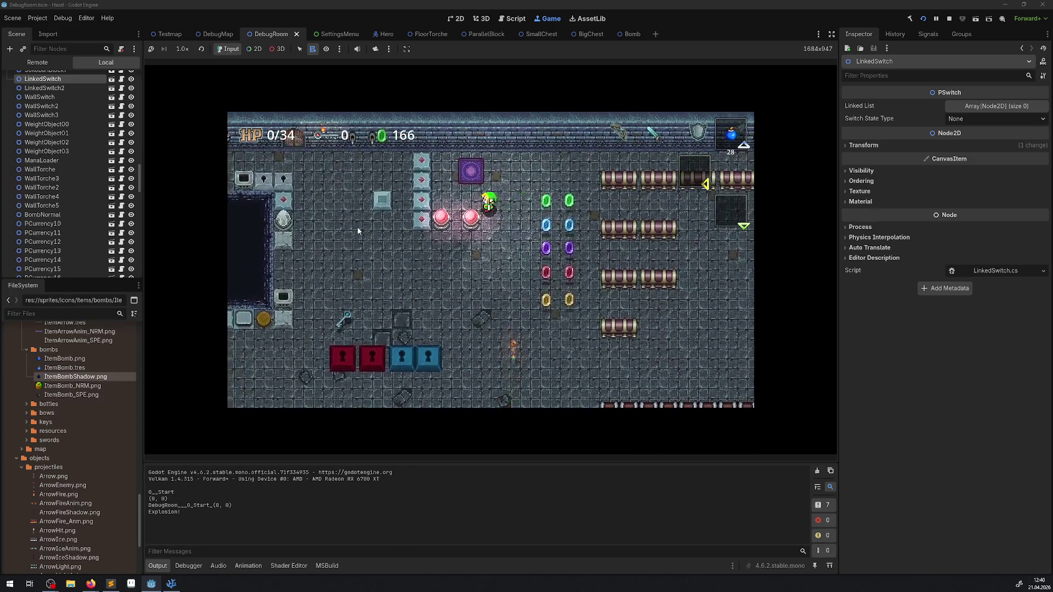
pyautogui.press('Down')
pyautogui.press('Left')
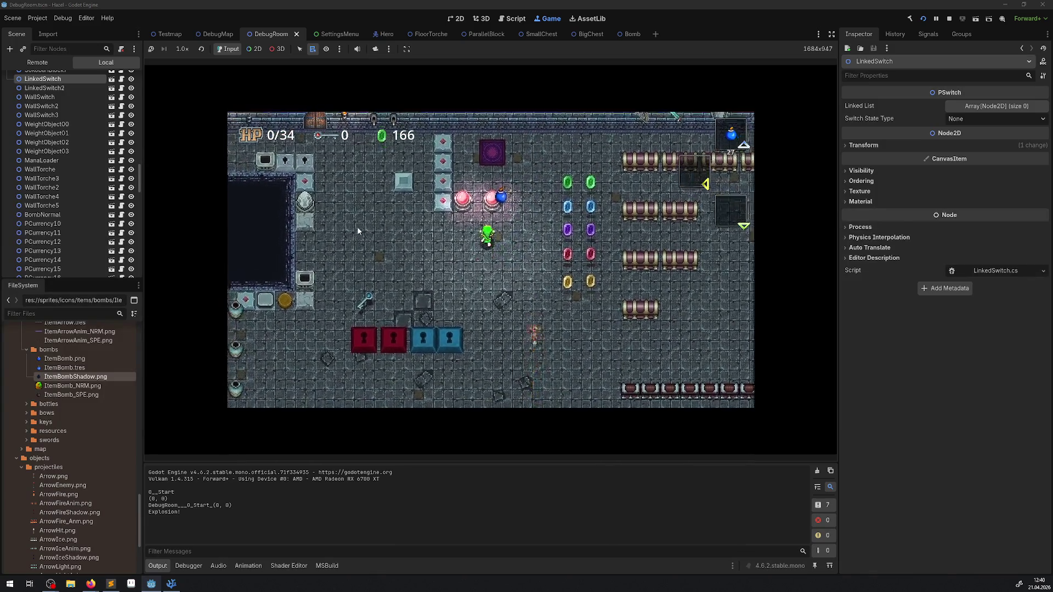
# - Drop bombs with X beside the linked switches to toggle them
pyautogui.press('Down')
pyautogui.press('Right')
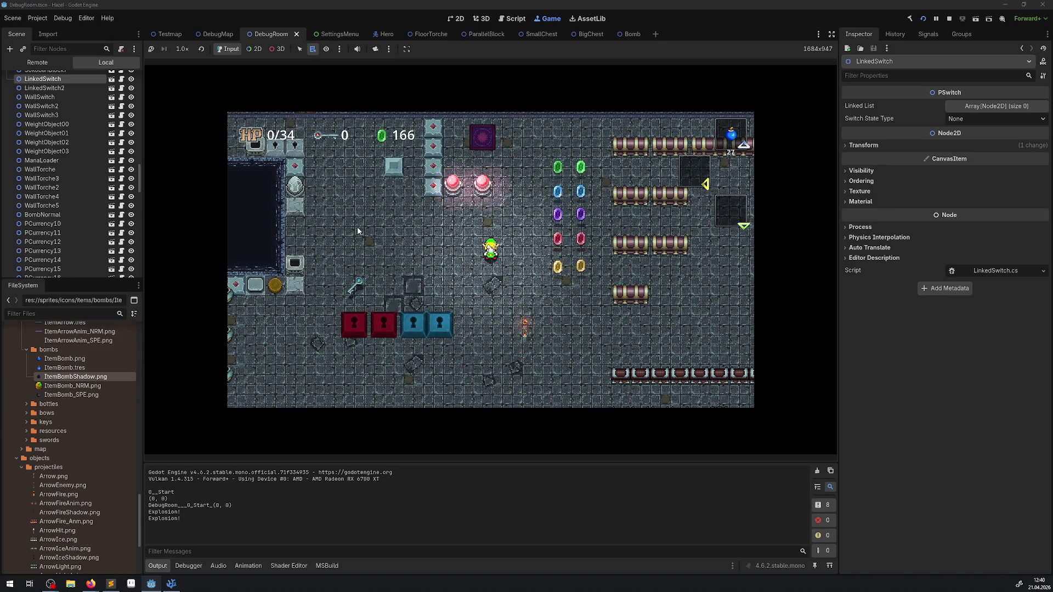
pyautogui.press('Up')
pyautogui.press('x')
pyautogui.press('Left')
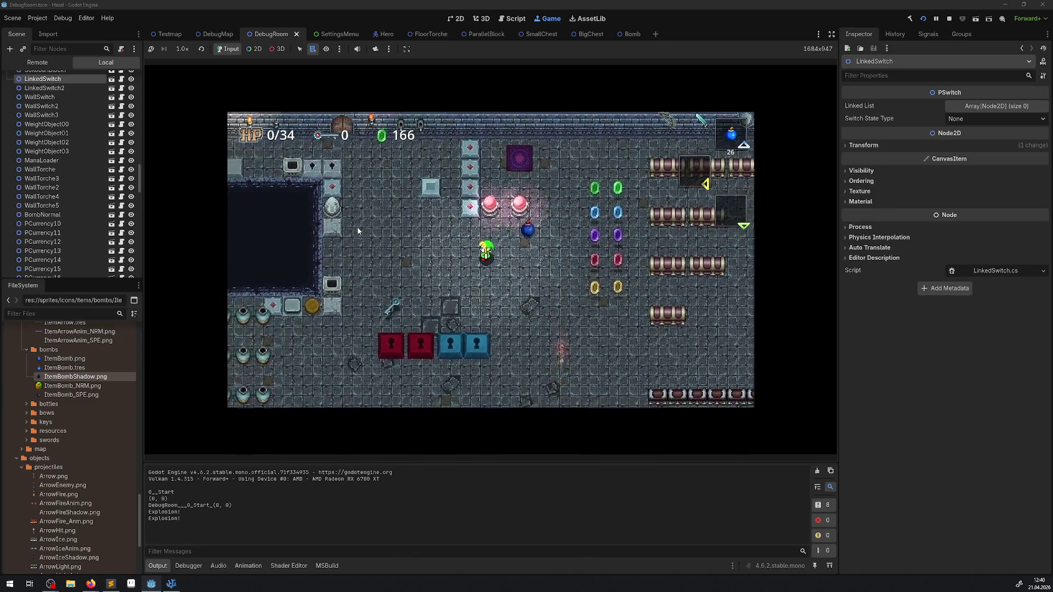
pyautogui.press('x')
pyautogui.press('x')
pyautogui.press('x')
pyautogui.press('Up')
pyautogui.press('Left')
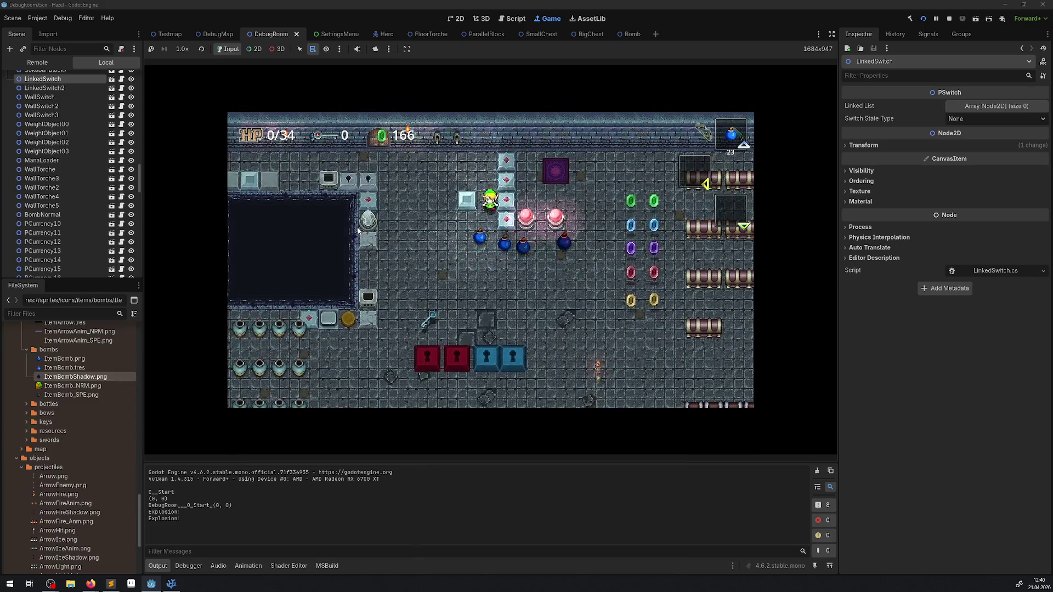
pyautogui.press('Right')
pyautogui.press('x')
pyautogui.press('x')
pyautogui.press('x')
pyautogui.press('Up')
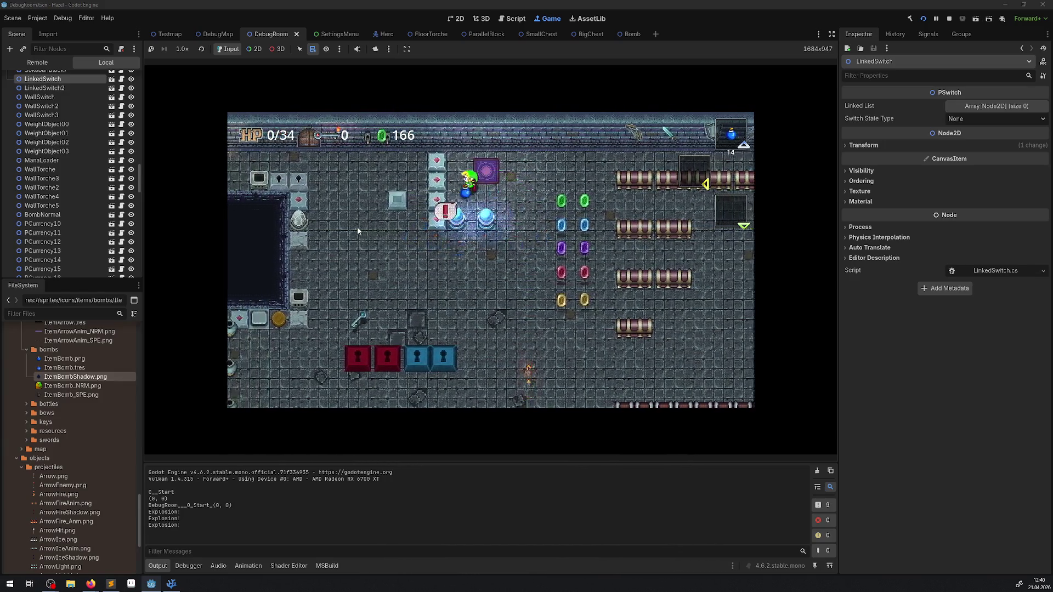
pyautogui.press('Right')
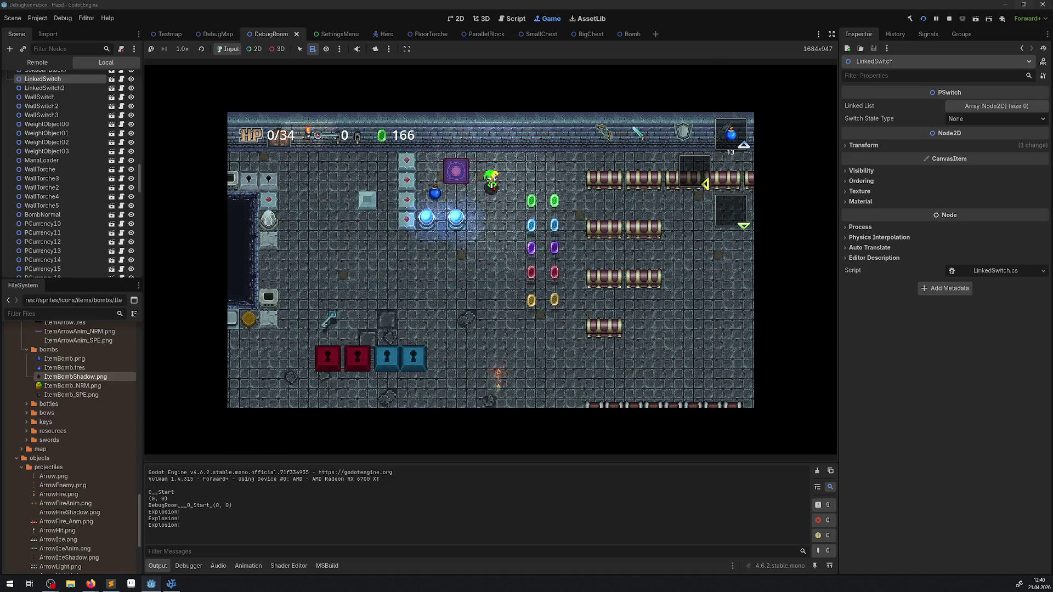
# - Stop the running game and switch to the Hero scene tab
pyautogui.click(949, 18)
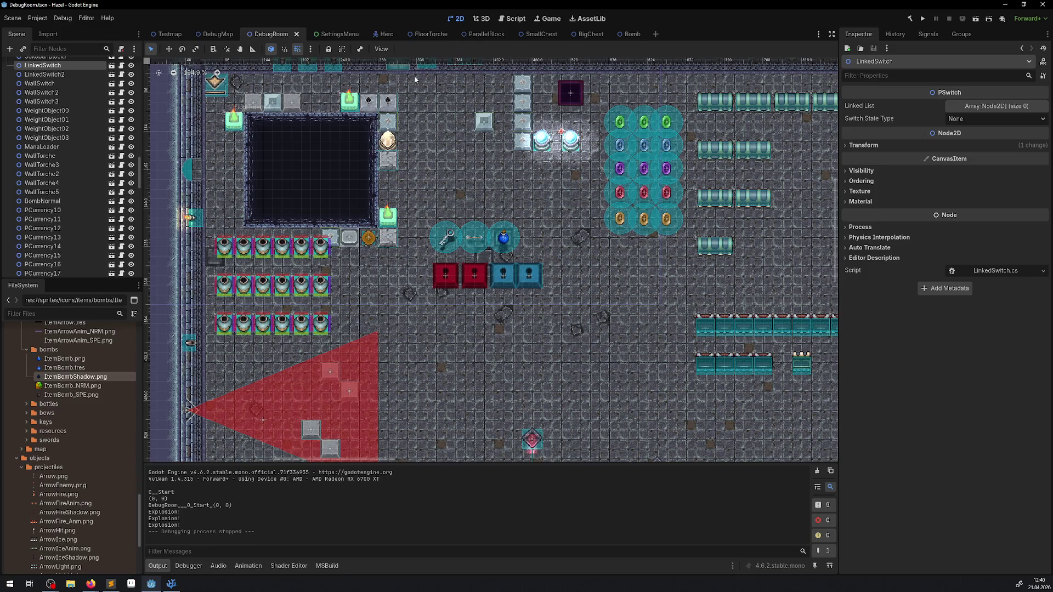
pyautogui.click(631, 34)
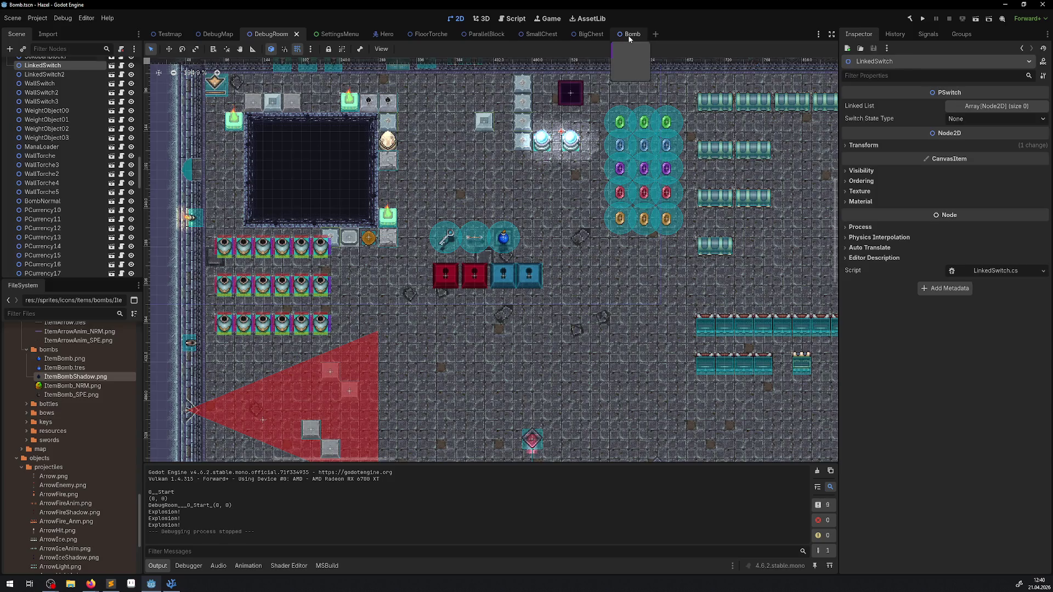
pyautogui.click(374, 34)
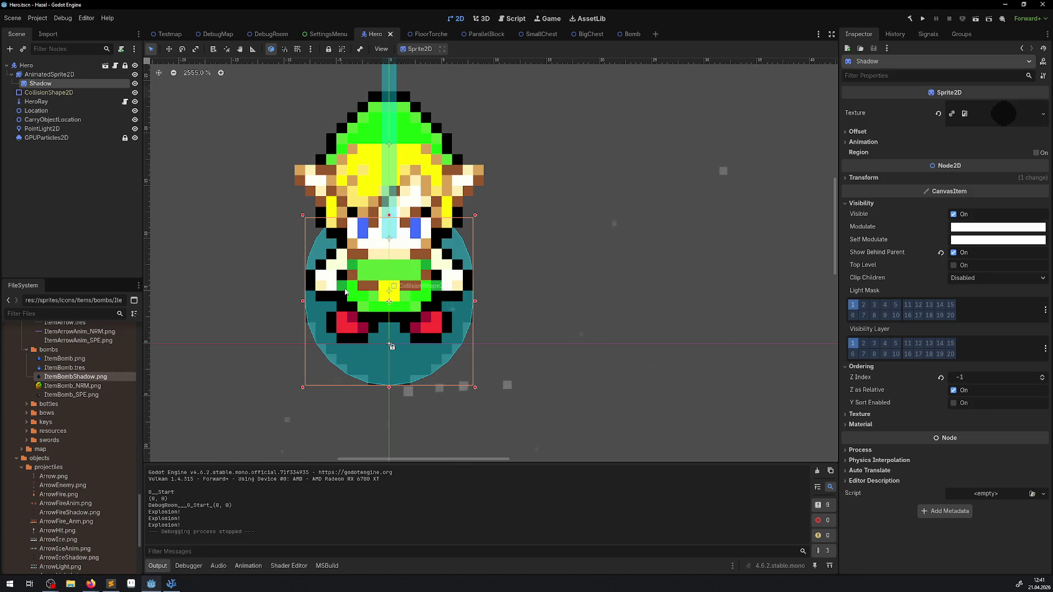
# - Turn off Centered on the hero's AnimatedSprite2D and reposition it and its point light
pyautogui.click(41, 75)
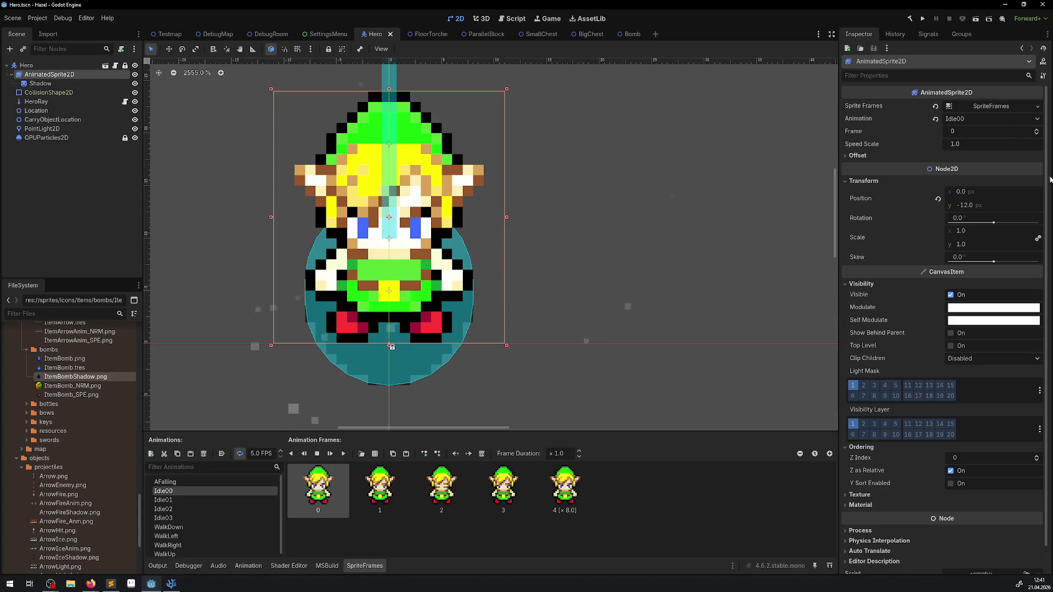
pyautogui.click(858, 156)
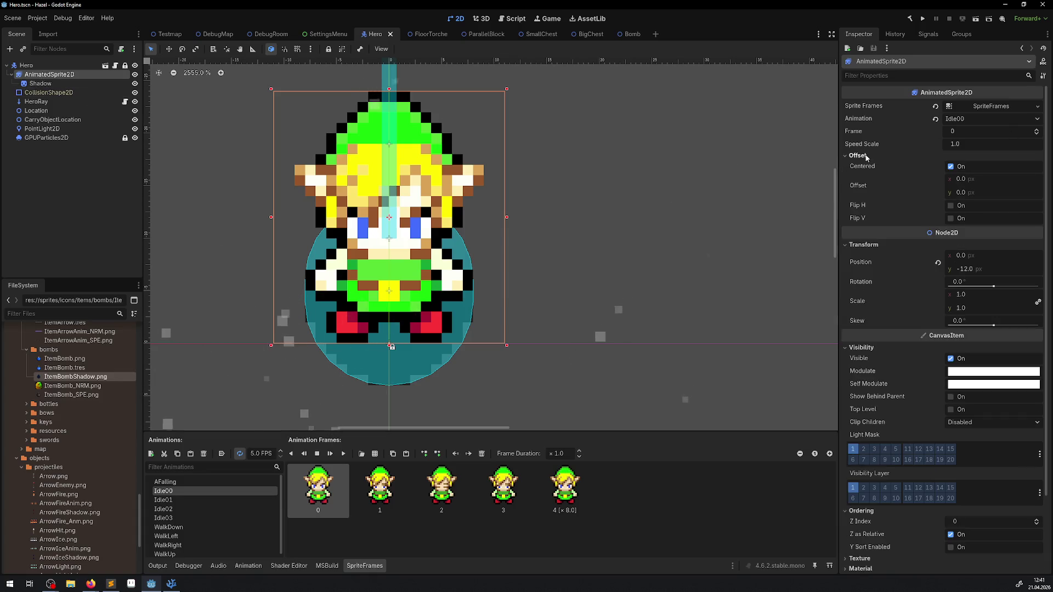
pyautogui.click(950, 167)
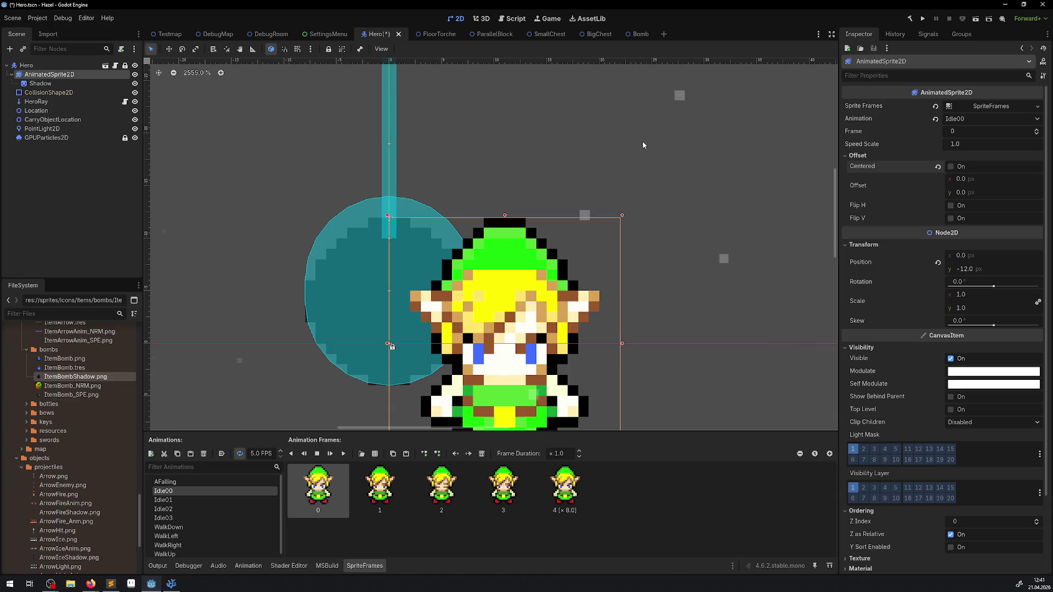
pyautogui.moveTo(475, 395)
pyautogui.mouseDown()
pyautogui.moveTo(448, 311)
pyautogui.moveTo(433, 303)
pyautogui.mouseUp()
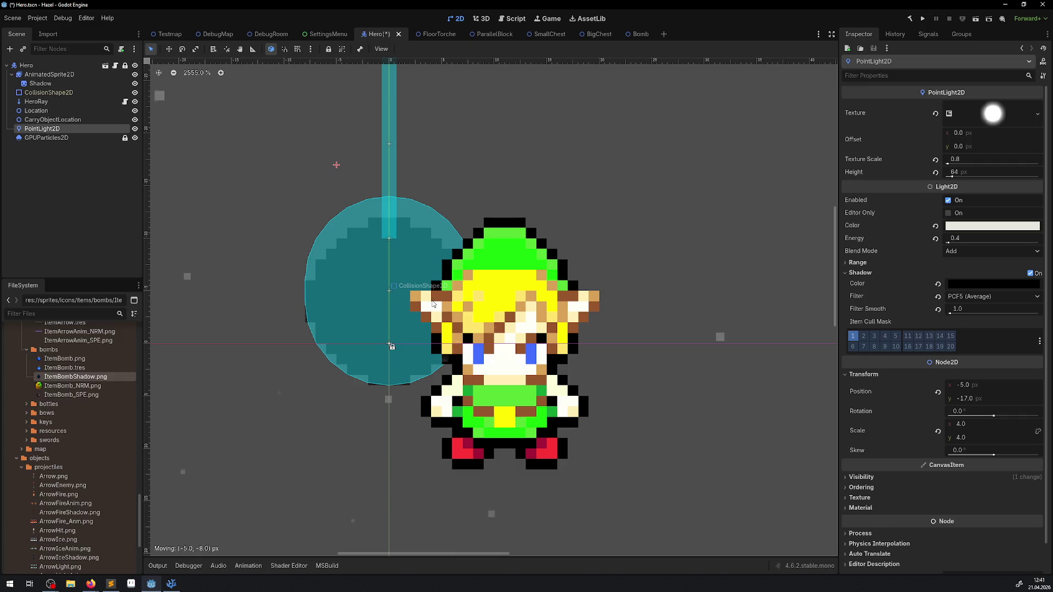
pyautogui.click(522, 351)
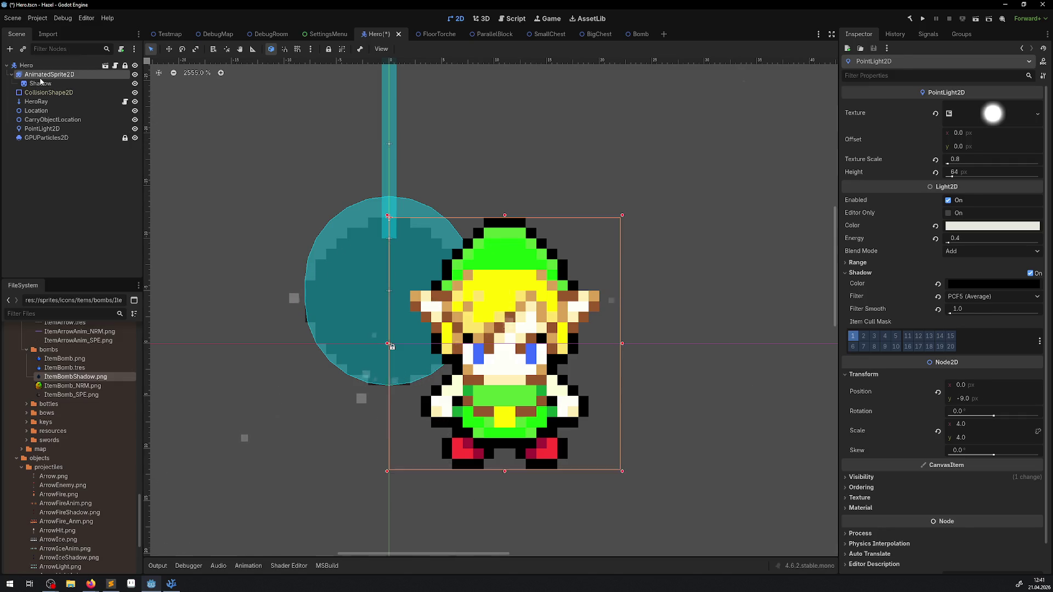
pyautogui.moveTo(522, 351)
pyautogui.mouseDown()
pyautogui.moveTo(487, 325)
pyautogui.moveTo(389, 204)
pyautogui.moveTo(400, 235)
pyautogui.mouseUp()
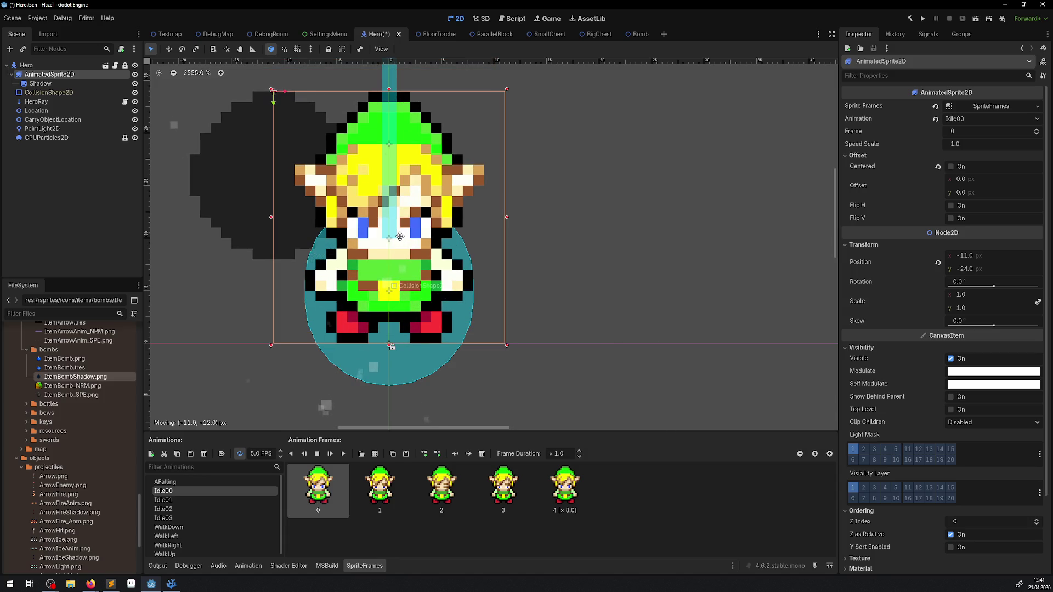
# - Drag the Shadow sprite under the hero's feet and save the Hero scene
pyautogui.click(45, 80)
pyautogui.moveTo(257, 187)
pyautogui.mouseDown()
pyautogui.moveTo(371, 343)
pyautogui.moveTo(372, 319)
pyautogui.mouseUp()
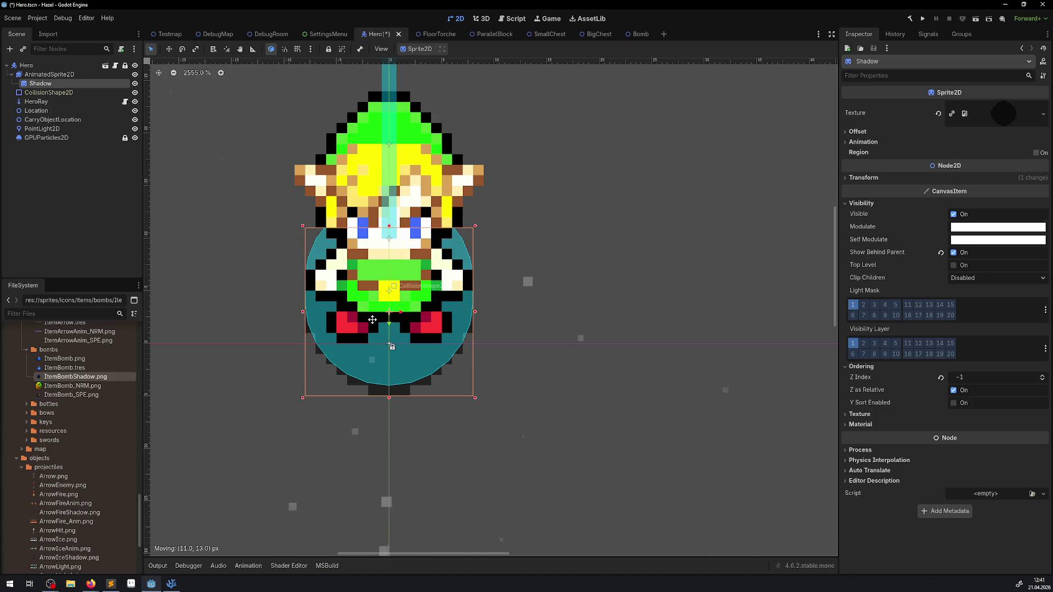
pyautogui.hotkey('ctrl', 's')
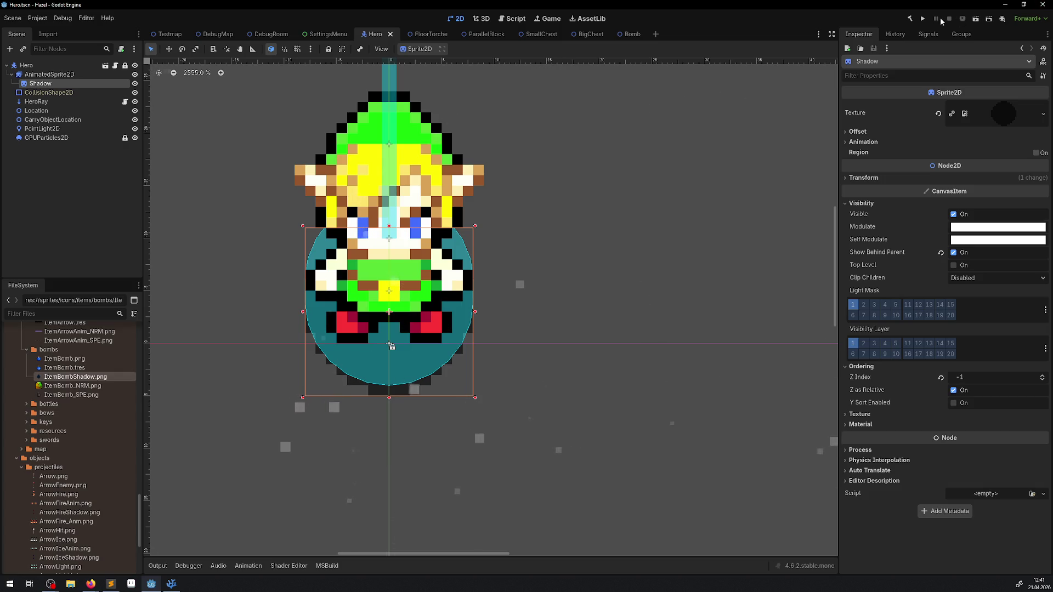
# - Run the game and walk the hero past the pillar, toward the orbs, and around the pushable blocks
pyautogui.click(920, 19)
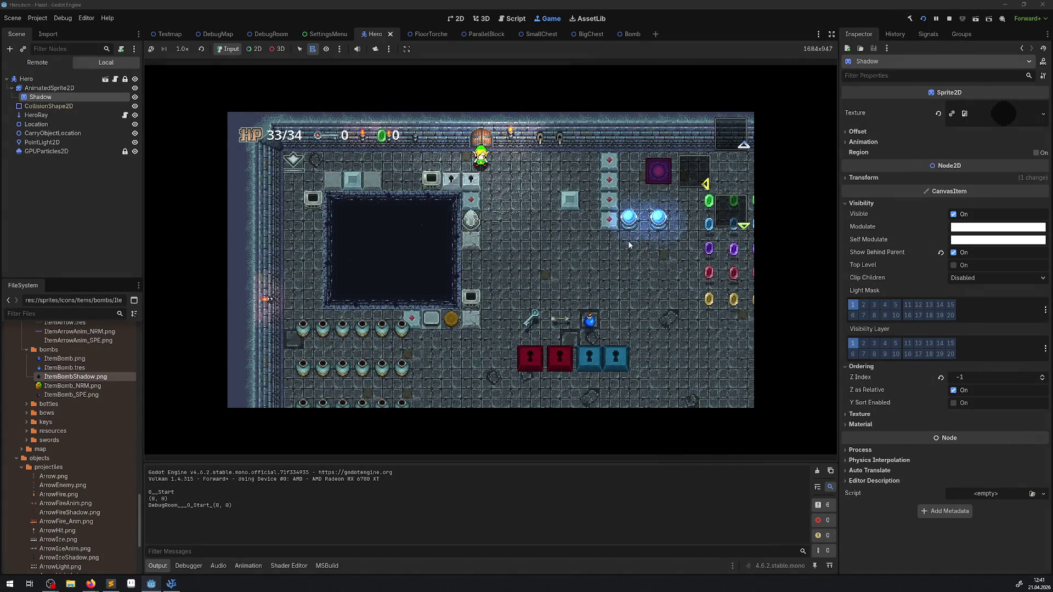
pyautogui.press('Down')
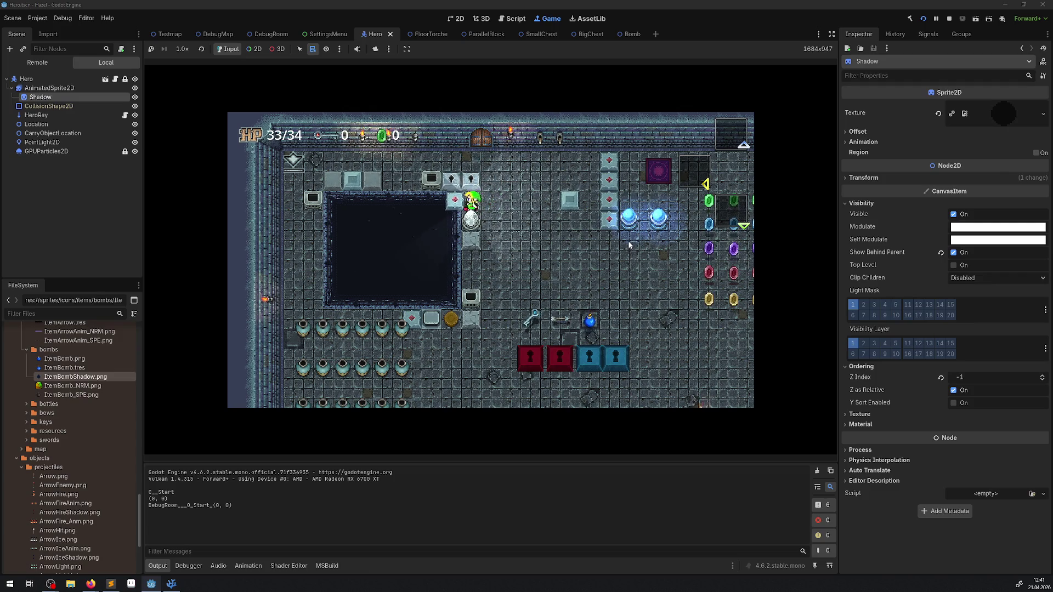
pyautogui.press('Down')
pyautogui.press('Right')
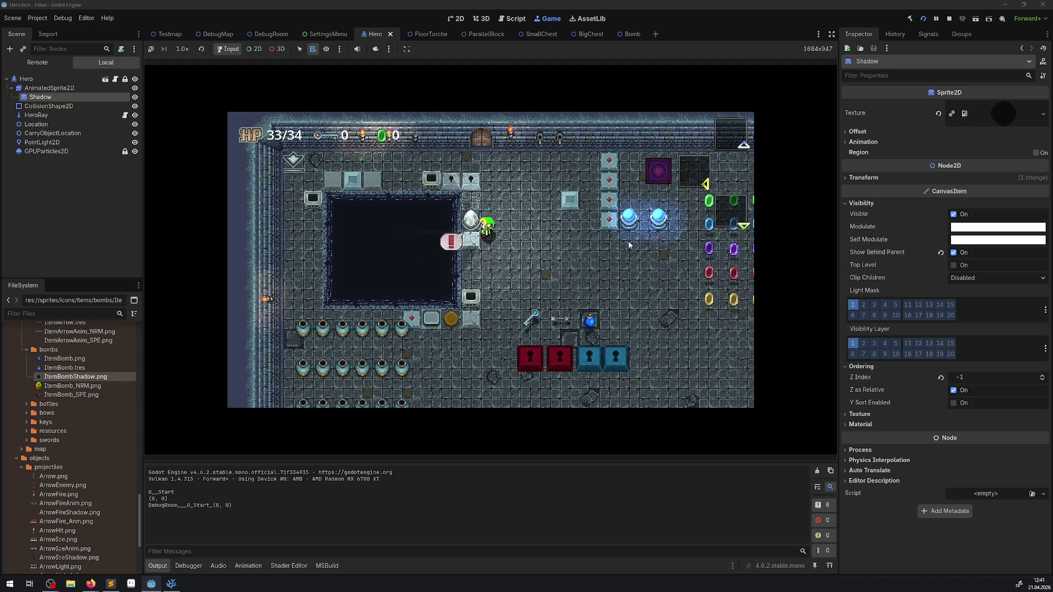
pyautogui.press('Right')
pyautogui.press('Up')
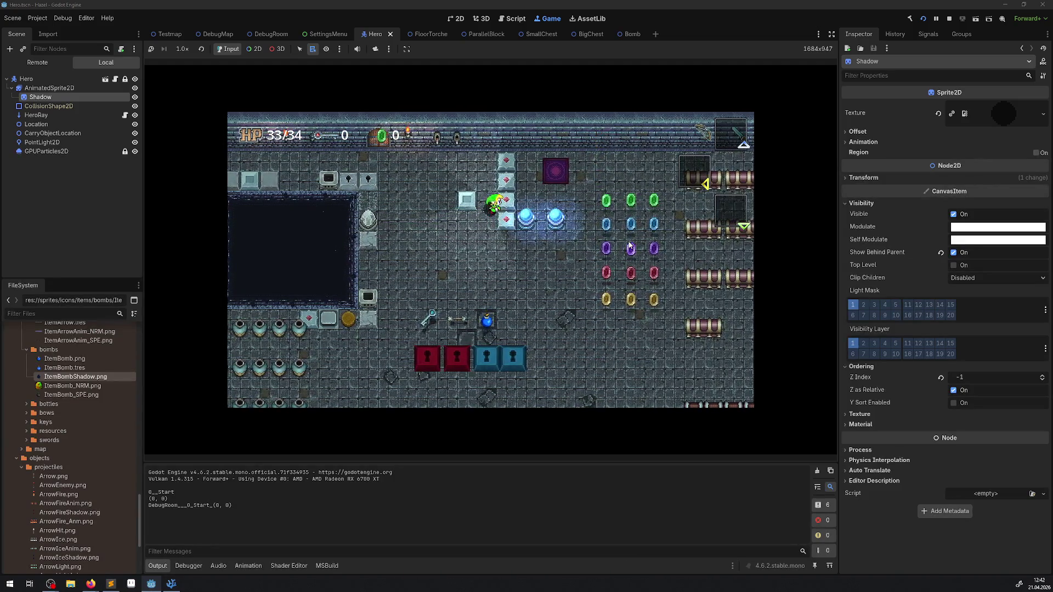
pyautogui.press('Left')
pyautogui.press('Up')
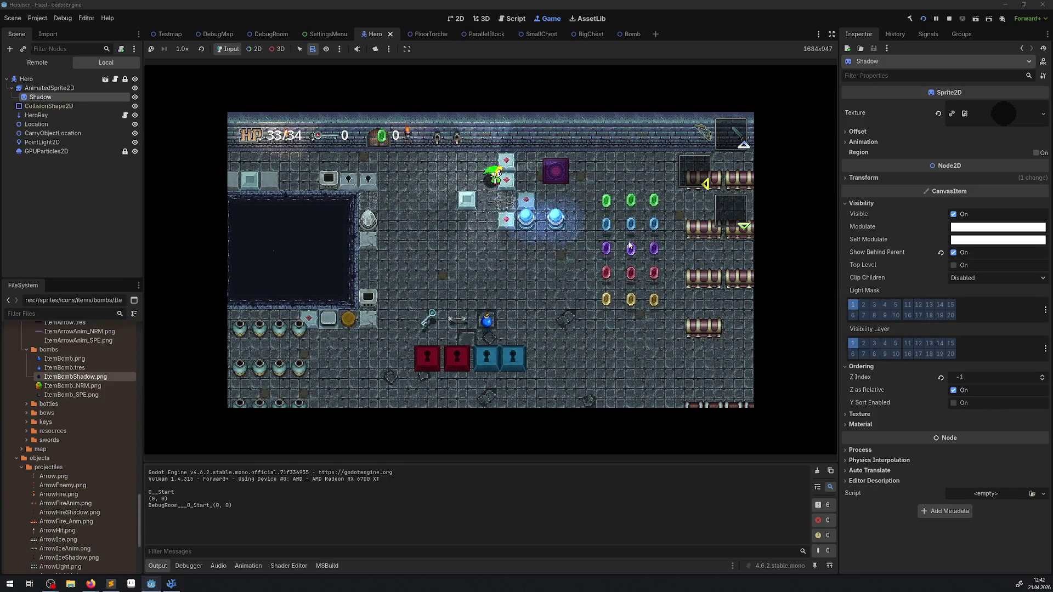
pyautogui.press('Down')
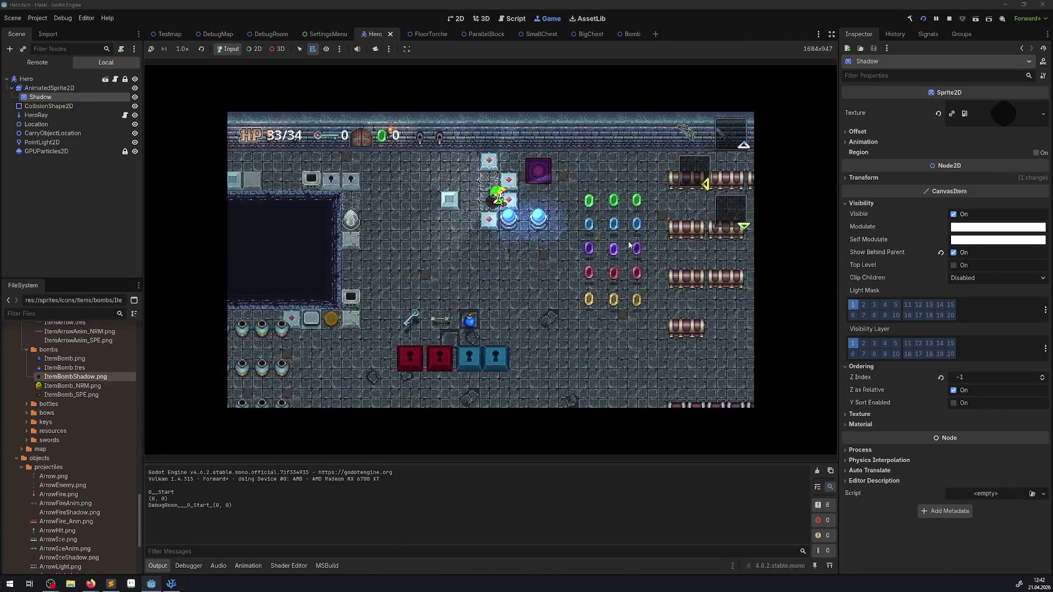
pyautogui.press('Left')
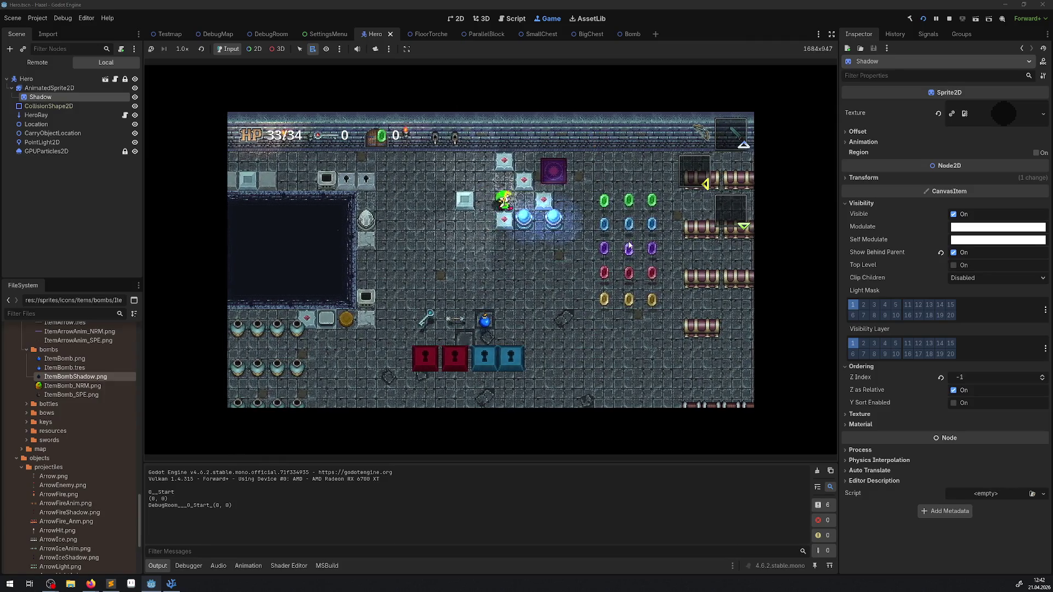
# - Keep walking the hero over the blocks, past the pillar, and down again after respawning
pyautogui.press('Down')
pyautogui.press('Left')
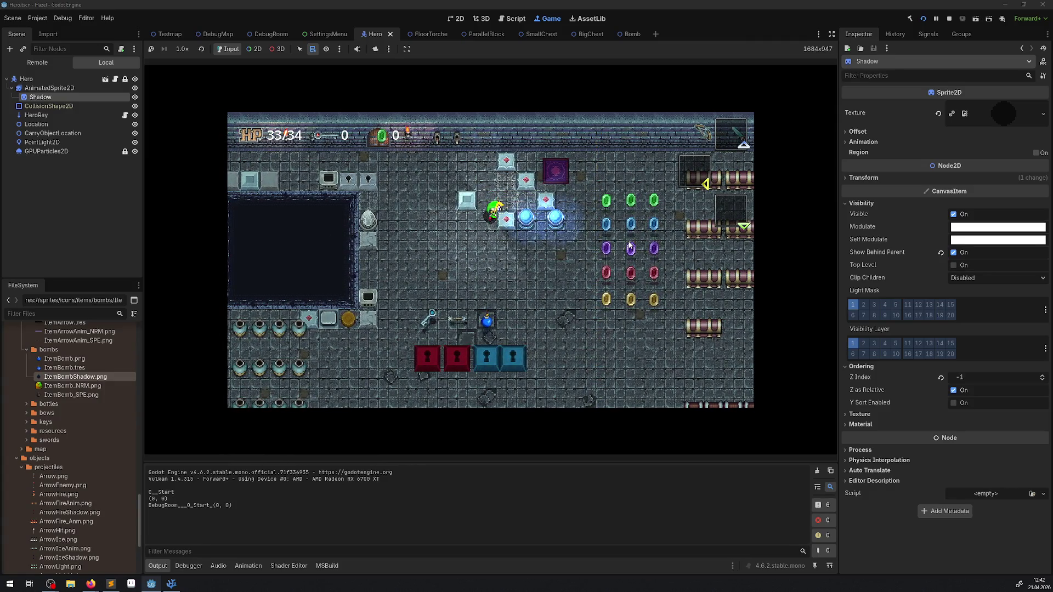
pyautogui.press('Right')
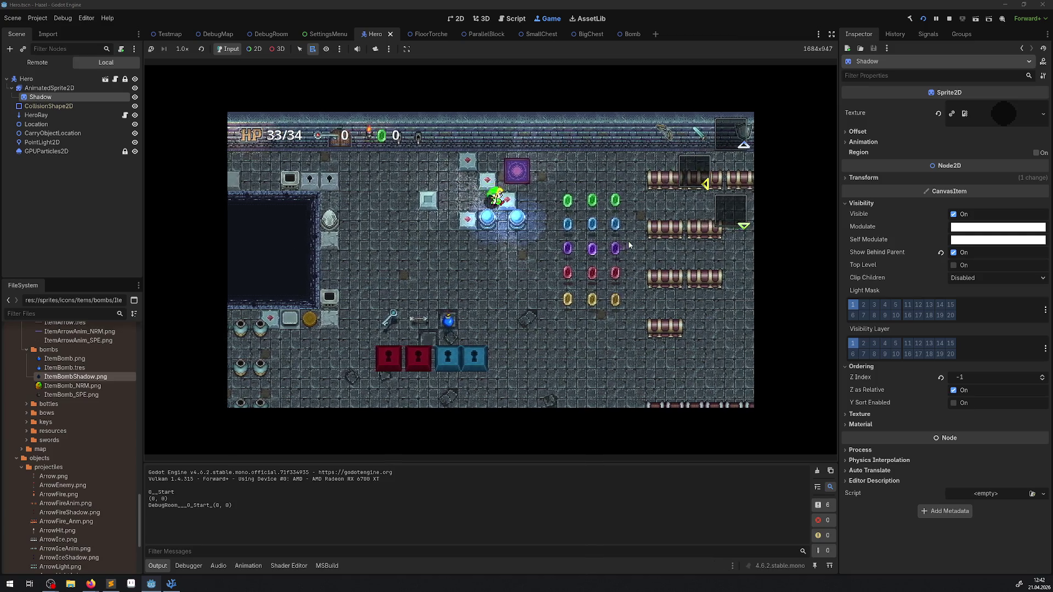
pyautogui.press('Right')
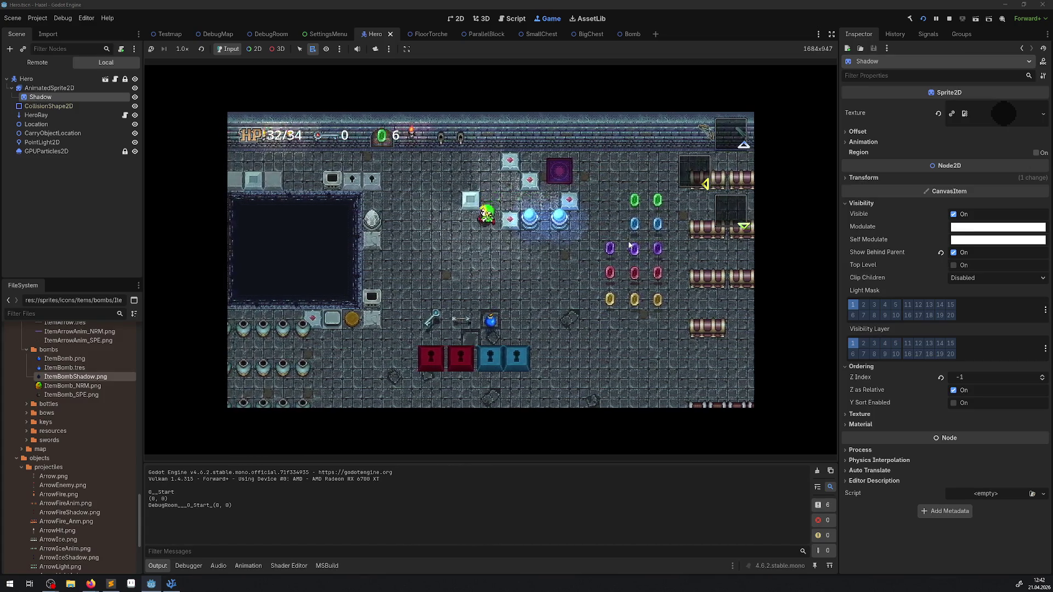
pyautogui.press('Left')
pyautogui.press('Up')
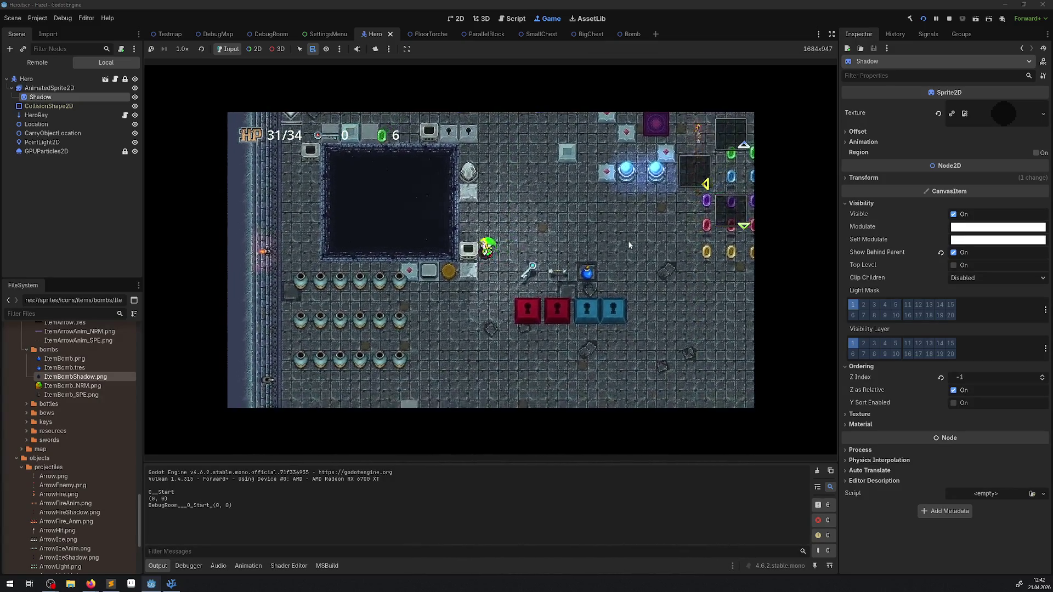
pyautogui.press('Left')
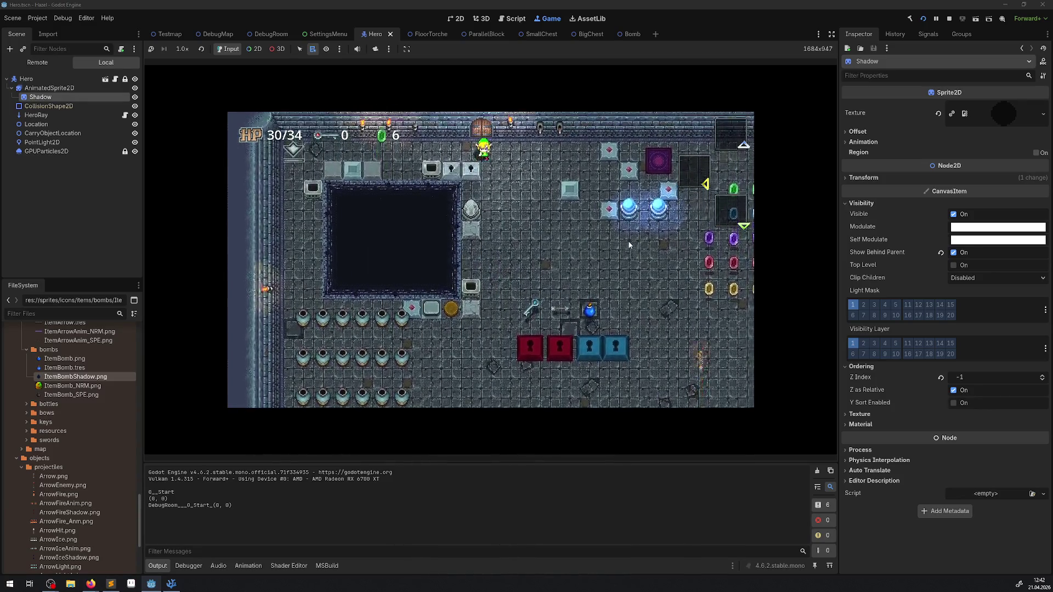
pyautogui.press('Down')
pyautogui.press('Down')
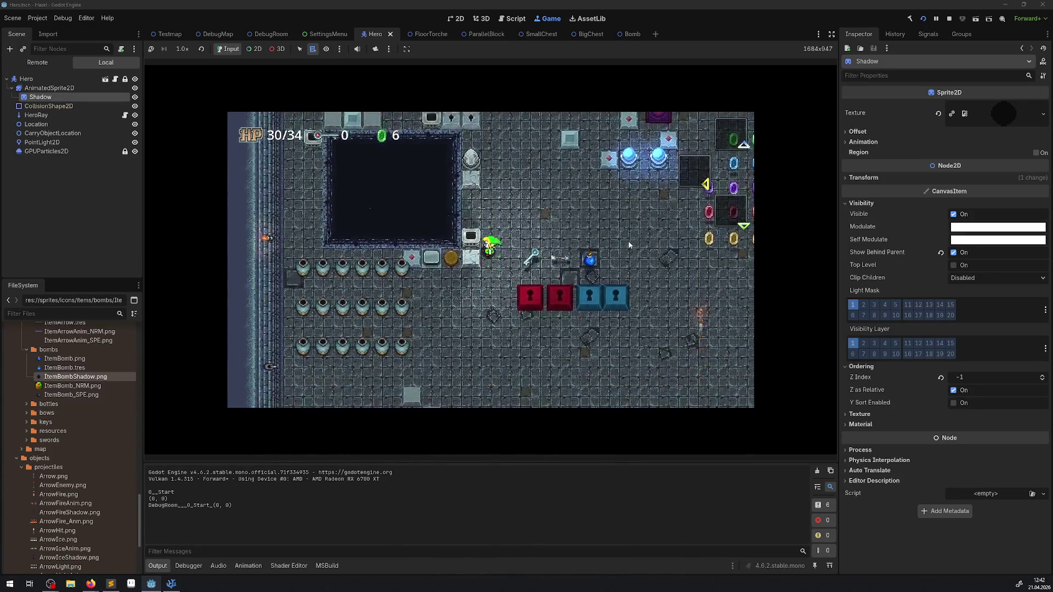
pyautogui.press('Down')
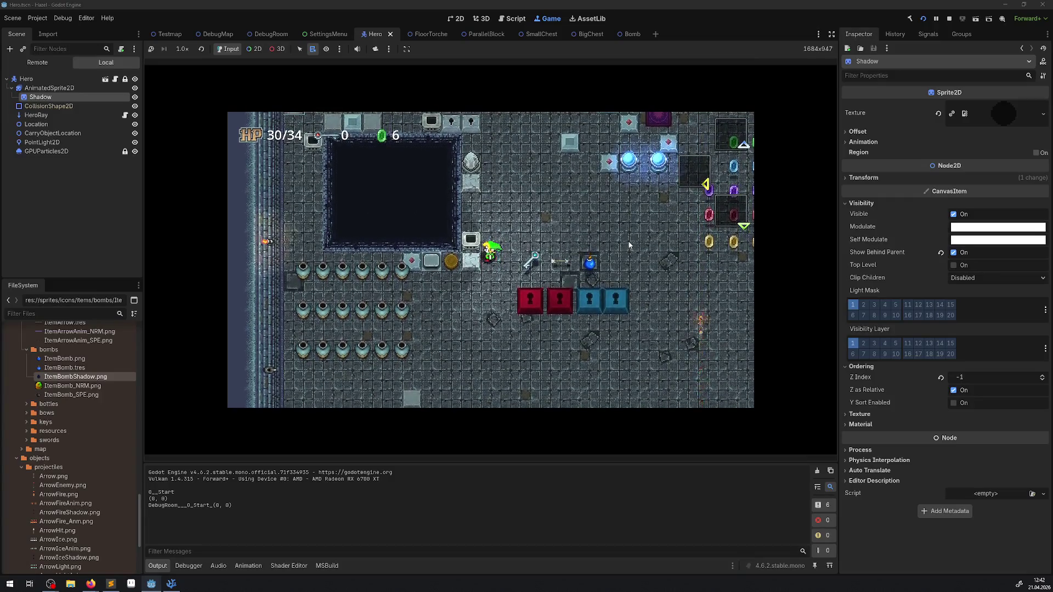
pyautogui.press('Down')
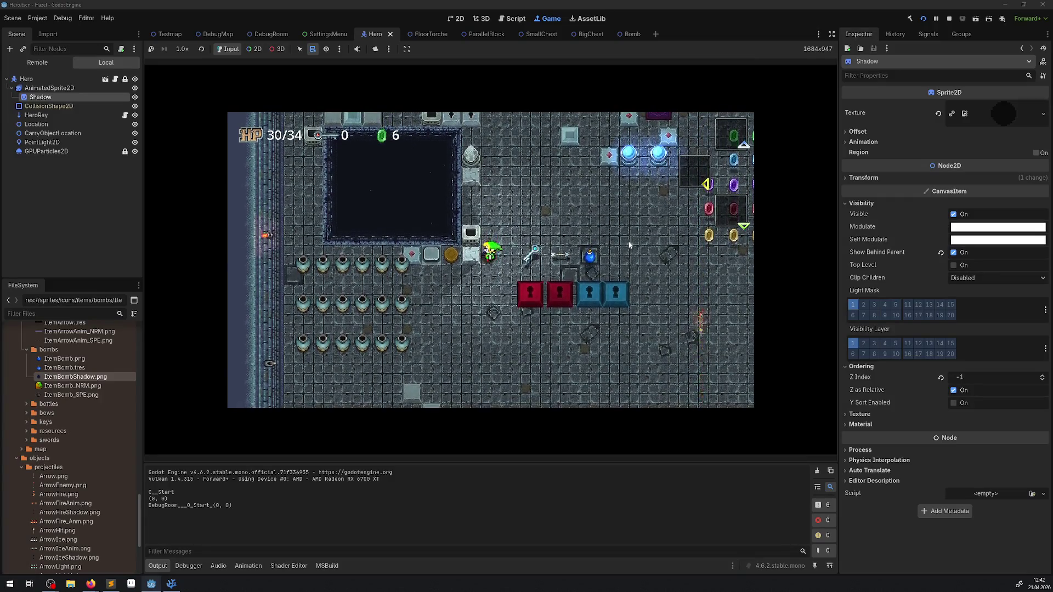
# - Stop the game and in DebugRoom move ExplodableBlock to (372, 188), ExplodableBlock2 to (372, 264), TimeSwitch to (268, 164)
pyautogui.click(946, 21)
pyautogui.click(266, 34)
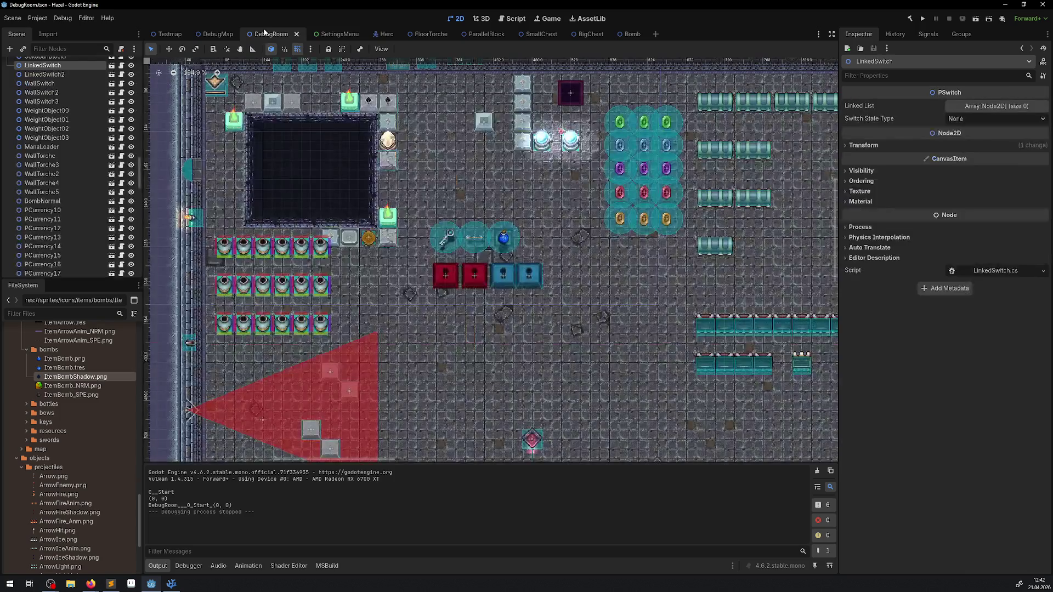
pyautogui.moveTo(390, 243)
pyautogui.mouseDown()
pyautogui.moveTo(439, 186)
pyautogui.moveTo(420, 168)
pyautogui.mouseUp()
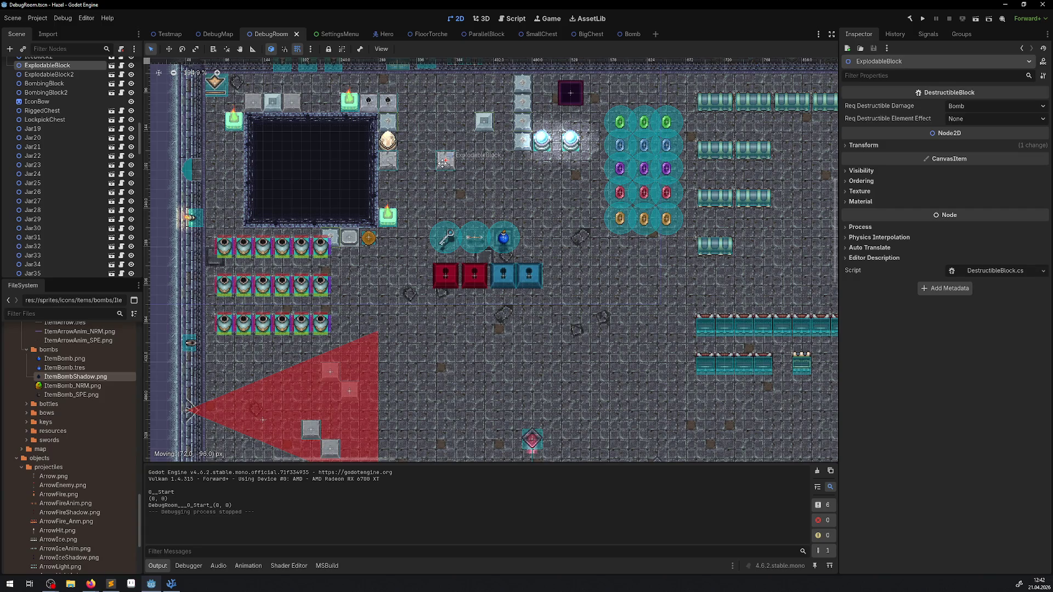
pyautogui.moveTo(442, 163); pyautogui.dragTo(388, 249)
pyautogui.click(392, 162)
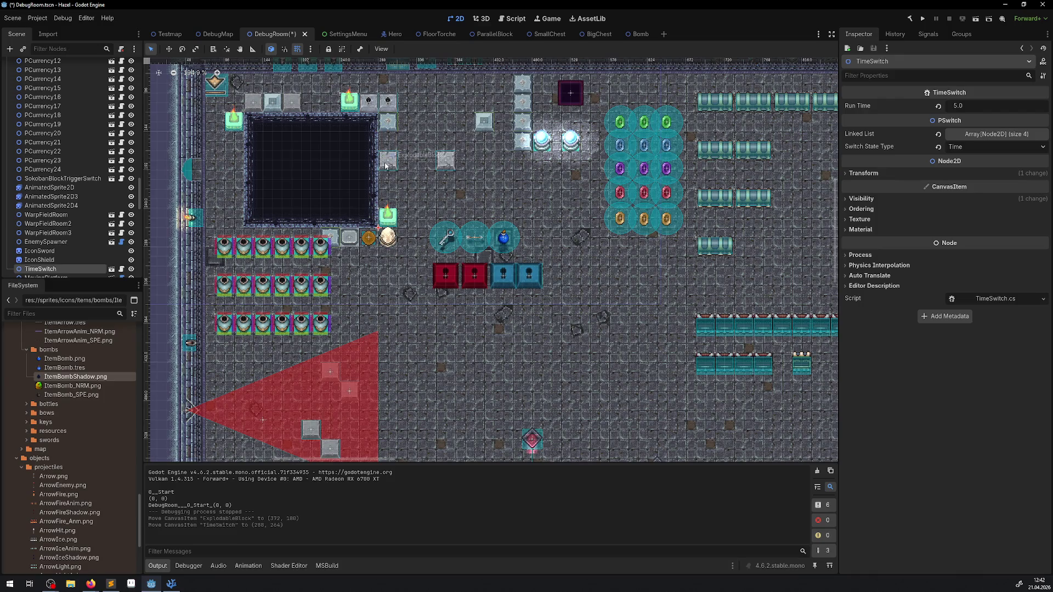
pyautogui.moveTo(385, 165); pyautogui.dragTo(447, 183)
pyautogui.moveTo(388, 237); pyautogui.dragTo(427, 153)
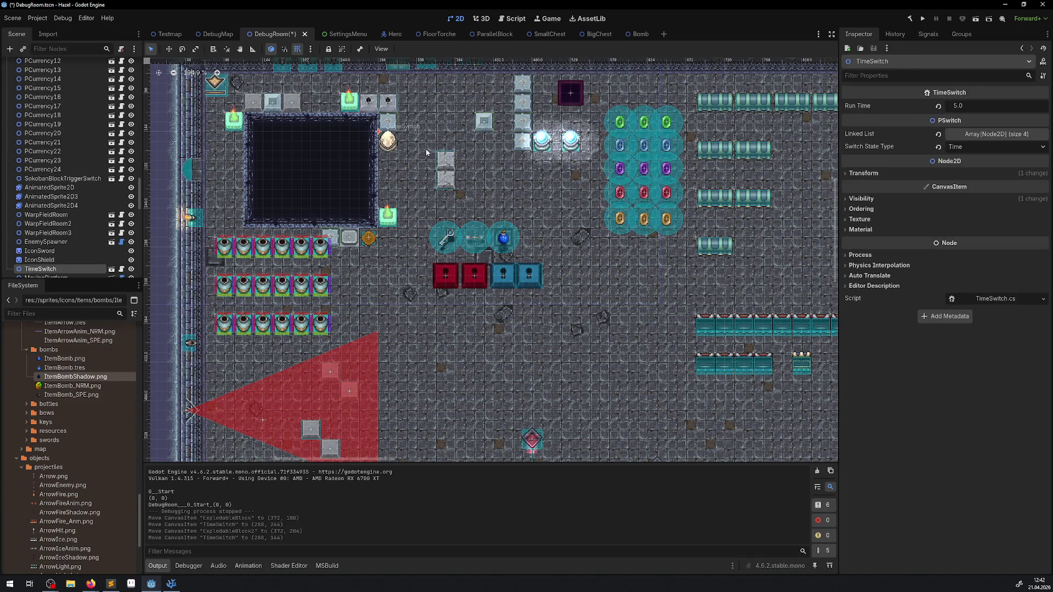
# - Launch the game full-view and walk the hero down, right, and up around the stone blocks
pyautogui.click(922, 20)
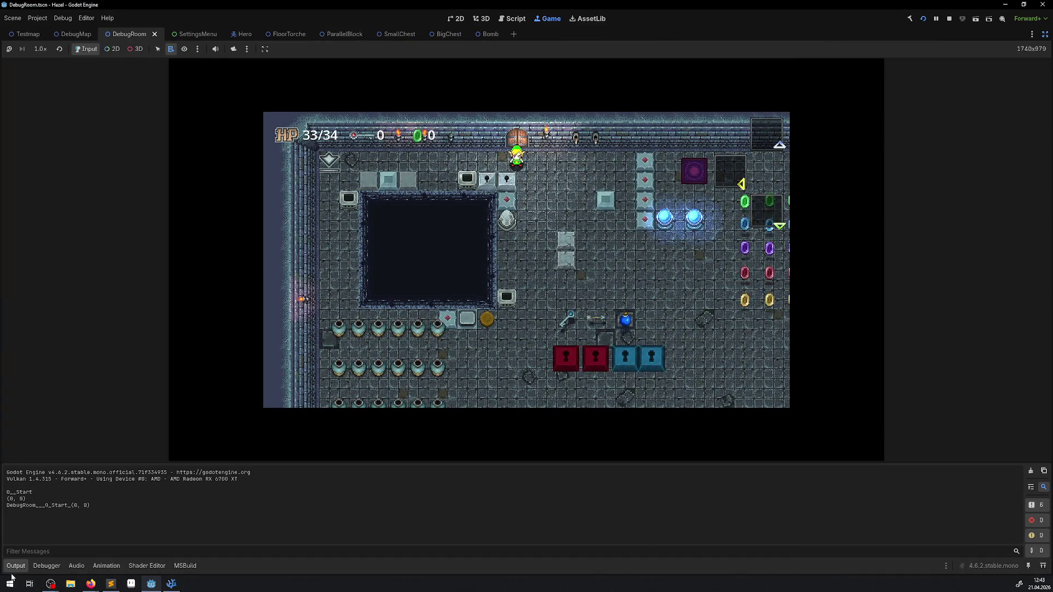
pyautogui.click(14, 566)
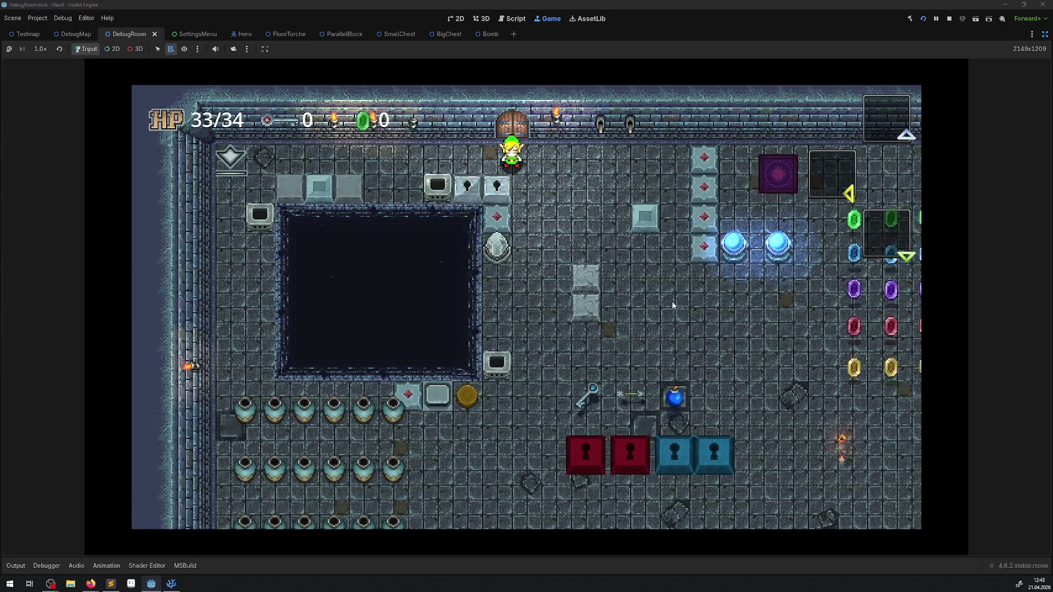
pyautogui.press('Down')
pyautogui.press('Right')
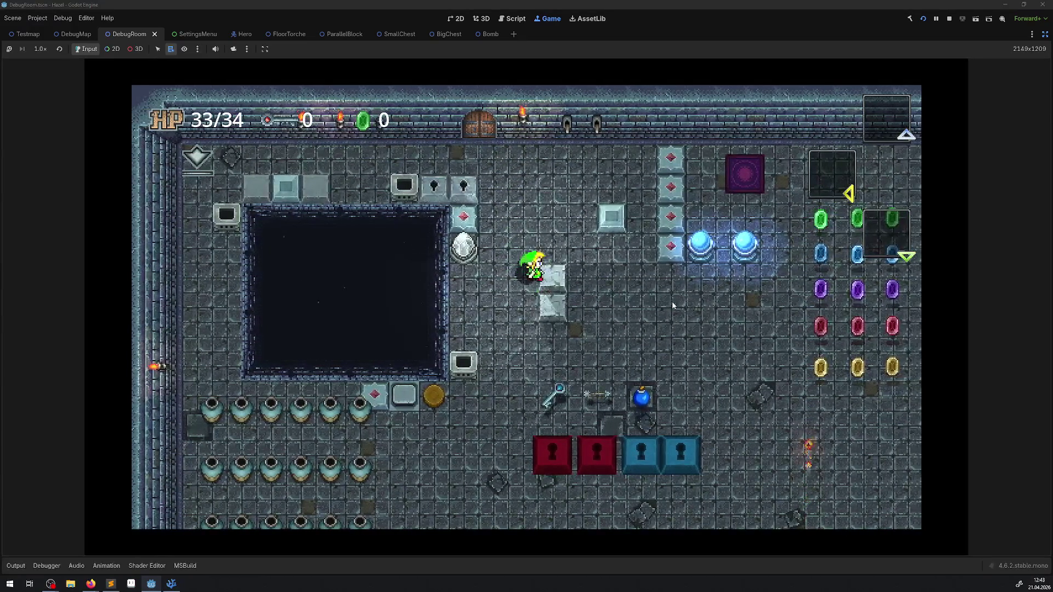
pyautogui.press('Down')
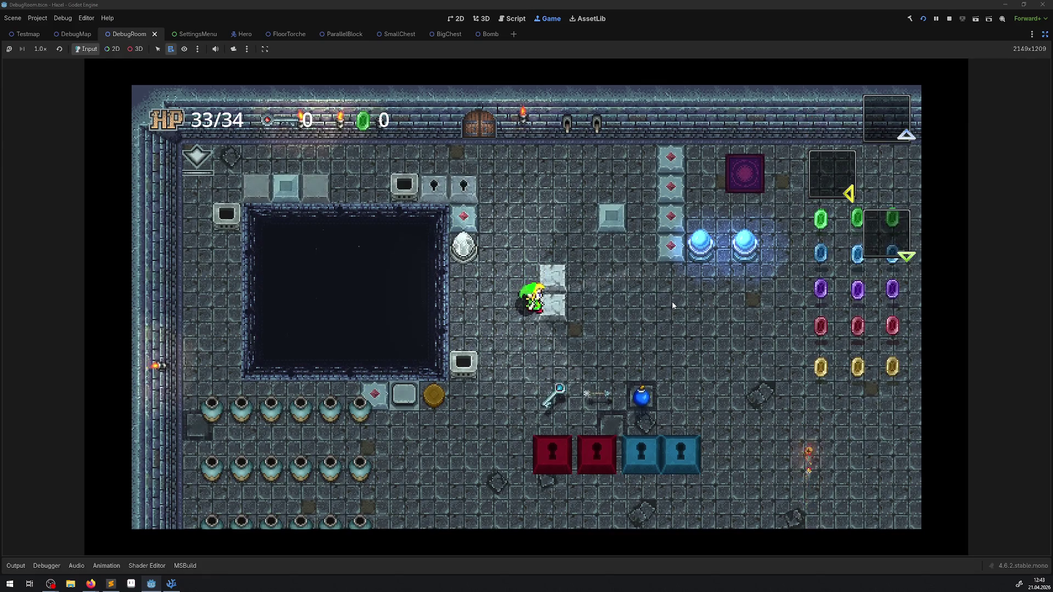
pyautogui.press('Up')
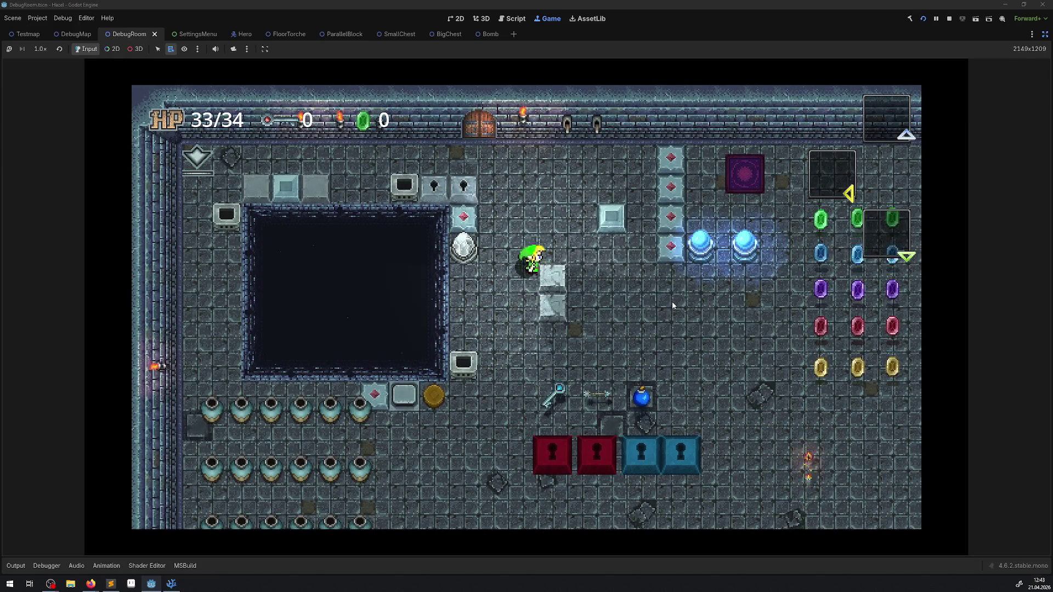
pyautogui.press('Right')
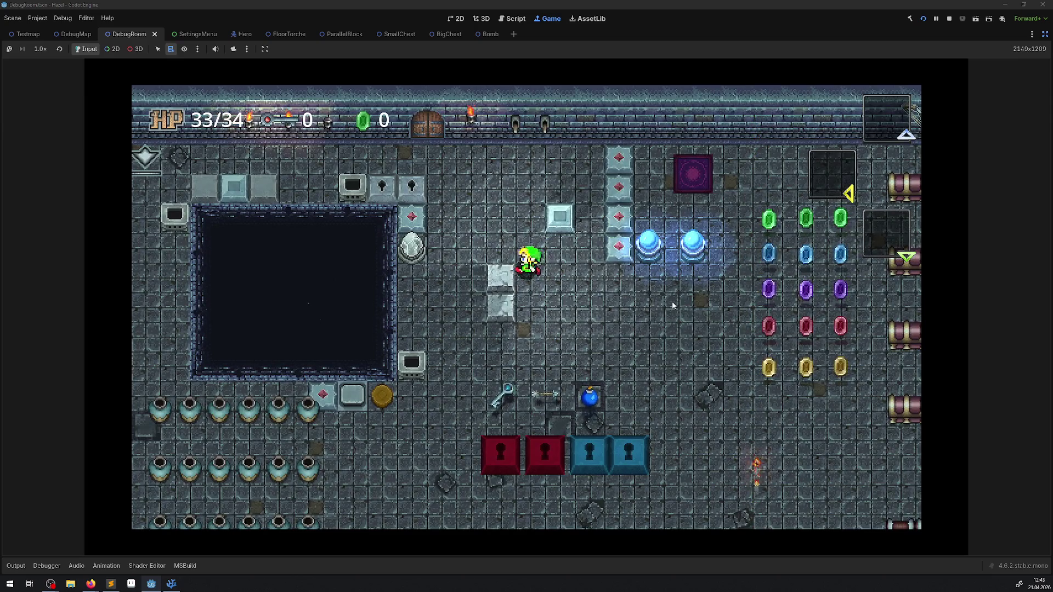
pyautogui.press('Up')
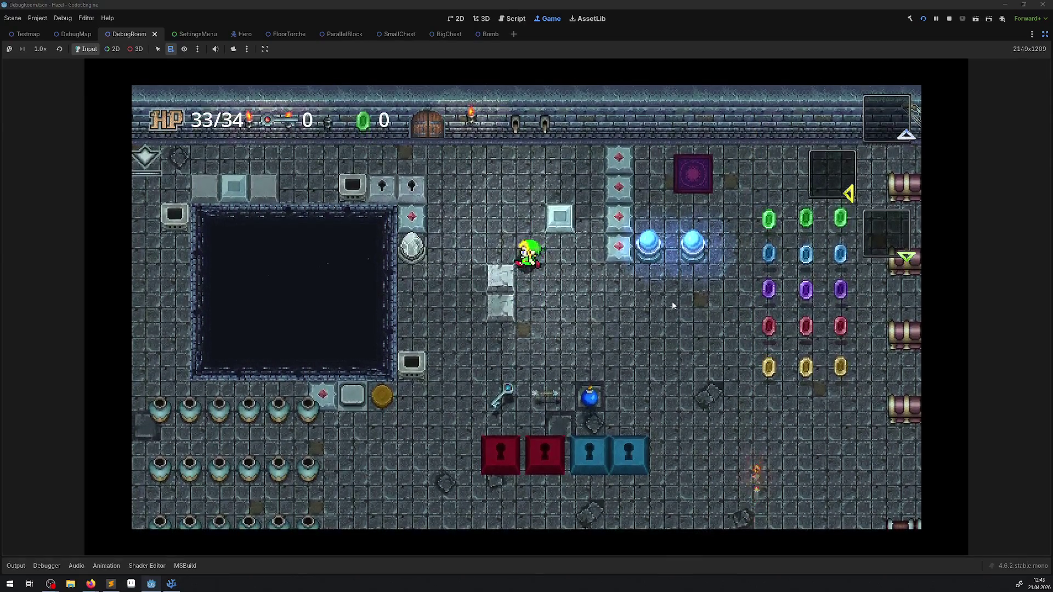
pyautogui.press('Up')
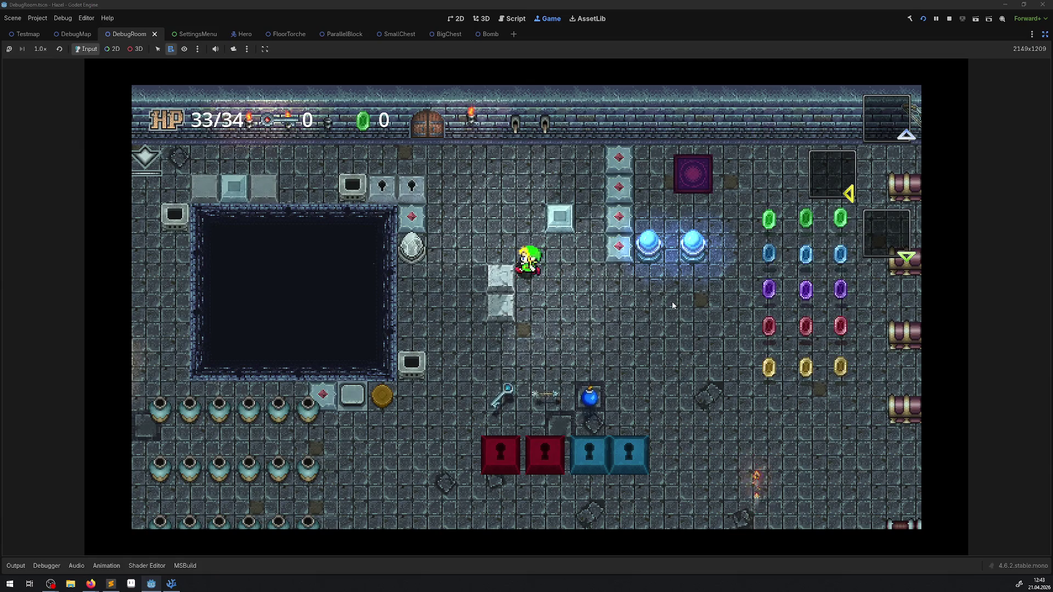
# - Walk the hero back and forth past the blocks, then stop the game
pyautogui.press('Left')
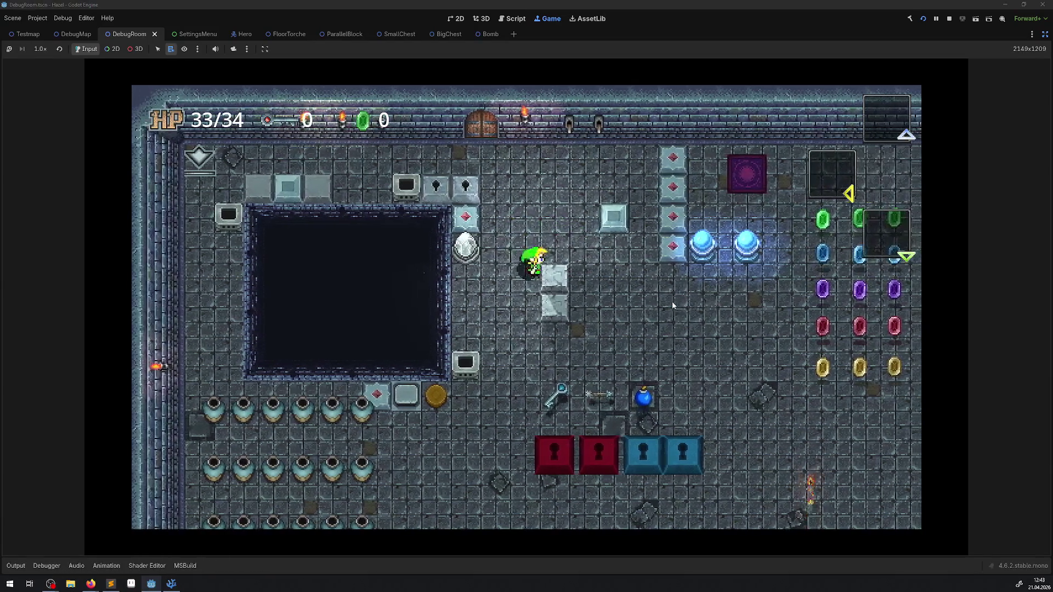
pyautogui.press('Right')
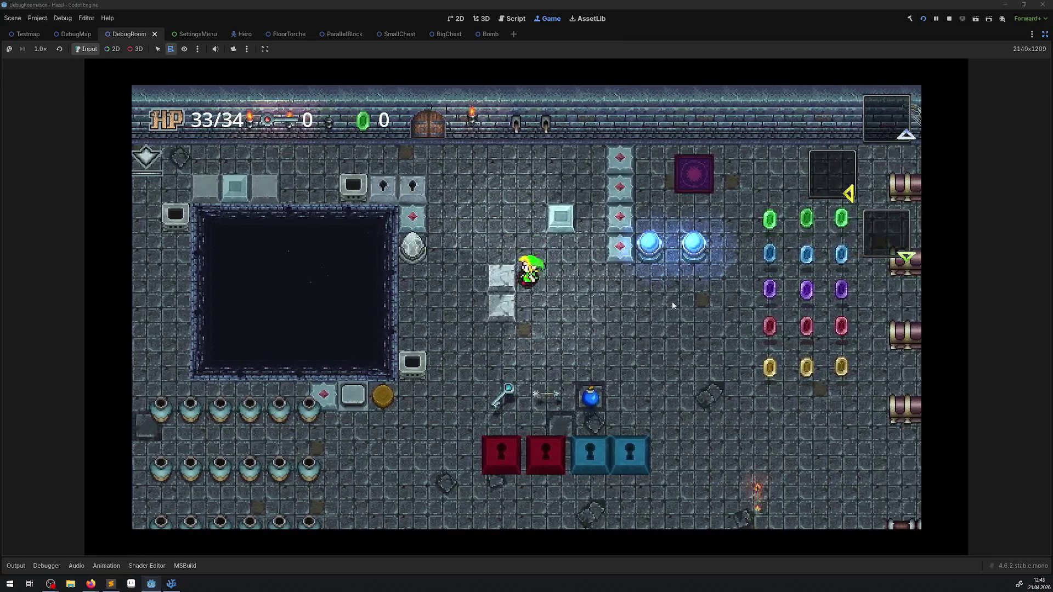
pyautogui.press('Left')
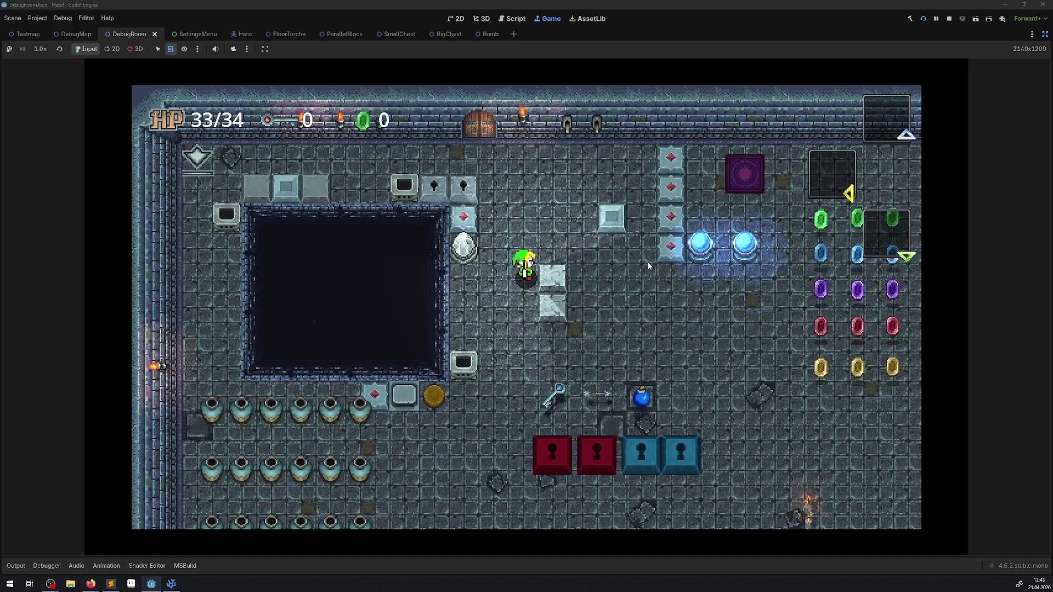
pyautogui.press('Right')
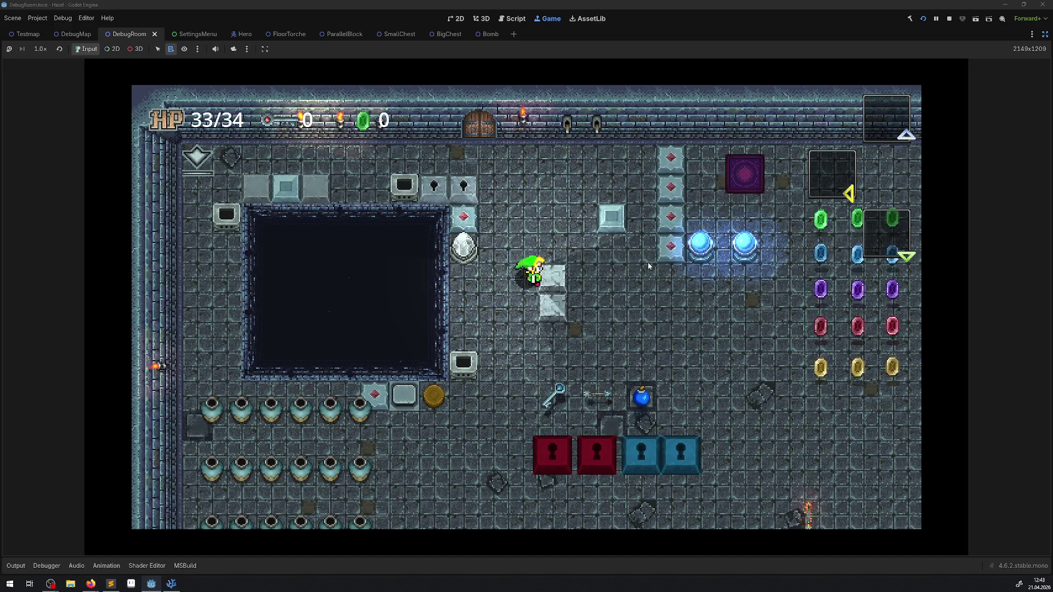
pyautogui.press('Right')
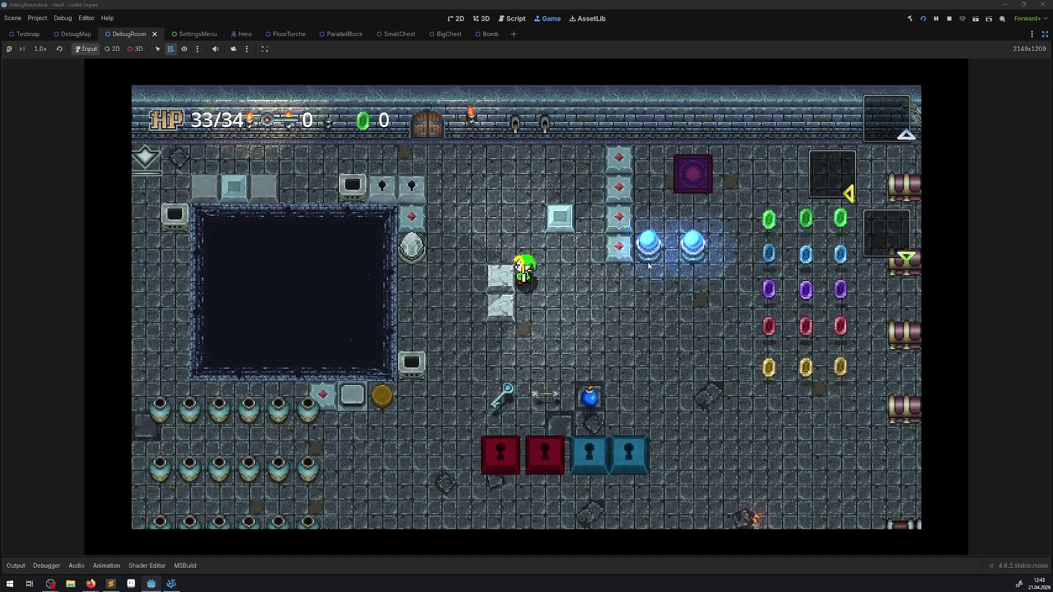
pyautogui.press('Right')
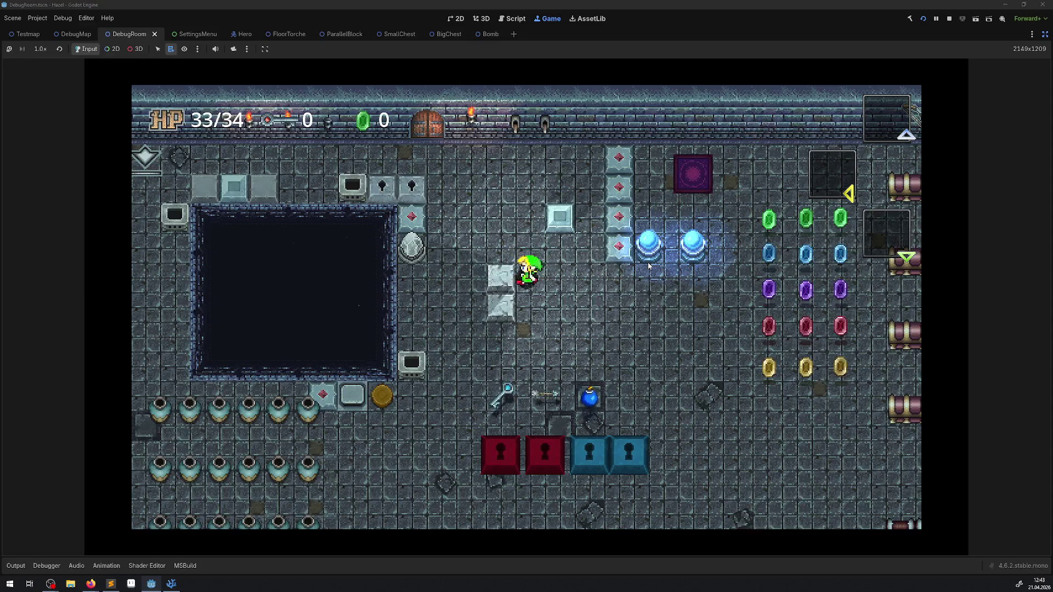
pyautogui.press('Up')
pyautogui.press('Up')
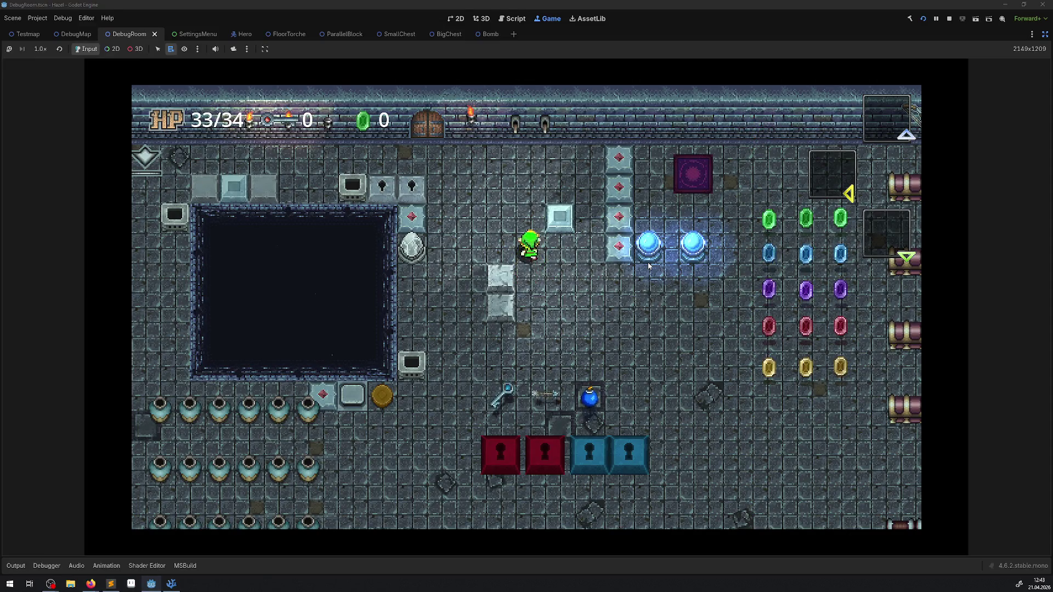
pyautogui.press('Left')
pyautogui.press('Up')
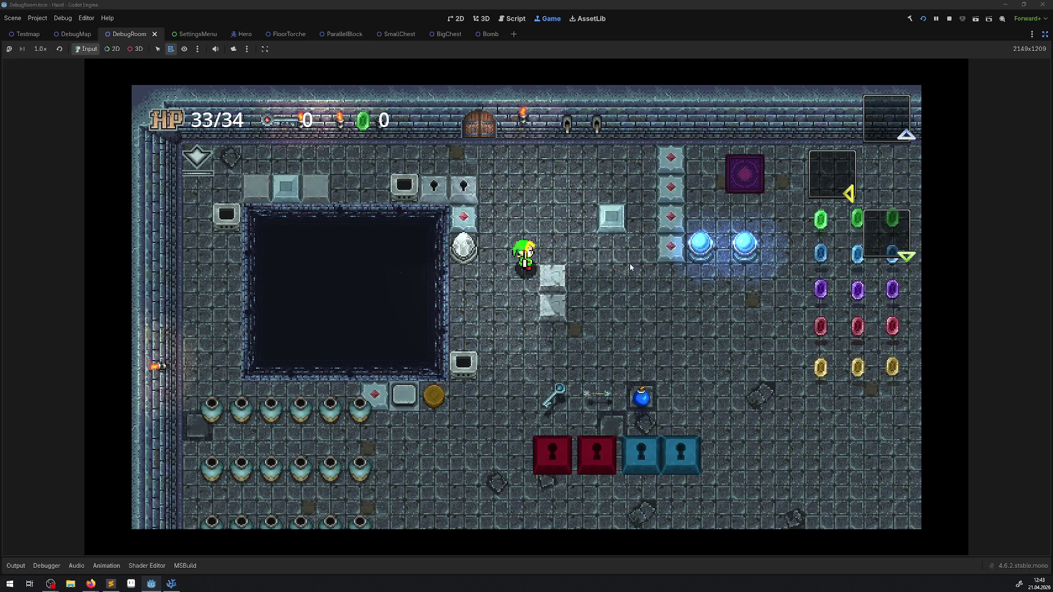
pyautogui.click(947, 22)
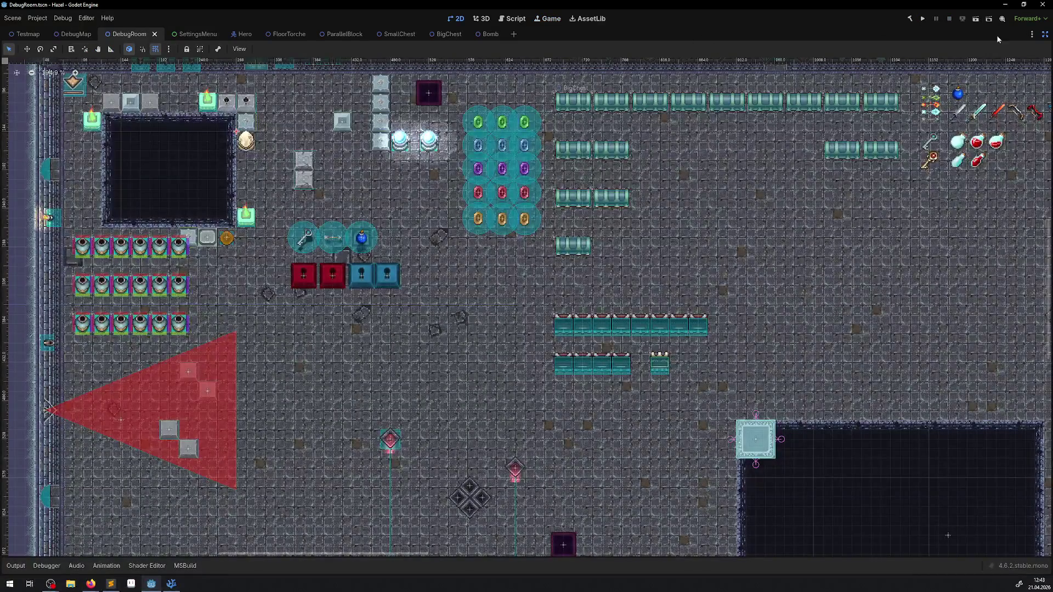
# - Open the ExplodableBlock scene and inspect its CollisionShape2D's 24×24 rectangle
pyautogui.click(1045, 35)
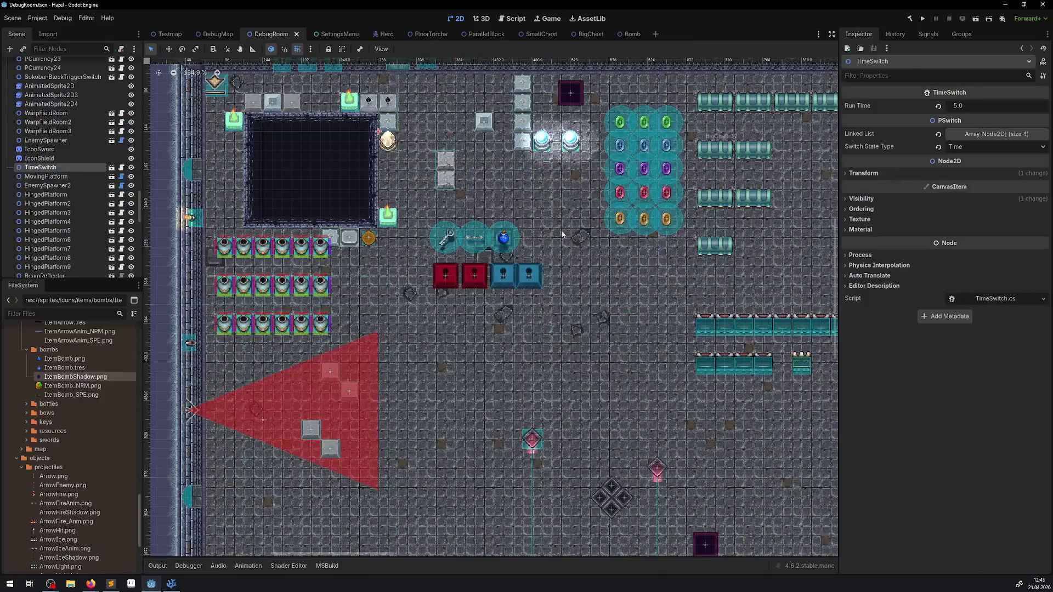
pyautogui.click(446, 164)
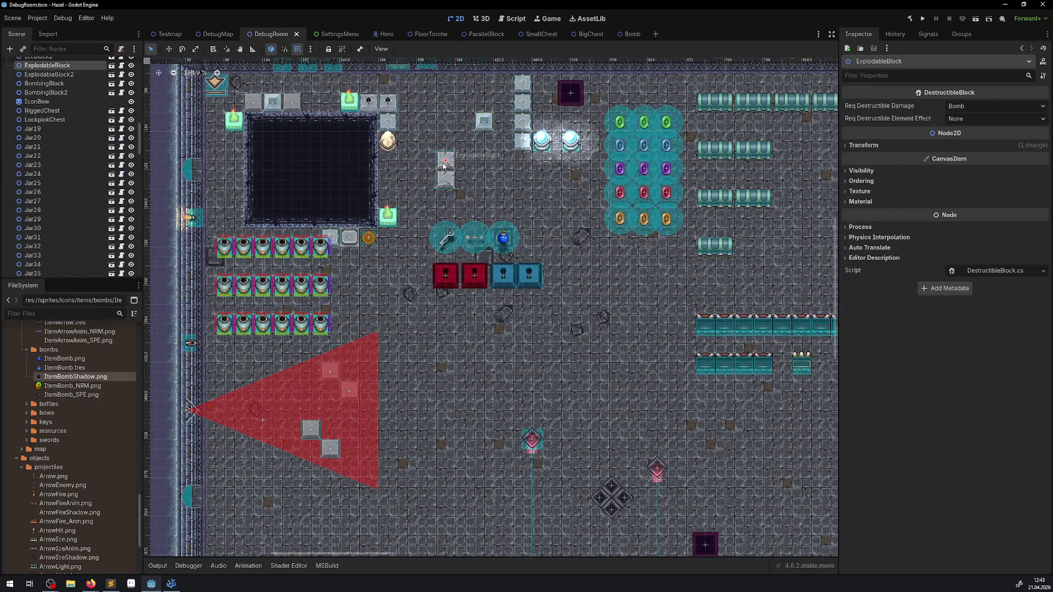
pyautogui.click(112, 65)
pyautogui.click(41, 85)
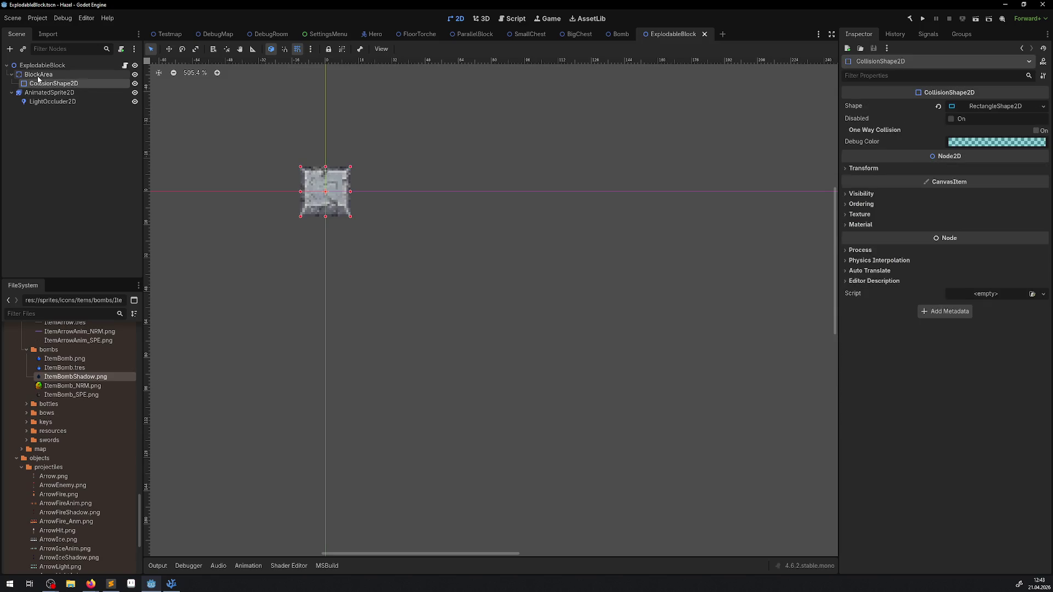
pyautogui.scroll(5, 291, 165)
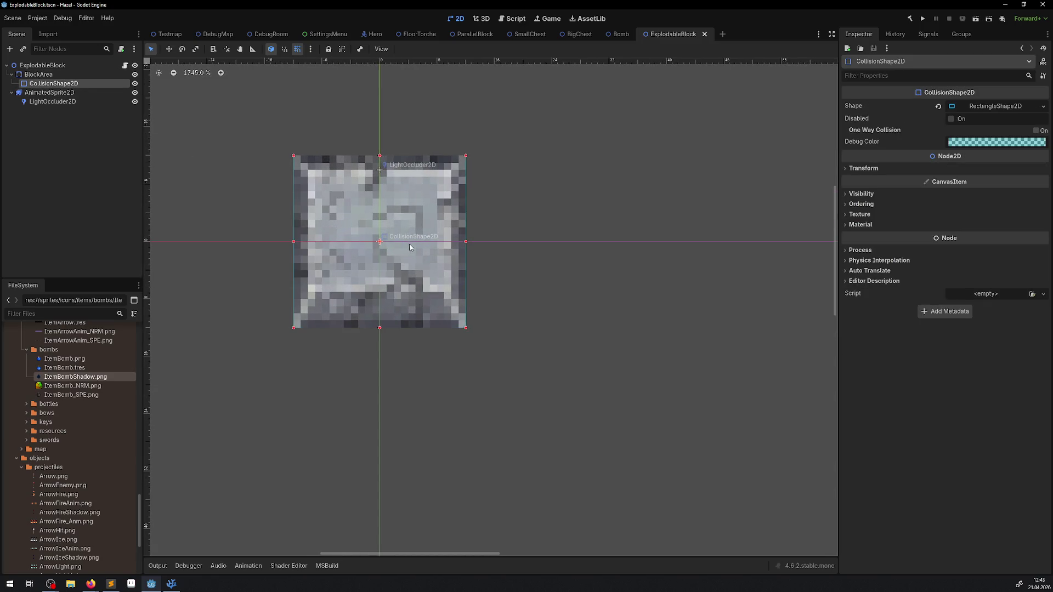
pyautogui.click(965, 111)
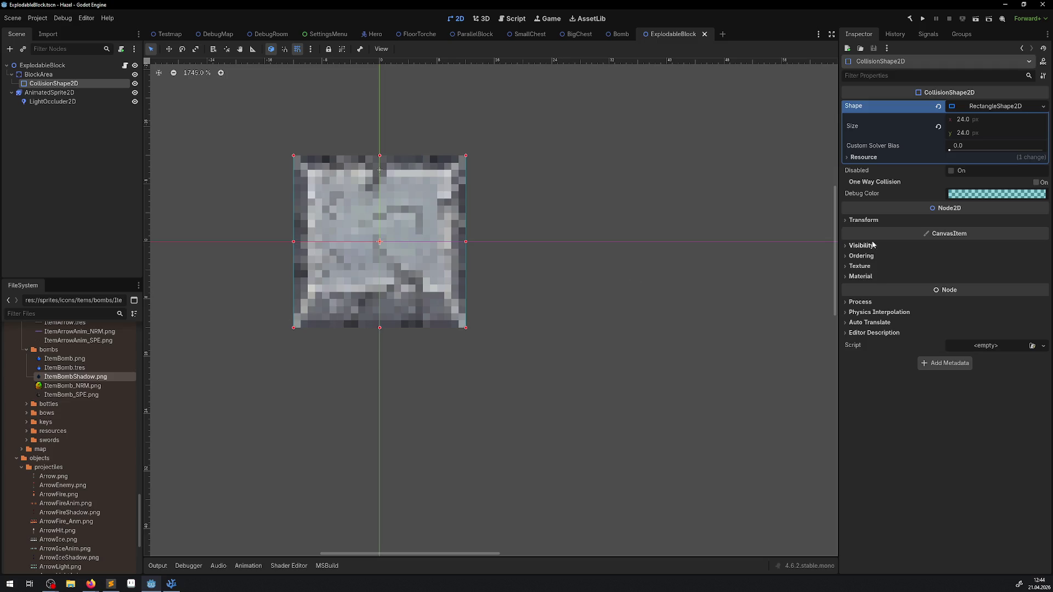
# - Enable Y Sort Enabled under Ordering for the ExplodableBlock root node
pyautogui.click(77, 66)
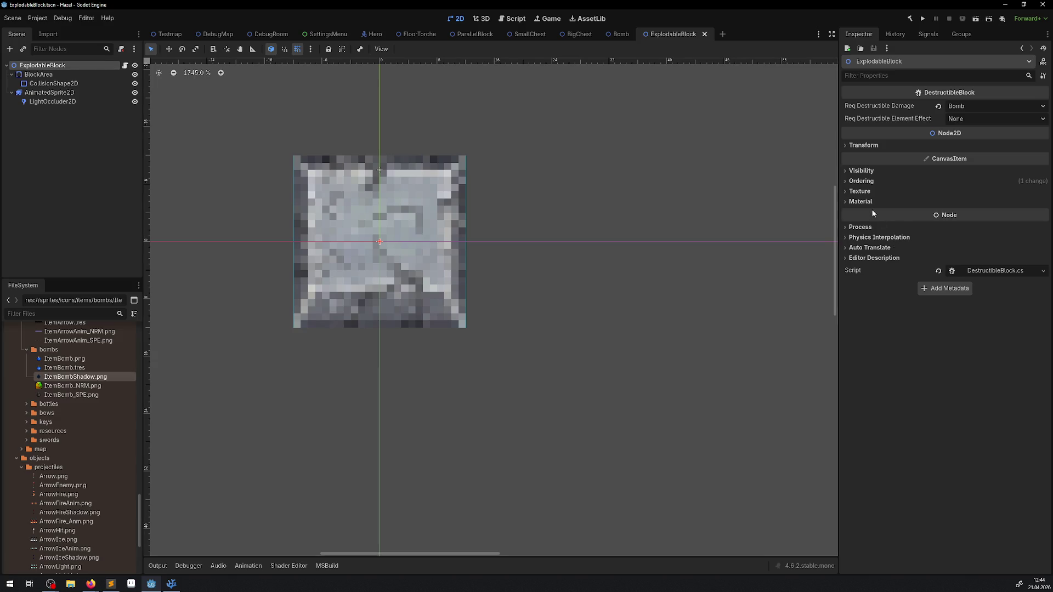
pyautogui.click(861, 181)
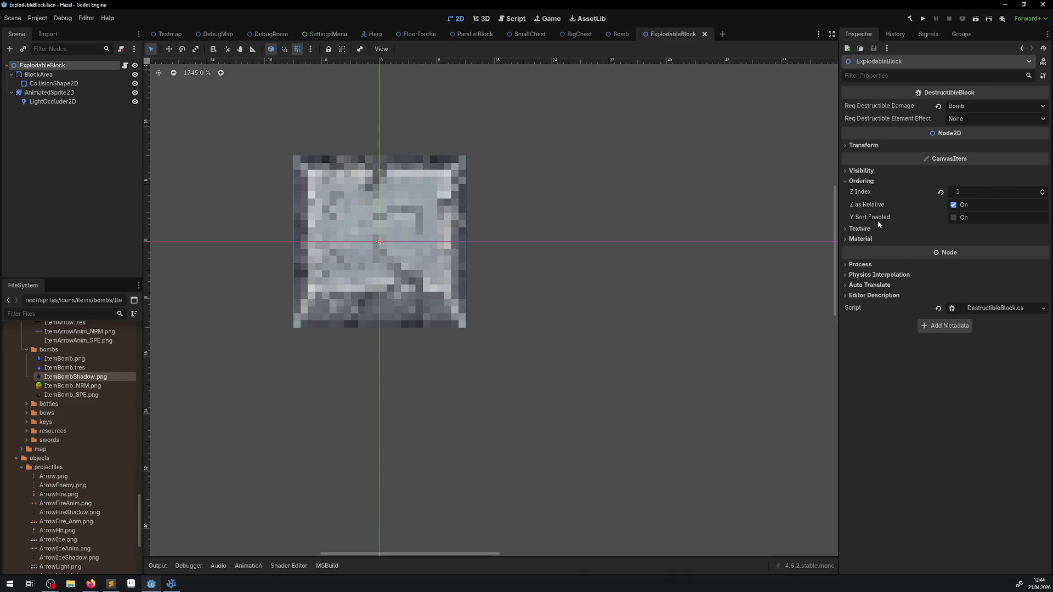
pyautogui.moveTo(871, 220)
pyautogui.click(954, 218)
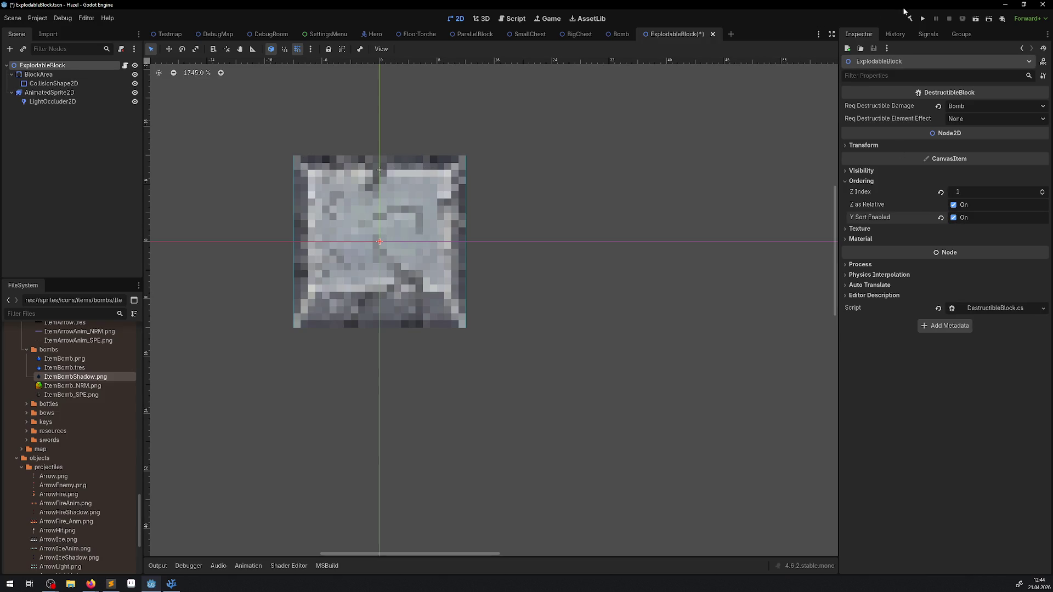
# - Run the game and walk the hero around the Y-sorted stone blocks to check overlap
pyautogui.click(923, 18)
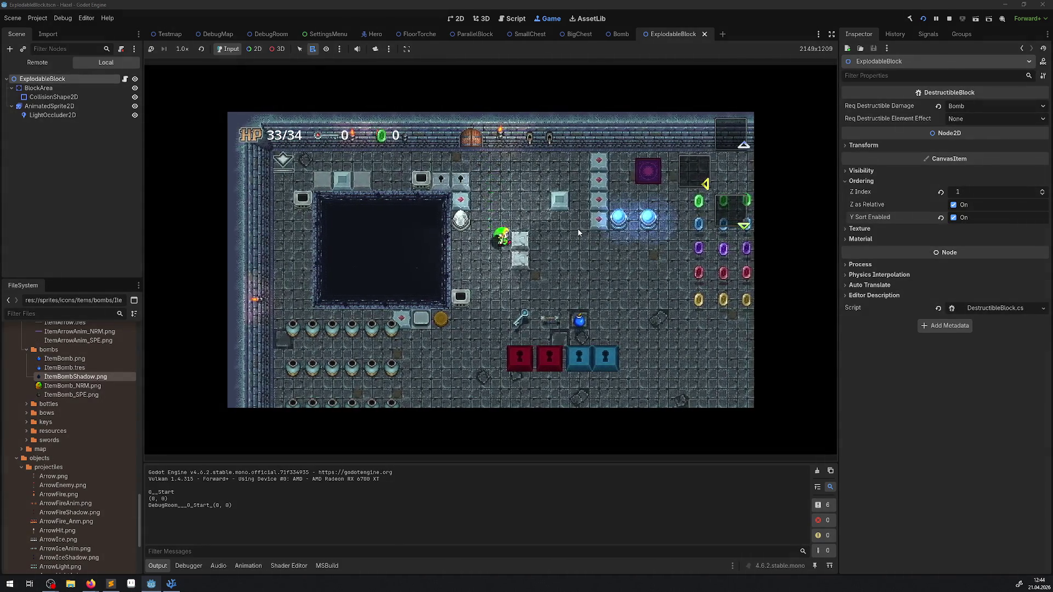
pyautogui.press('Down')
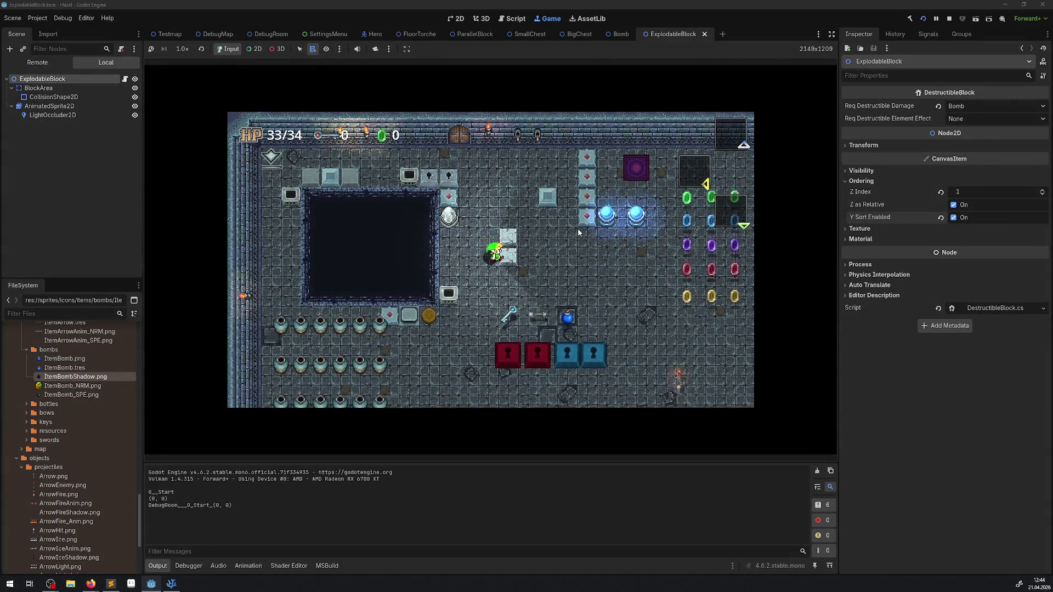
pyautogui.press('Up')
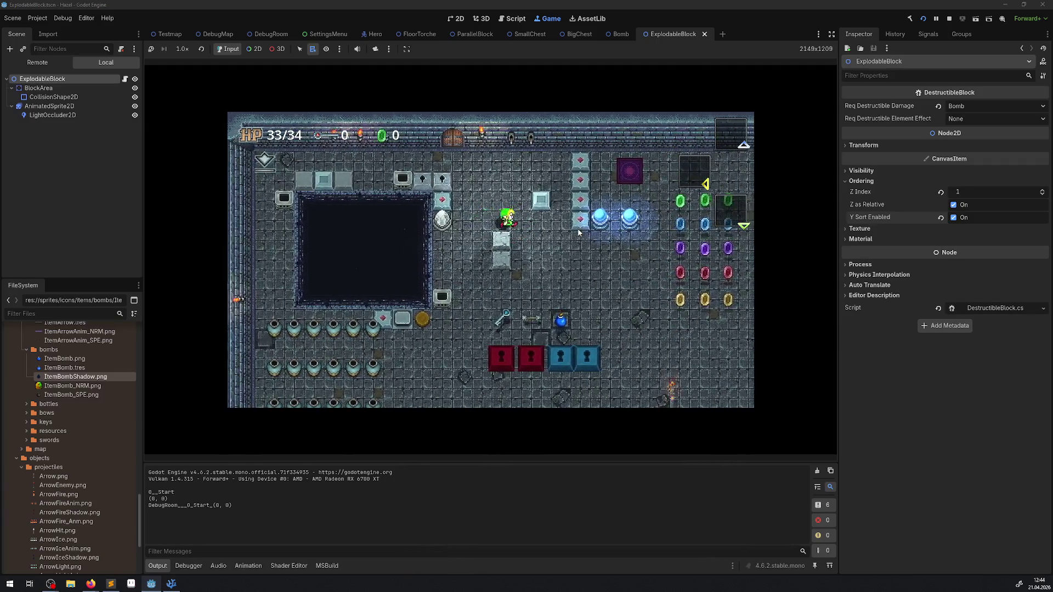
pyautogui.press('Down')
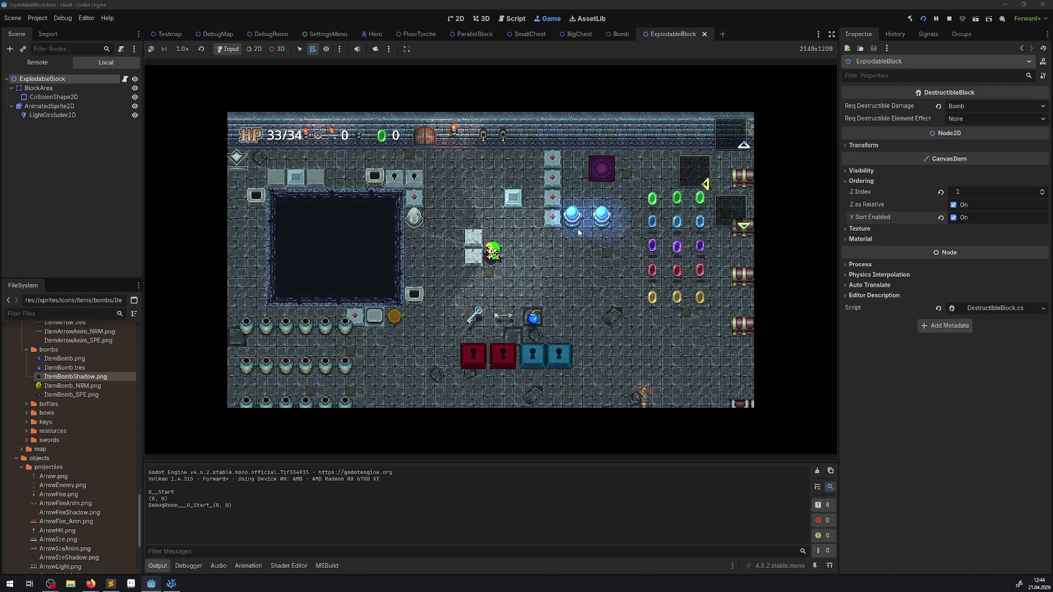
pyautogui.press('Up')
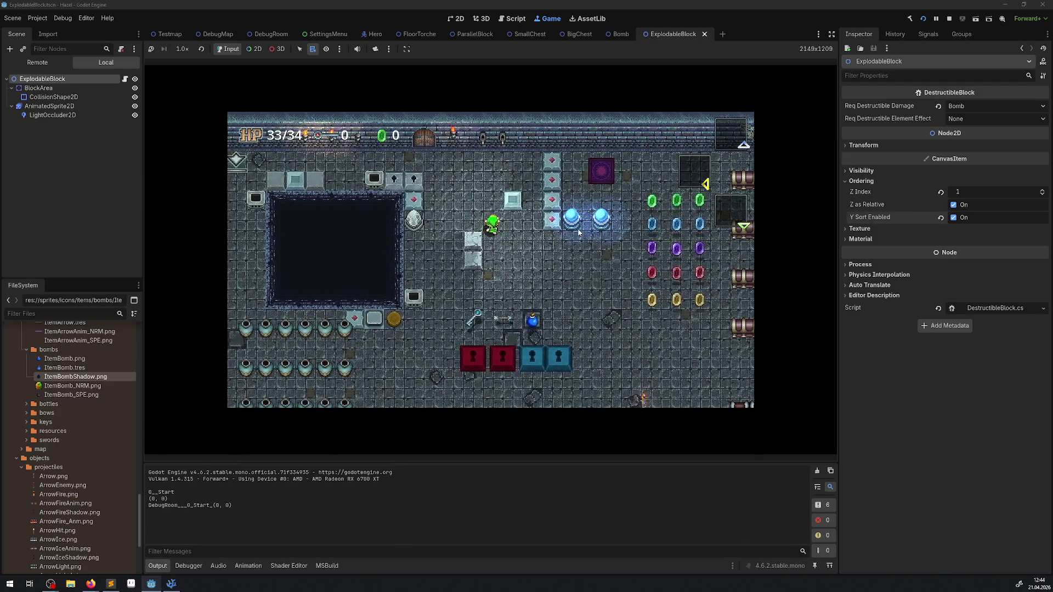
pyautogui.press('Right')
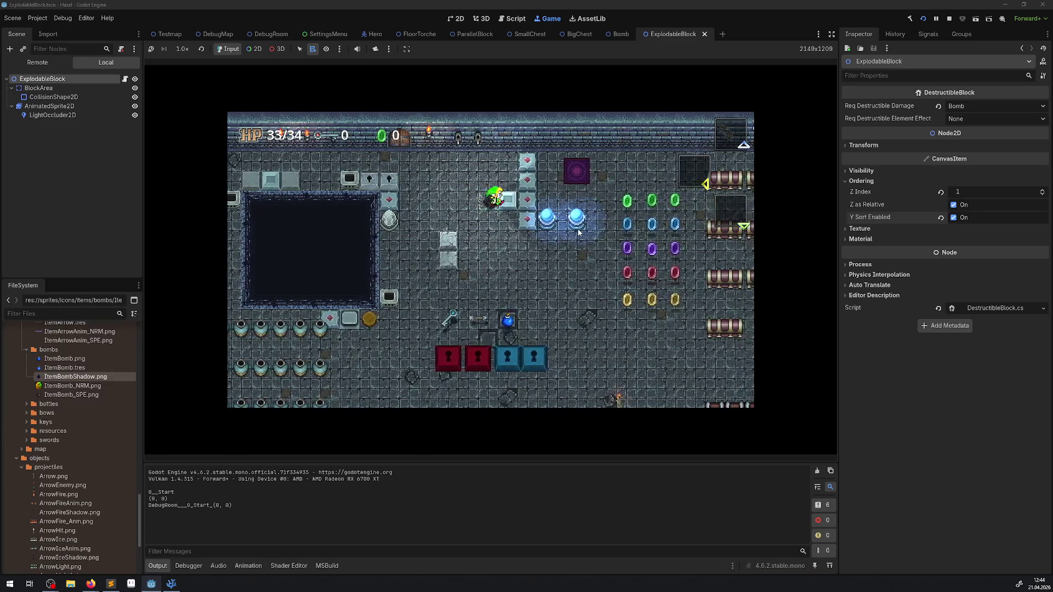
pyautogui.press('Up')
pyautogui.press('Left')
pyautogui.press('Down')
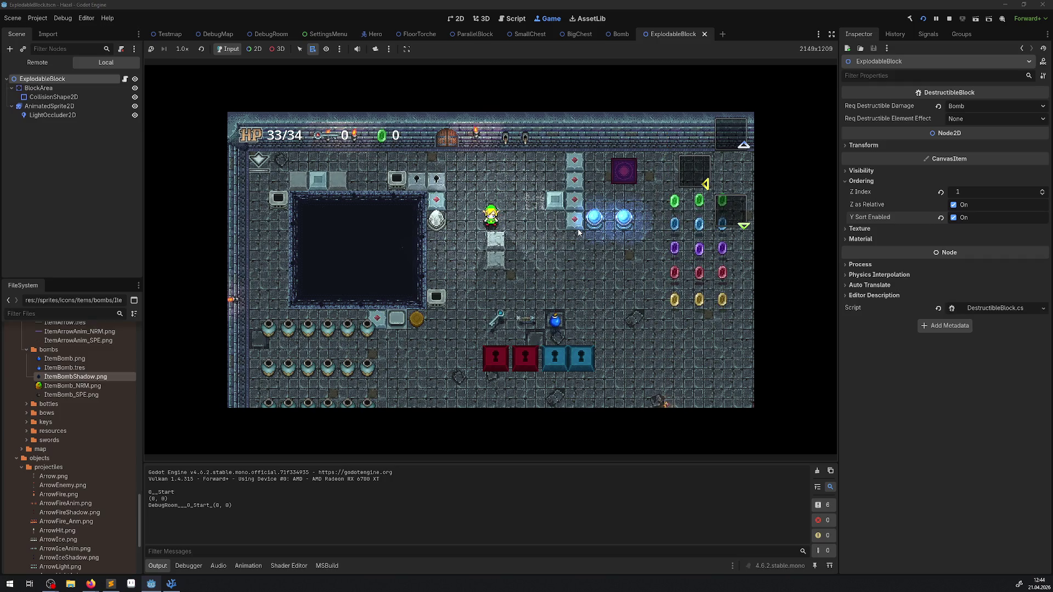
# - Stop the game, close the Bomb, BigChest and SmallChest scenes, and switch to the Hero scene
pyautogui.click(951, 19)
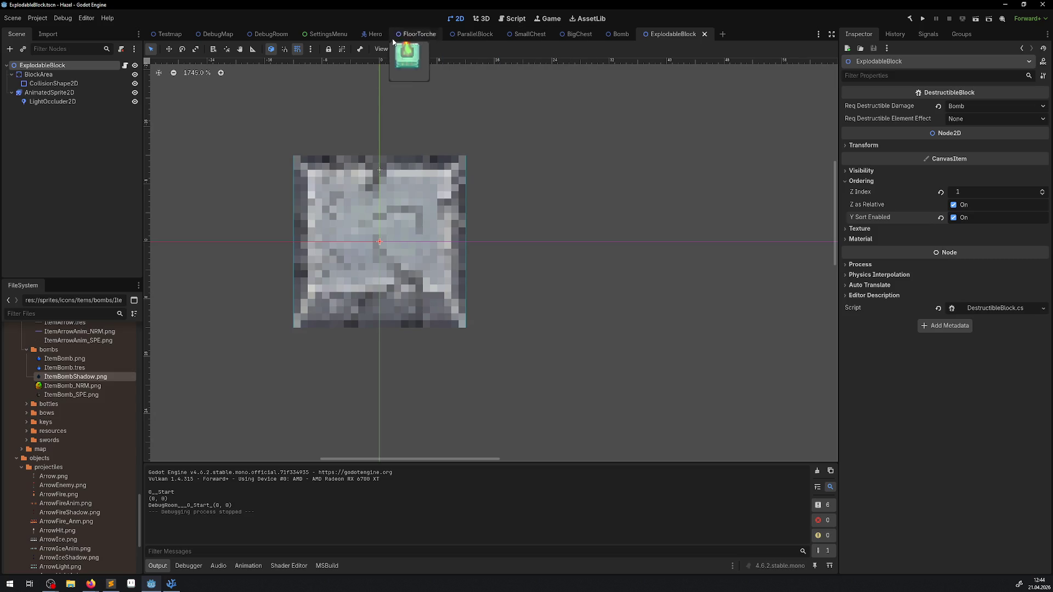
pyautogui.moveTo(558, 39)
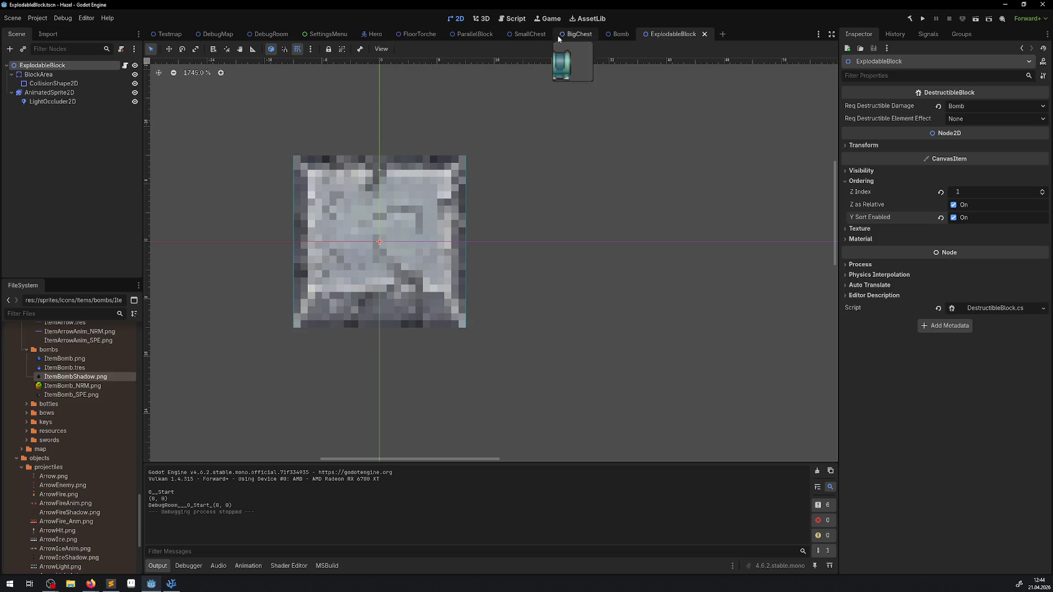
pyautogui.click(632, 36)
pyautogui.click(637, 34)
pyautogui.click(587, 35)
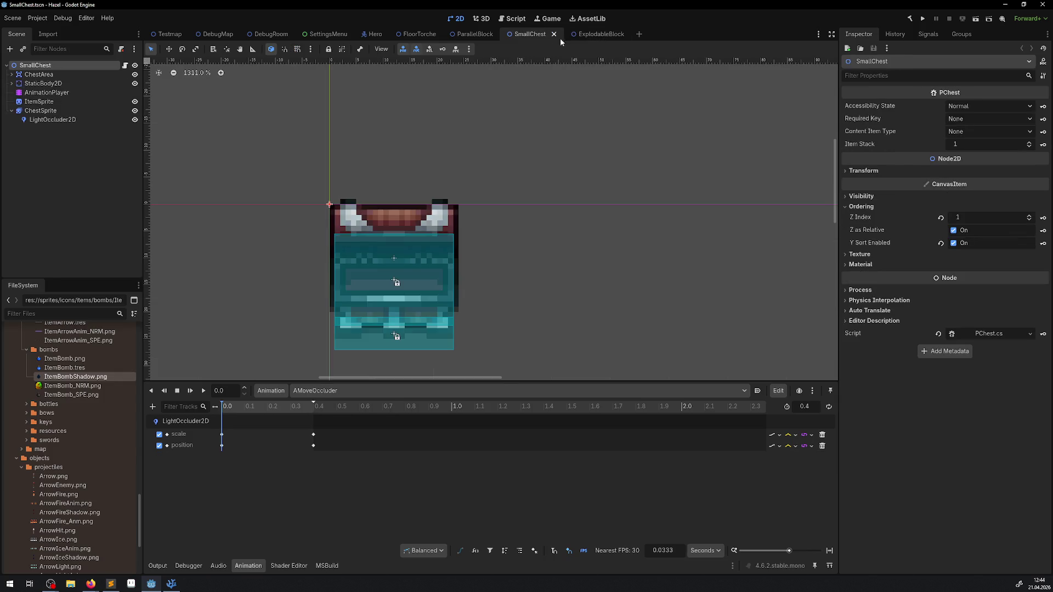
pyautogui.click(555, 34)
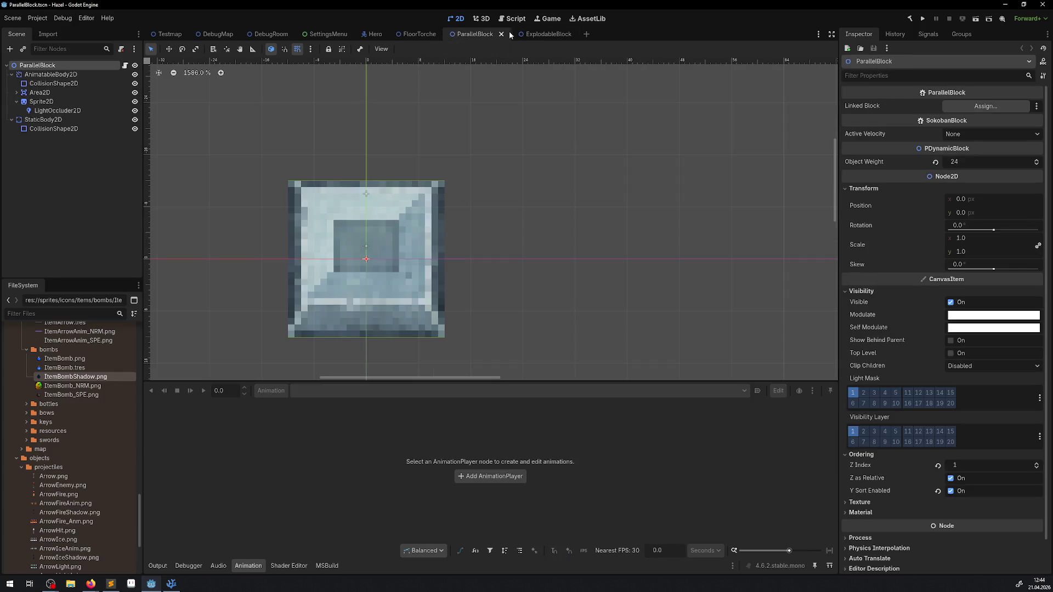
pyautogui.click(372, 34)
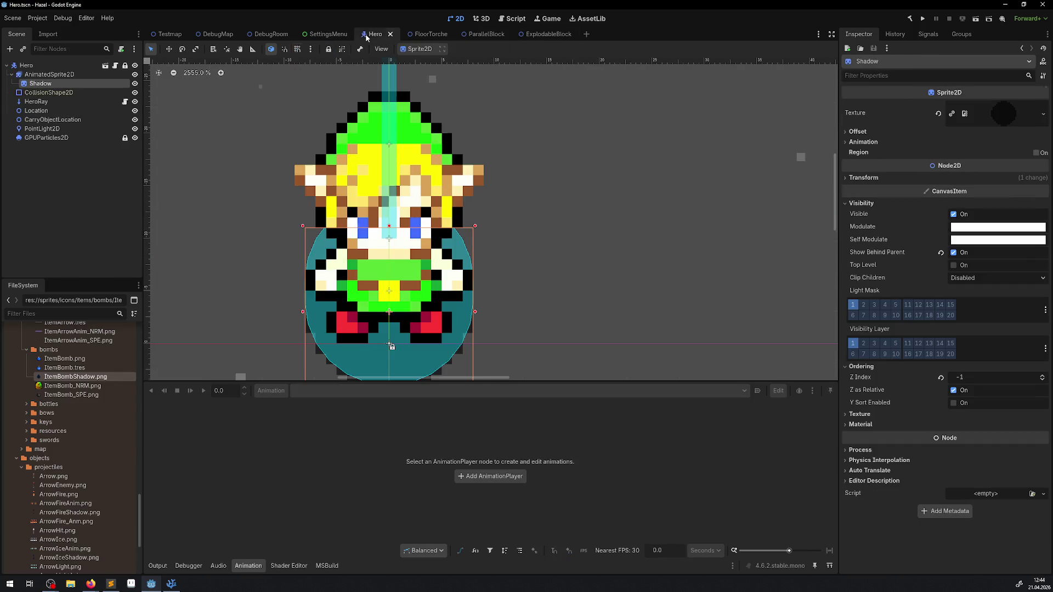
# - Select the hero's AnimatedSprite2D and preview the Idle01 and Idle00 animations
pyautogui.click(49, 74)
pyautogui.scroll(-3, 323, 286)
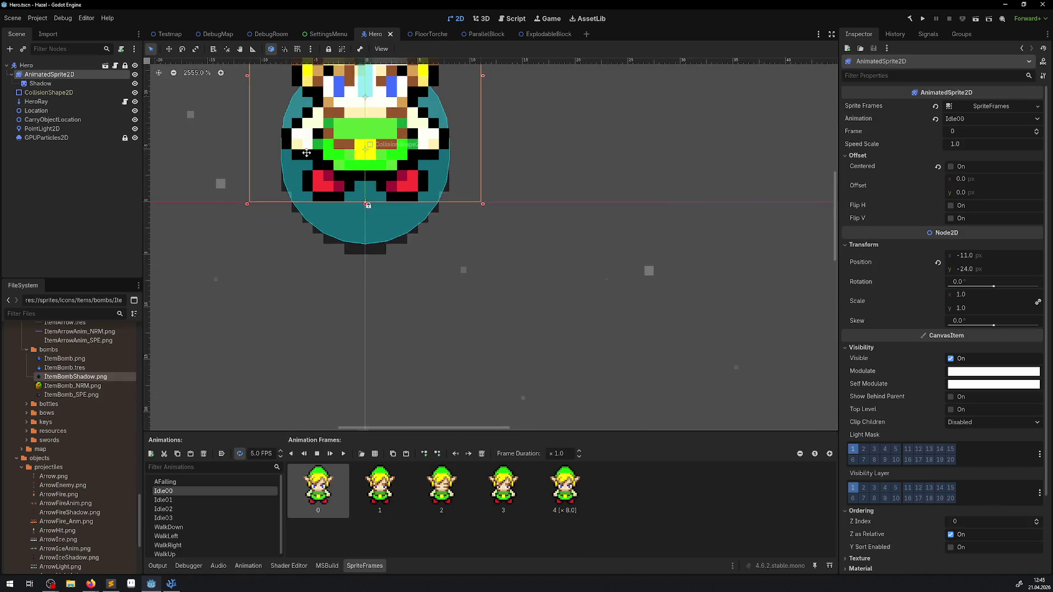
pyautogui.scroll(1, 322, 286)
pyautogui.scroll(-2, 322, 286)
pyautogui.click(170, 500)
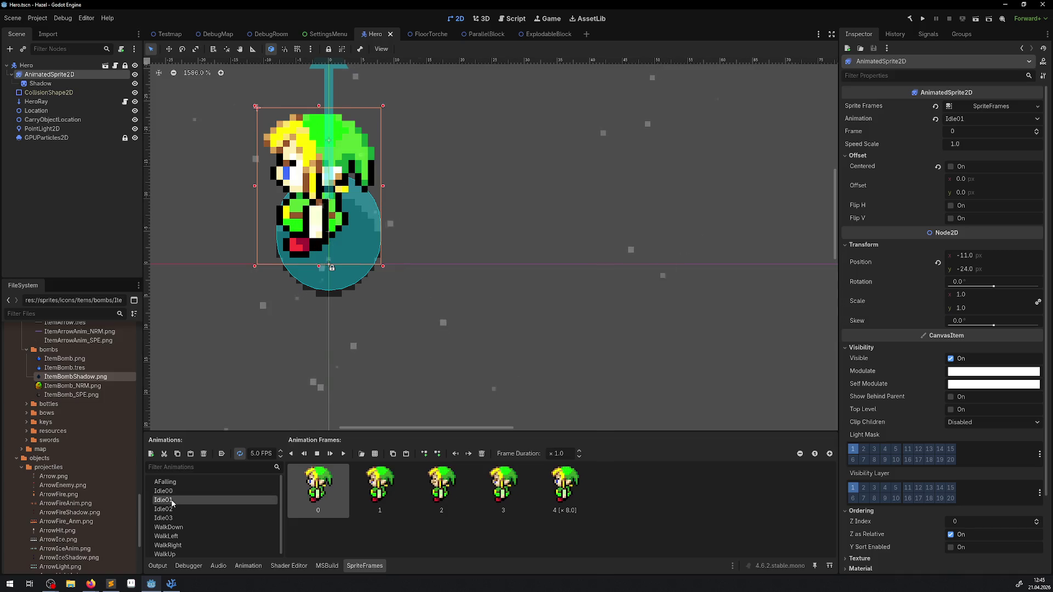
pyautogui.click(164, 491)
pyautogui.click(170, 500)
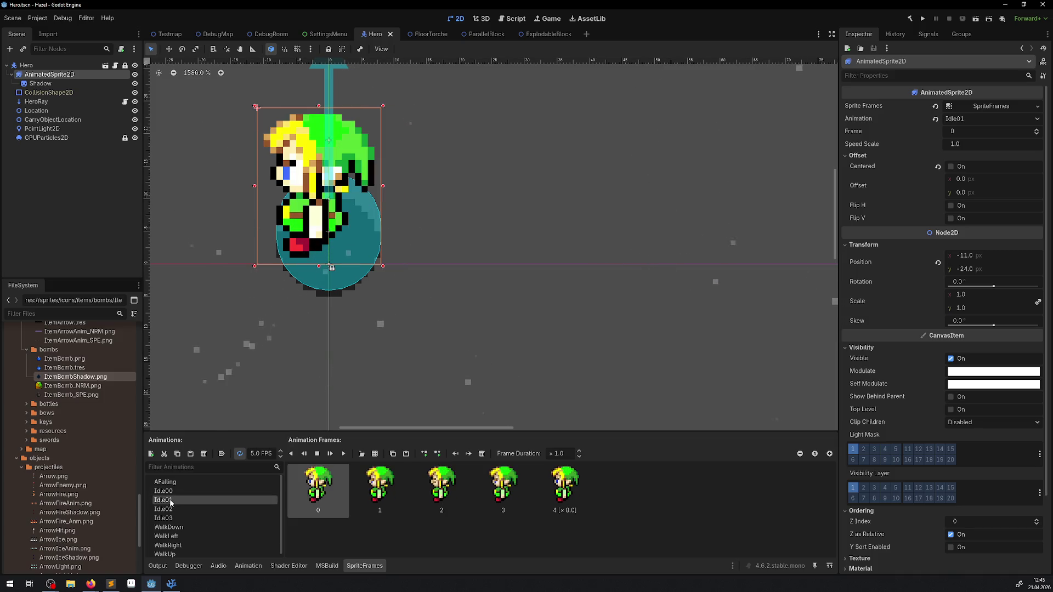
# - Compare the back-facing Idle02 and five-frame Idle00, finish on Idle01, then switch to Aseprite
pyautogui.press('Up')
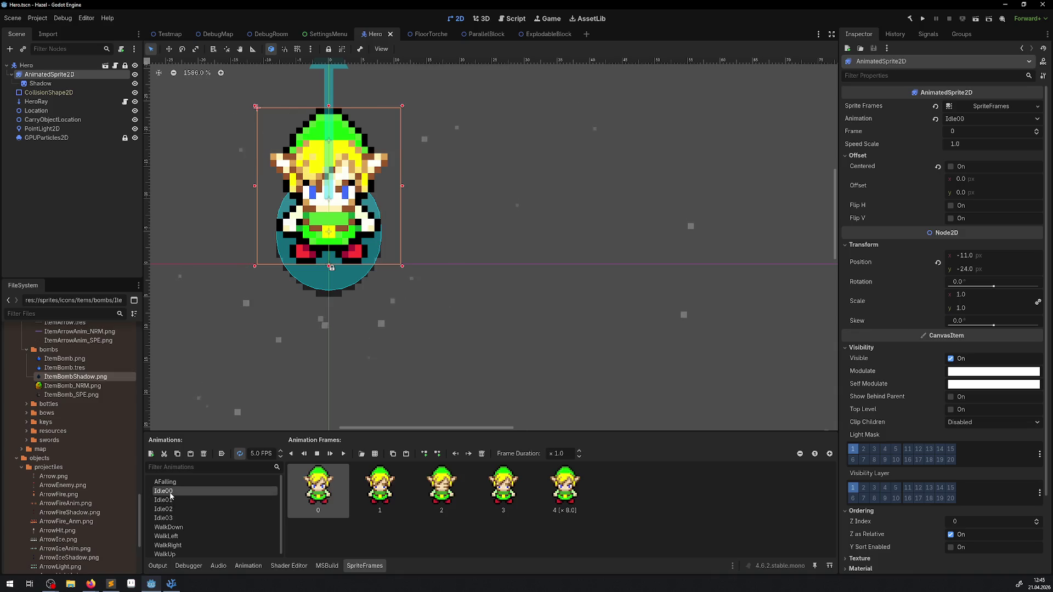
pyautogui.press('Down')
pyautogui.click(170, 509)
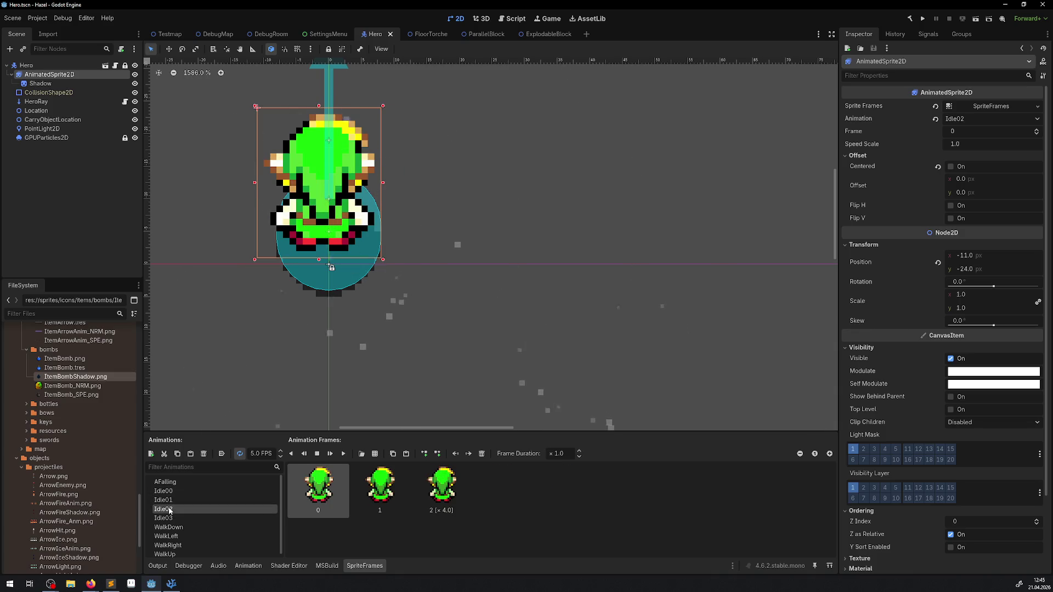
pyautogui.click(170, 500)
pyautogui.press('Up')
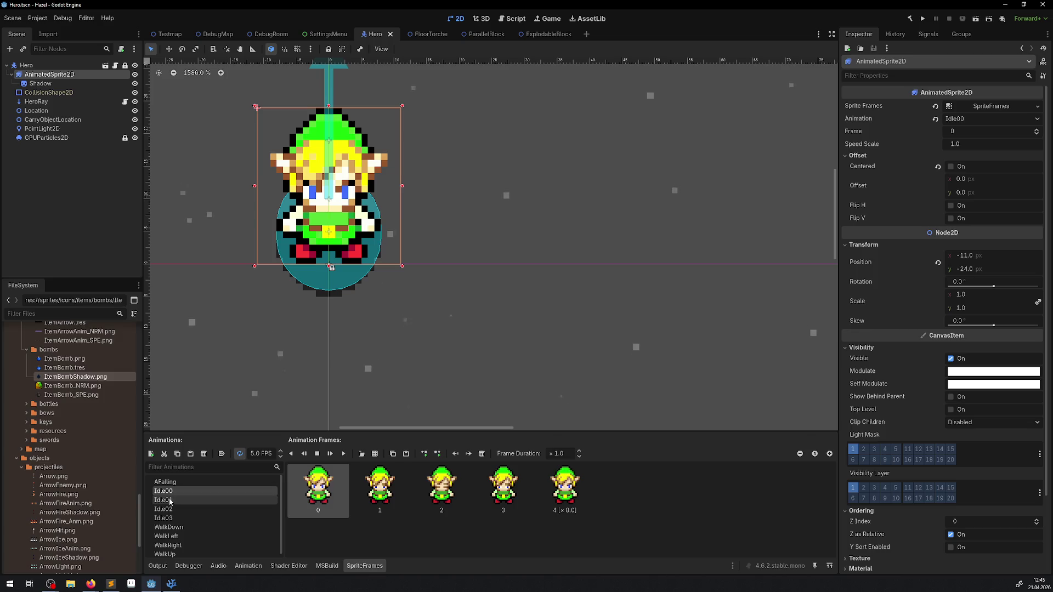
pyautogui.click(170, 501)
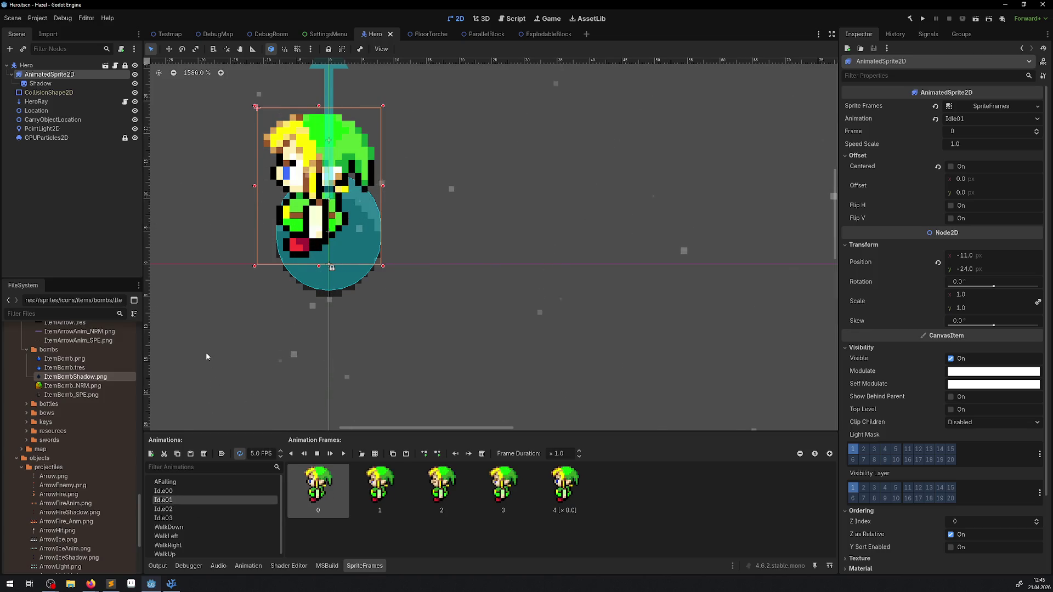
pyautogui.click(131, 584)
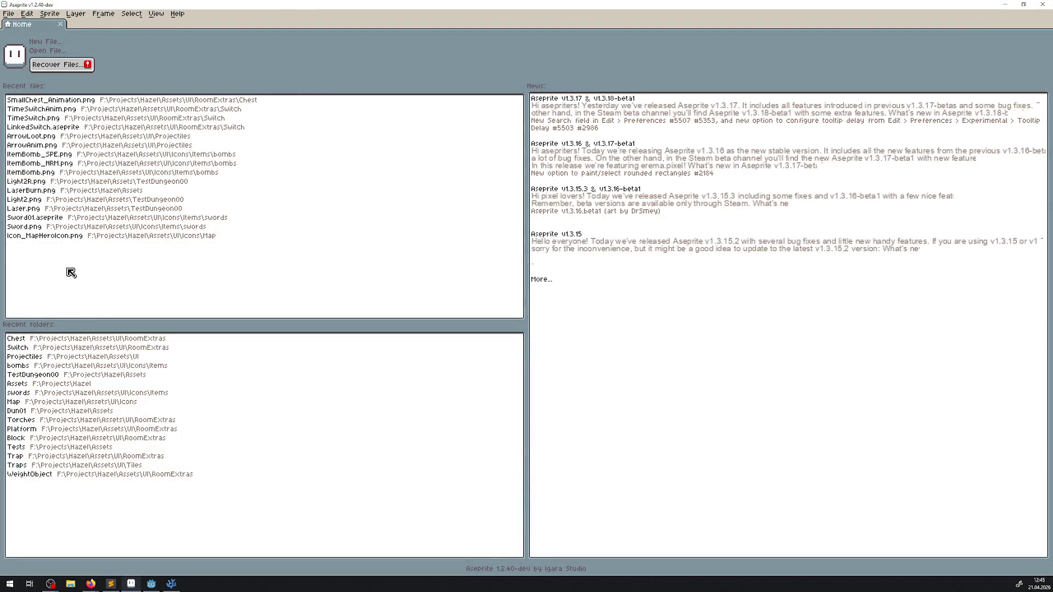
# - Navigate up to Assets/Tests and open HeroIdle01.png
pyautogui.click(34, 338)
pyautogui.click(97, 61)
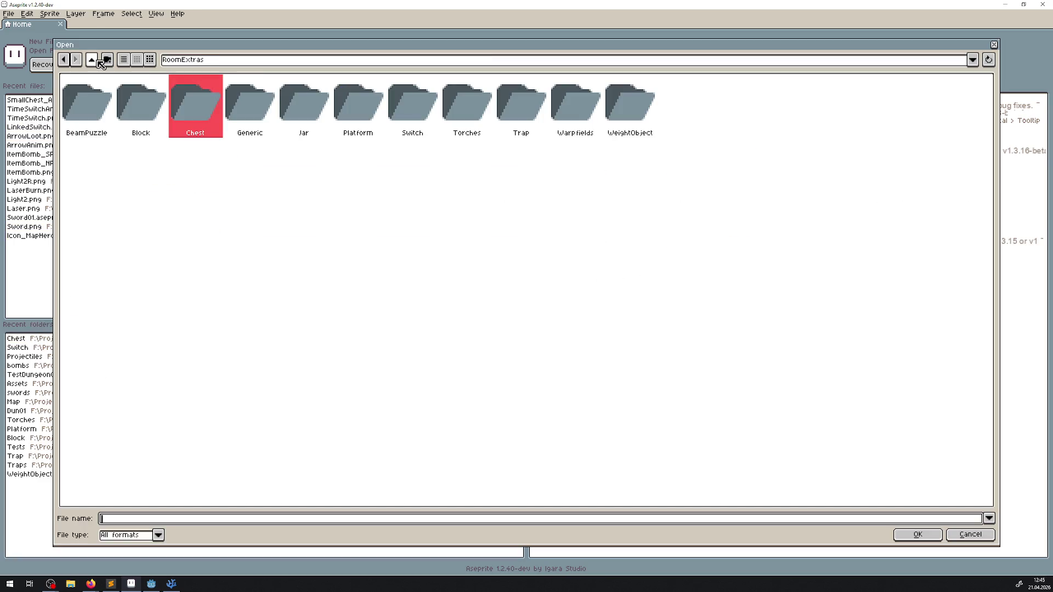
pyautogui.click(98, 61)
pyautogui.click(98, 61)
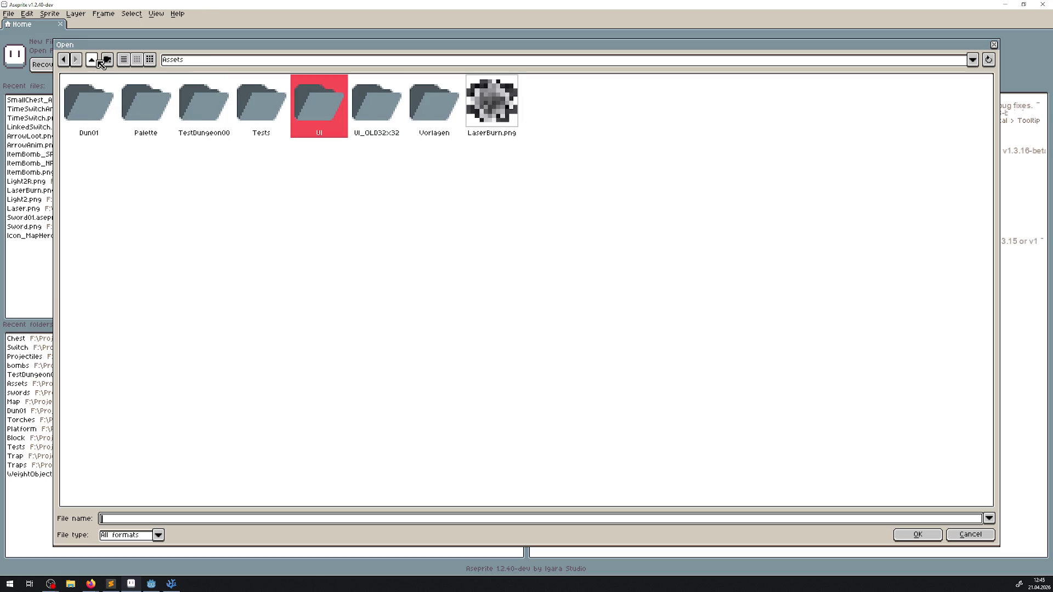
pyautogui.doubleClick(273, 108)
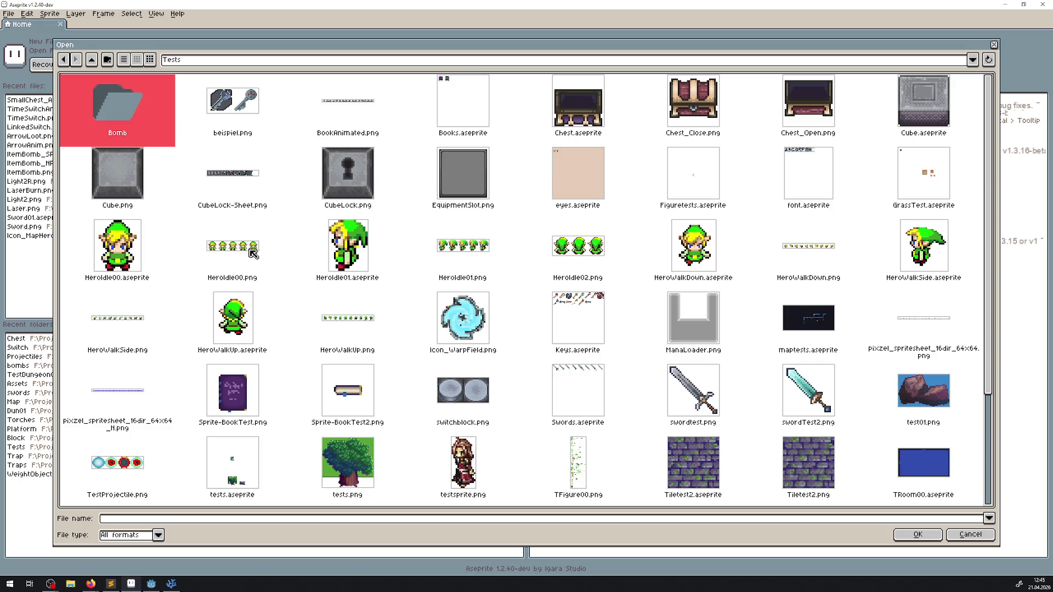
pyautogui.doubleClick(473, 252)
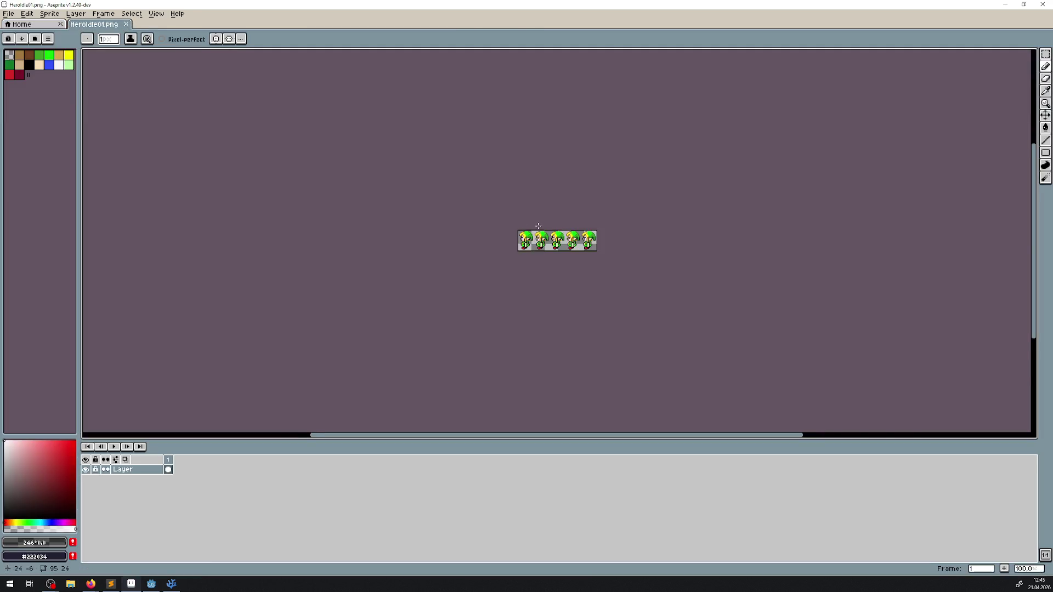
# - Open HeroWalkSide.png from the recent Tests folder on the start page
pyautogui.click(27, 25)
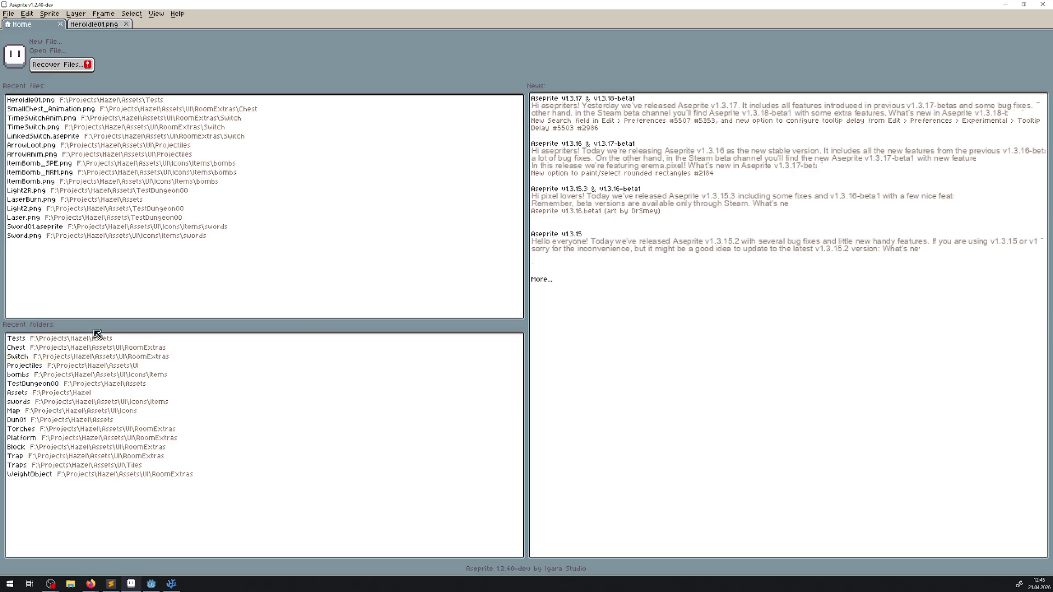
pyautogui.click(55, 341)
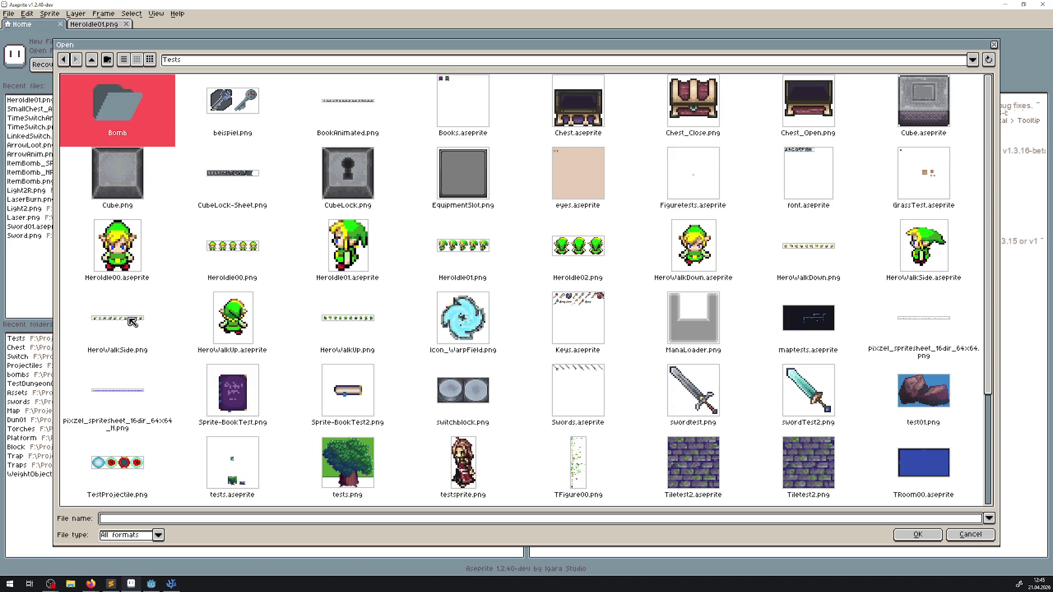
pyautogui.doubleClick(158, 321)
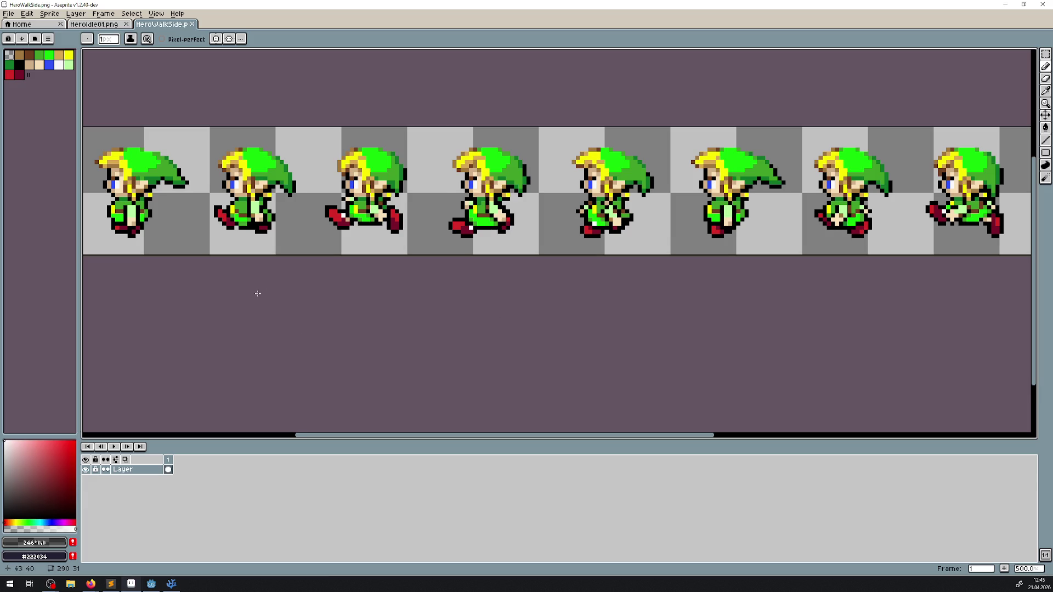
pyautogui.moveTo(164, 572)
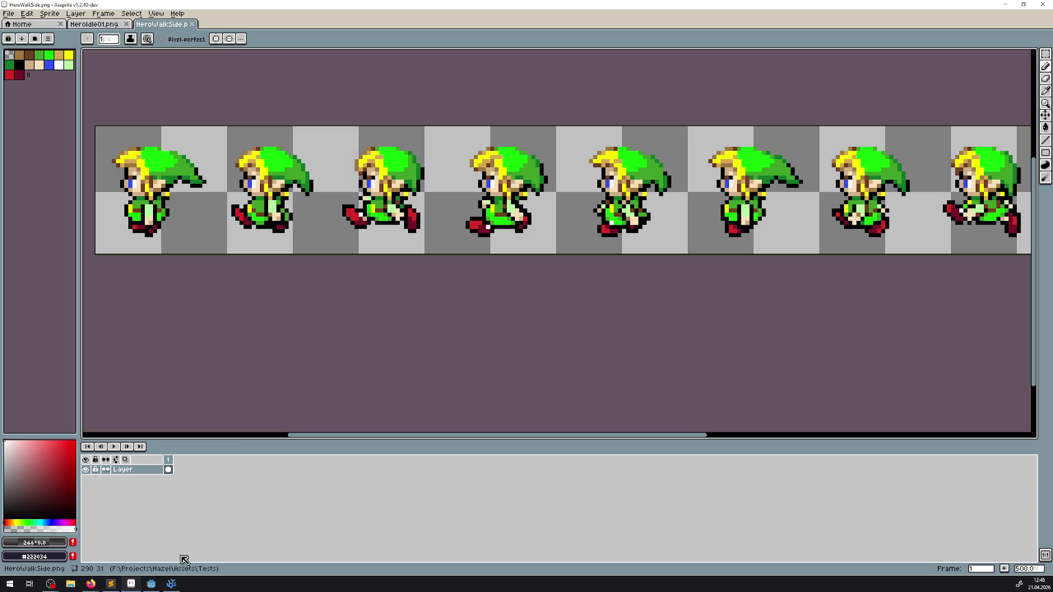
pyautogui.click(157, 586)
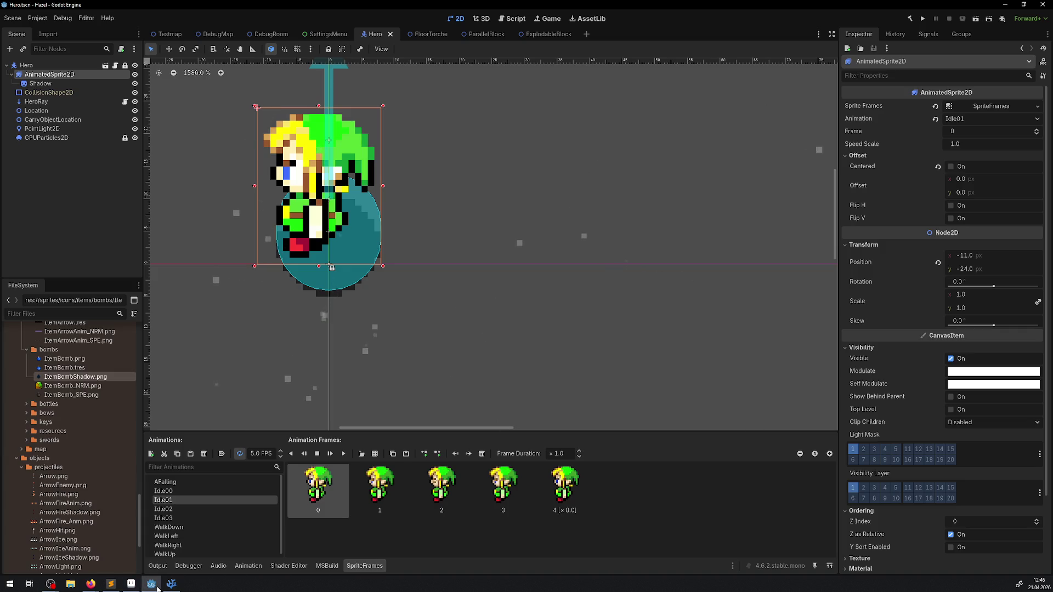
pyautogui.click(176, 491)
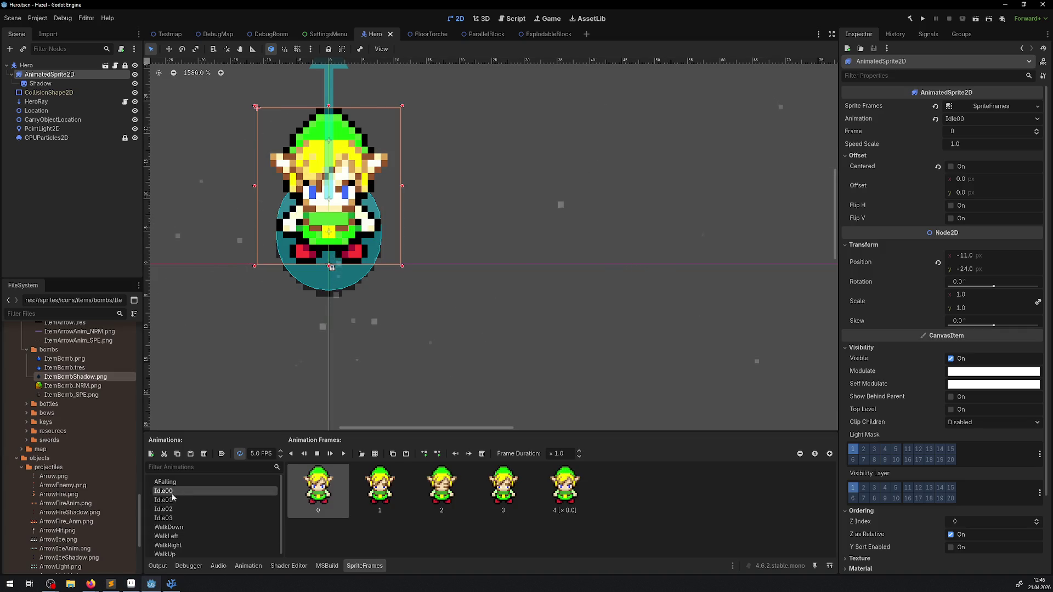
pyautogui.click(172, 500)
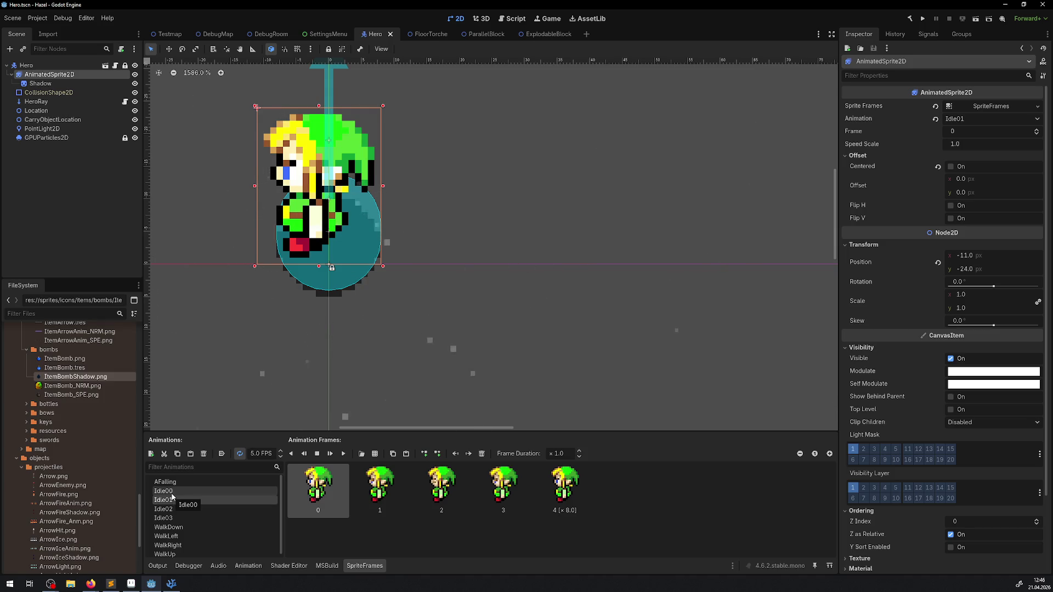
pyautogui.click(172, 493)
pyautogui.click(171, 500)
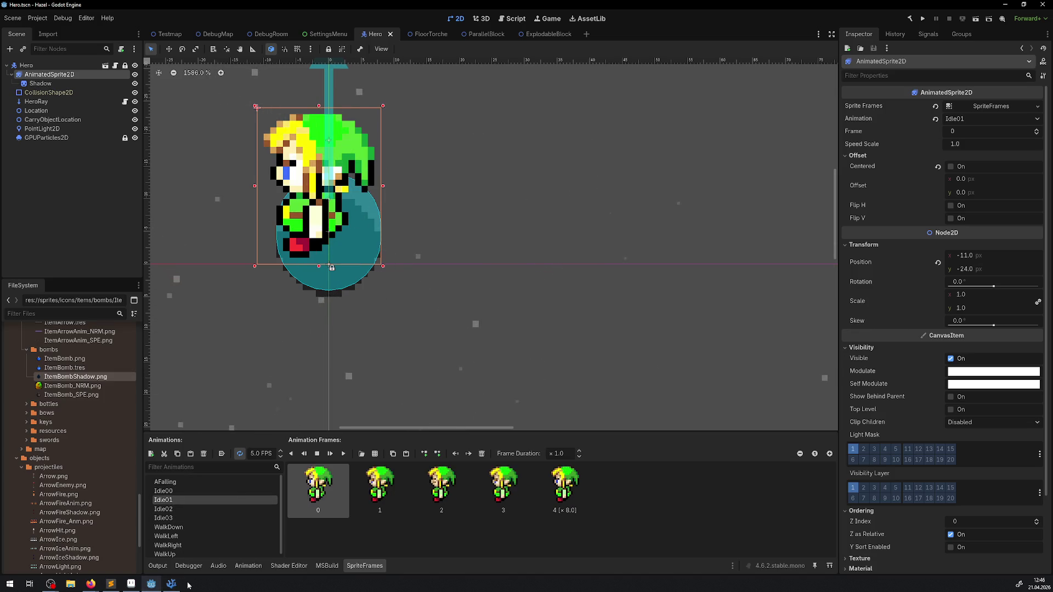
pyautogui.click(162, 560)
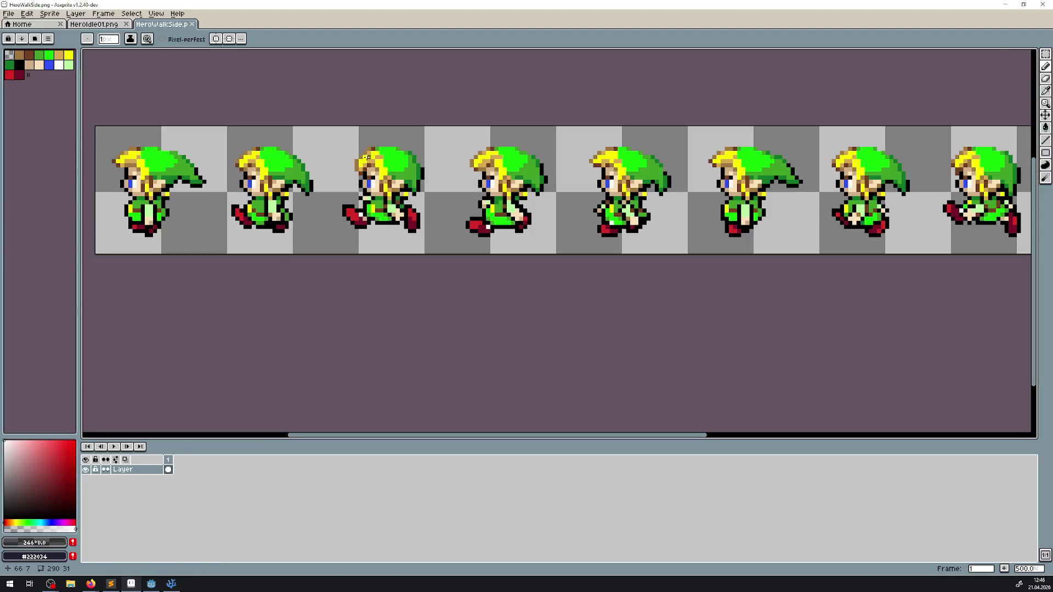
# - Select the whole HeroWalkSide strip with the marquee and nudge it one pixel right
pyautogui.press('q')
pyautogui.scroll(-2, 288, 164)
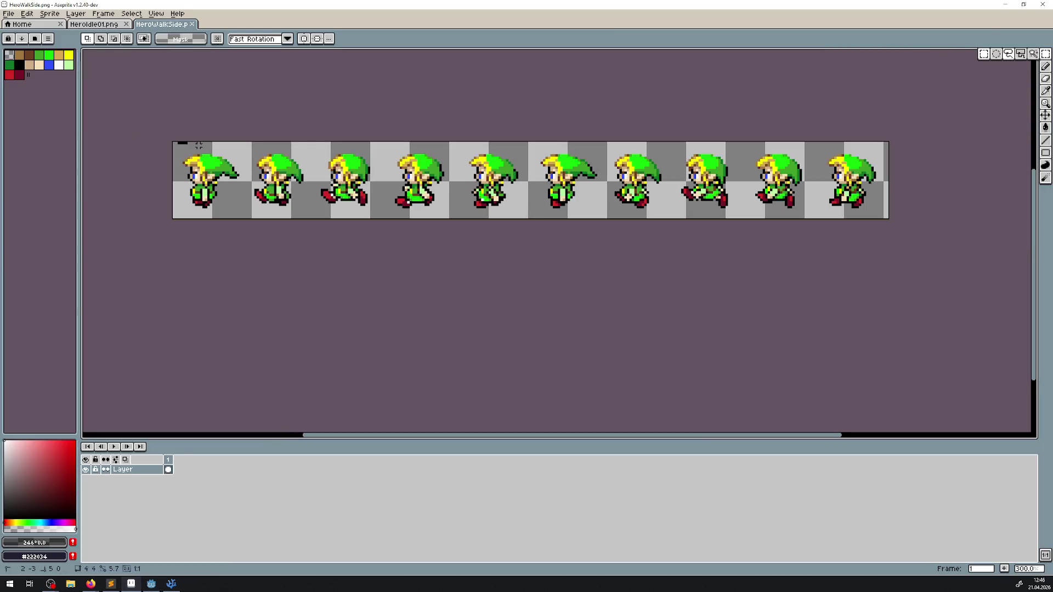
pyautogui.moveTo(179, 140); pyautogui.dragTo(885, 250)
pyautogui.scroll(7, 283, 180)
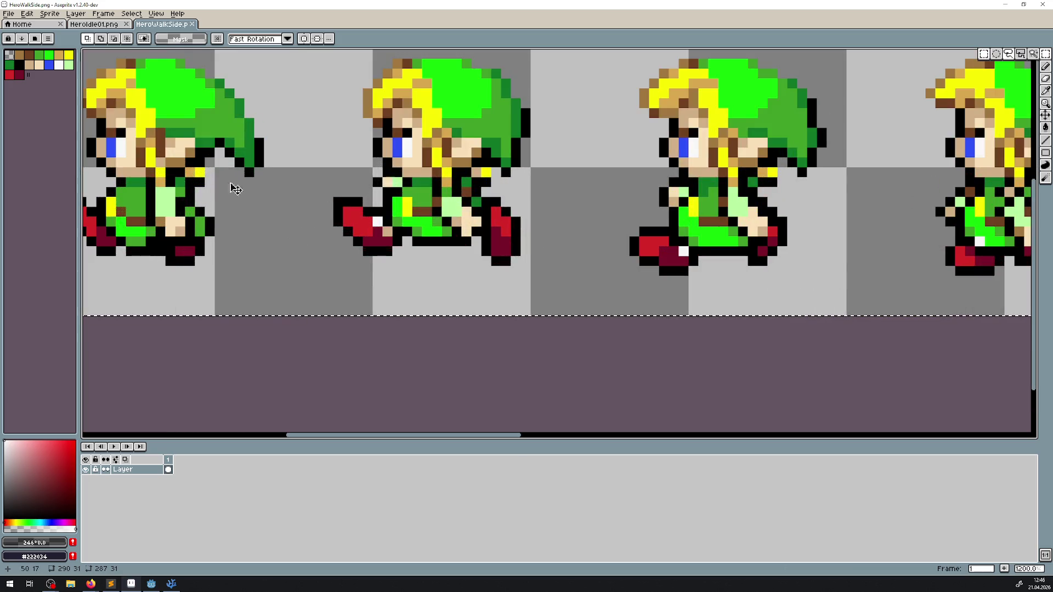
pyautogui.scroll(-7, 214, 218)
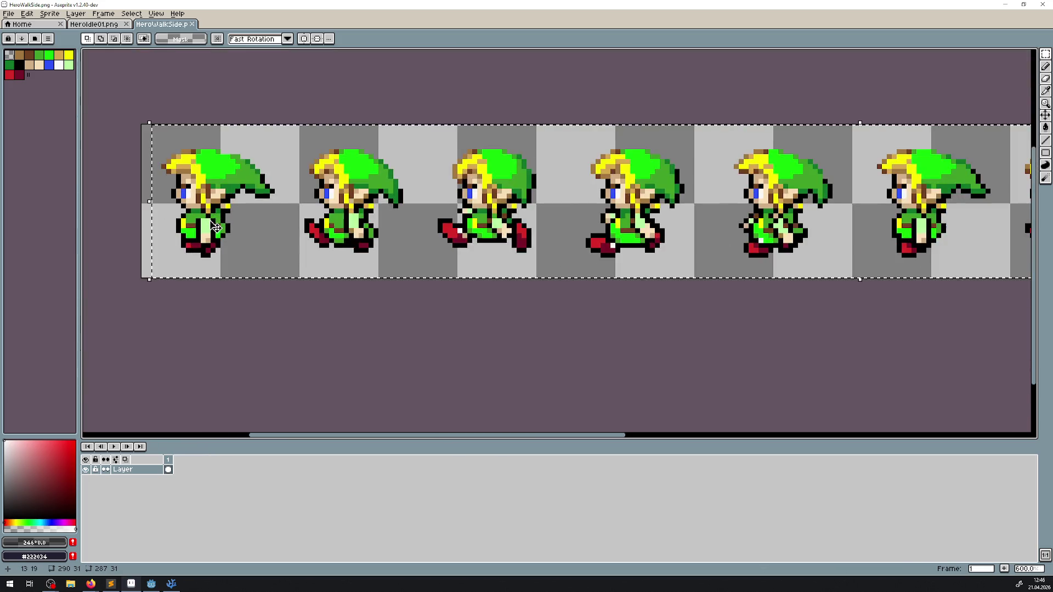
pyautogui.scroll(7, 214, 217)
pyautogui.moveTo(214, 223); pyautogui.dragTo(235, 227)
# - Save HeroWalkSide.png and switch back to Godot
pyautogui.scroll(-6, 406, 230)
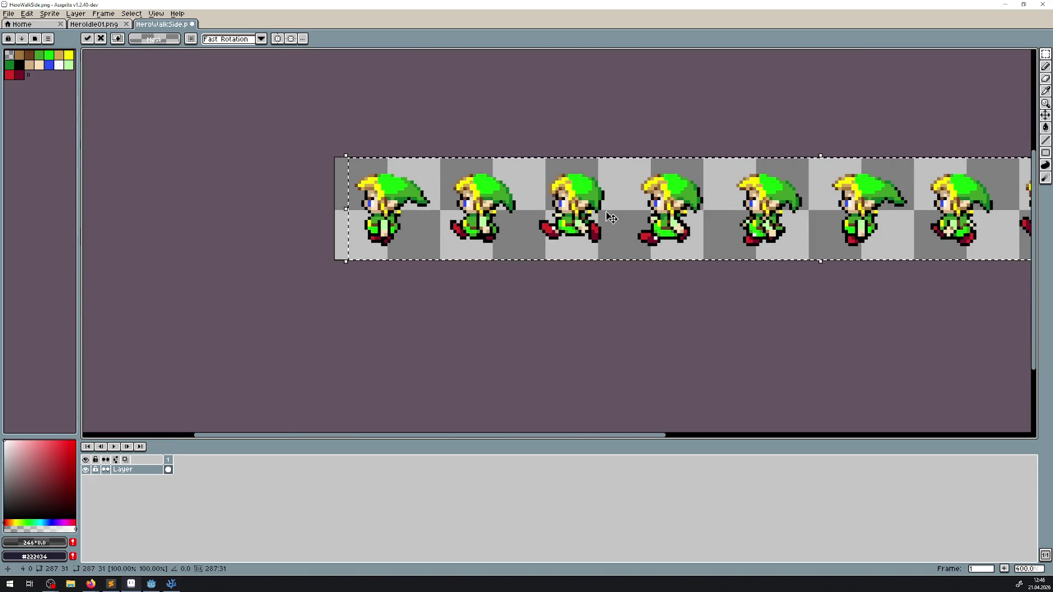
pyautogui.moveTo(482, 201)
pyautogui.mouseDown()
pyautogui.moveTo(211, 196)
pyautogui.moveTo(357, 202)
pyautogui.mouseUp()
pyautogui.hotkey('ctrl', 's')
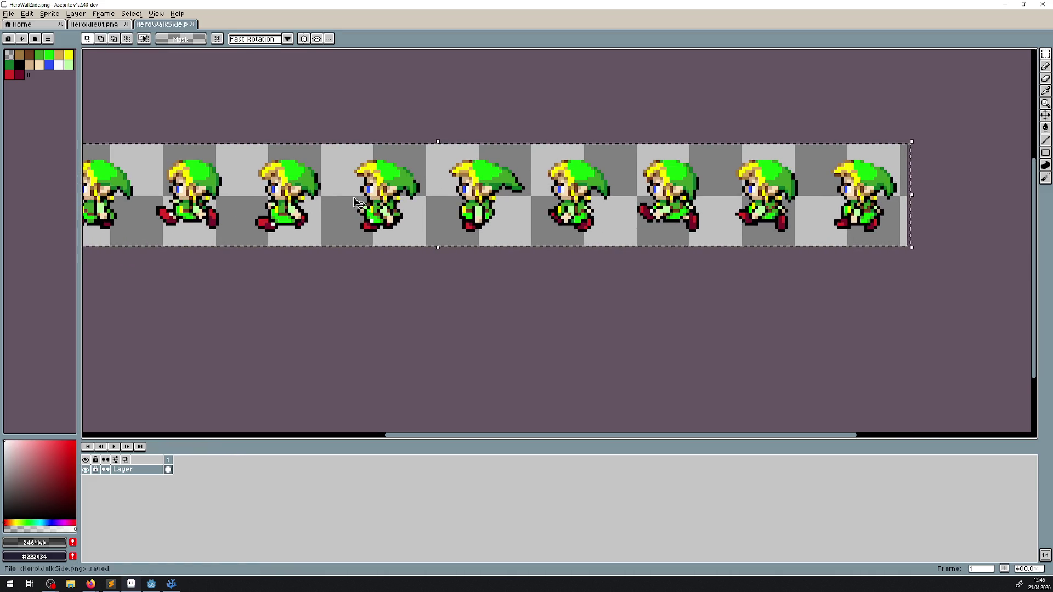
pyautogui.click(152, 584)
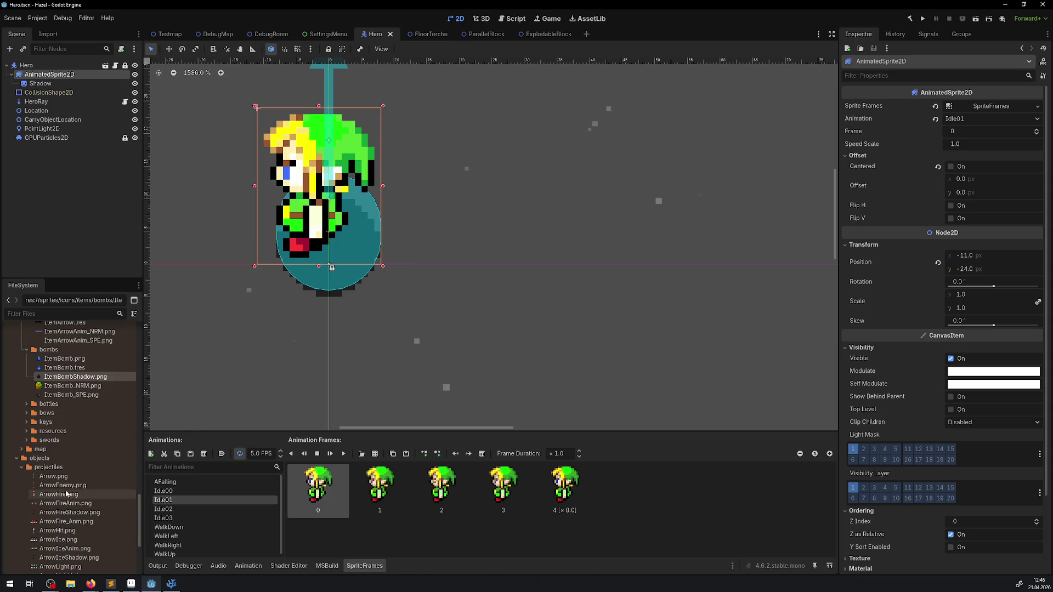
# - Expand the testassets folder and check the Idle01 frames, briefly flipping to Aseprite and back
pyautogui.scroll(-5, 66, 494)
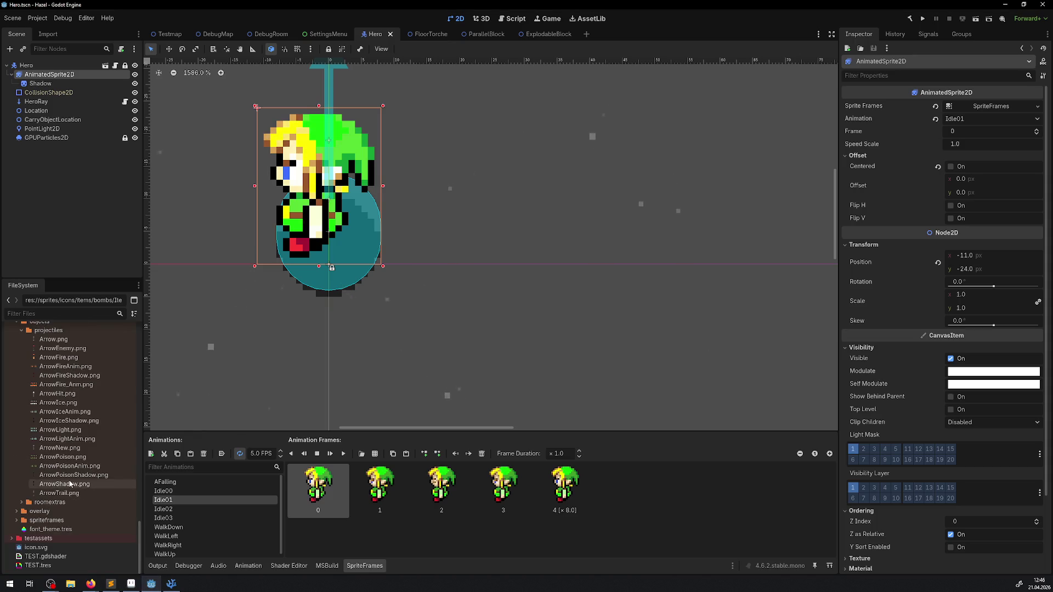
pyautogui.click(14, 541)
pyautogui.scroll(-5, 67, 500)
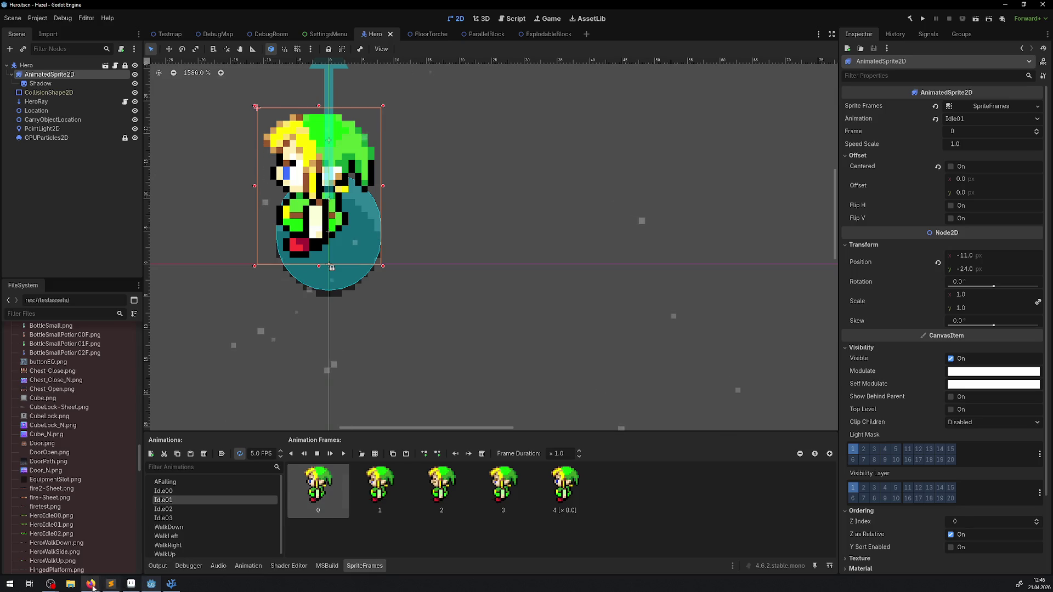
pyautogui.click(70, 585)
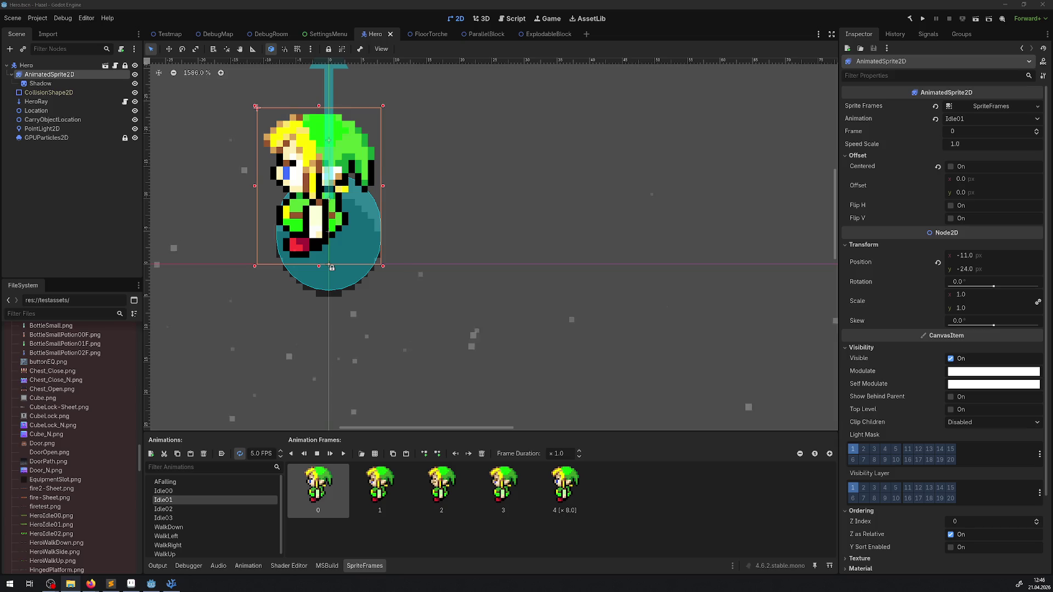
pyautogui.hotkey('alt', 'Tab')
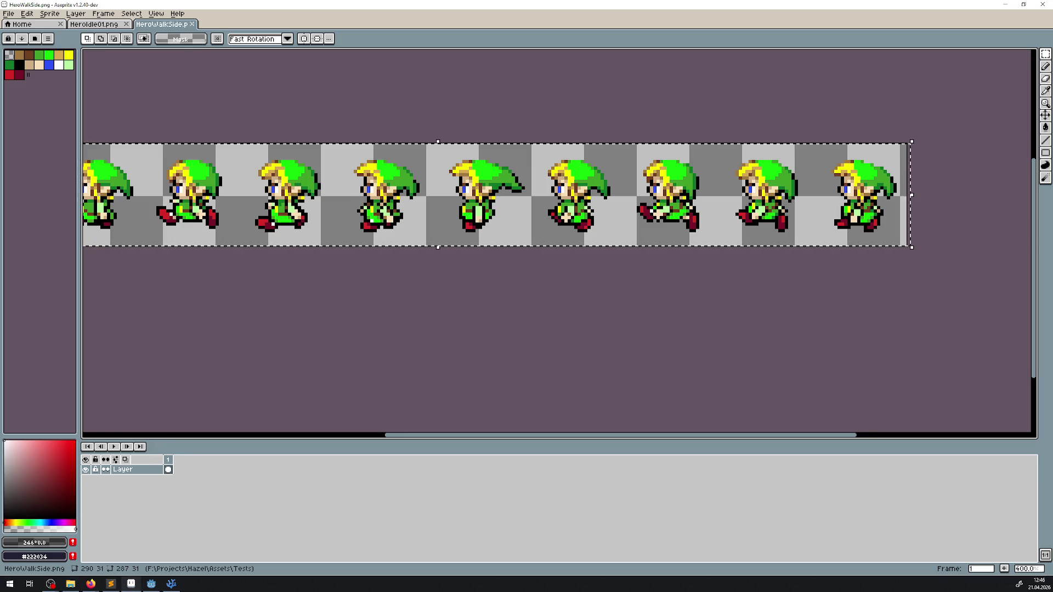
pyautogui.hotkey('alt', 'Tab')
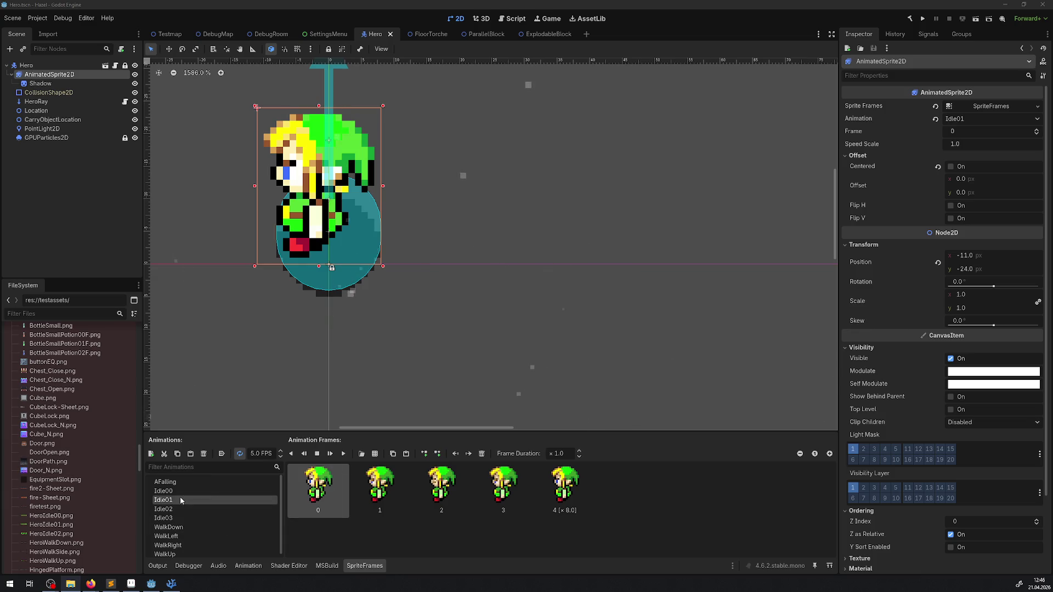
pyautogui.click(163, 509)
pyautogui.click(163, 500)
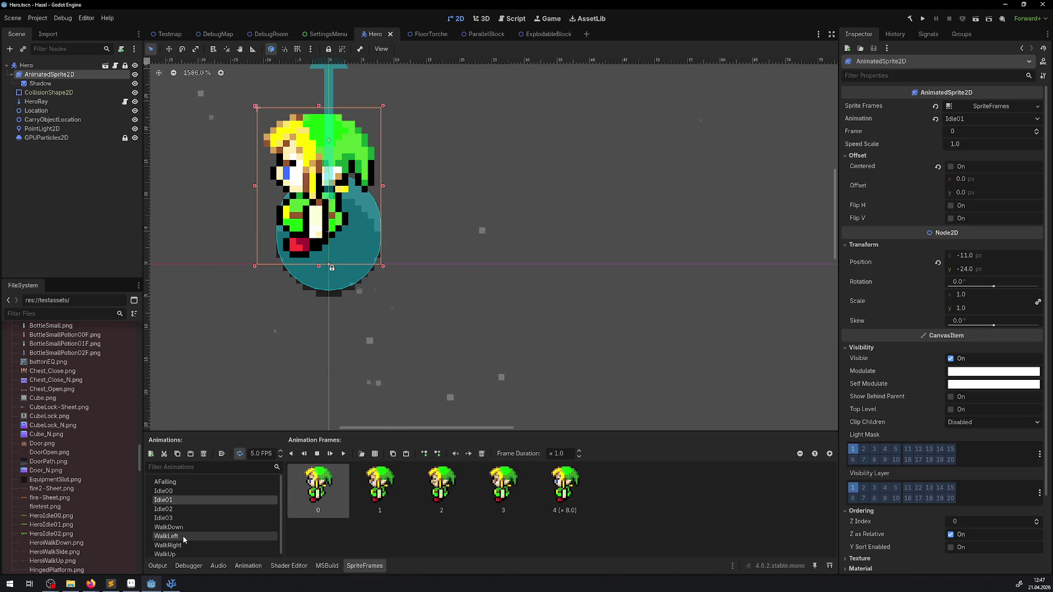
pyautogui.scroll(-1, 175, 543)
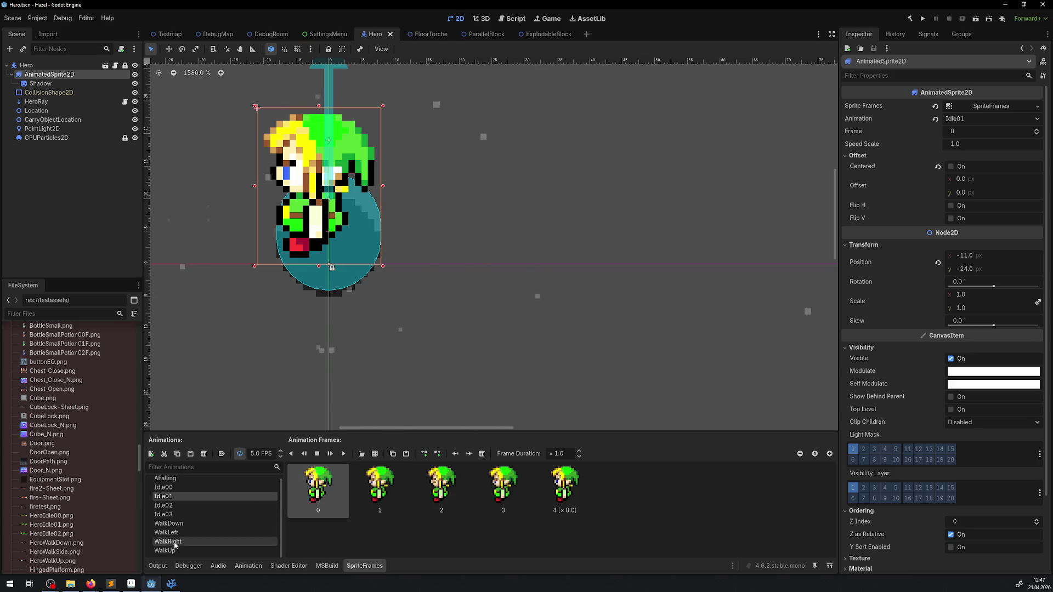
pyautogui.click(181, 533)
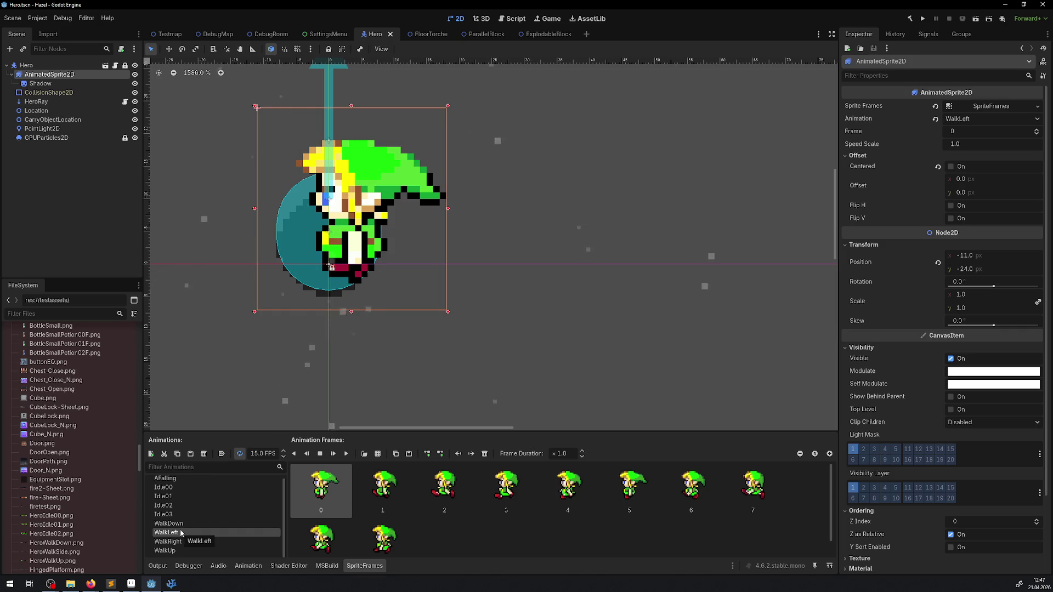
pyautogui.click(172, 524)
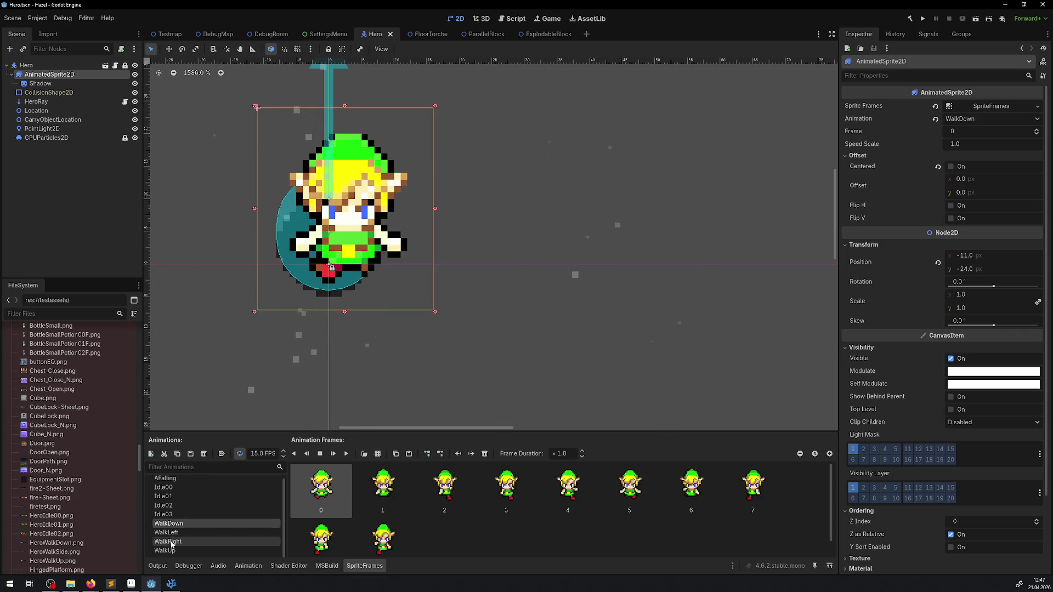
pyautogui.click(171, 541)
pyautogui.click(172, 550)
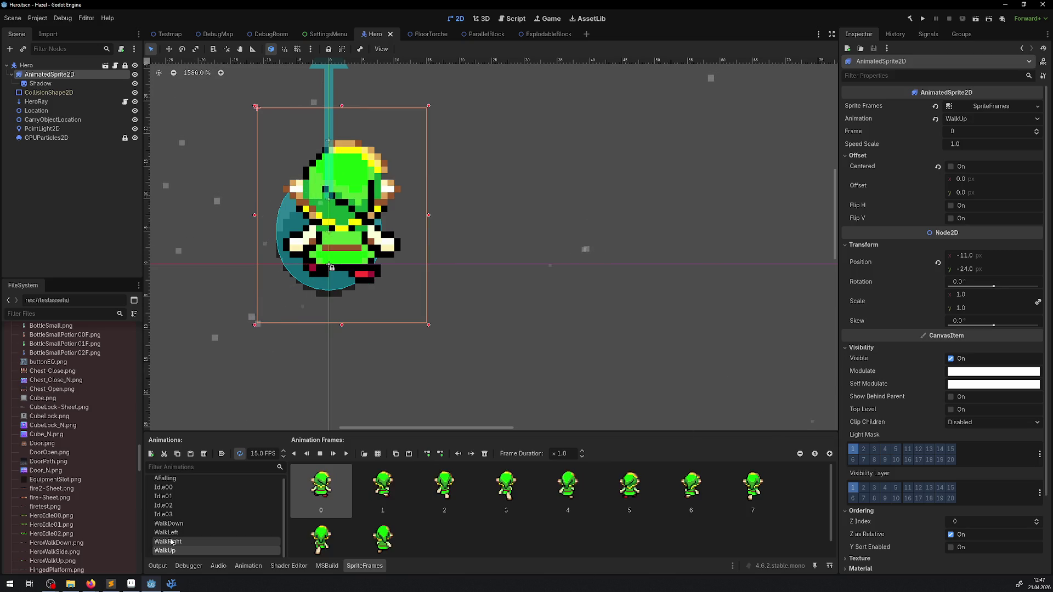
pyautogui.click(170, 532)
pyautogui.click(170, 525)
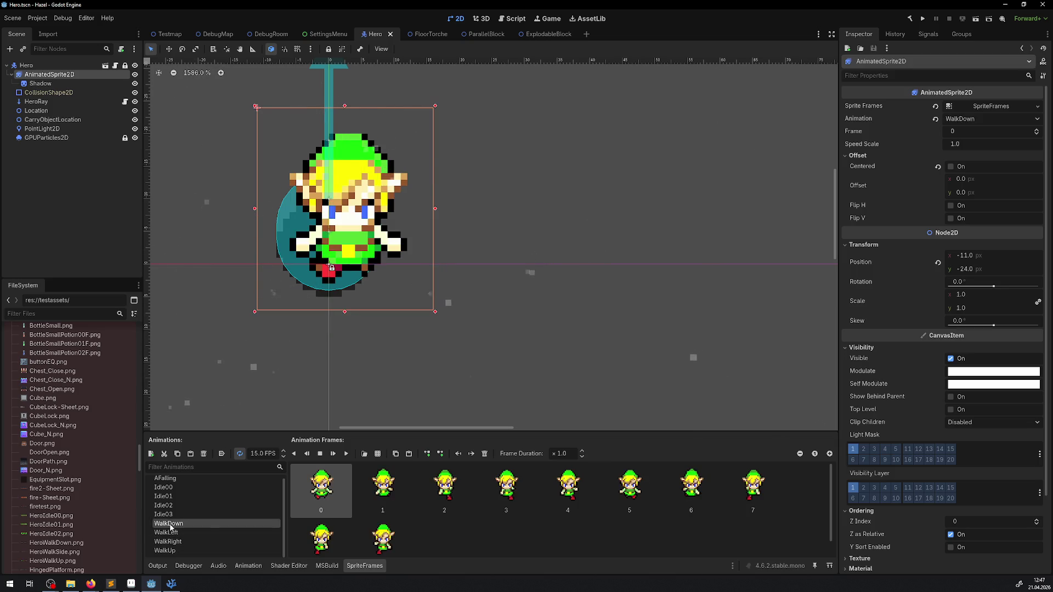
pyautogui.click(171, 533)
pyautogui.click(172, 541)
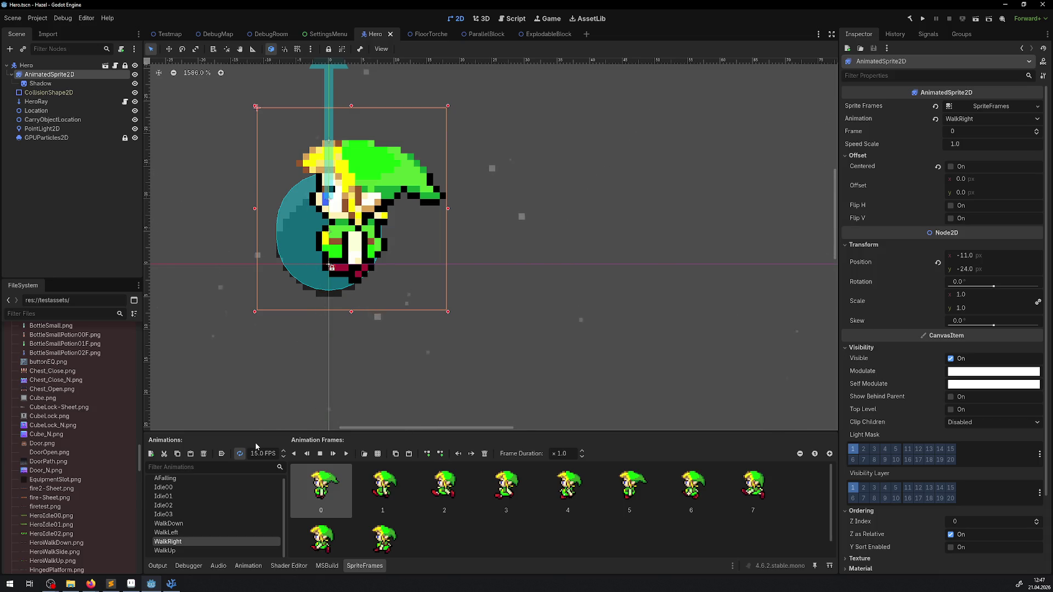
pyautogui.scroll(1, 184, 483)
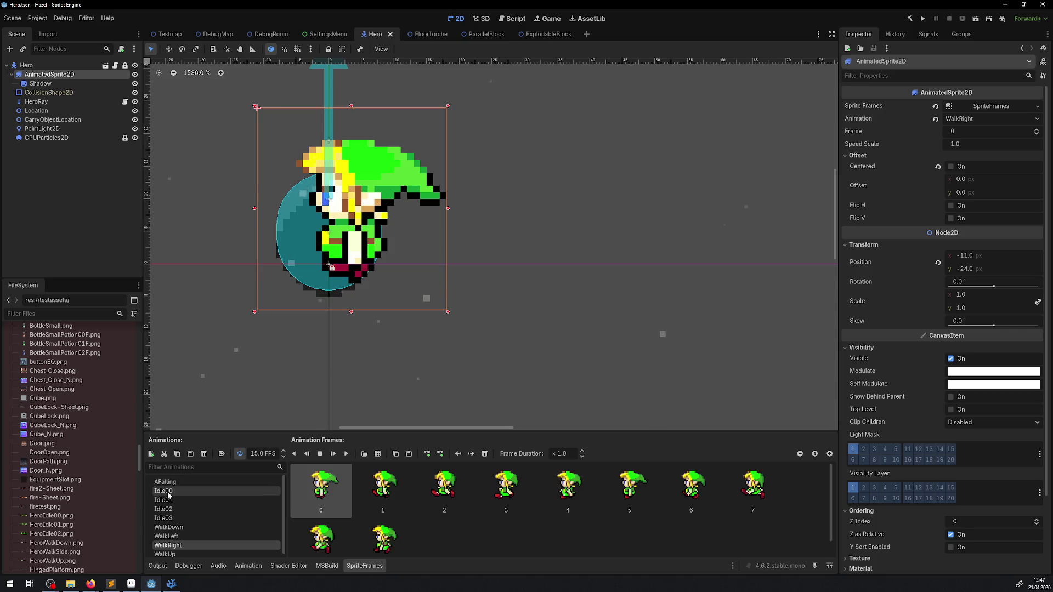
pyautogui.click(164, 491)
pyautogui.click(167, 500)
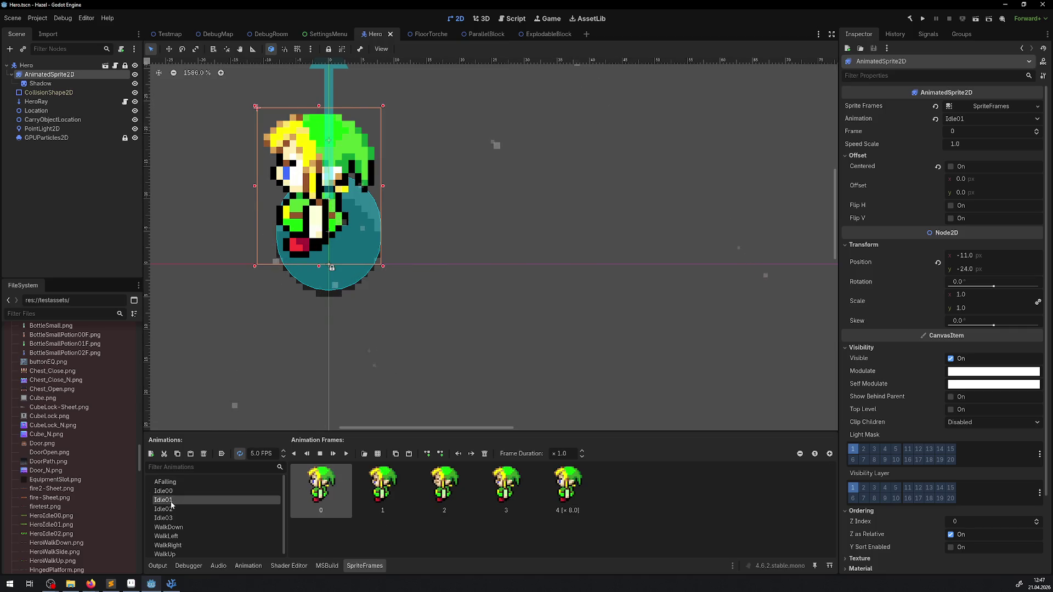
# - Undo the last move of the HeroWalkSide frames and check the result in Godot
pyautogui.click(131, 584)
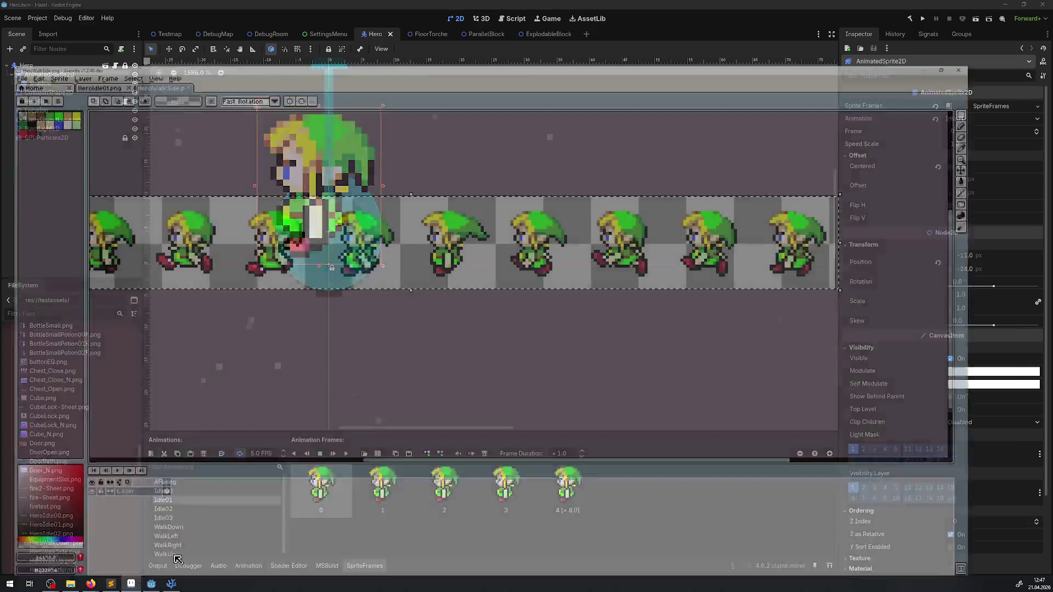
pyautogui.hotkey('ctrl', 'z')
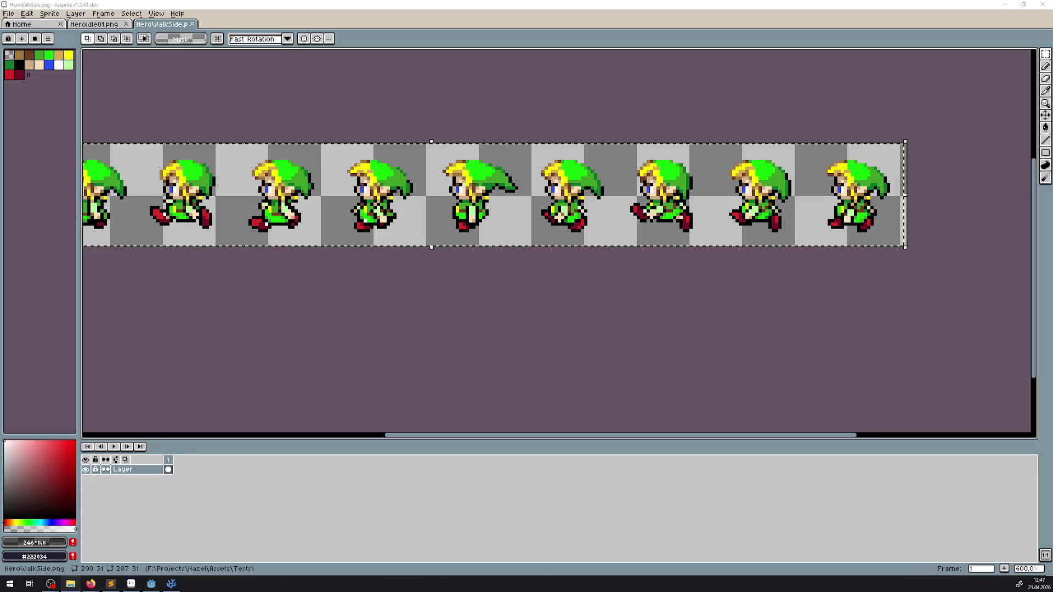
pyautogui.click(152, 583)
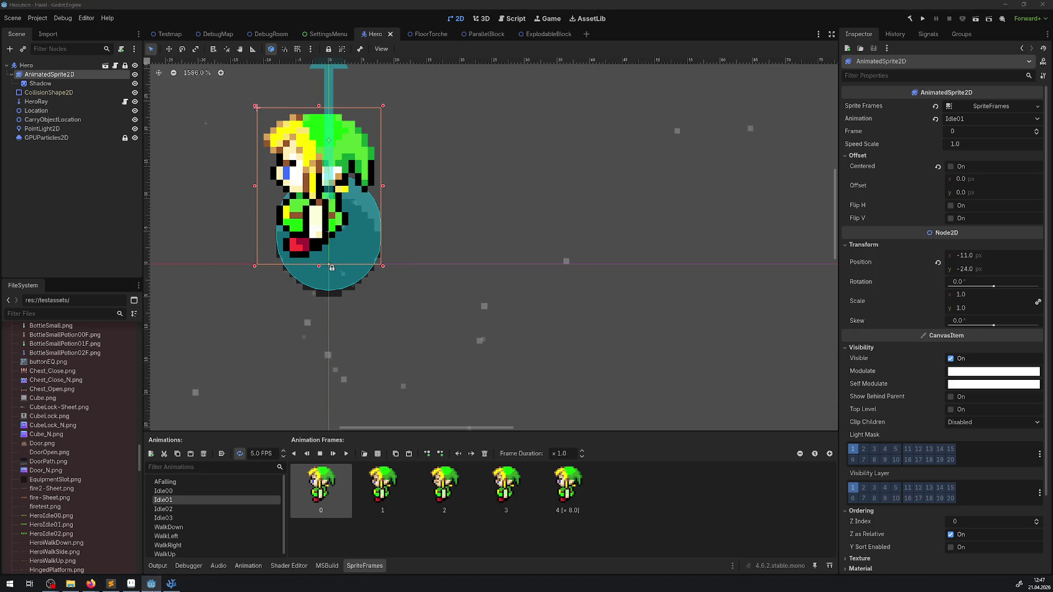
pyautogui.click(152, 585)
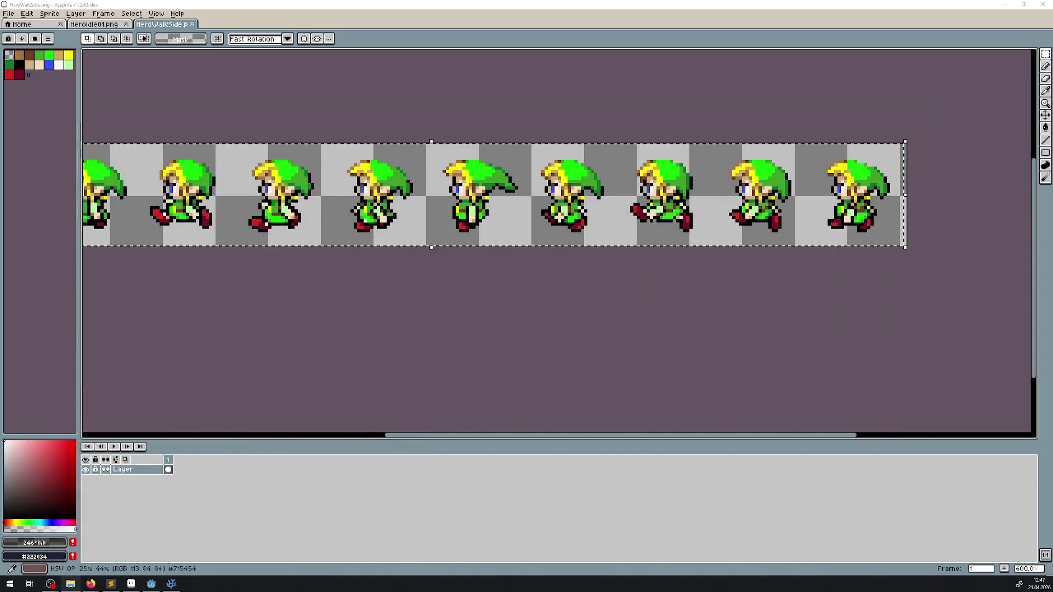
# - View HeroIdle01.png's five side-facing idle frames, then go to Aseprite's Home page
pyautogui.hotkey('ctrl', 'shift', 'Tab')
pyautogui.scroll(1, 258, 179)
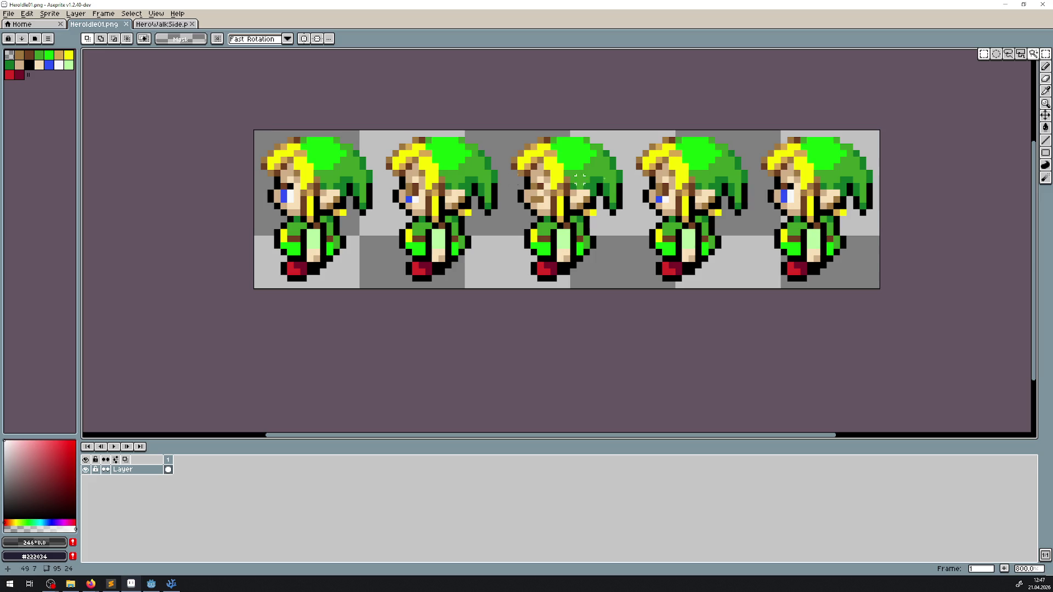
pyautogui.moveTo(155, 587)
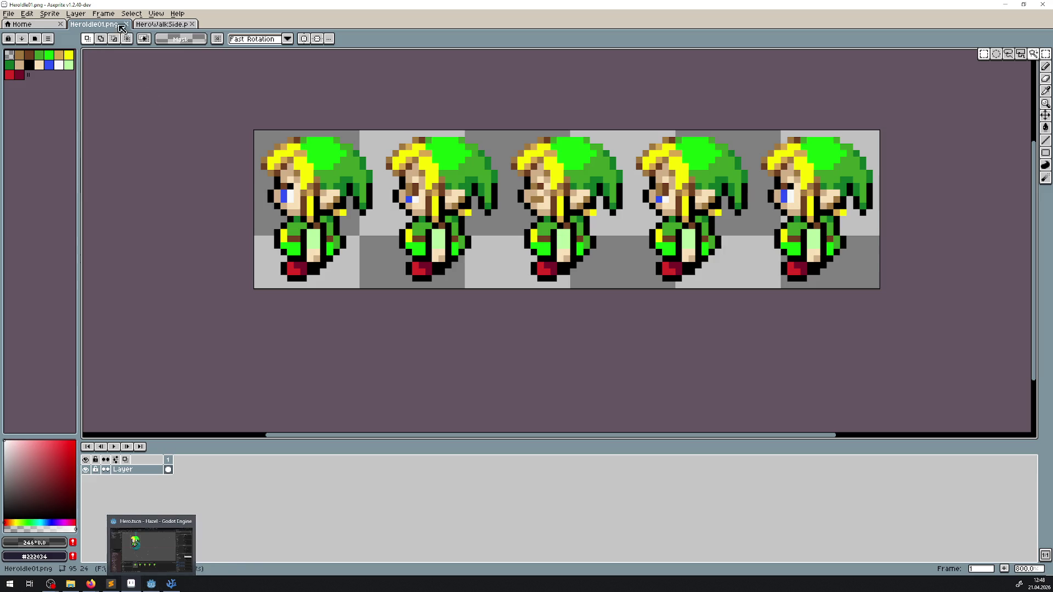
pyautogui.click(31, 26)
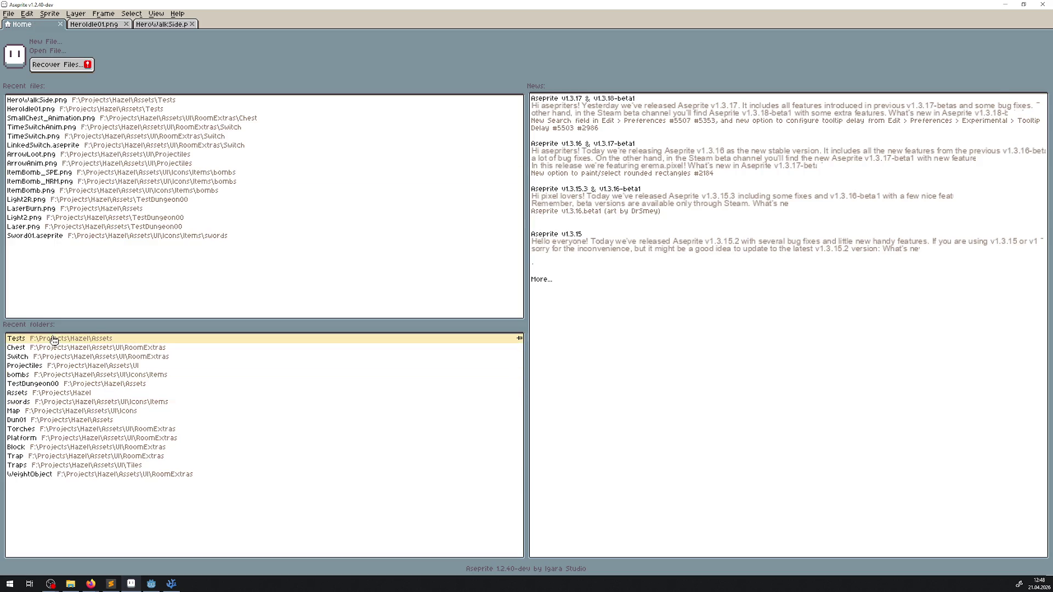
# - Open HeroIdle00.png from the Tests folder and select the Line tool
pyautogui.click(77, 336)
pyautogui.doubleClick(255, 253)
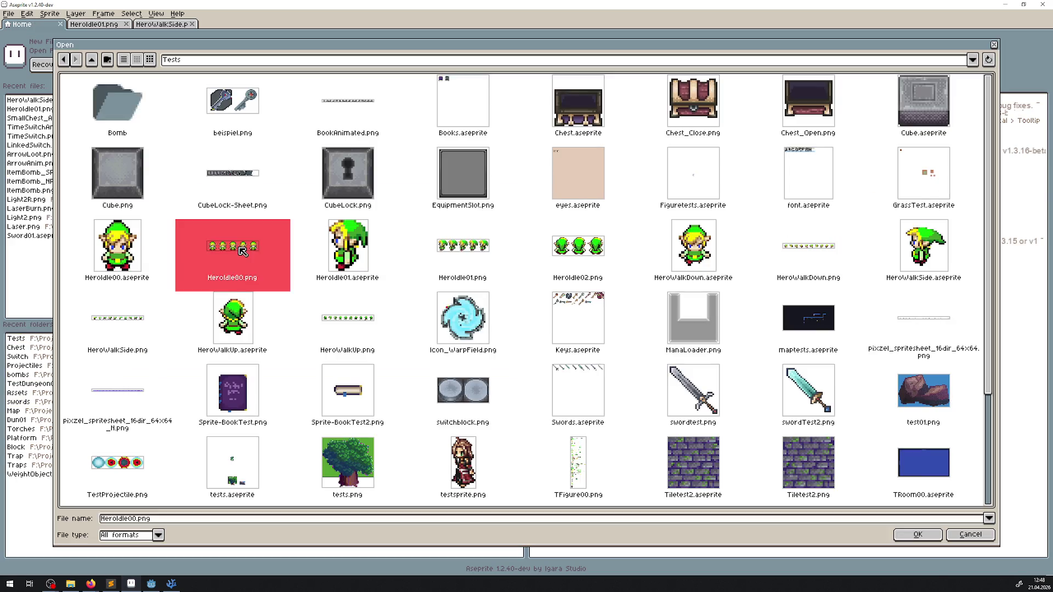
pyautogui.scroll(5, 531, 235)
pyautogui.hscroll(3, 531, 234)
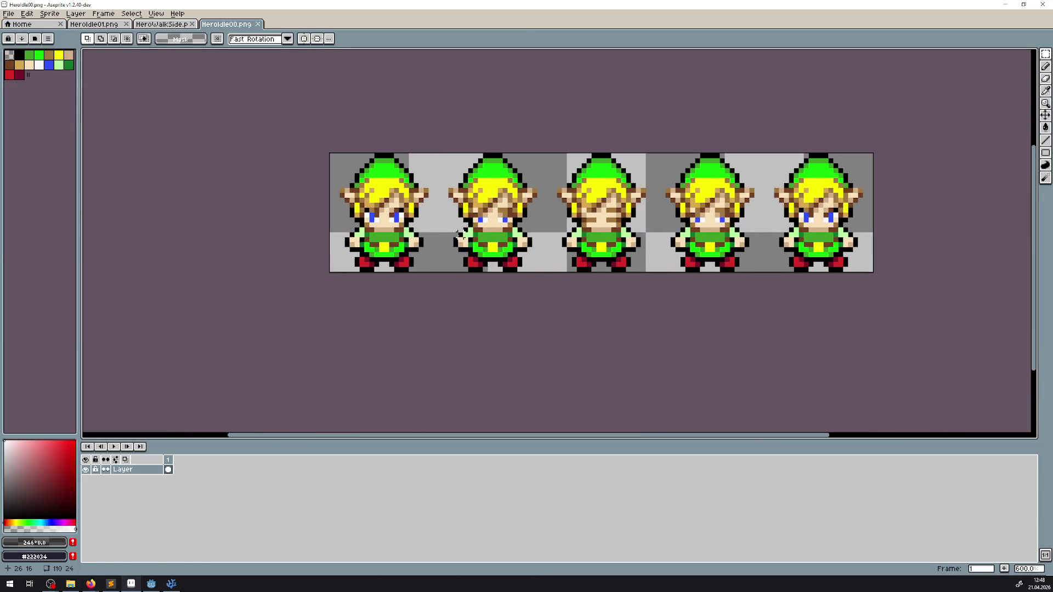
pyautogui.click(1046, 139)
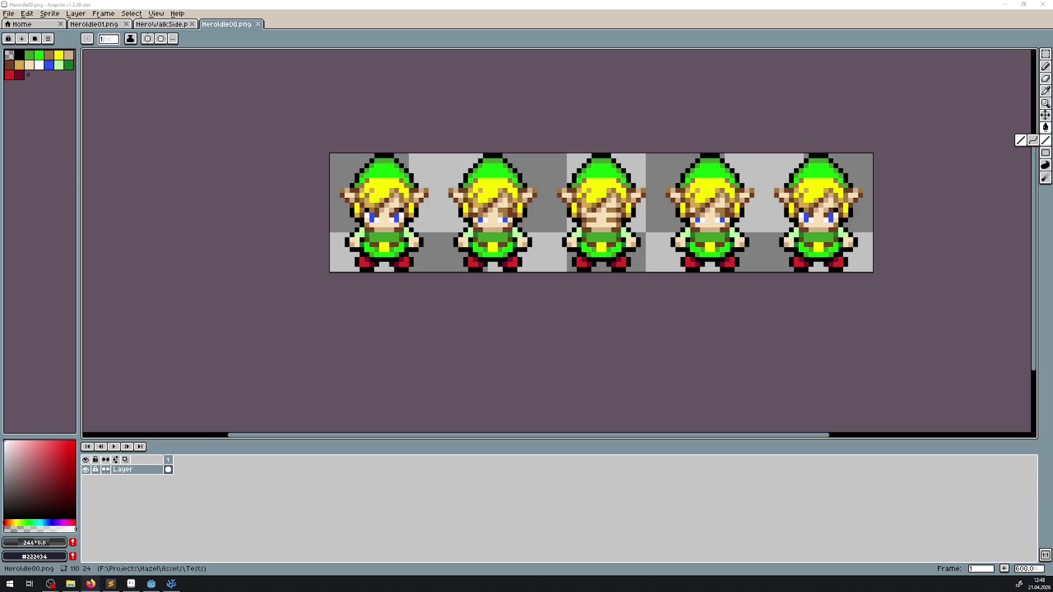
pyautogui.click(162, 24)
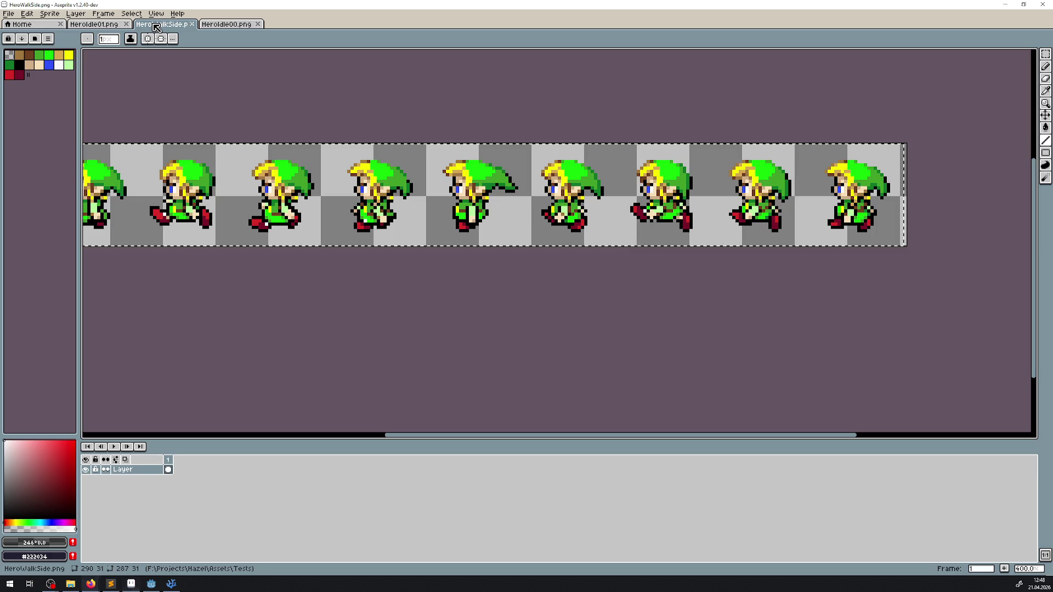
pyautogui.scroll(2, 449, 170)
pyautogui.moveTo(449, 170); pyautogui.dragTo(498, 158)
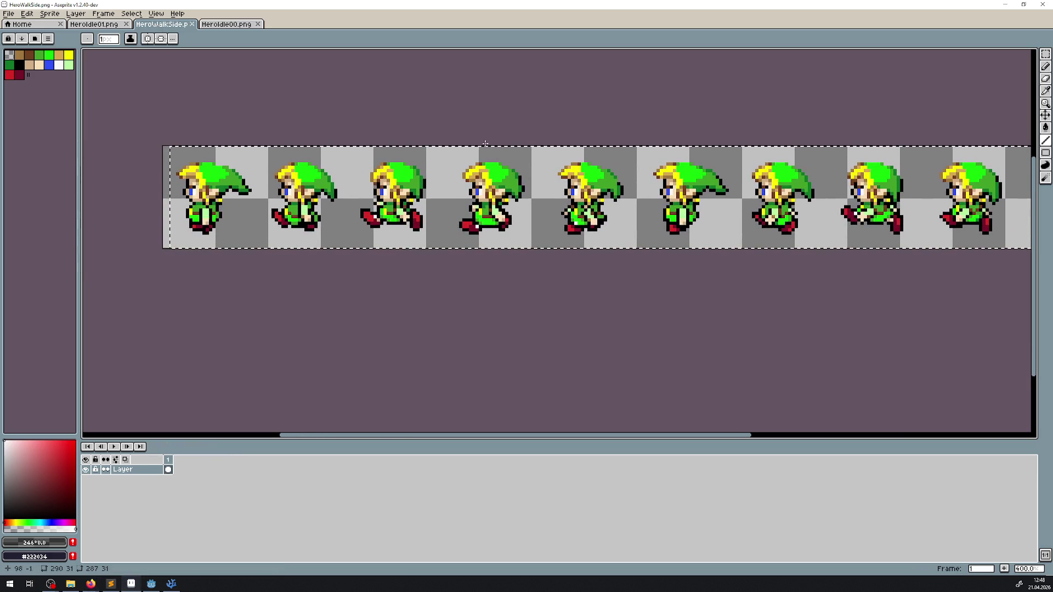
pyautogui.scroll(1, 217, 189)
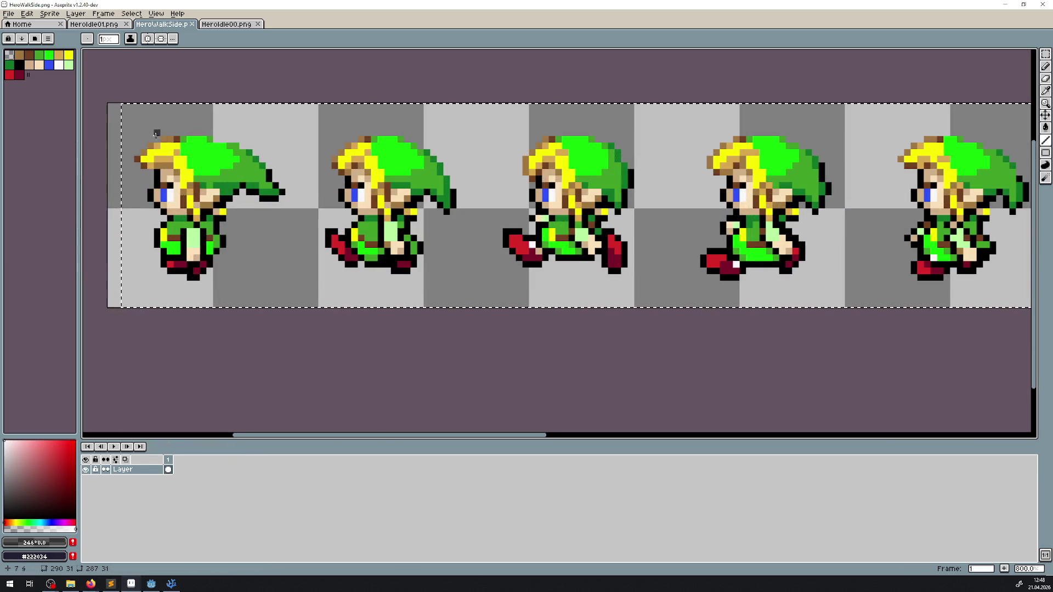
pyautogui.moveTo(132, 132); pyautogui.dragTo(284, 132)
pyautogui.moveTo(620, 192); pyautogui.dragTo(389, 210)
pyautogui.scroll(-4, 389, 210)
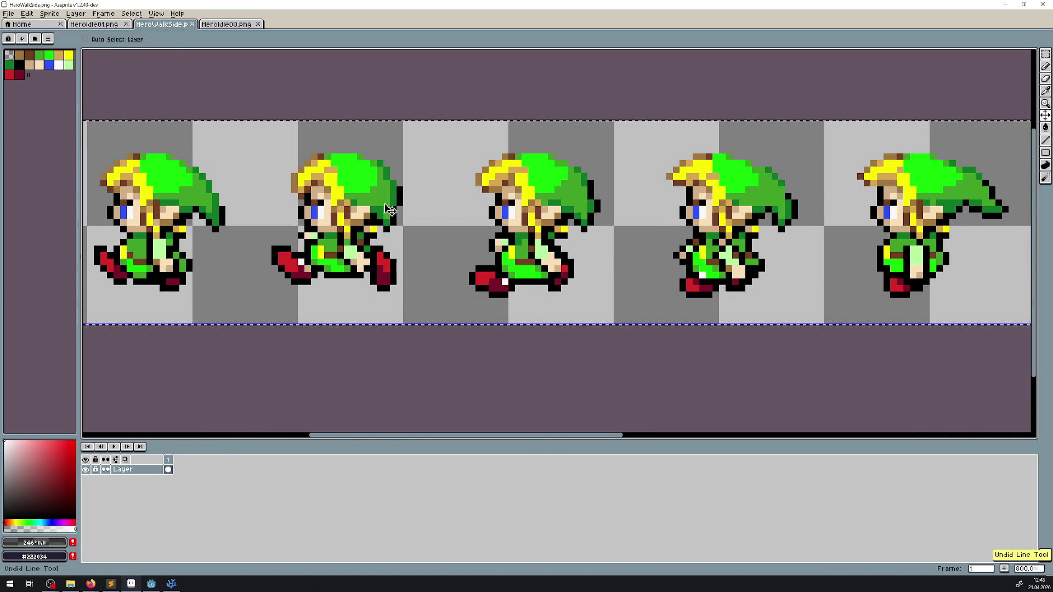
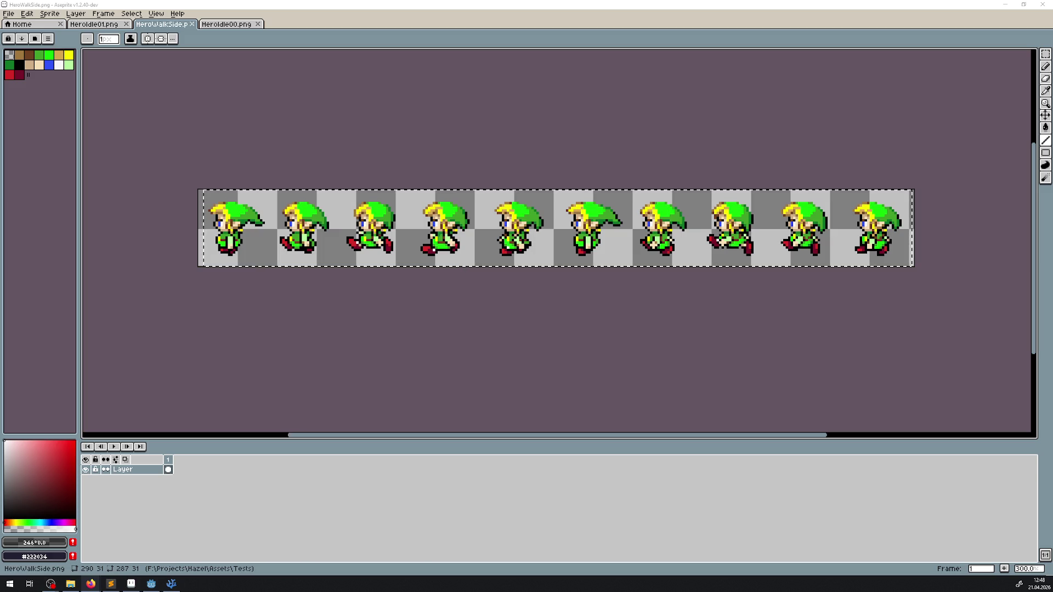
# - Open the Canvas Size dialog for the HeroIdle00.png strip, then switch over to Godot
pyautogui.click(214, 26)
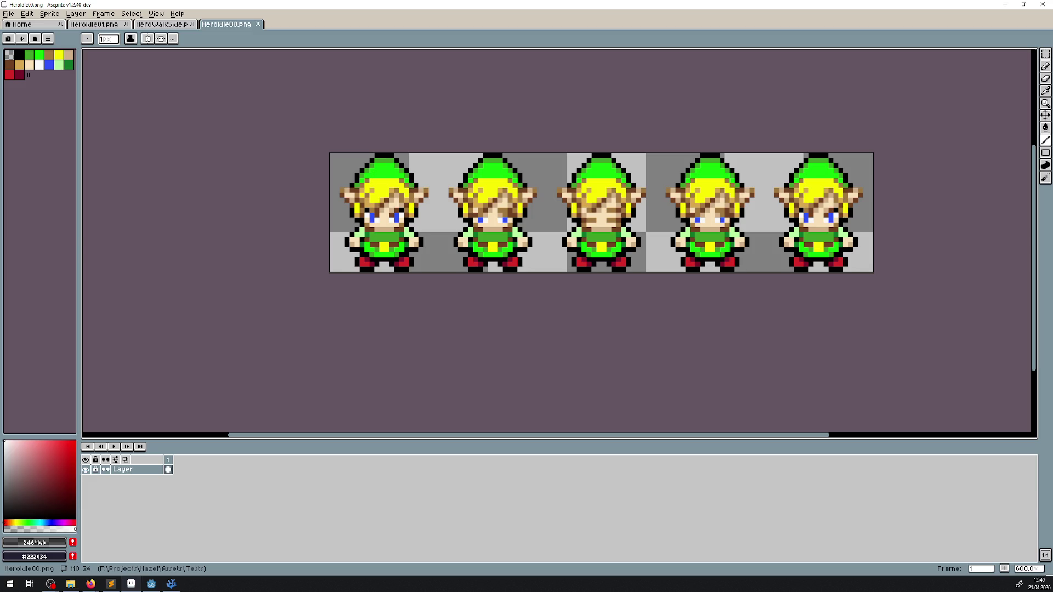
pyautogui.click(49, 13)
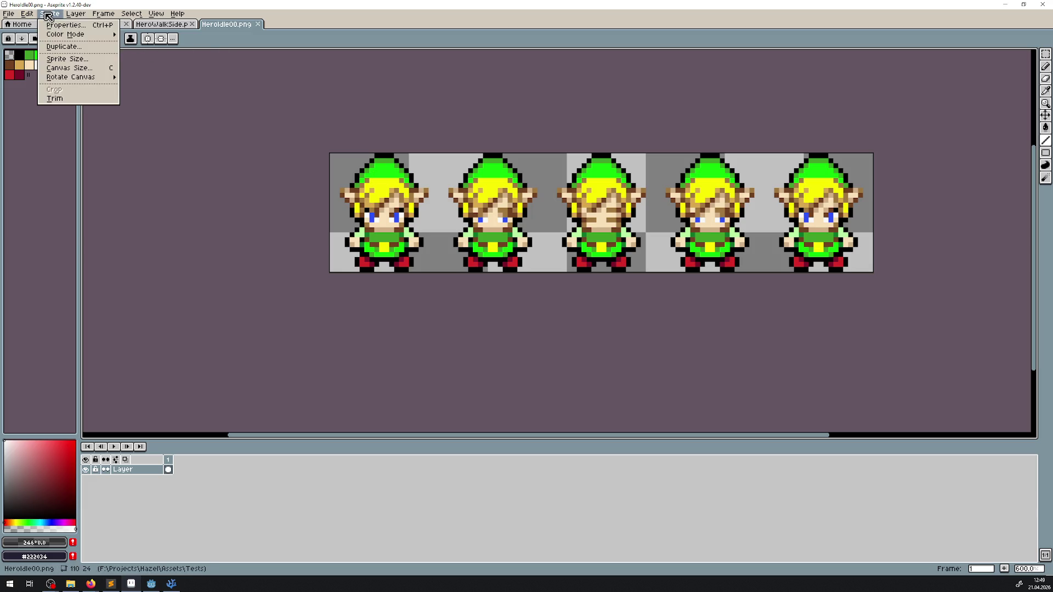
pyautogui.click(69, 68)
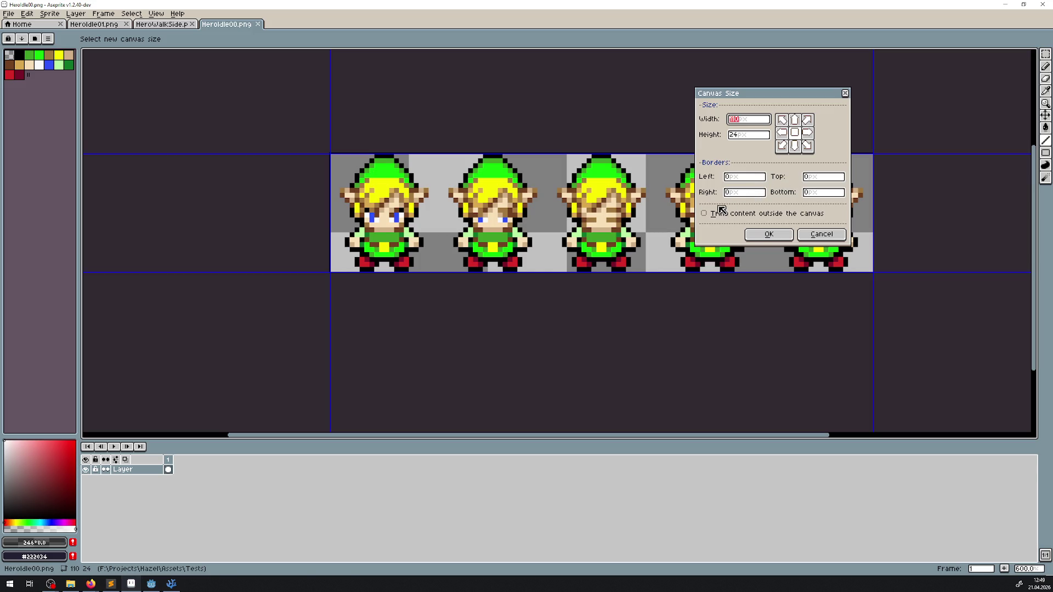
pyautogui.click(152, 584)
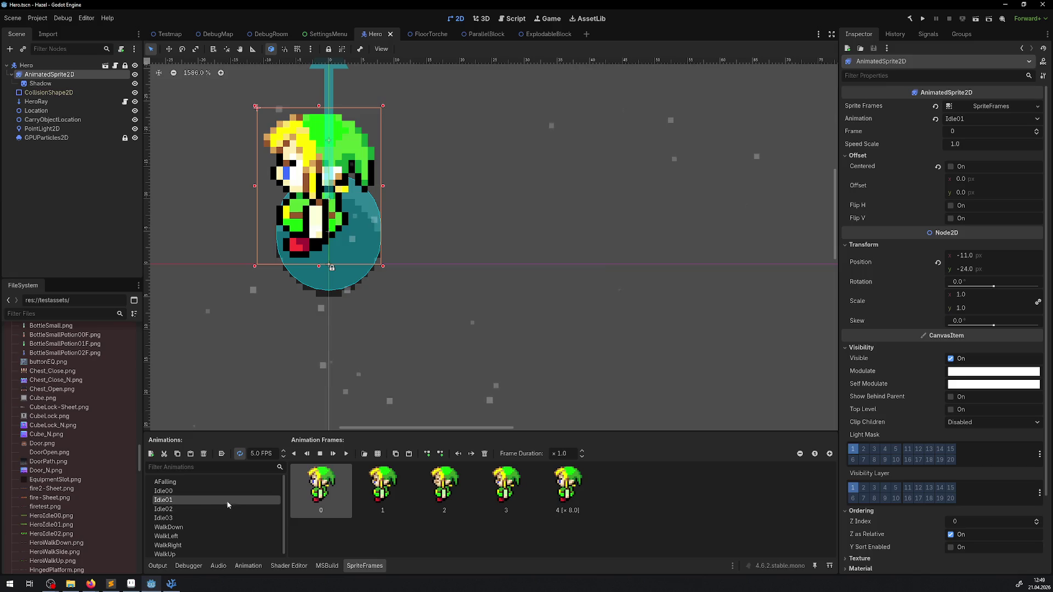
# - Preview the Idle02, Idle03, WalkLeft, WalkUp, Idle01 and Idle03 animations, then return to Aseprite
pyautogui.click(167, 510)
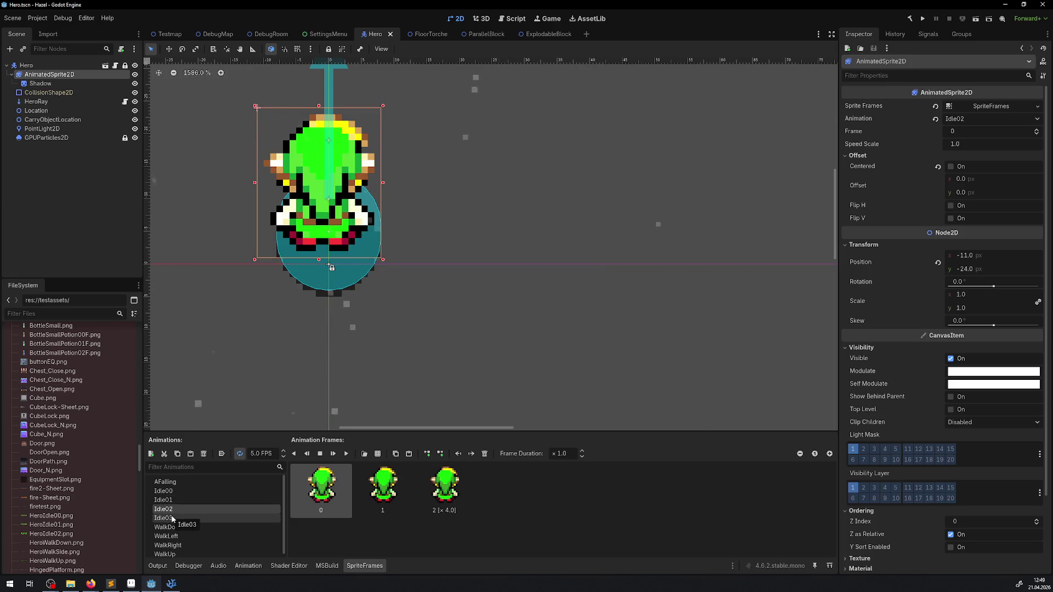
pyautogui.click(172, 519)
pyautogui.click(168, 535)
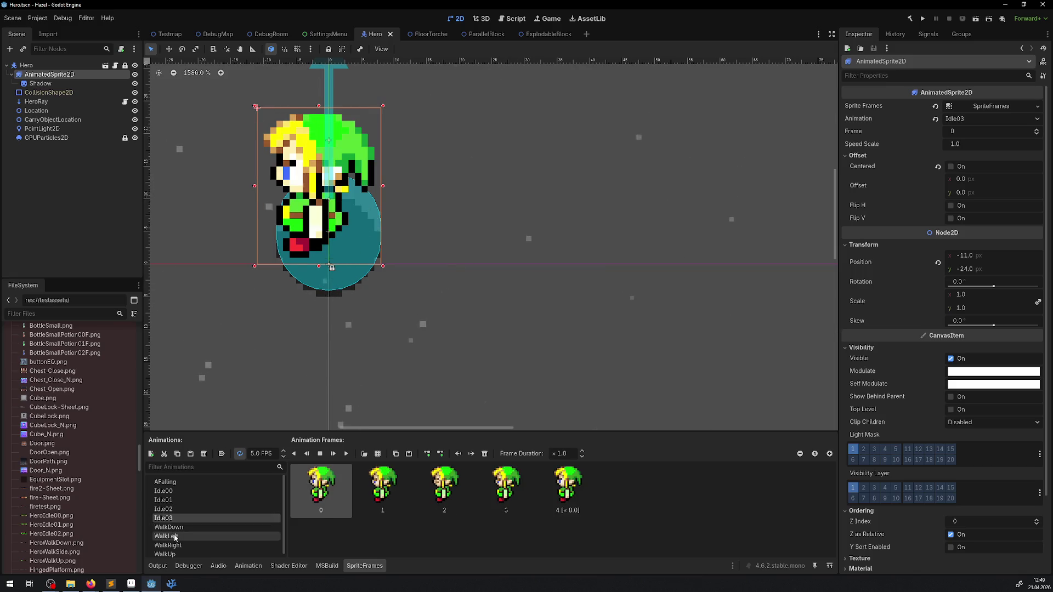
pyautogui.click(167, 553)
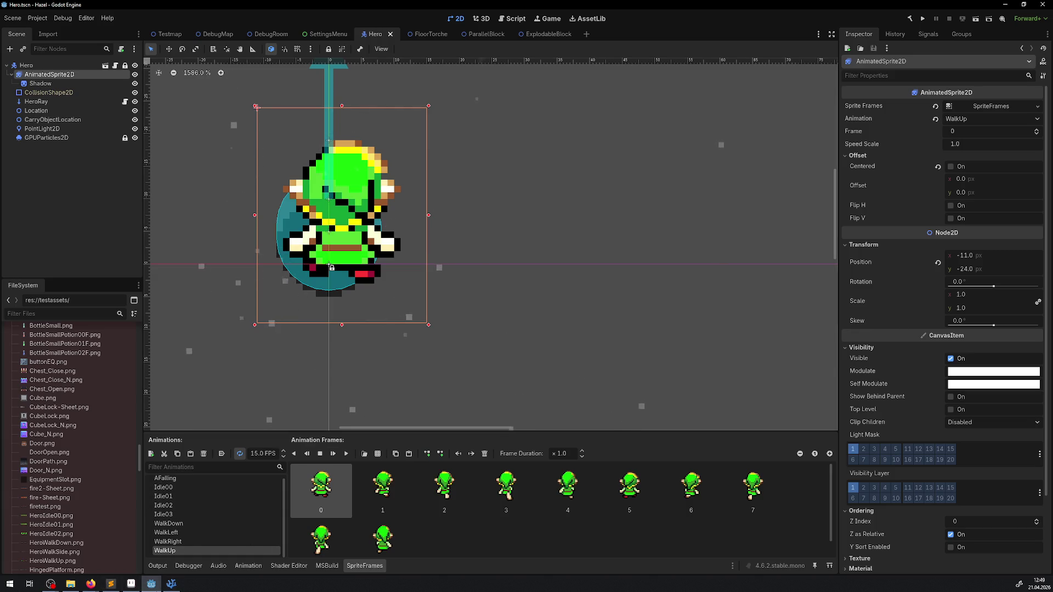
pyautogui.moveTo(153, 573)
pyautogui.click(182, 496)
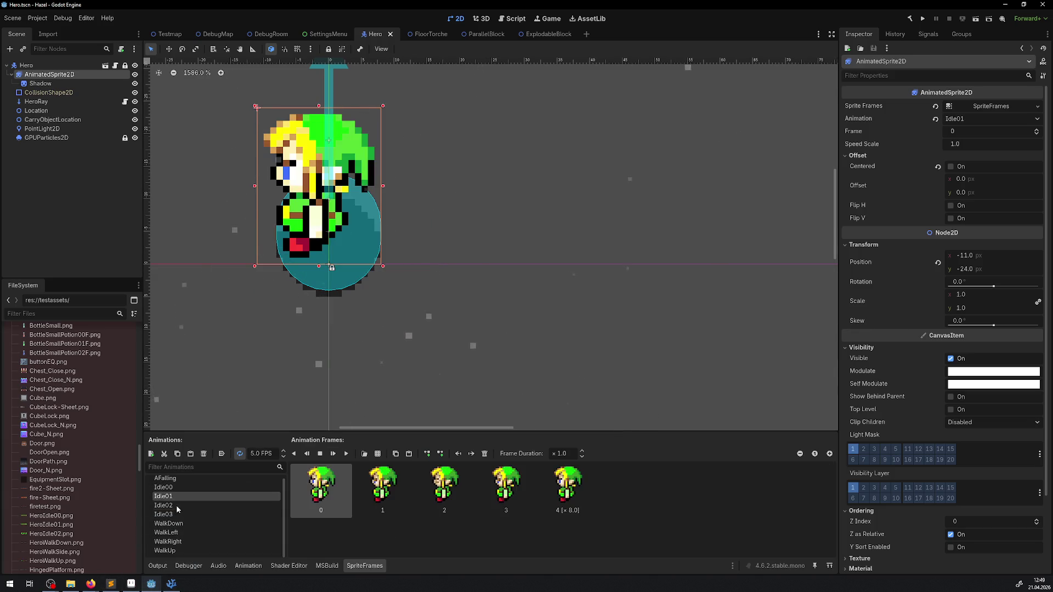
pyautogui.click(174, 514)
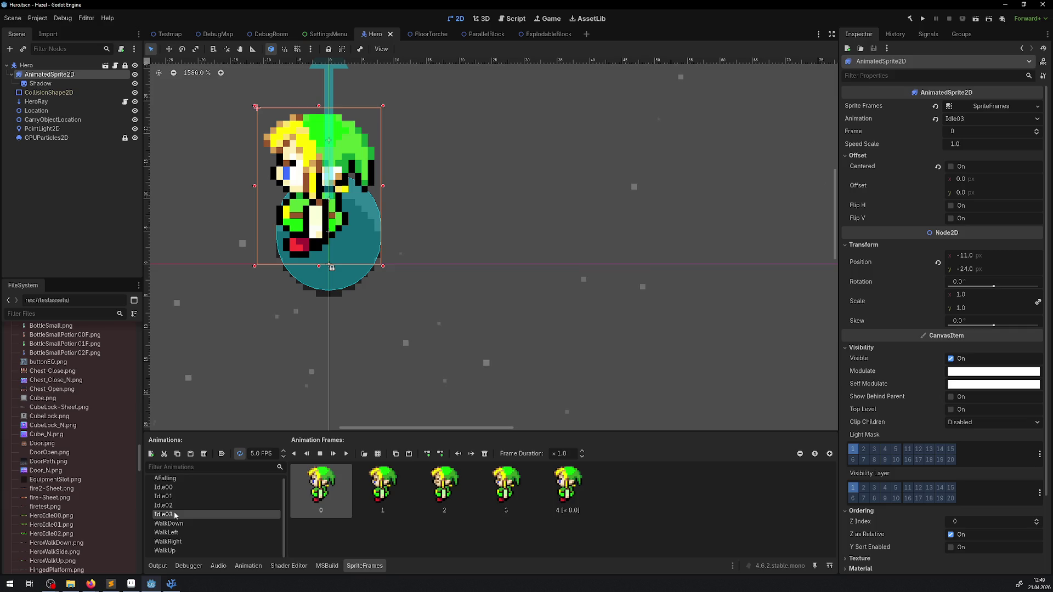
pyautogui.click(130, 585)
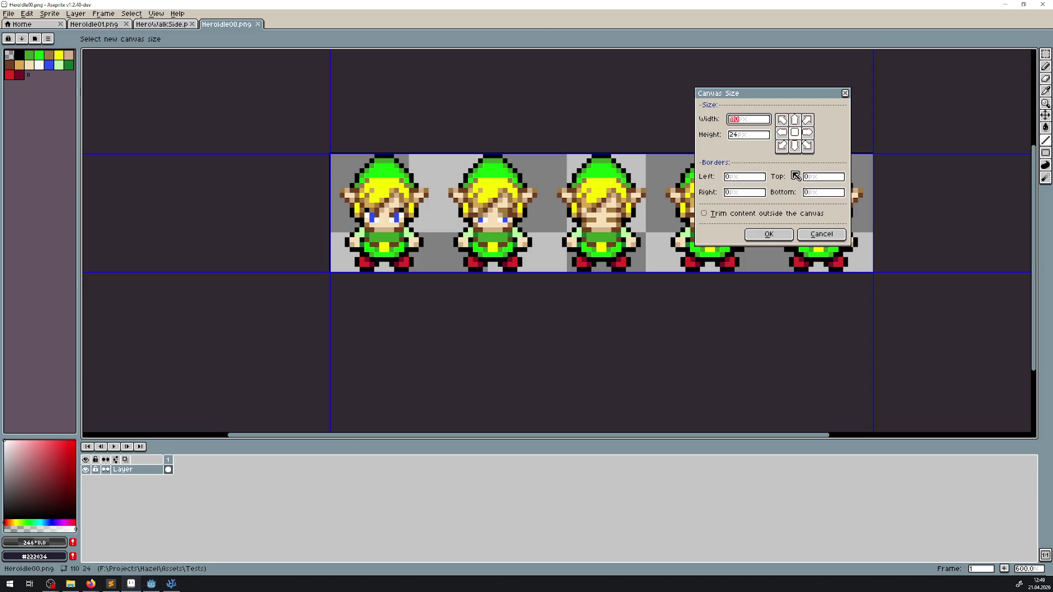
# - Resize the HeroIdle00 canvas to width 28*5 (140) and height 28 with a centre anchor
pyautogui.write('28*')
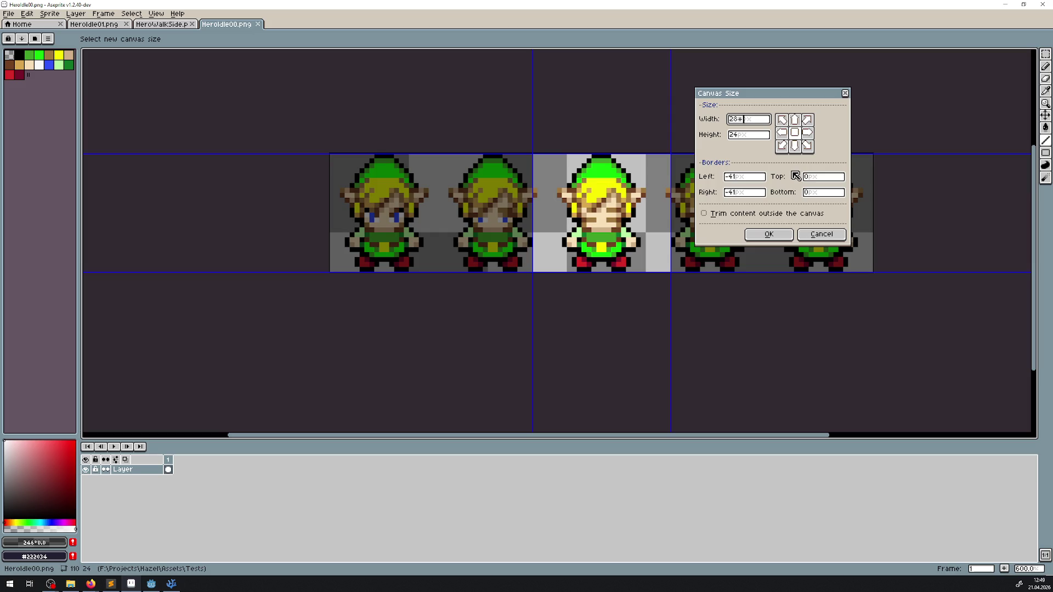
pyautogui.write('5')
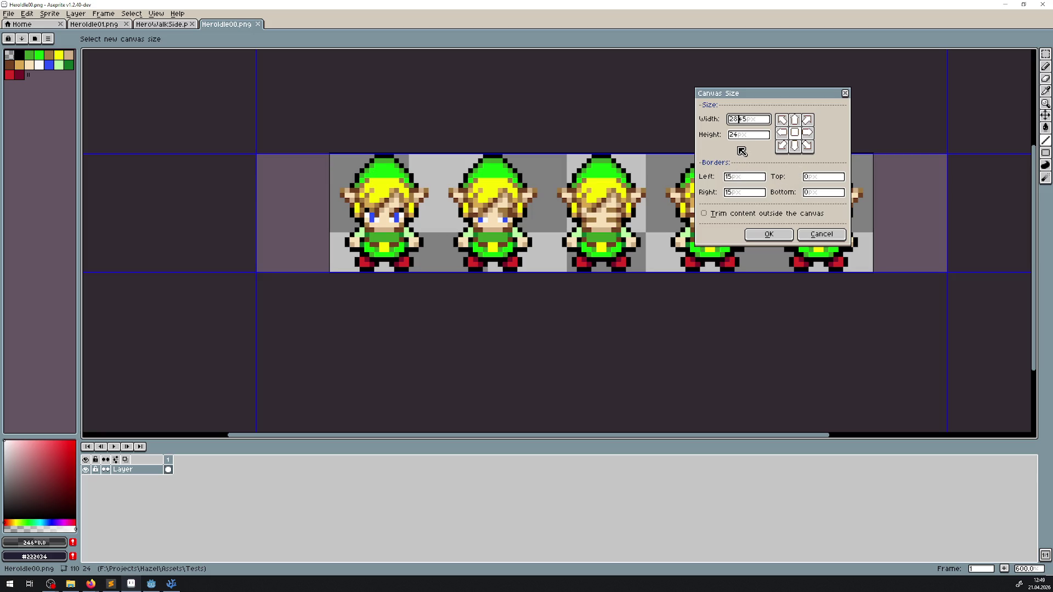
pyautogui.press('Tab')
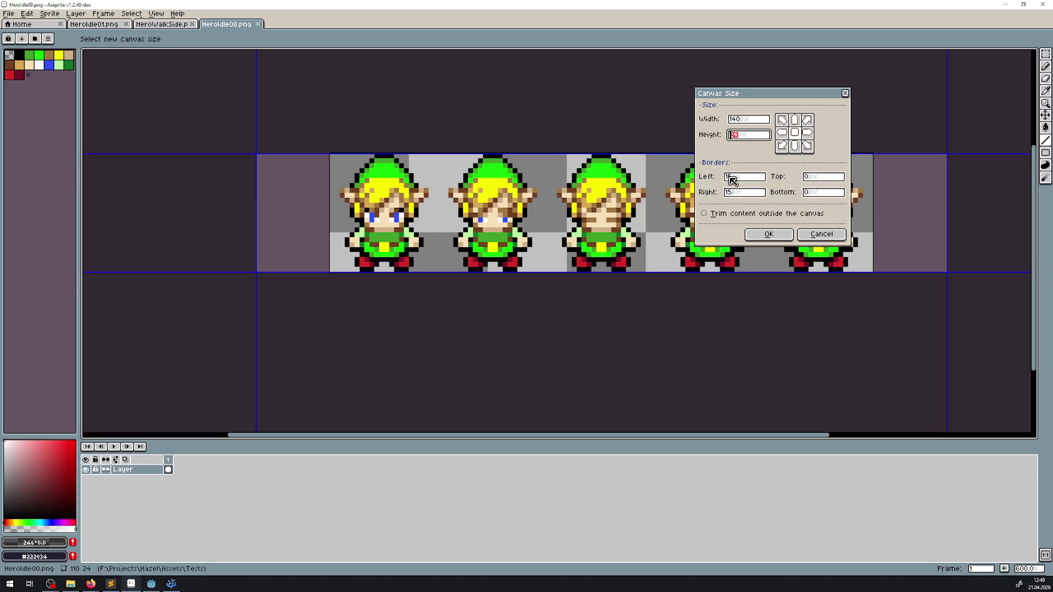
pyautogui.write('2')
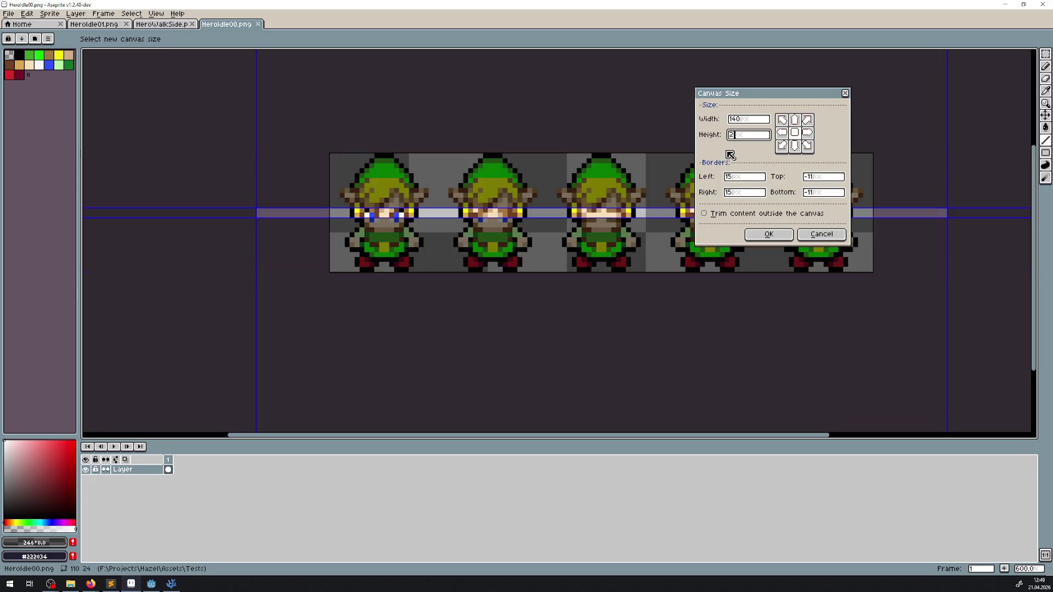
pyautogui.write('8')
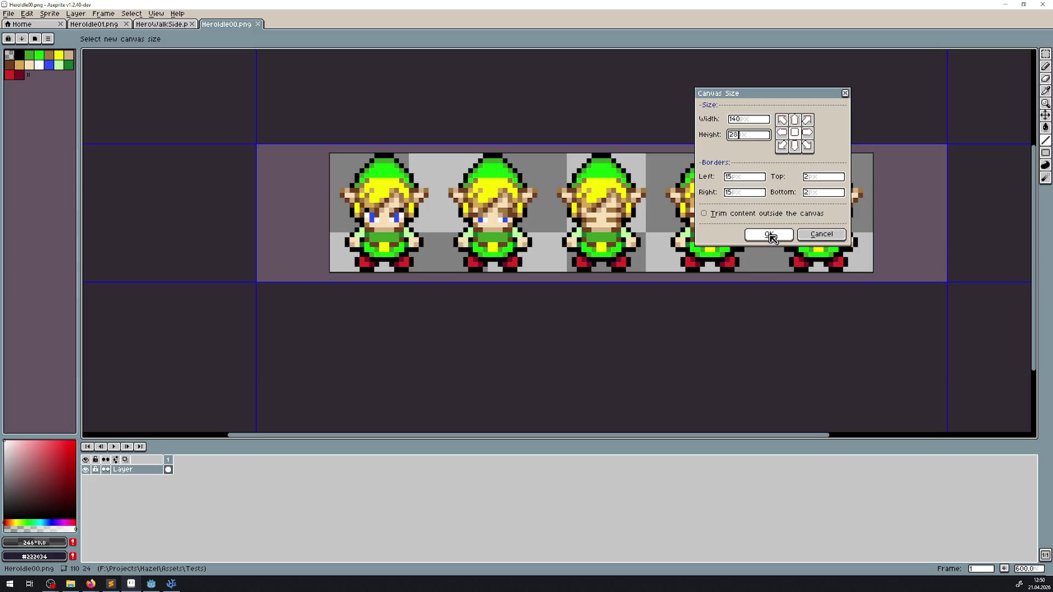
pyautogui.click(770, 235)
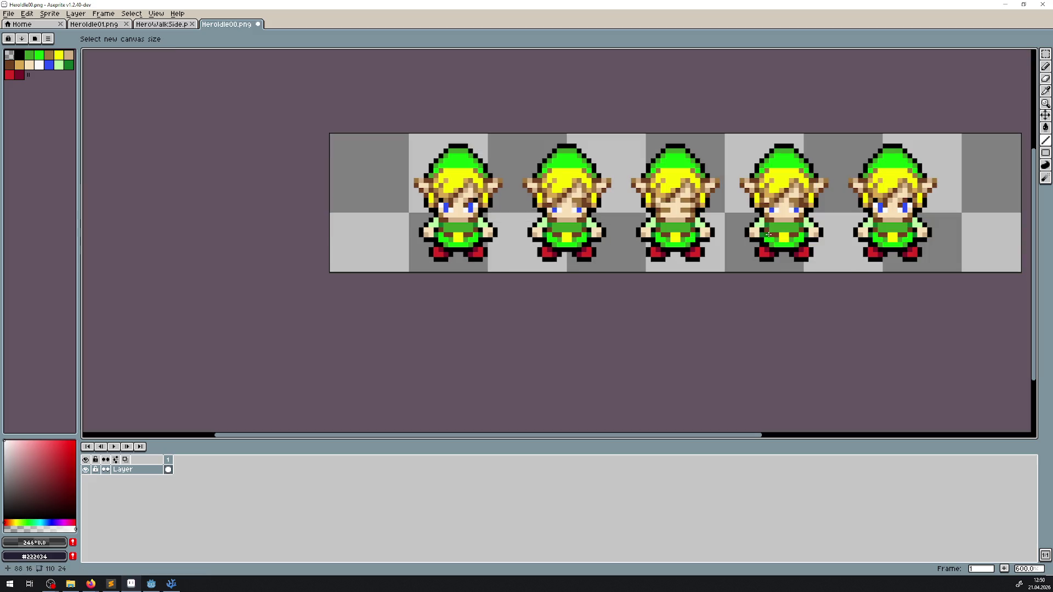
# - Nudge the idle poses one pixel down and right with the Move tool
pyautogui.click(1045, 114)
pyautogui.scroll(3, 461, 214)
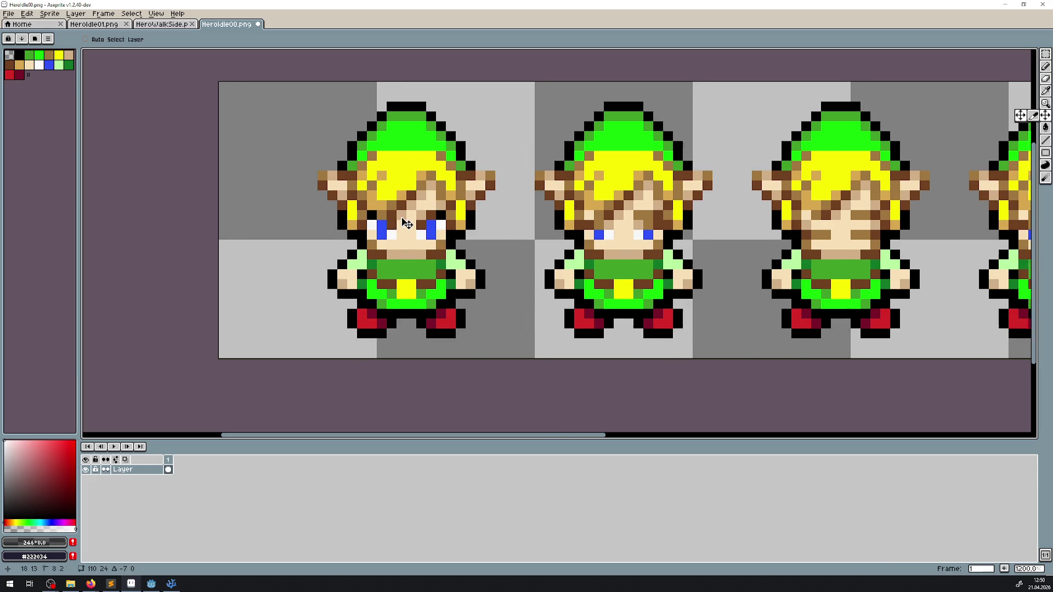
pyautogui.moveTo(311, 219)
pyautogui.mouseDown()
pyautogui.moveTo(317, 230)
pyautogui.moveTo(267, 203)
pyautogui.mouseUp()
# - Add a new marker layer in red with vertical symmetry centred on the canvas
pyautogui.hotkey('shift', 'n')
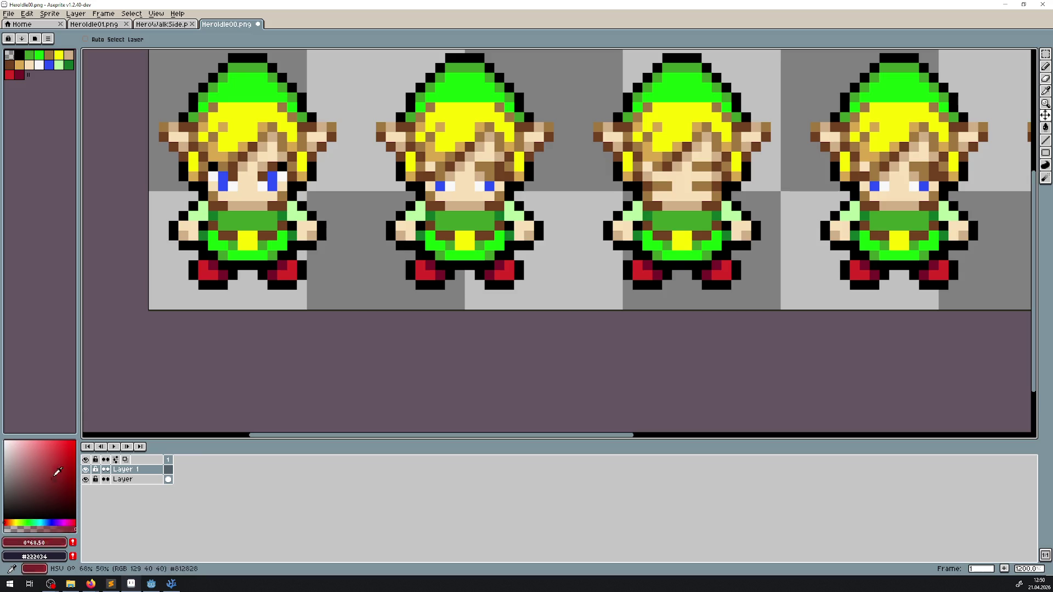
pyautogui.click(6, 522)
pyautogui.click(1047, 153)
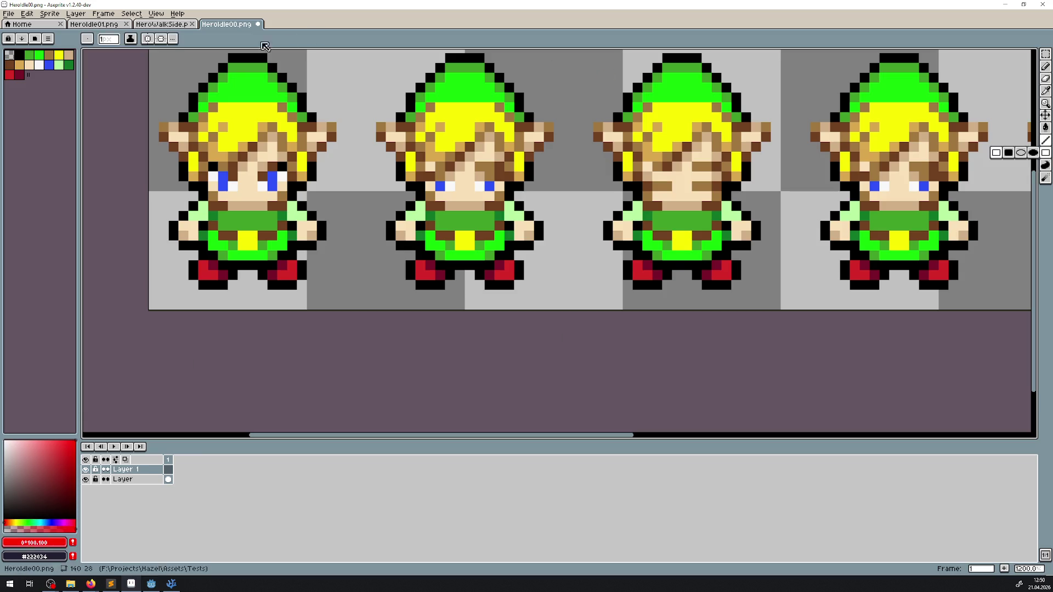
pyautogui.click(147, 39)
pyautogui.moveTo(154, 304); pyautogui.dragTo(358, 301)
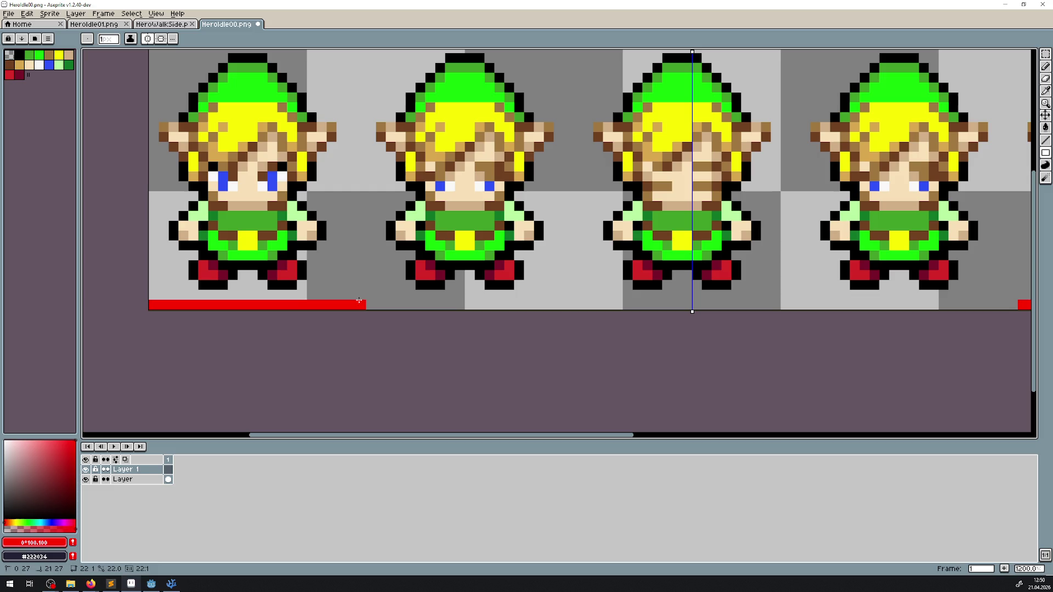
pyautogui.hotkey('ctrl', 'z')
pyautogui.click(172, 38)
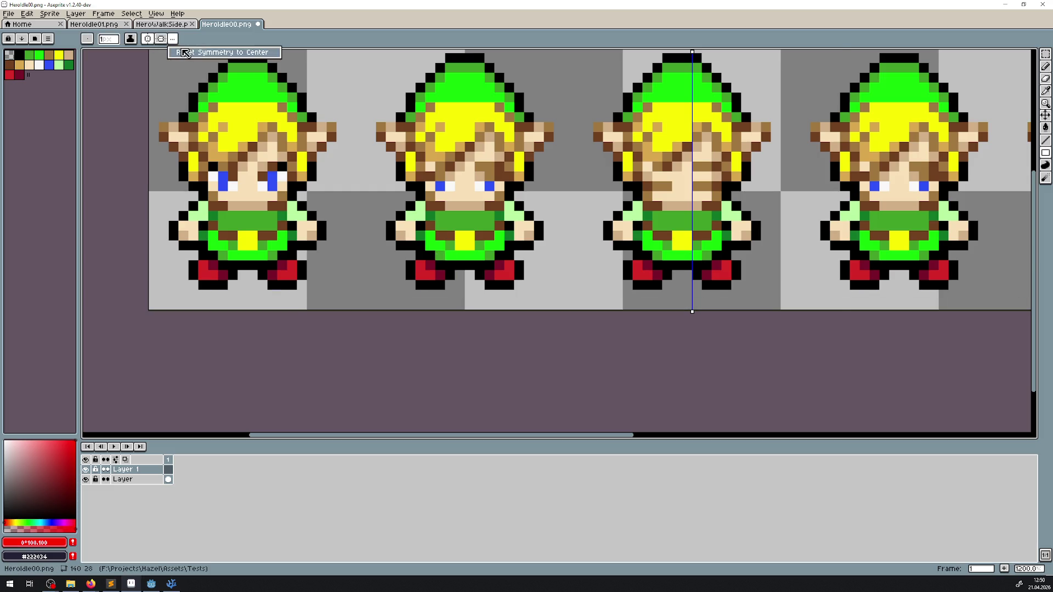
pyautogui.click(184, 52)
# - Draw red, cyan and blue marker bars along the canvas bottom under the frames
pyautogui.moveTo(156, 304)
pyautogui.mouseDown()
pyautogui.moveTo(506, 302)
pyautogui.moveTo(392, 303)
pyautogui.moveTo(419, 303)
pyautogui.mouseUp()
pyautogui.hscroll(5, 329, 329)
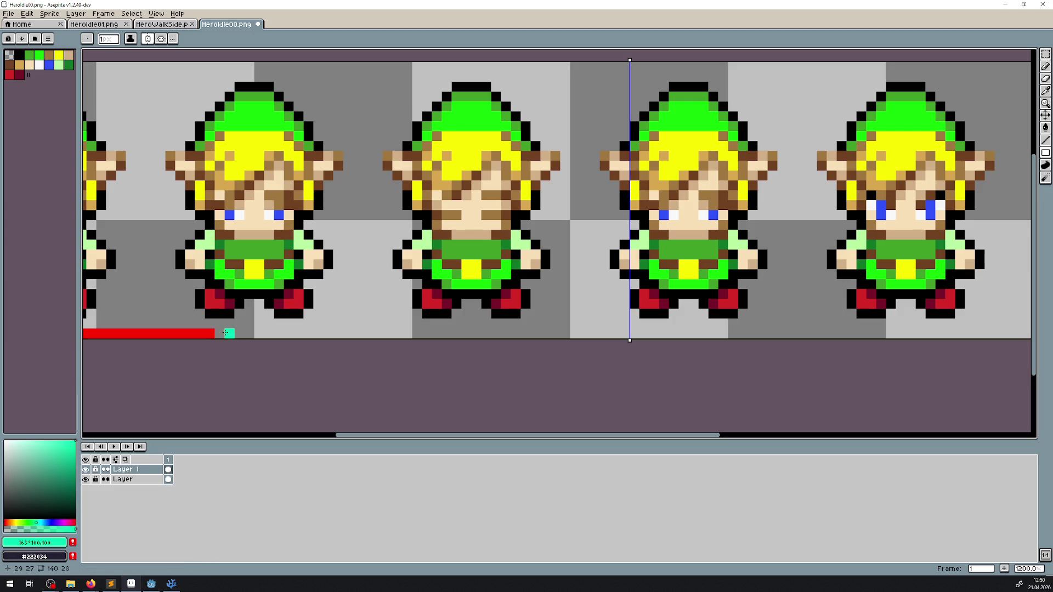
pyautogui.moveTo(220, 332); pyautogui.dragTo(468, 333)
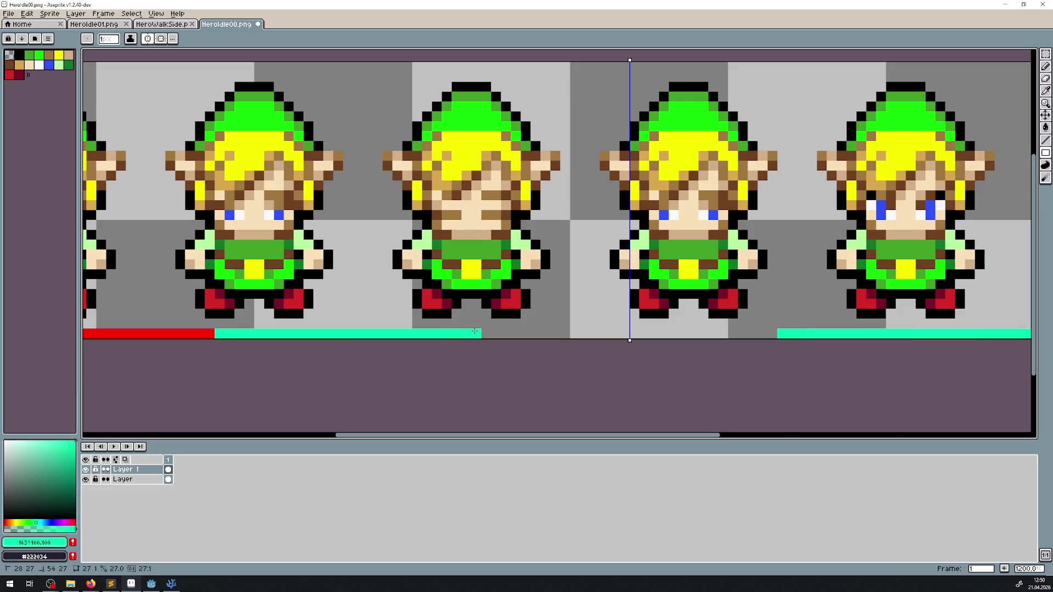
pyautogui.press('[')
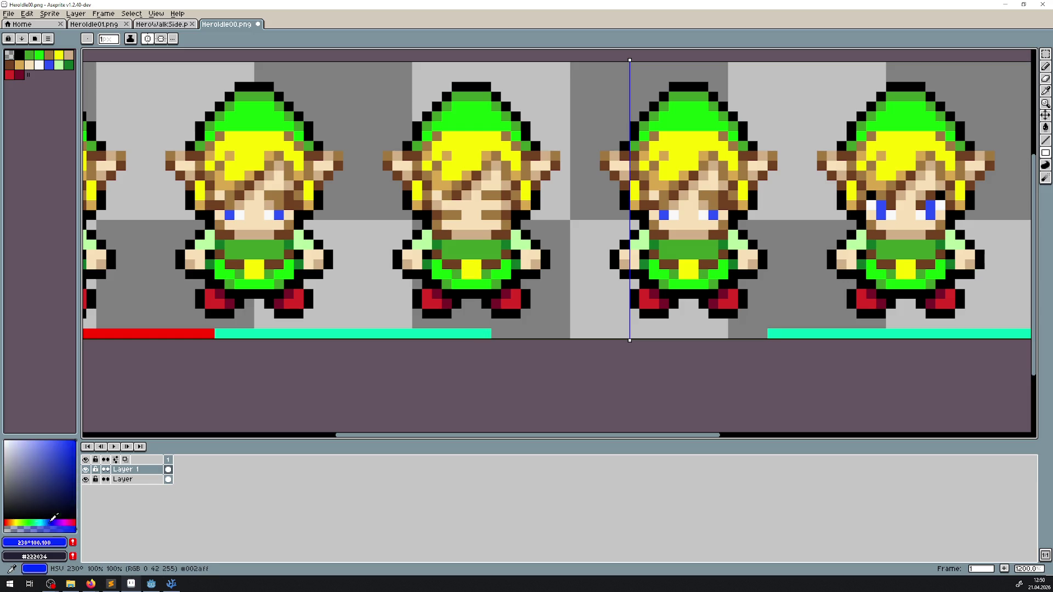
pyautogui.moveTo(499, 333)
pyautogui.mouseDown()
pyautogui.moveTo(760, 332)
pyautogui.moveTo(745, 331)
pyautogui.mouseUp()
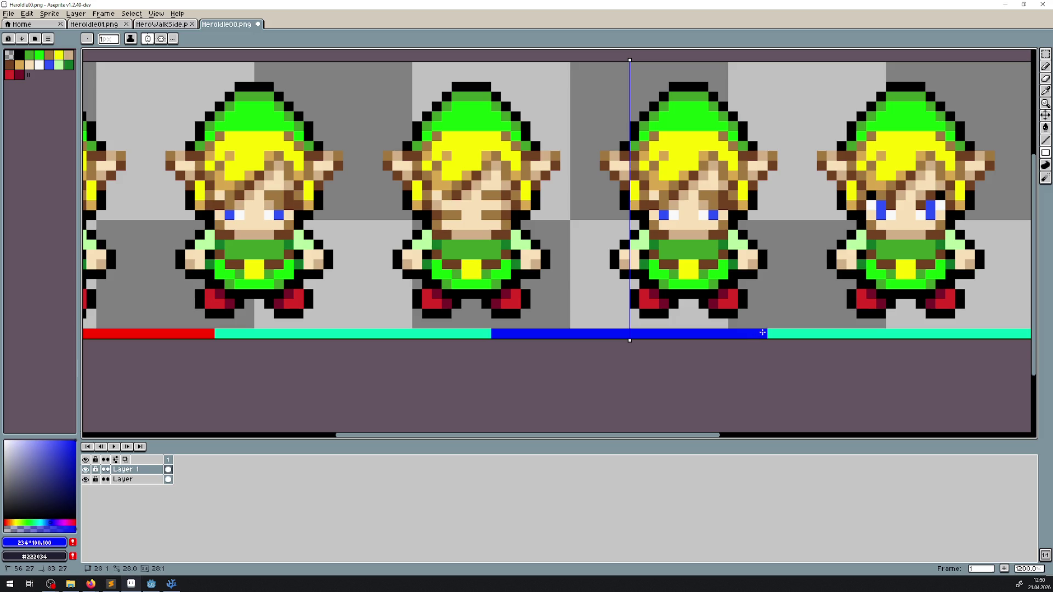
pyautogui.moveTo(763, 332); pyautogui.dragTo(763, 332)
pyautogui.scroll(-3, 460, 257)
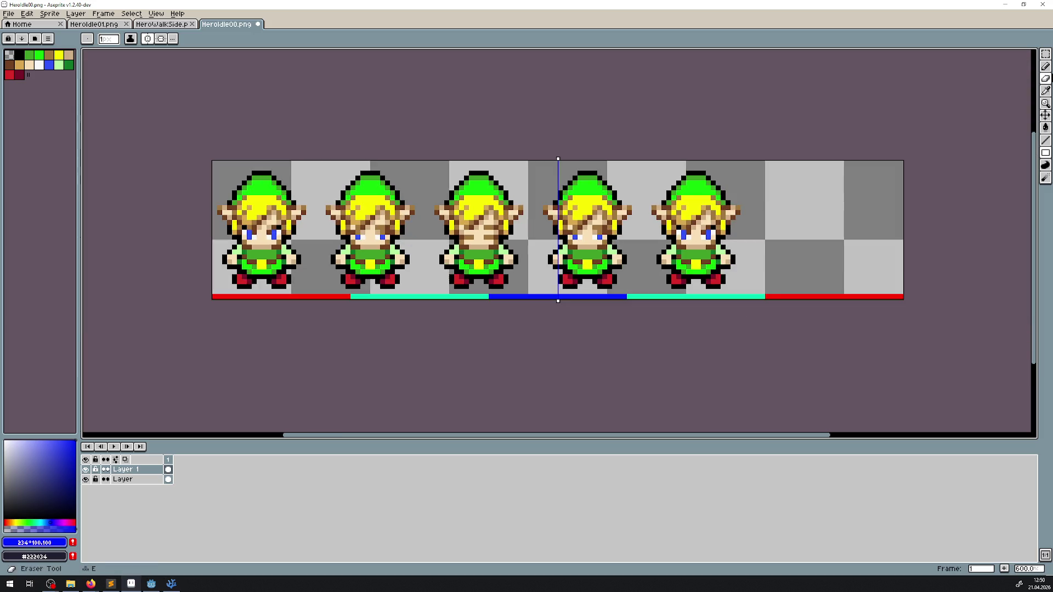
pyautogui.click(1046, 54)
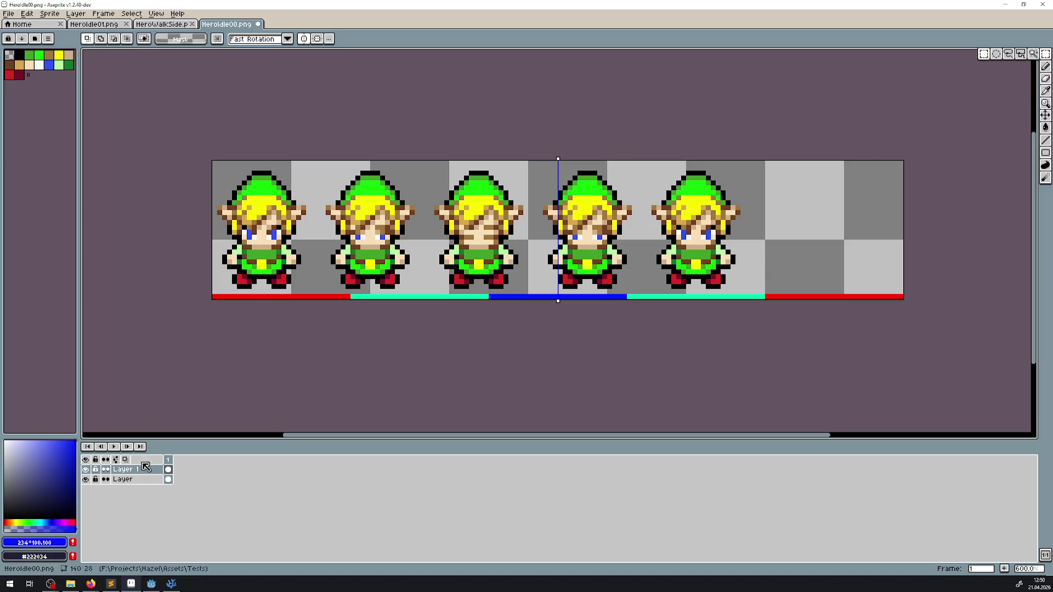
# - On the original sprite layer, move the middle hero sprite into the right-hand frame slot
pyautogui.click(124, 480)
pyautogui.scroll(3, 297, 227)
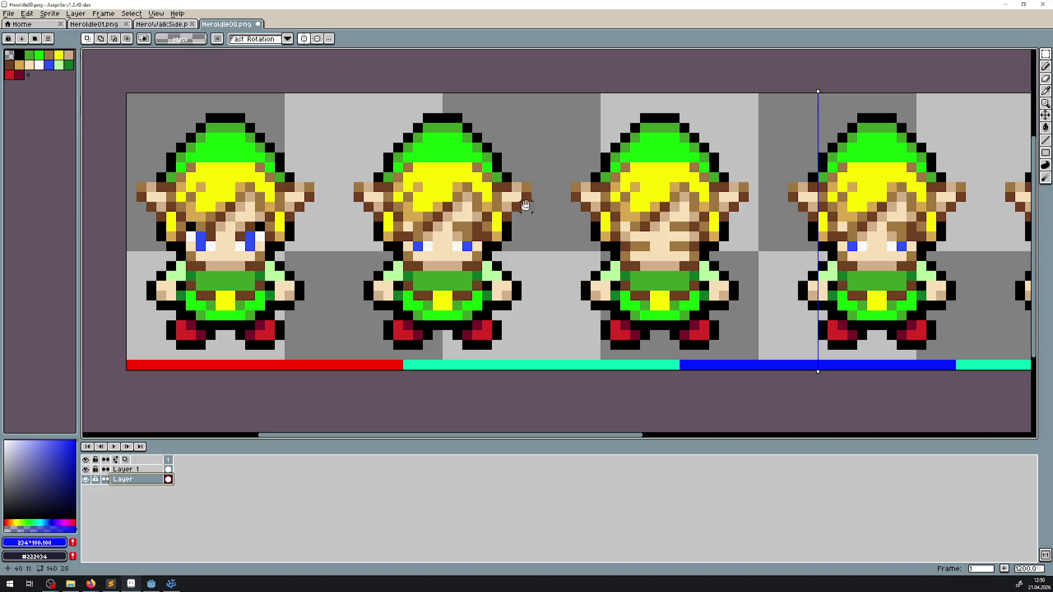
pyautogui.moveTo(526, 205); pyautogui.dragTo(214, 214)
pyautogui.scroll(-2, 352, 214)
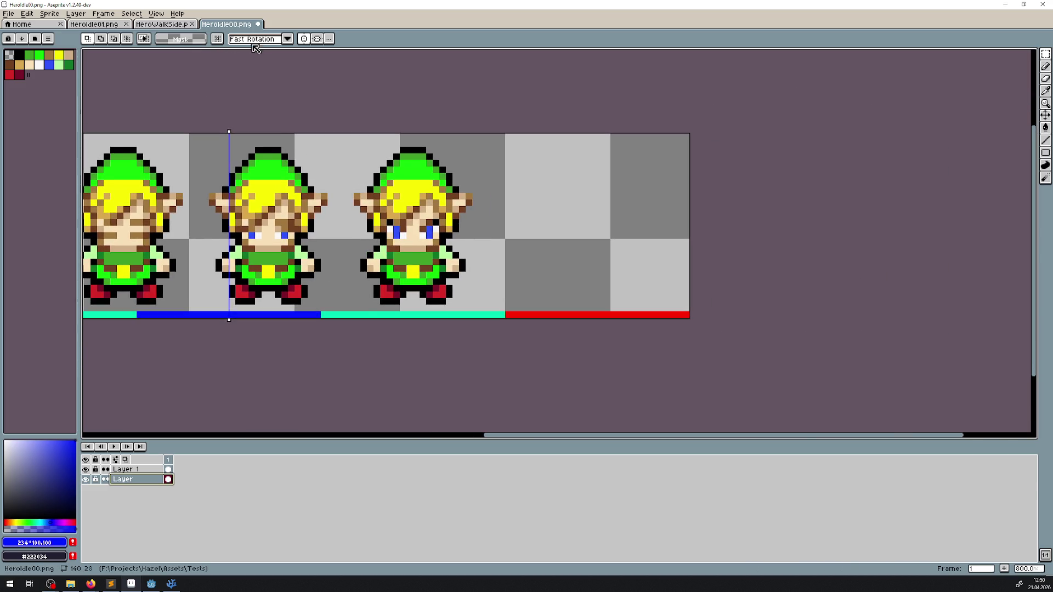
pyautogui.moveTo(340, 133); pyautogui.dragTo(468, 320)
pyautogui.scroll(2, 452, 283)
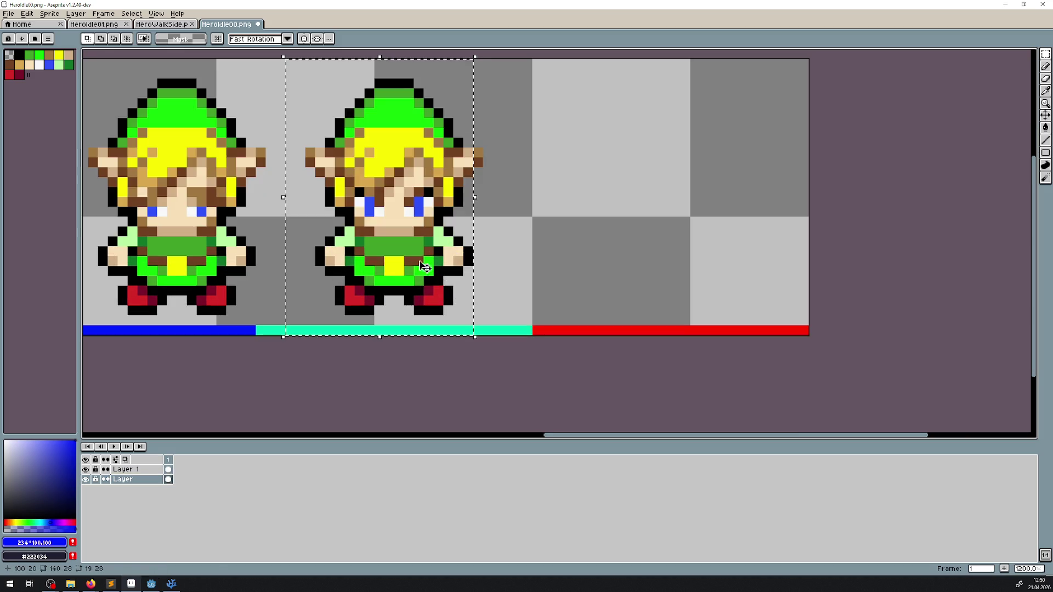
pyautogui.moveTo(425, 268); pyautogui.dragTo(698, 265)
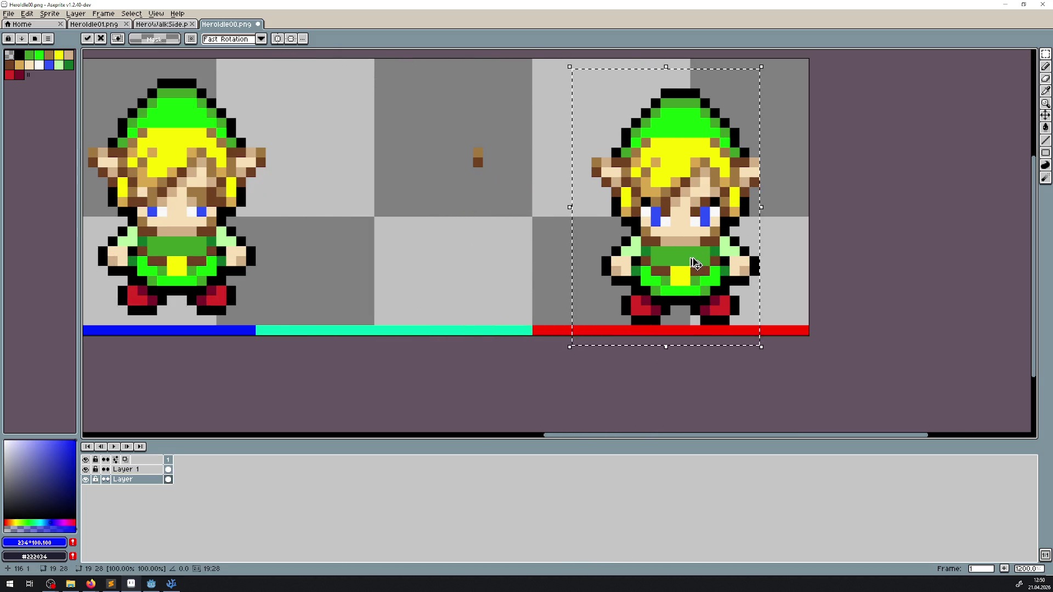
pyautogui.press('Escape')
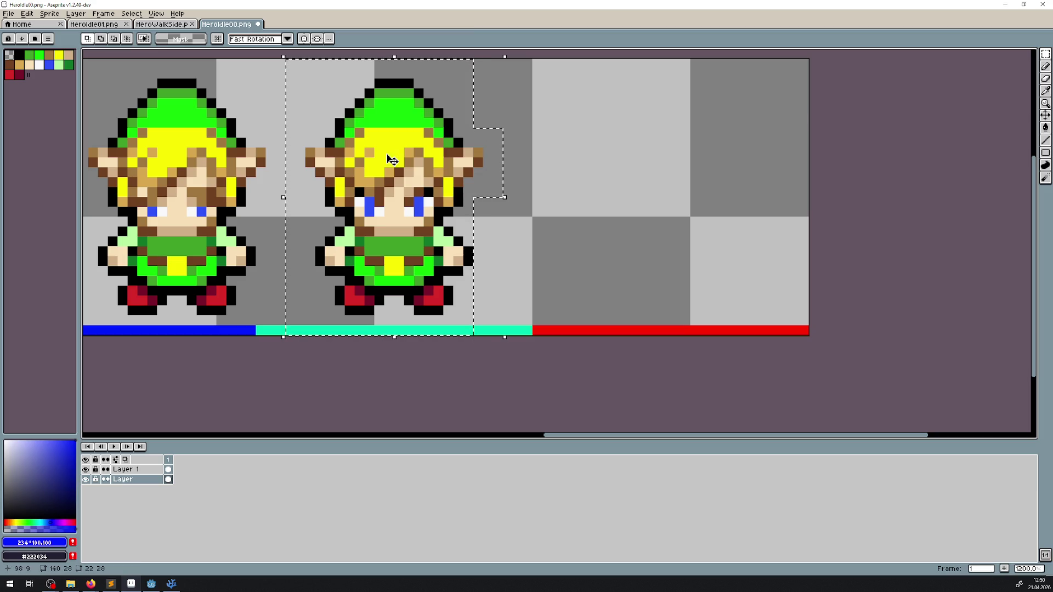
pyautogui.moveTo(393, 160)
pyautogui.mouseDown()
pyautogui.moveTo(669, 161)
pyautogui.moveTo(680, 170)
pyautogui.moveTo(682, 222)
pyautogui.mouseUp()
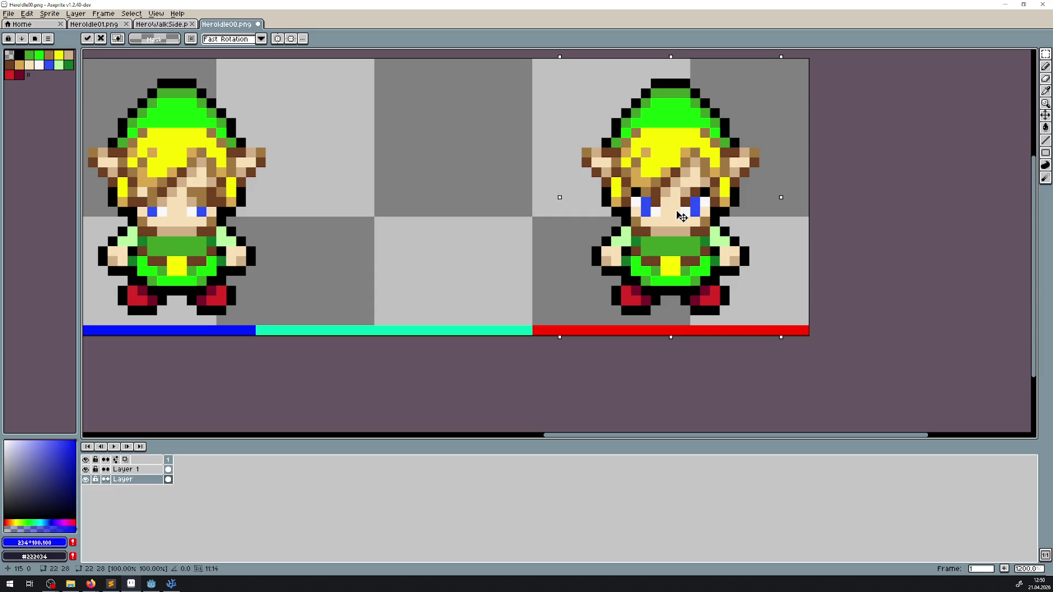
pyautogui.moveTo(723, 245); pyautogui.dragTo(599, 243)
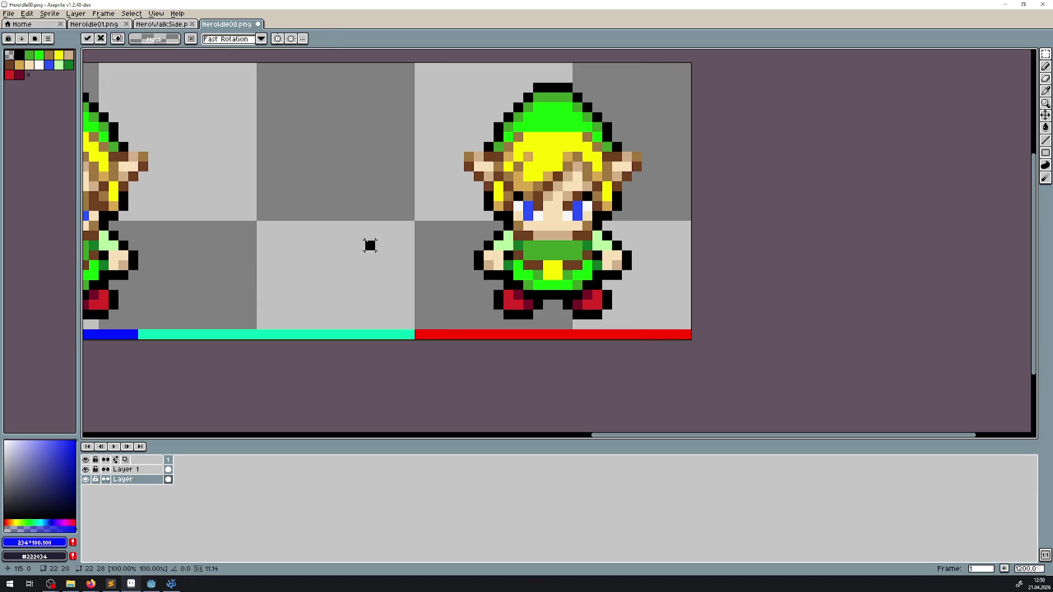
pyautogui.press('Return')
# - Move the next sprite into the cyan frame, nudging it up two pixels and left one
pyautogui.scroll(-3, 347, 242)
pyautogui.moveTo(274, 241); pyautogui.dragTo(319, 241)
pyautogui.moveTo(232, 156)
pyautogui.mouseDown()
pyautogui.moveTo(327, 241)
pyautogui.moveTo(353, 296)
pyautogui.mouseUp()
pyautogui.scroll(3, 353, 297)
pyautogui.moveTo(248, 251)
pyautogui.mouseDown()
pyautogui.moveTo(490, 241)
pyautogui.moveTo(470, 250)
pyautogui.mouseUp()
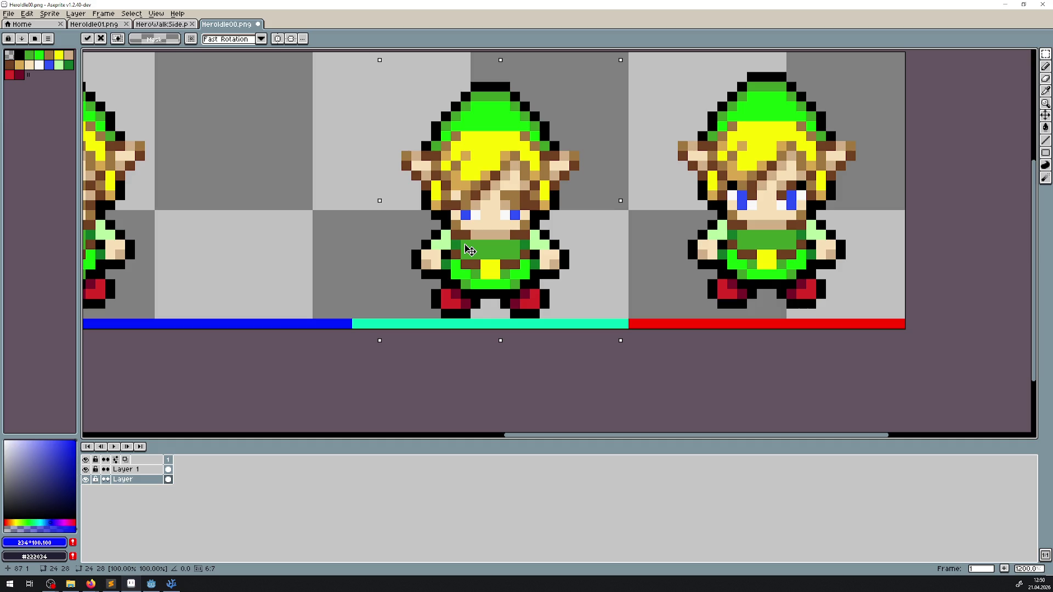
pyautogui.press('Up')
pyautogui.press('Up')
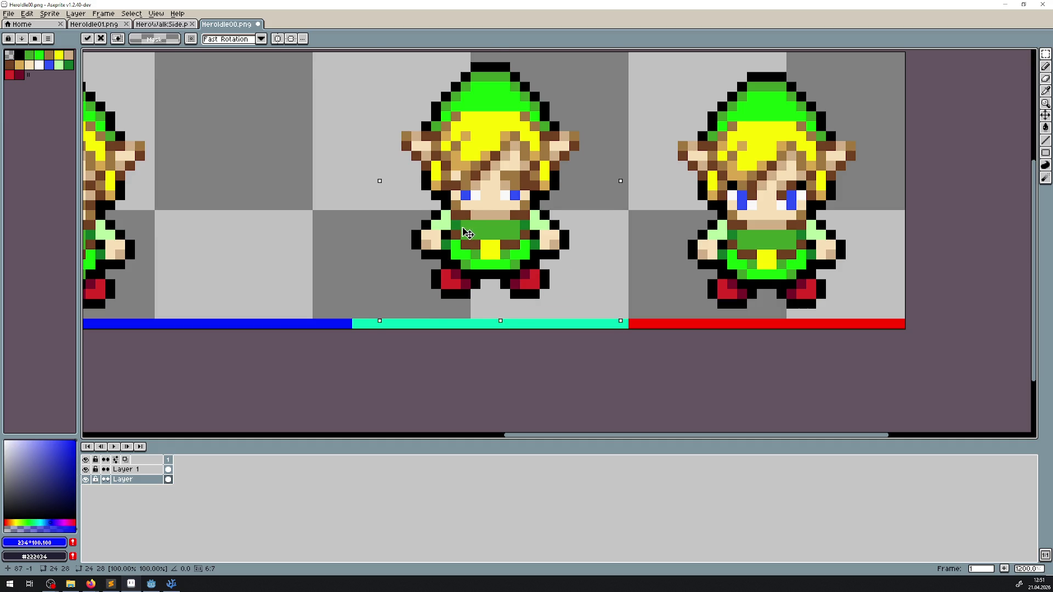
pyautogui.press('Left')
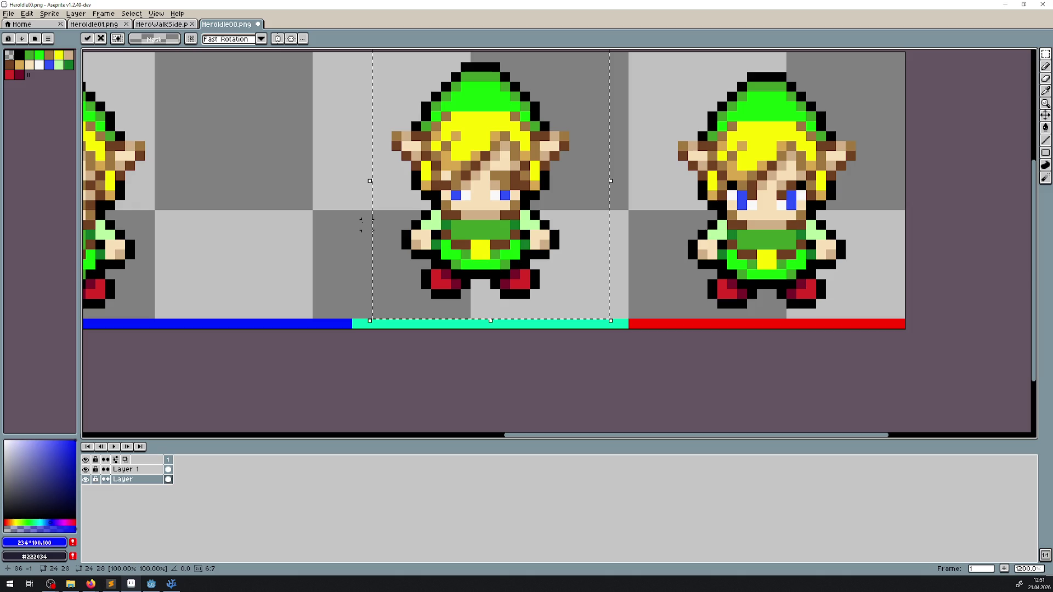
pyautogui.moveTo(361, 225); pyautogui.dragTo(335, 242)
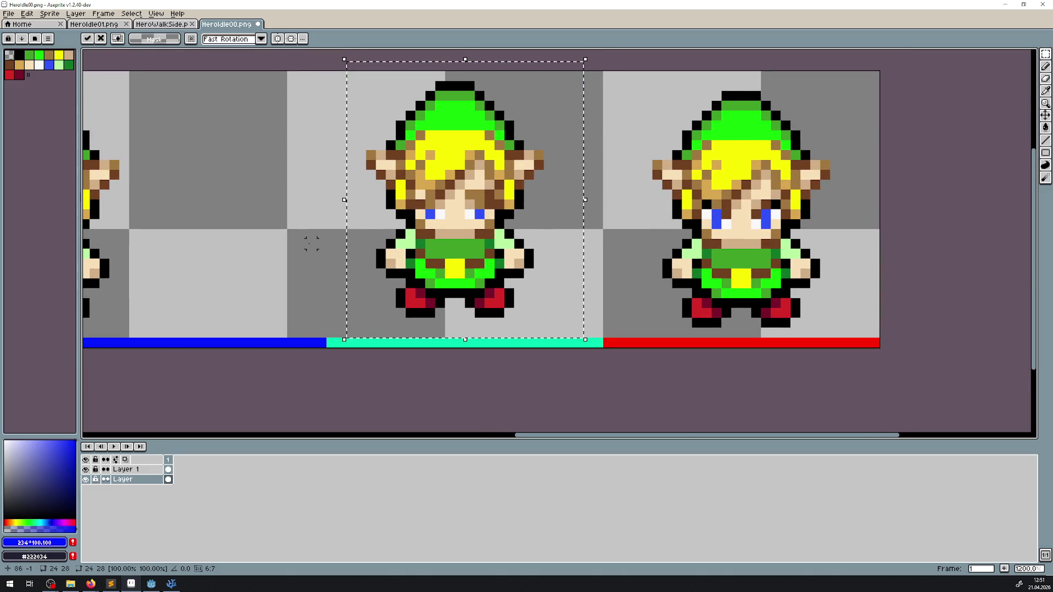
# - Shift the left sprite right into the next frame, then select the middle sprite
pyautogui.hscroll(-5, 470, 247)
pyautogui.moveTo(402, 323)
pyautogui.mouseDown()
pyautogui.moveTo(263, 113)
pyautogui.moveTo(217, 77)
pyautogui.mouseUp()
pyautogui.moveTo(325, 185)
pyautogui.mouseDown()
pyautogui.moveTo(493, 184)
pyautogui.moveTo(474, 185)
pyautogui.mouseUp()
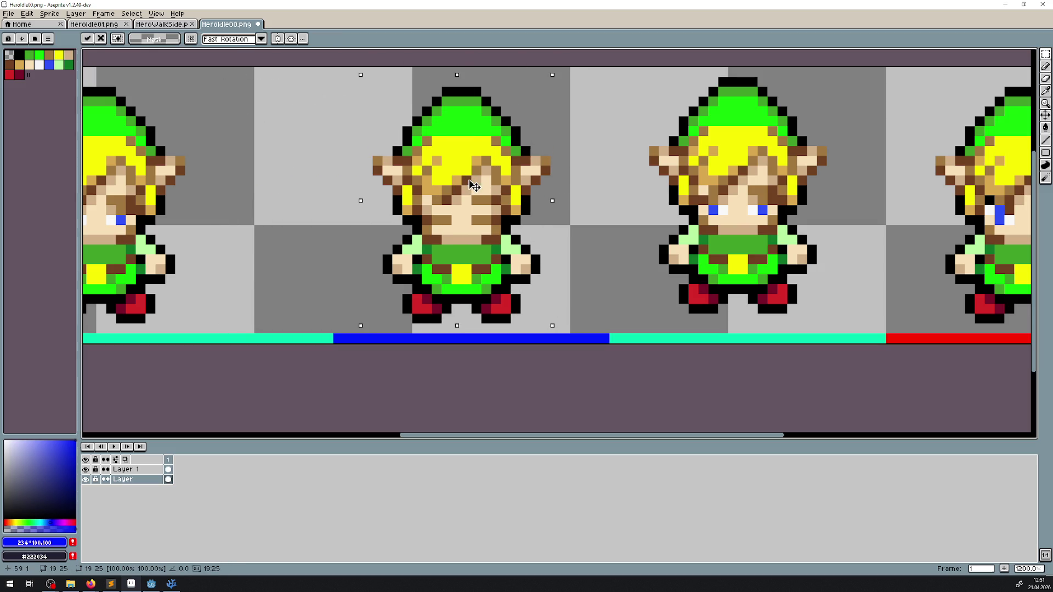
pyautogui.press('Return')
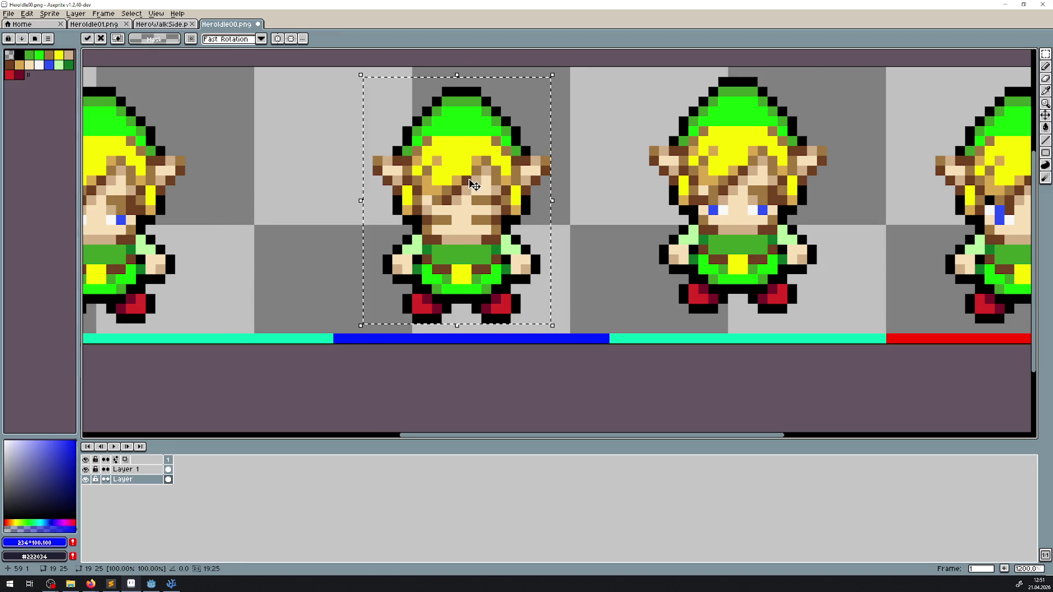
pyautogui.hscroll(-6, 318, 199)
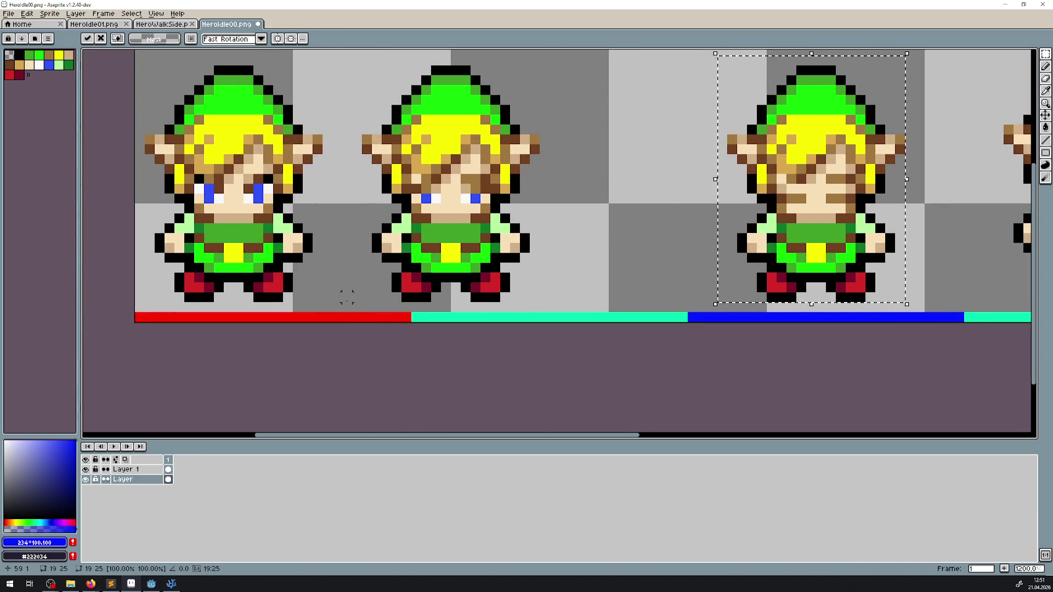
pyautogui.moveTo(341, 303)
pyautogui.mouseDown()
pyautogui.moveTo(543, 122)
pyautogui.moveTo(561, 53)
pyautogui.mouseUp()
# - Nudge the selected sprite right and up and commit the move
pyautogui.press('Right')
pyautogui.press('Right')
pyautogui.press('Right')
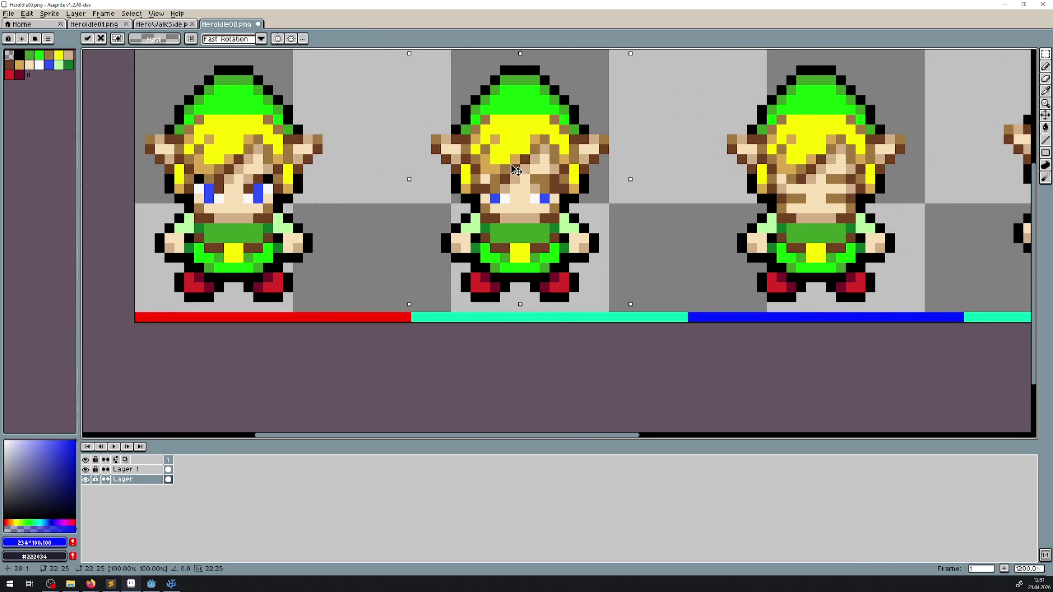
pyautogui.press('Up')
pyautogui.click(386, 149)
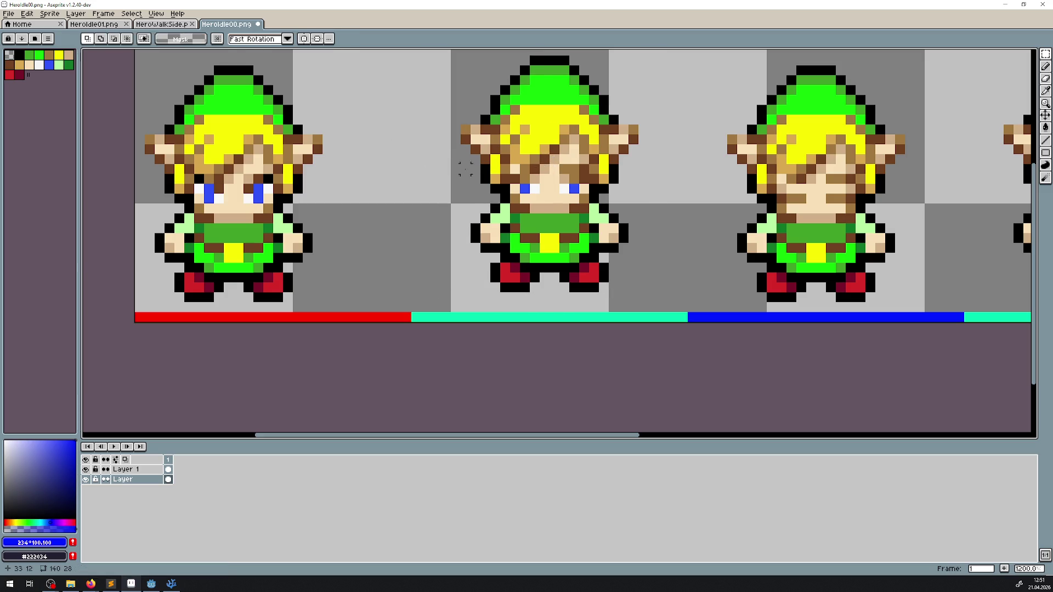
# - Set up a white Line tool with the vertical symmetry axis on the first sprite
pyautogui.click(1046, 141)
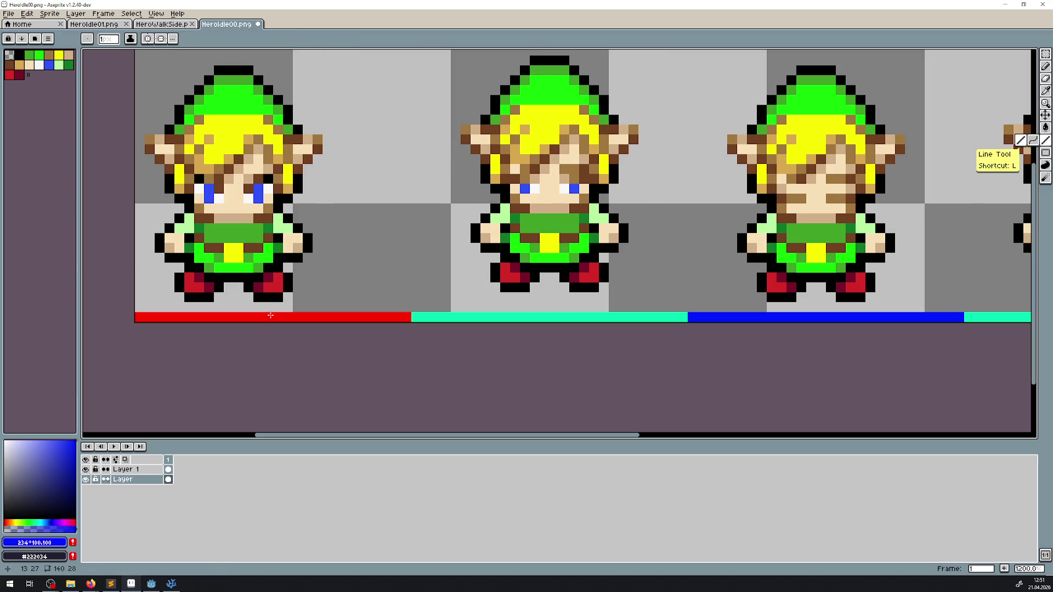
pyautogui.press('9')
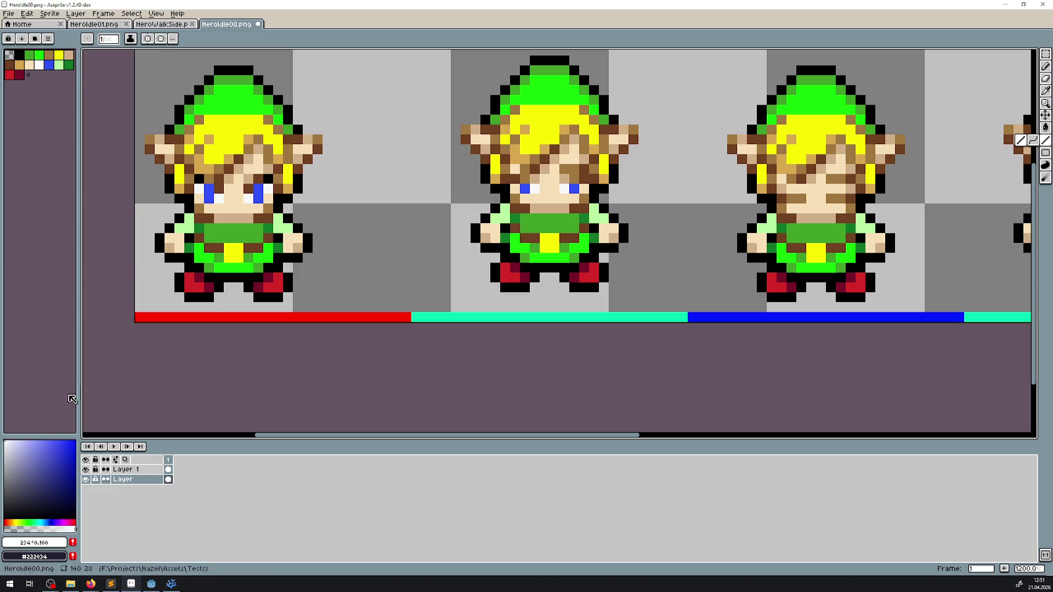
pyautogui.scroll(-5, 347, 228)
pyautogui.scroll(3, 397, 285)
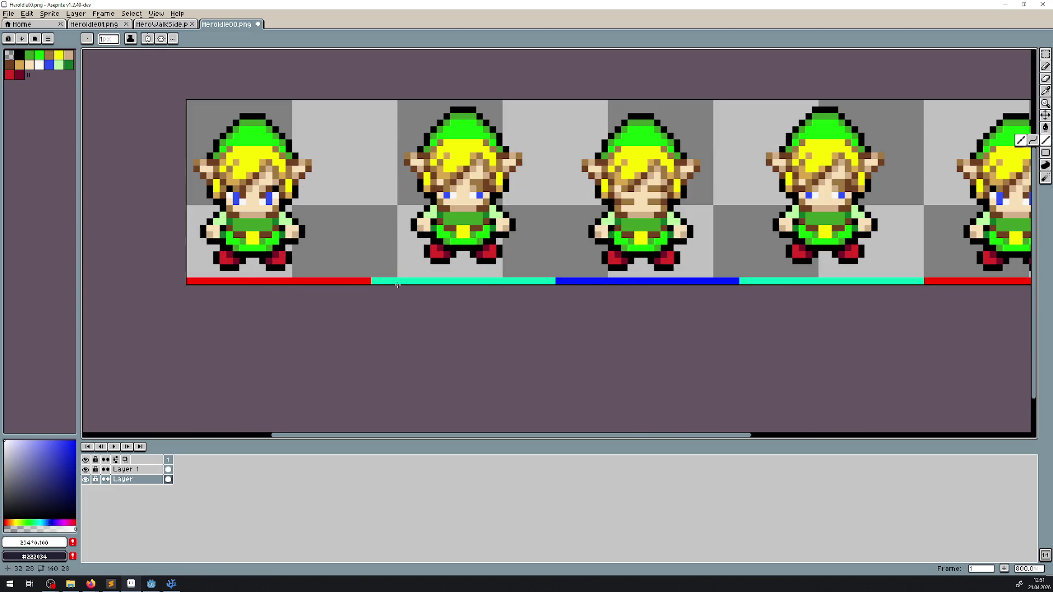
pyautogui.click(147, 38)
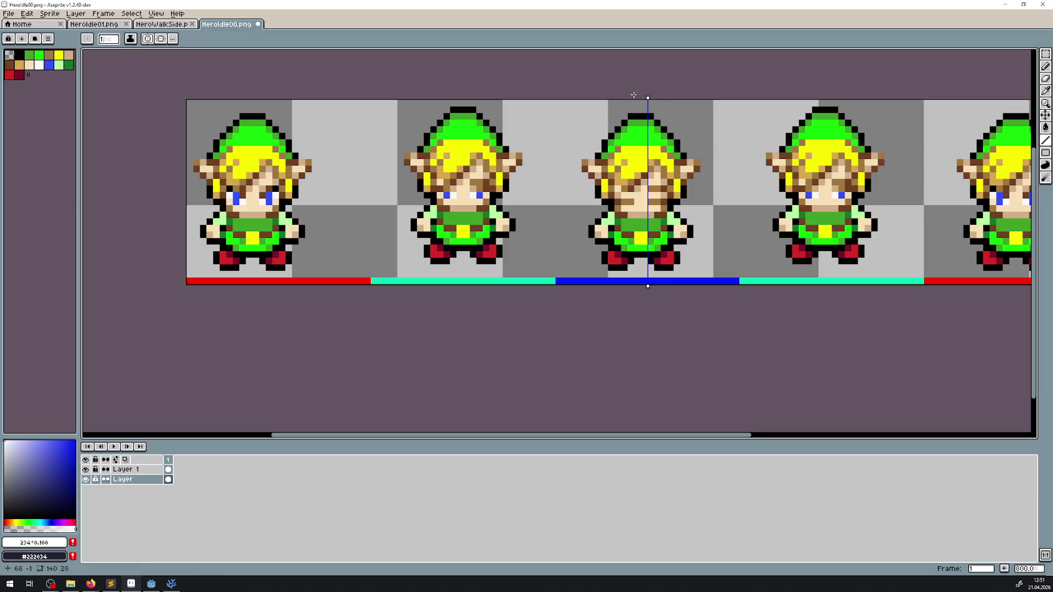
pyautogui.moveTo(647, 98)
pyautogui.mouseDown()
pyautogui.moveTo(285, 99)
pyautogui.moveTo(270, 123)
pyautogui.mouseUp()
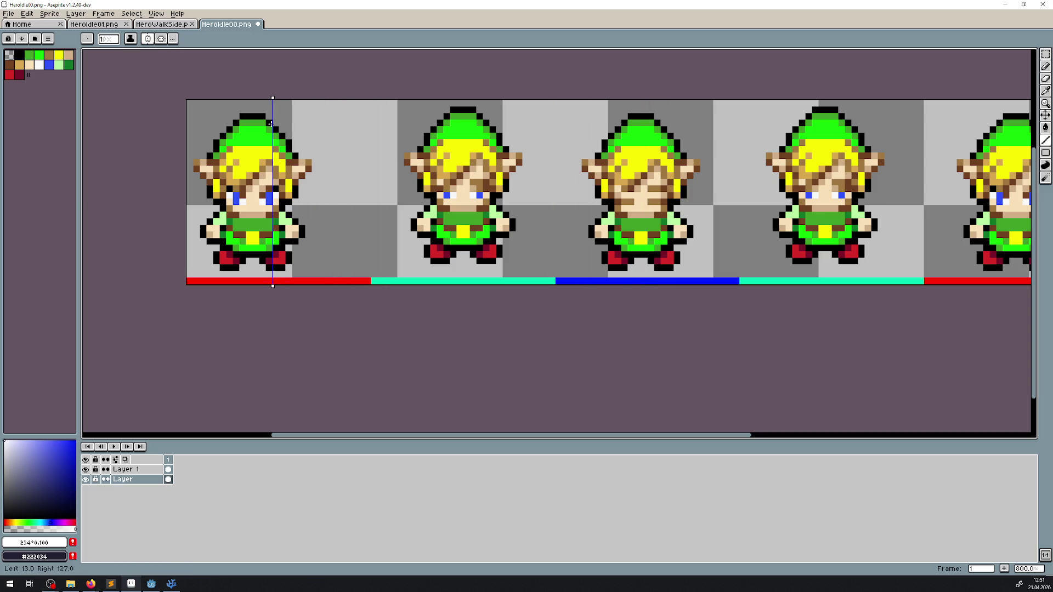
# - On Layer 1, fine-tune the axis position using test white marks that are undone
pyautogui.click(132, 469)
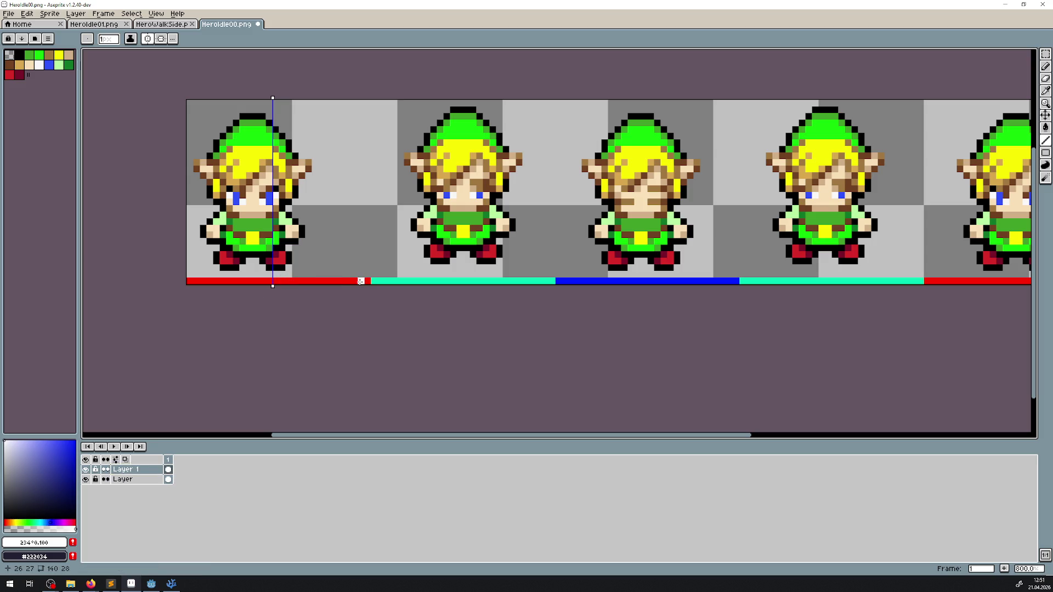
pyautogui.hotkey('ctrl', 'z')
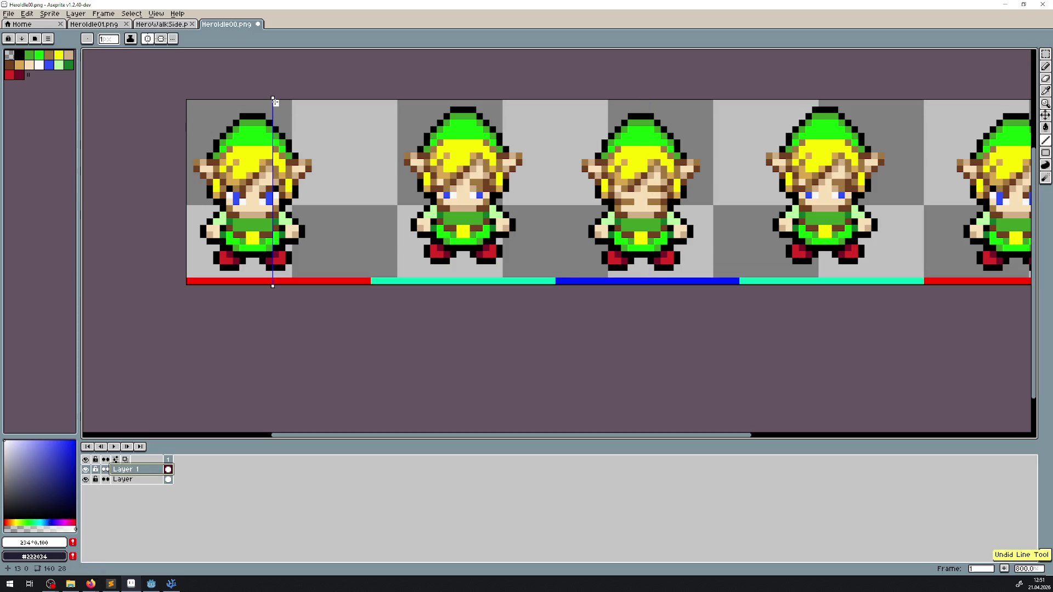
pyautogui.moveTo(273, 97); pyautogui.dragTo(281, 98)
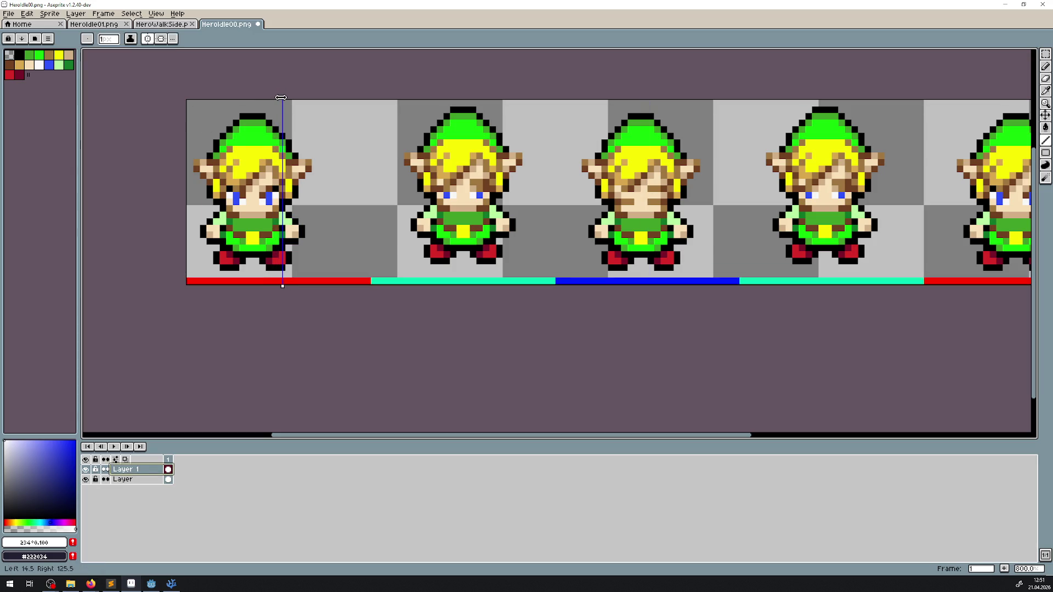
pyautogui.moveTo(363, 282); pyautogui.dragTo(364, 282)
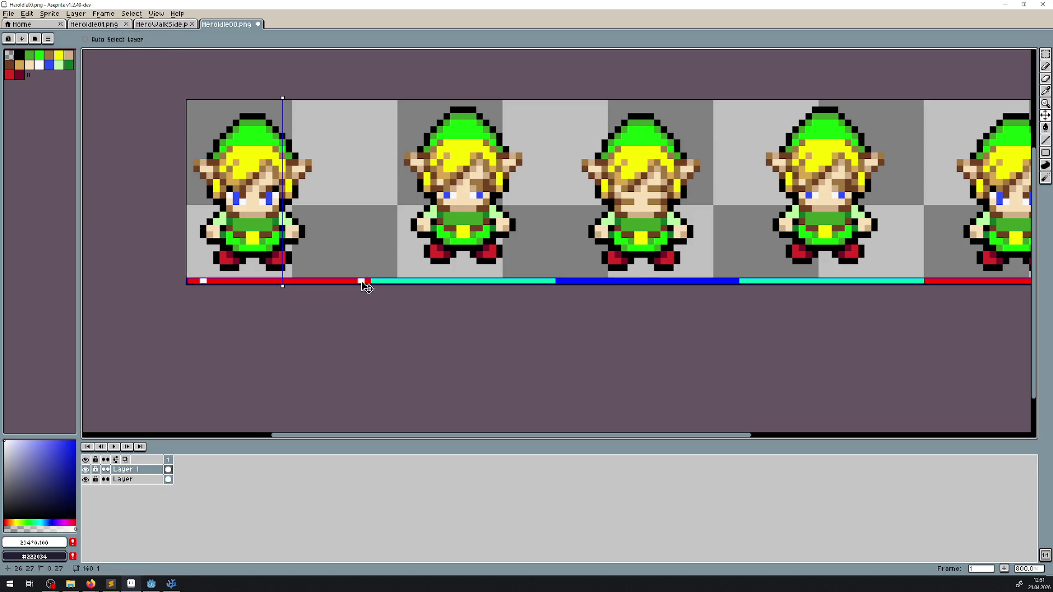
pyautogui.hotkey('ctrl', 'z')
pyautogui.moveTo(281, 99); pyautogui.dragTo(280, 98)
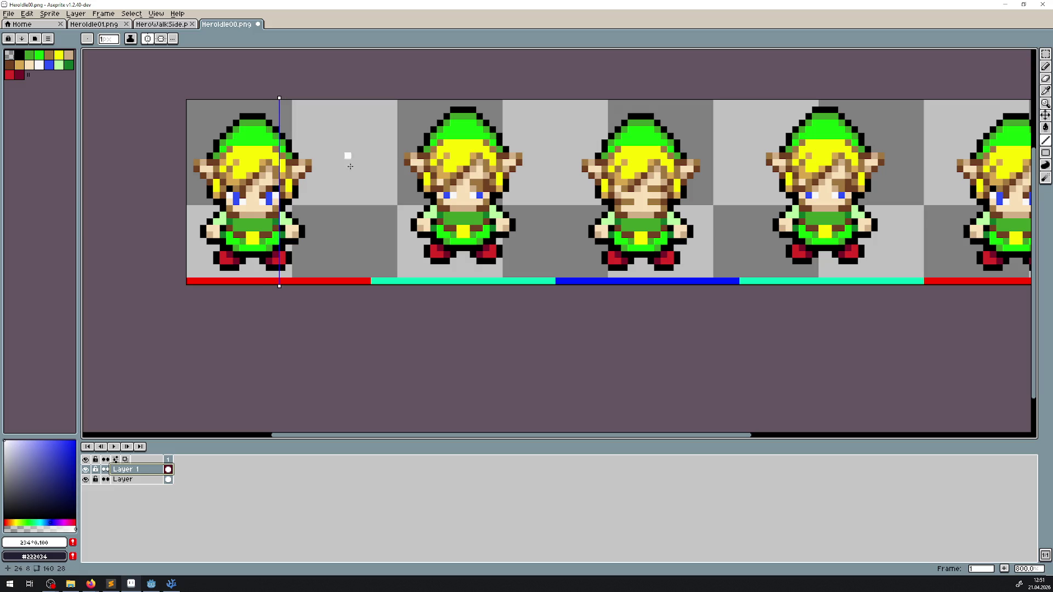
pyautogui.click(360, 282)
pyautogui.hotkey('ctrl', 'z')
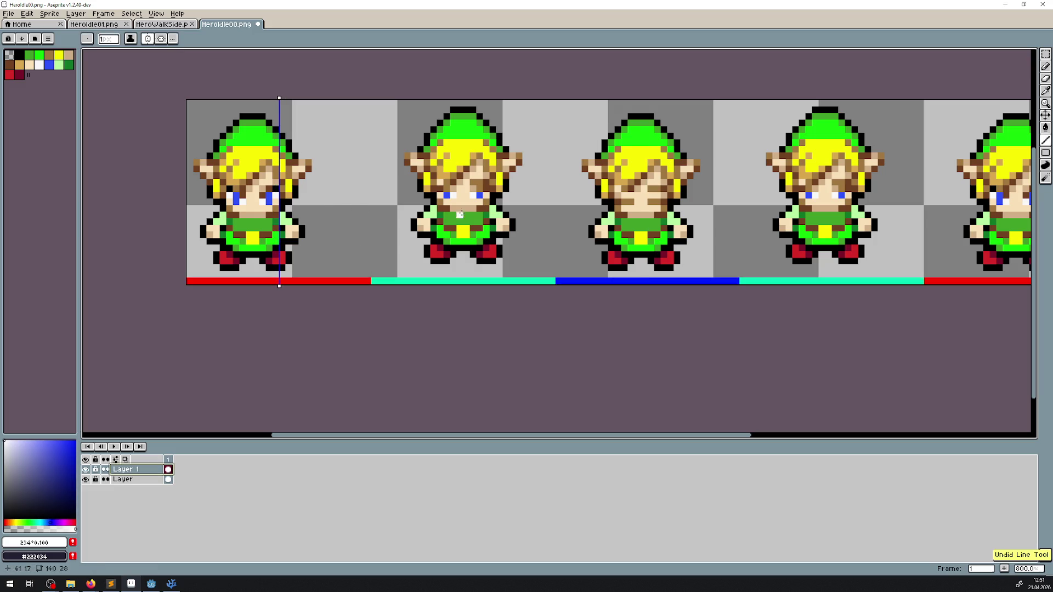
# - Shift the marker strip left and move the first sprite right onto the symmetry axis
pyautogui.click(1045, 115)
pyautogui.scroll(2, 270, 192)
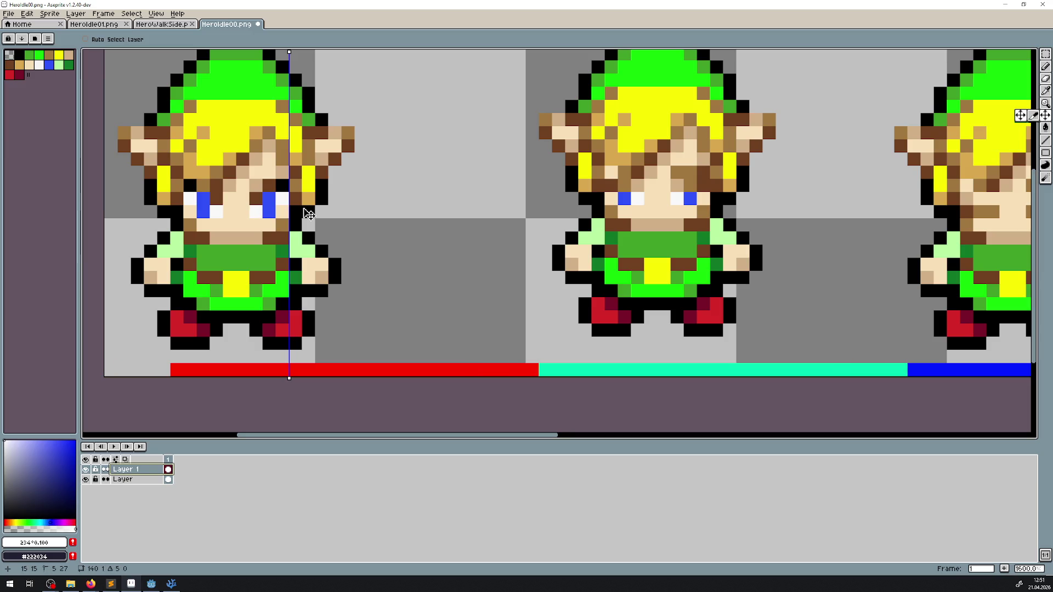
pyautogui.moveTo(254, 301); pyautogui.dragTo(187, 301)
pyautogui.click(137, 479)
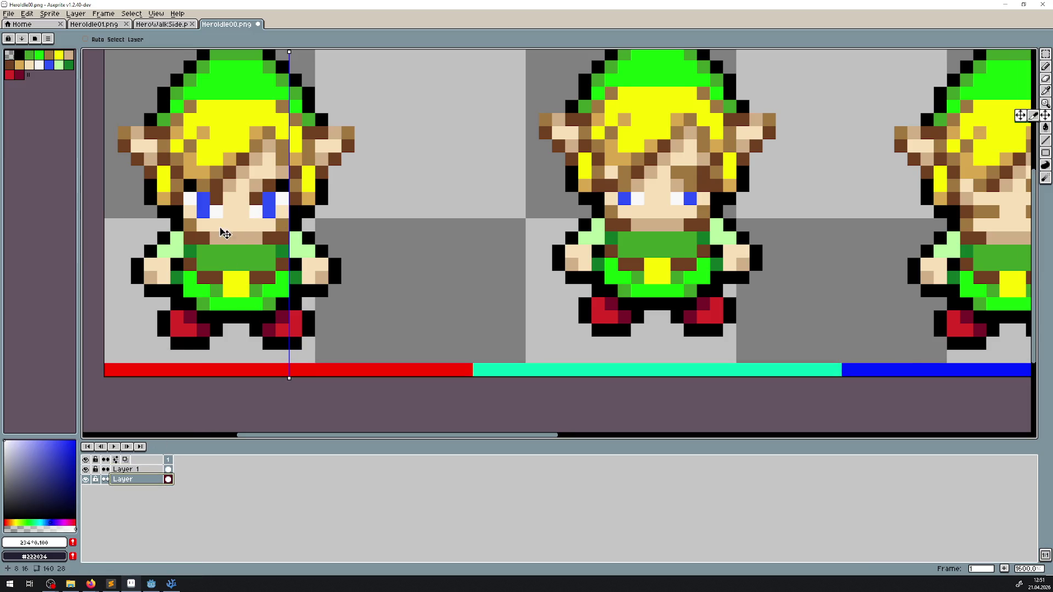
pyautogui.moveTo(224, 232); pyautogui.dragTo(278, 233)
pyautogui.scroll(-4, 275, 231)
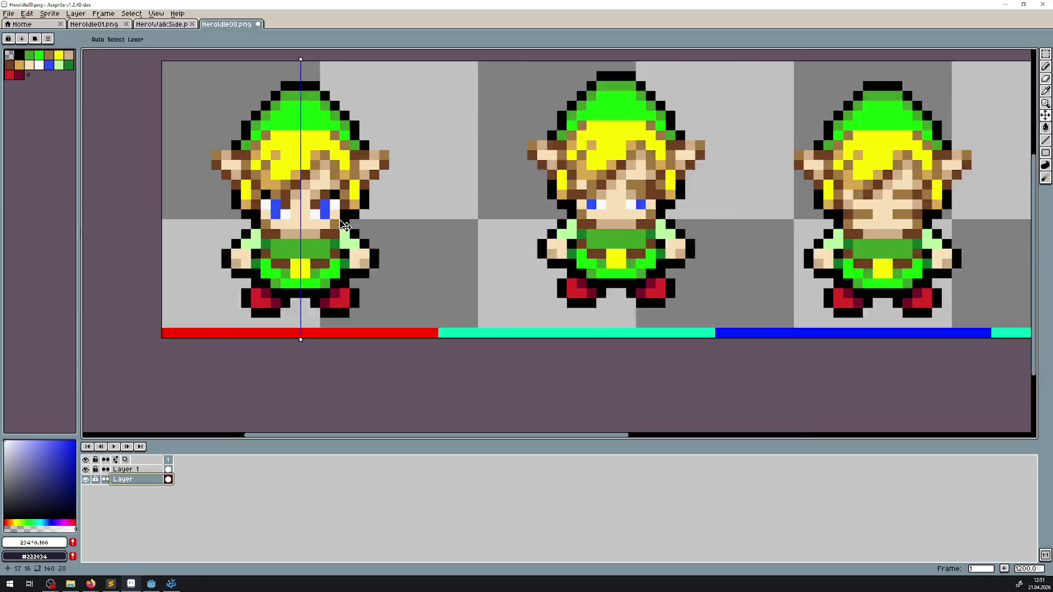
pyautogui.click(1045, 53)
# - Move the second hero sprite over the first slot and back into the second slot
pyautogui.moveTo(323, 143)
pyautogui.mouseDown()
pyautogui.moveTo(439, 283)
pyautogui.moveTo(445, 274)
pyautogui.mouseUp()
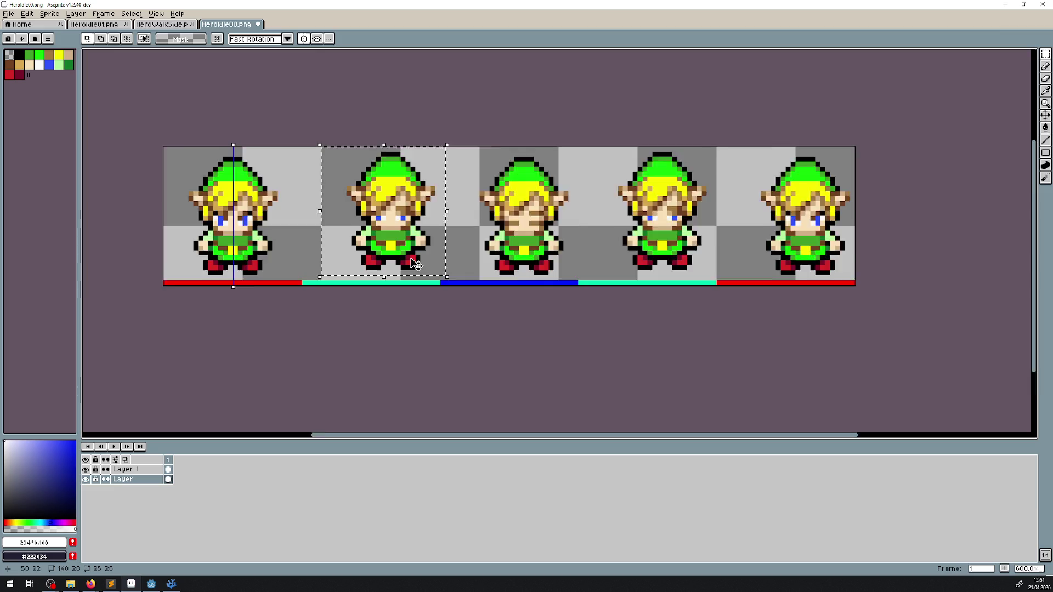
pyautogui.scroll(2, 444, 274)
pyautogui.scroll(-1, 285, 202)
pyautogui.moveTo(411, 214)
pyautogui.mouseDown()
pyautogui.moveTo(211, 219)
pyautogui.moveTo(397, 211)
pyautogui.moveTo(393, 195)
pyautogui.moveTo(354, 204)
pyautogui.moveTo(403, 210)
pyautogui.moveTo(388, 210)
pyautogui.moveTo(392, 218)
pyautogui.moveTo(214, 215)
pyautogui.mouseUp()
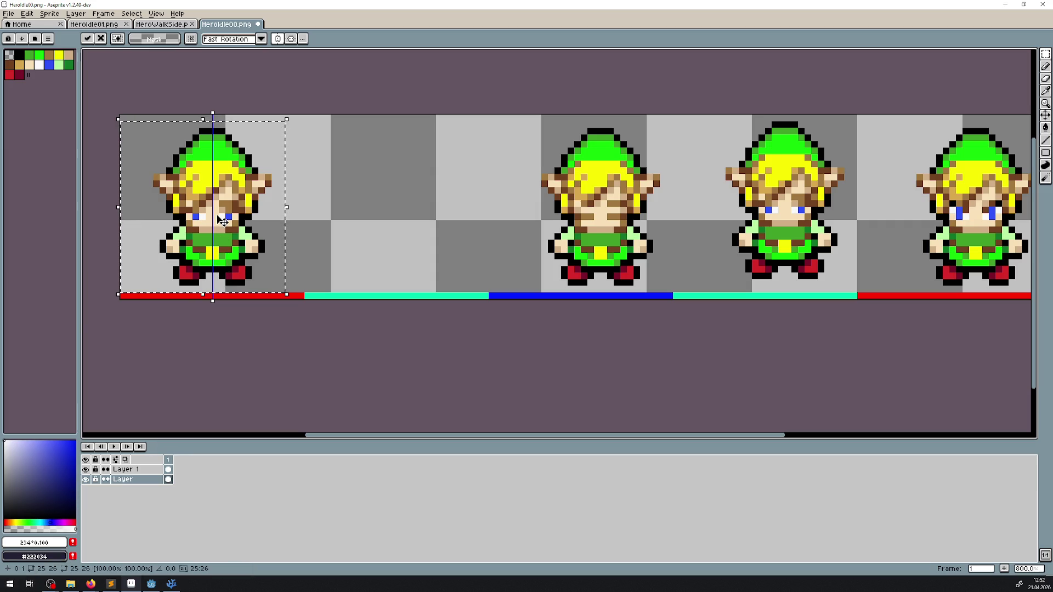
pyautogui.moveTo(222, 221)
pyautogui.mouseDown()
pyautogui.moveTo(431, 229)
pyautogui.moveTo(407, 227)
pyautogui.mouseUp()
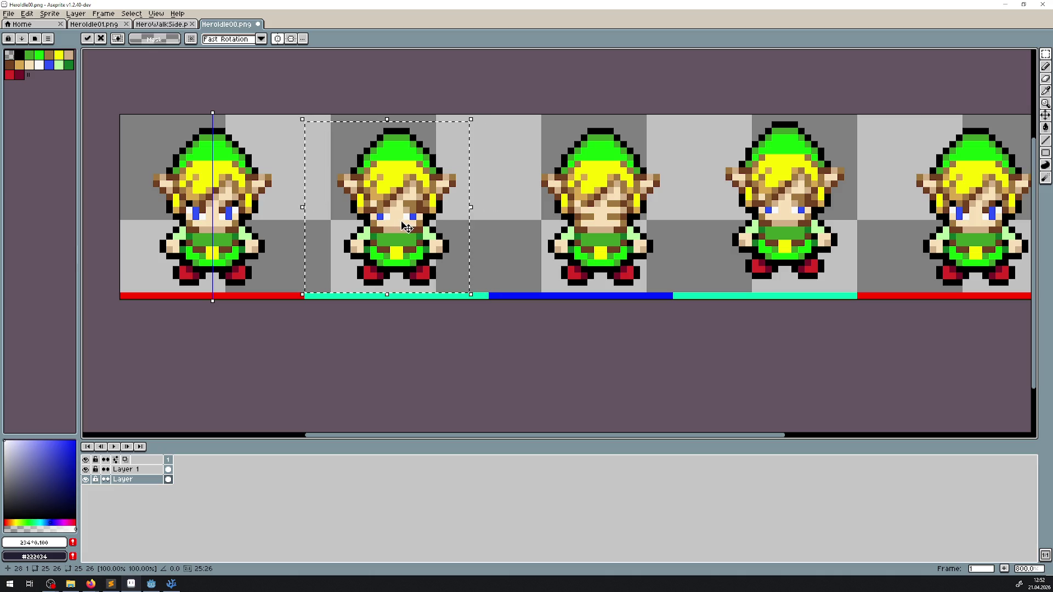
pyautogui.hscroll(2, 477, 277)
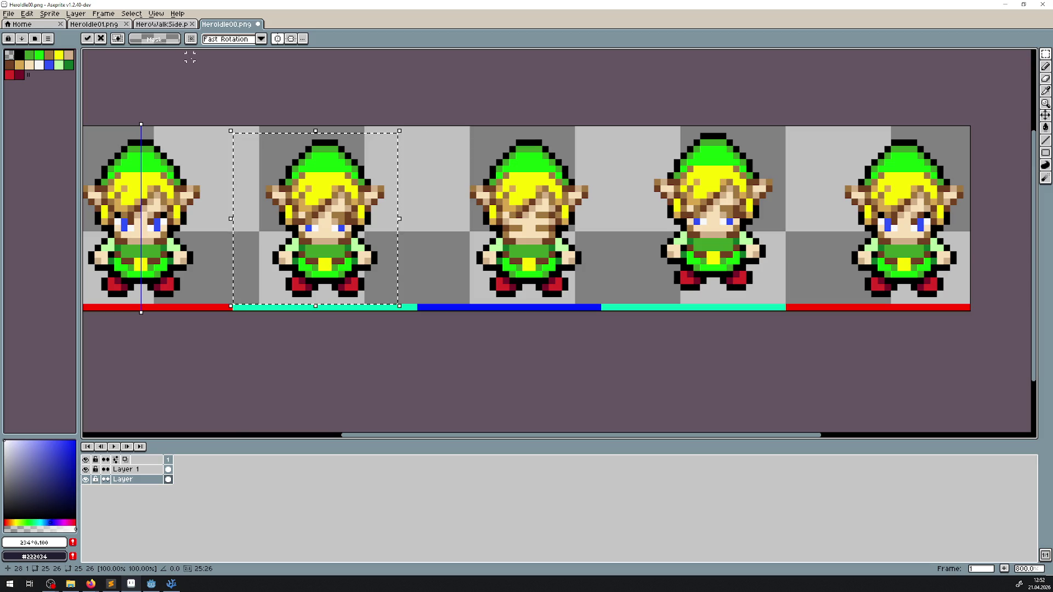
pyautogui.click(498, 172)
# - Try the blinking hero in the second cell, then place it back in the third cell
pyautogui.moveTo(434, 124); pyautogui.dragTo(604, 312)
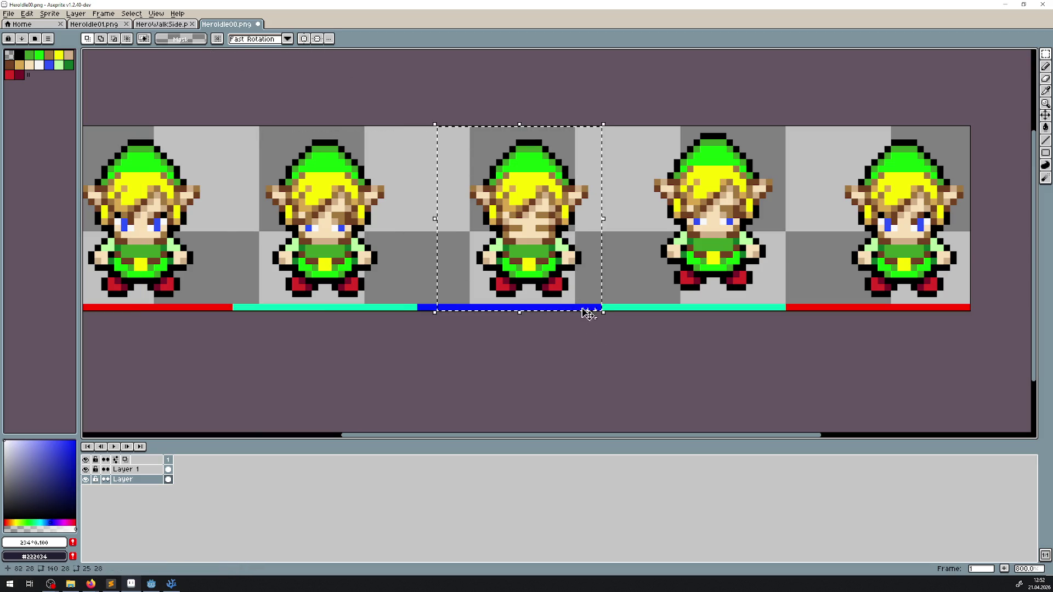
pyautogui.moveTo(532, 258); pyautogui.dragTo(321, 252)
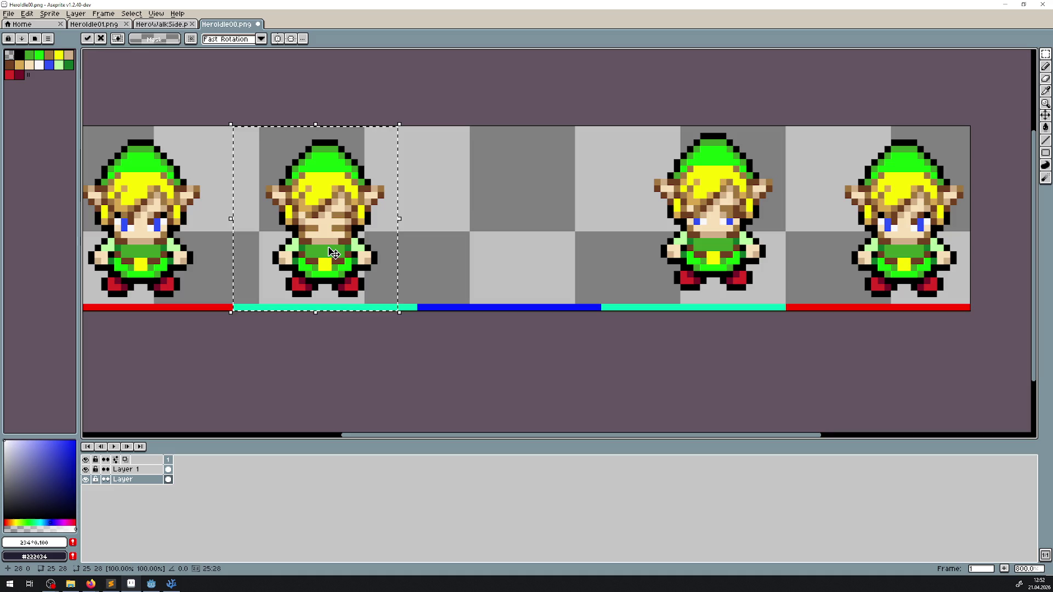
pyautogui.hscroll(-3, 329, 258)
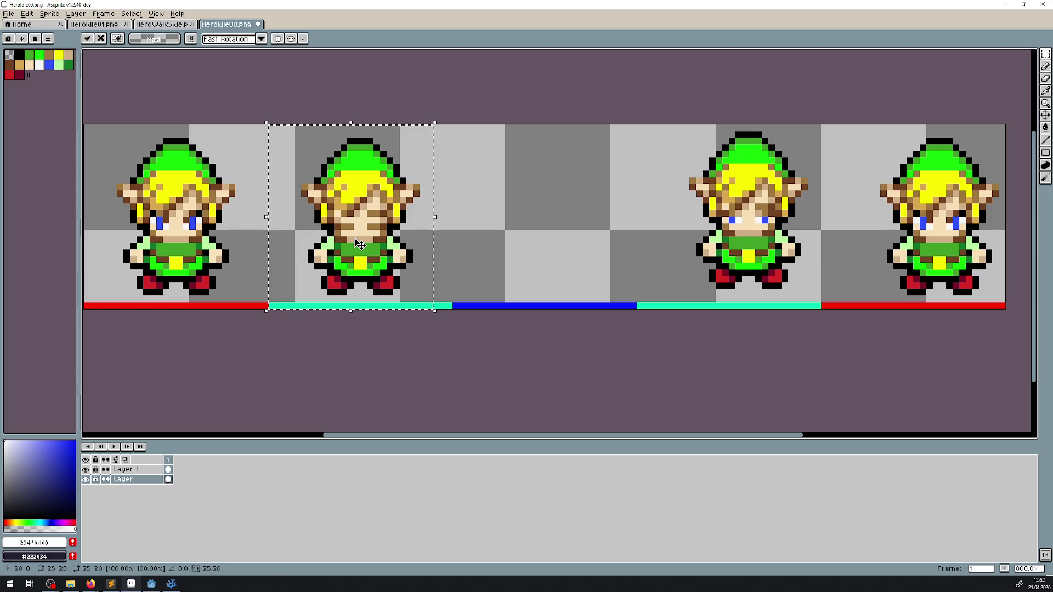
pyautogui.moveTo(360, 244)
pyautogui.mouseDown()
pyautogui.moveTo(434, 243)
pyautogui.moveTo(351, 240)
pyautogui.mouseUp()
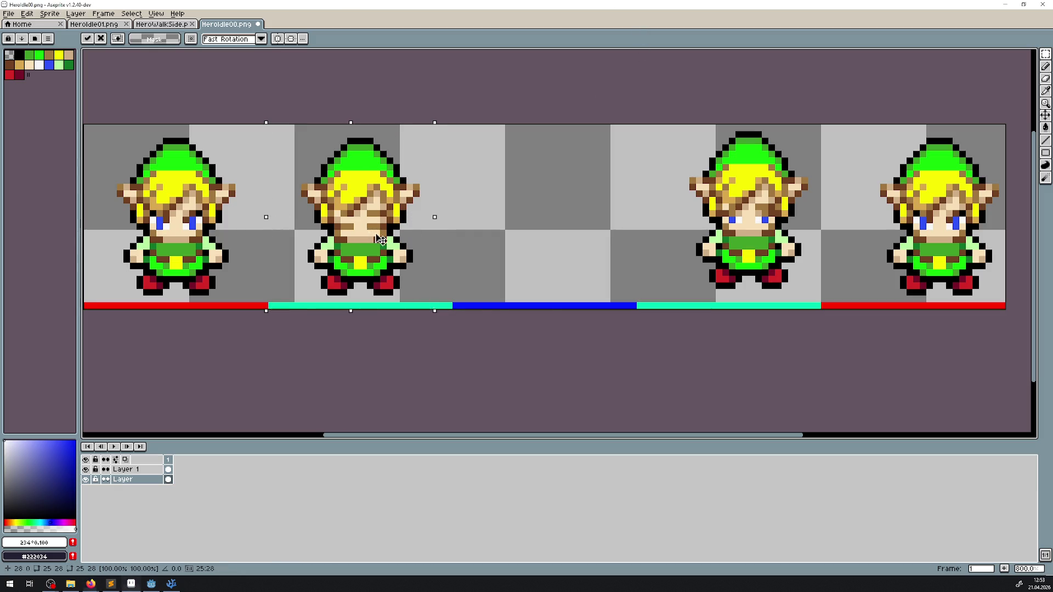
pyautogui.moveTo(378, 234); pyautogui.dragTo(556, 240)
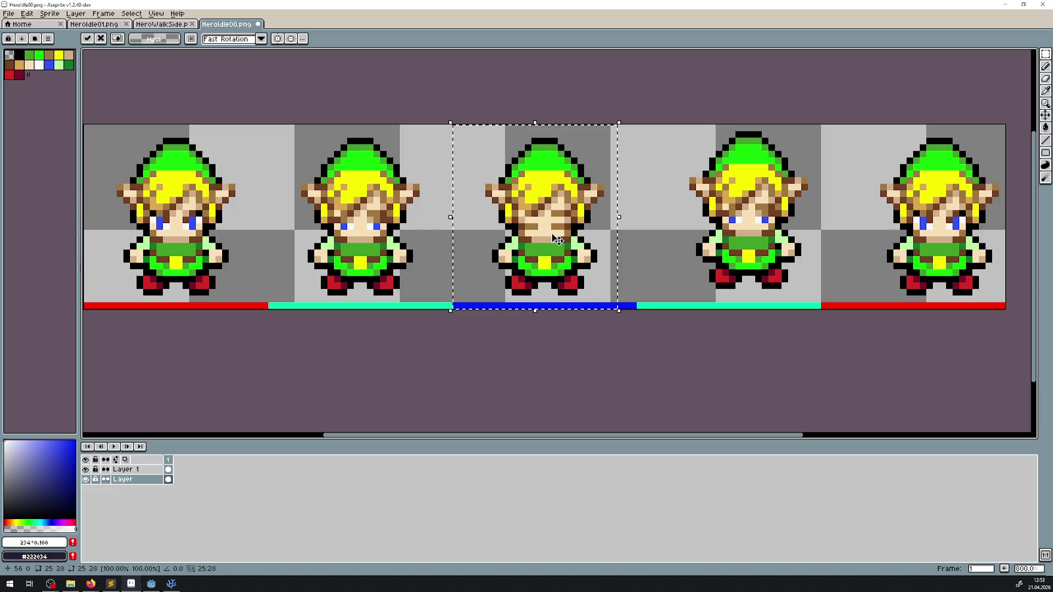
pyautogui.hscroll(3, 597, 237)
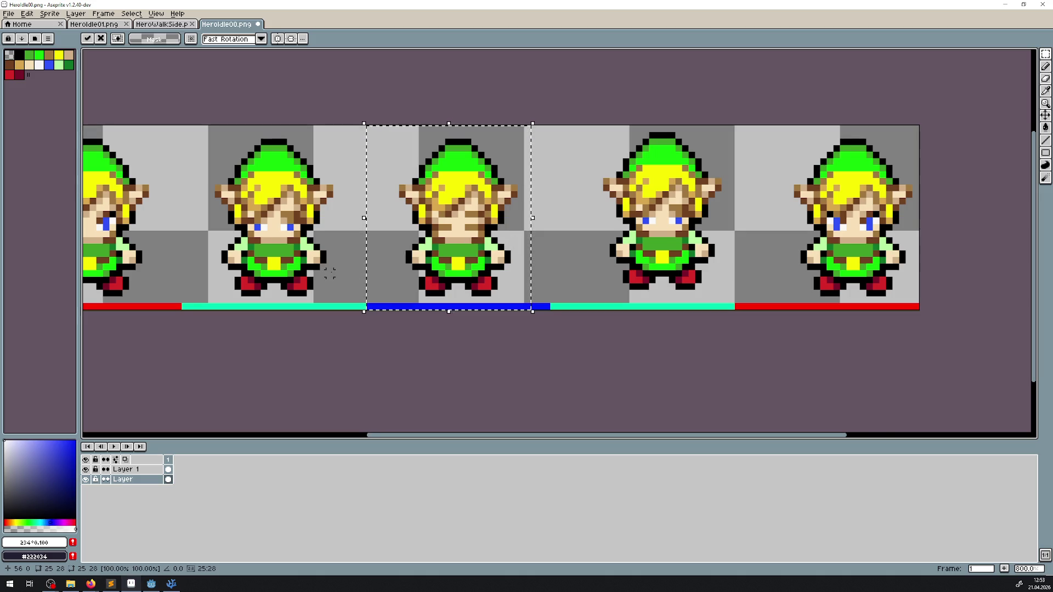
# - Commit the last move, shift the fourth frame's hero left to centre it, and clear the selection
pyautogui.hscroll(3, 356, 273)
pyautogui.press('Return')
pyautogui.moveTo(654, 321); pyautogui.dragTo(623, 302)
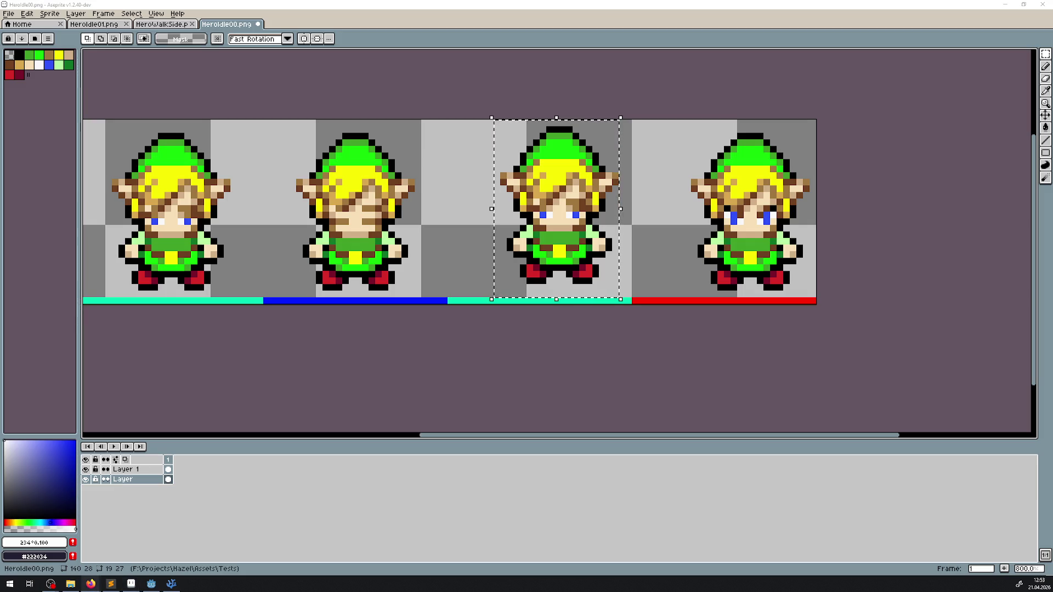
pyautogui.moveTo(565, 231); pyautogui.dragTo(519, 234)
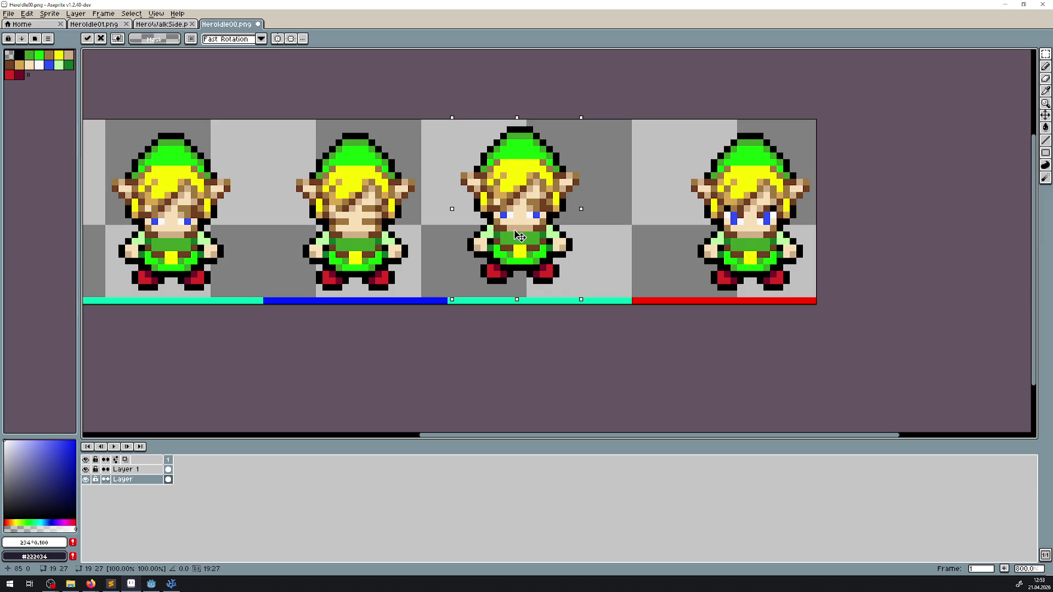
pyautogui.moveTo(519, 235)
pyautogui.mouseDown()
pyautogui.moveTo(354, 235)
pyautogui.moveTo(508, 239)
pyautogui.mouseUp()
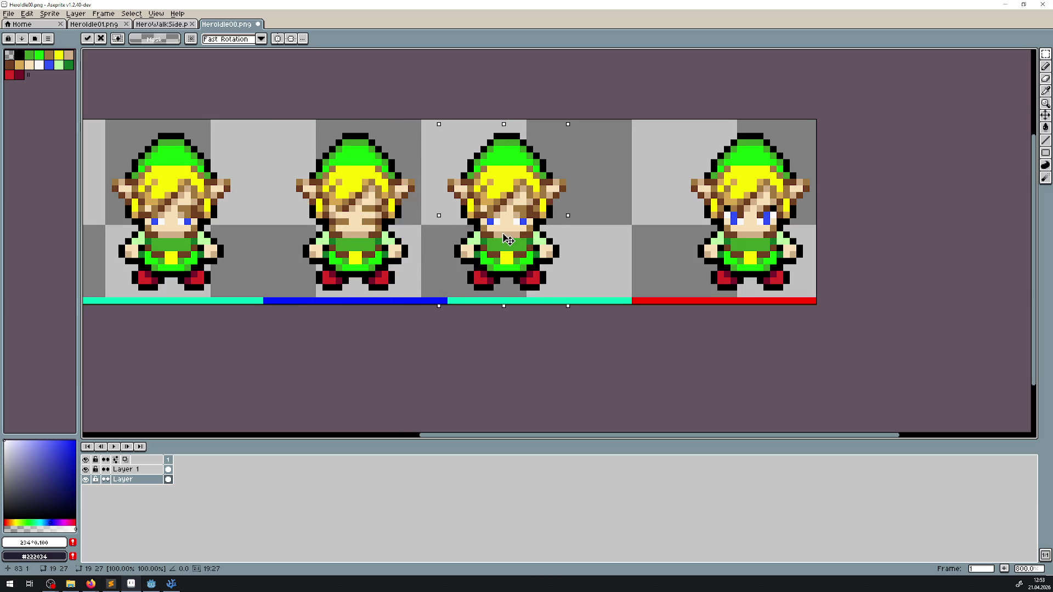
pyautogui.click(430, 108)
pyautogui.moveTo(429, 108); pyautogui.dragTo(578, 297)
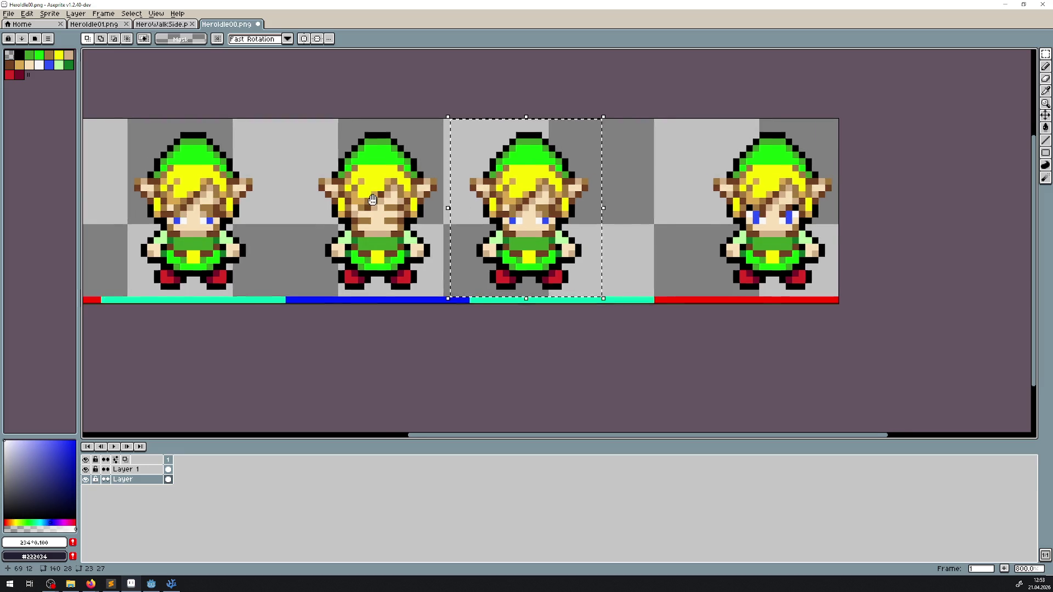
pyautogui.hscroll(-5, 219, 302)
pyautogui.click(118, 469)
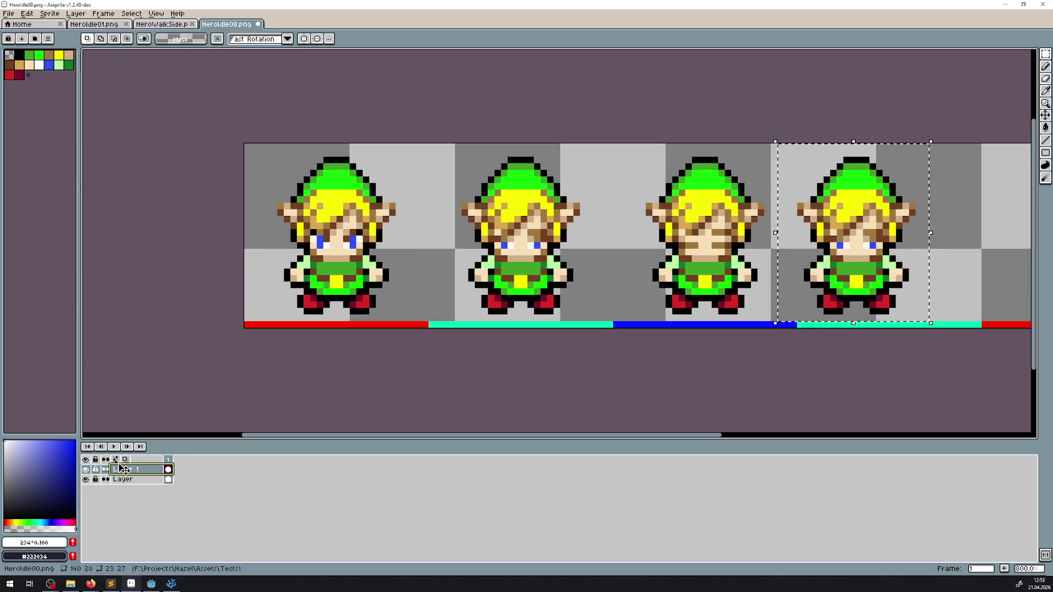
pyautogui.click(606, 145)
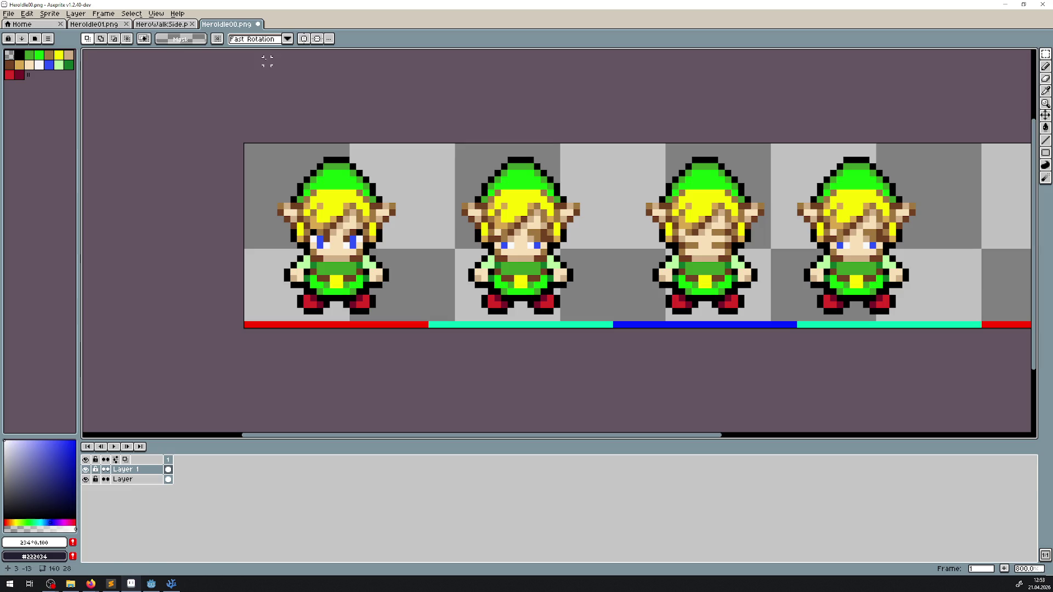
# - Turn on vertical symmetry centred on the second hero and test it with mirrored pixels, then undo
pyautogui.click(304, 38)
pyautogui.moveTo(336, 140)
pyautogui.mouseDown()
pyautogui.moveTo(543, 159)
pyautogui.moveTo(524, 163)
pyautogui.mouseUp()
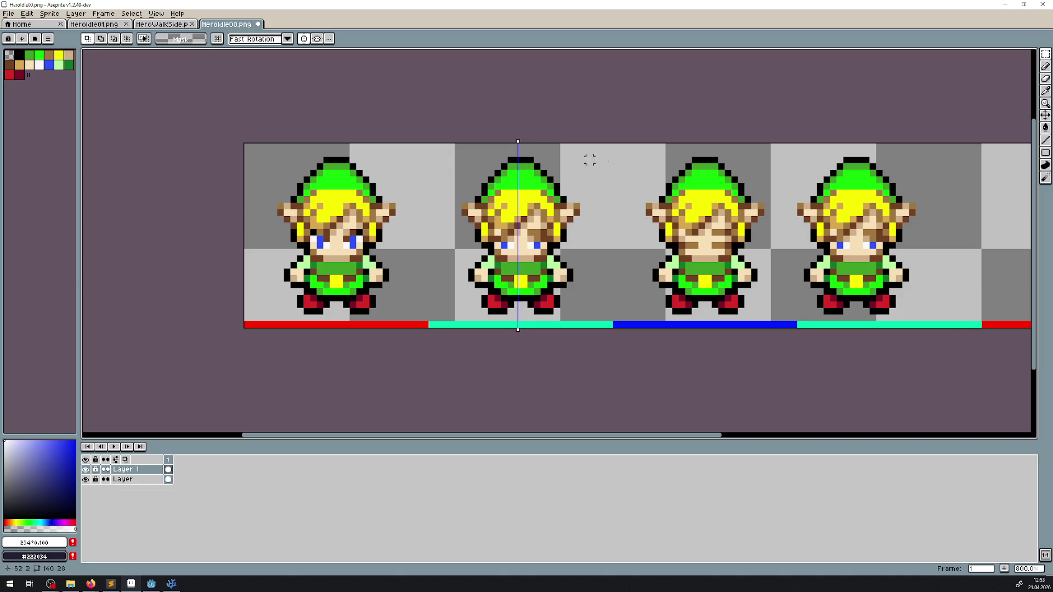
pyautogui.click(1045, 141)
pyautogui.scroll(3, 535, 325)
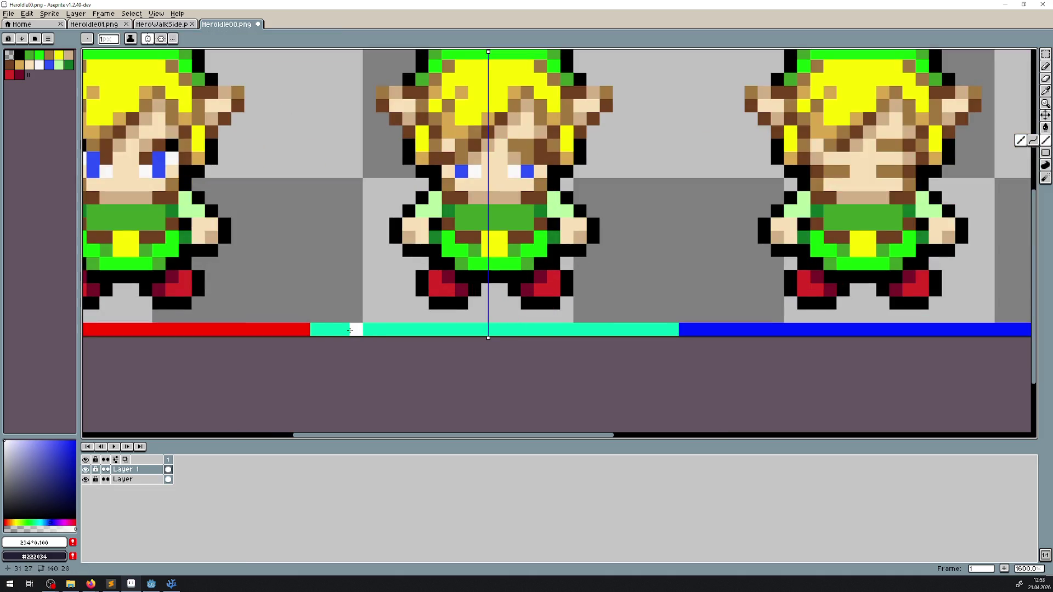
pyautogui.click(330, 329)
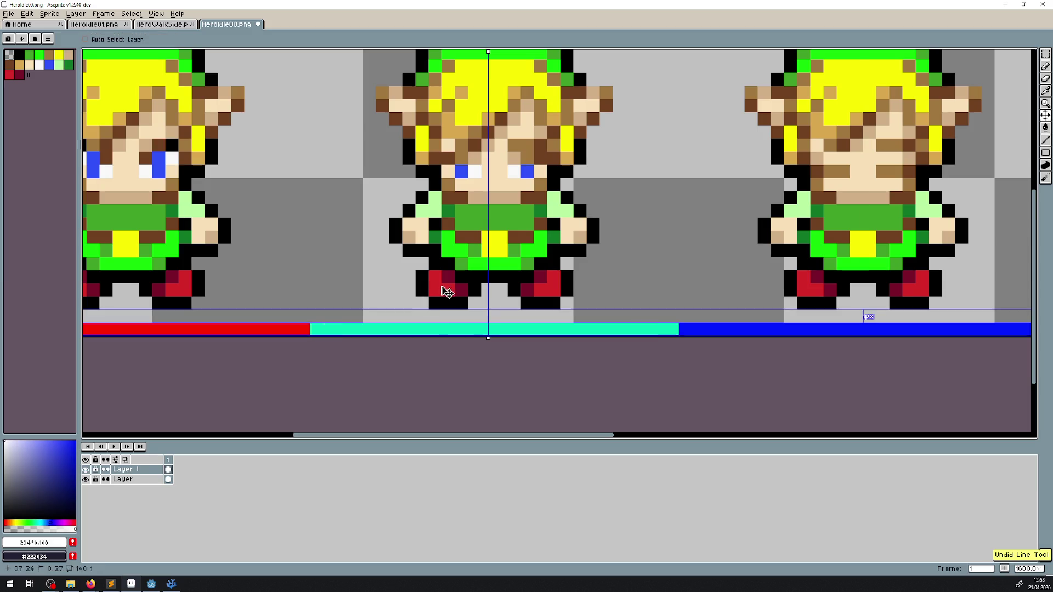
pyautogui.scroll(-1, 422, 264)
pyautogui.scroll(1, 431, 125)
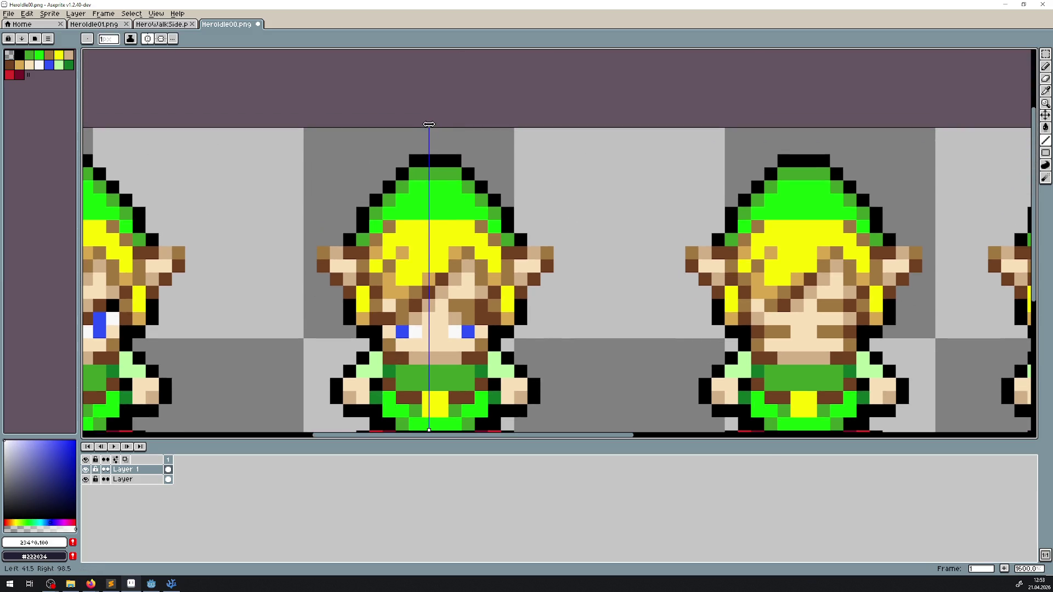
pyautogui.scroll(-3, 390, 266)
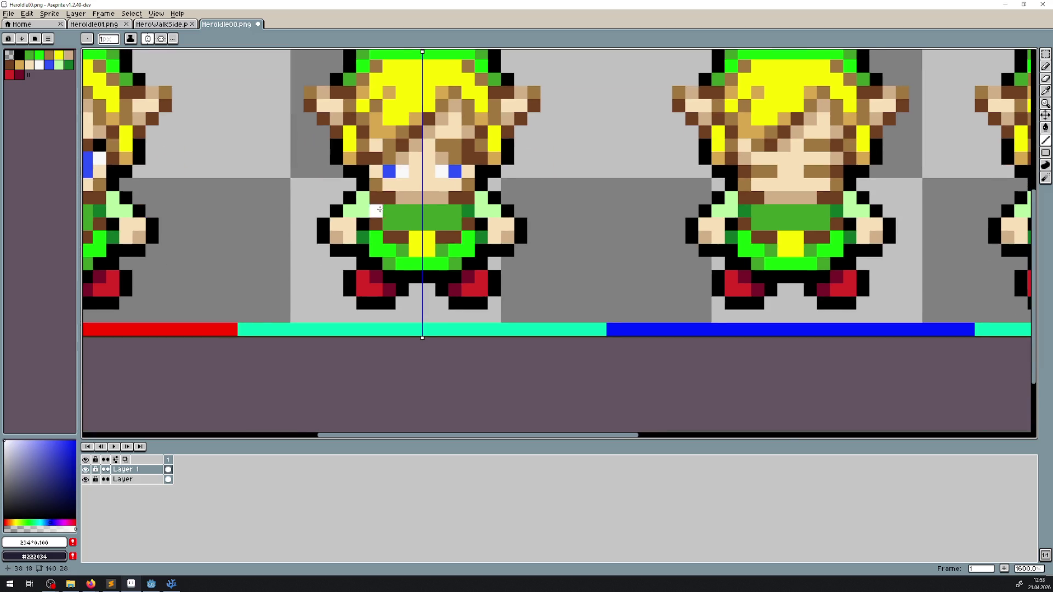
pyautogui.click(258, 329)
pyautogui.scroll(3, 262, 327)
pyautogui.hotkey('ctrl', 'z')
# - Zoom out and re-centre the symmetry axis on the blinking hero's frame, checking with an undone mark
pyautogui.press('v')
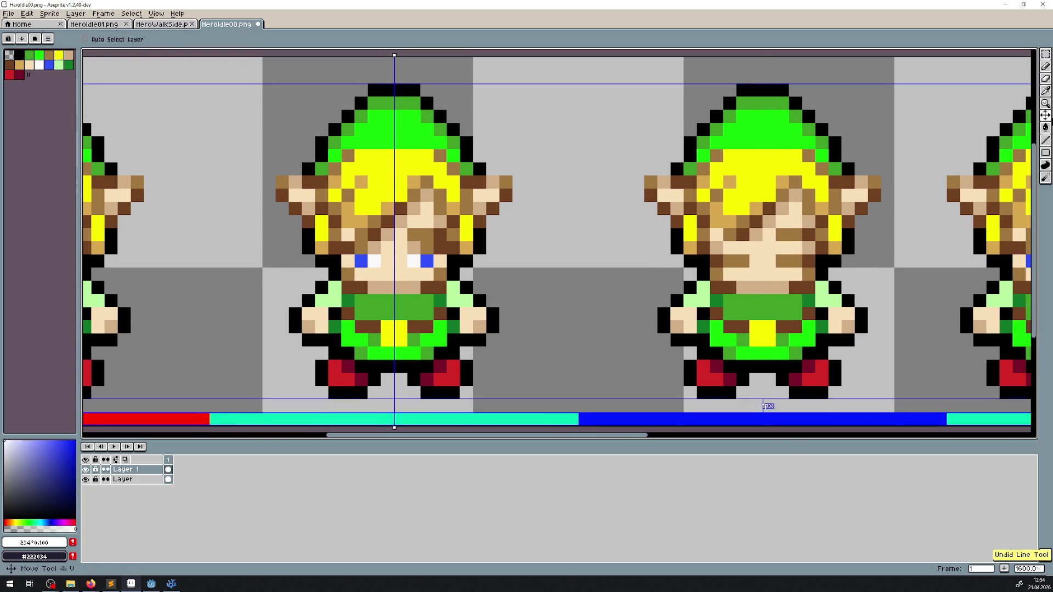
pyautogui.click(1045, 52)
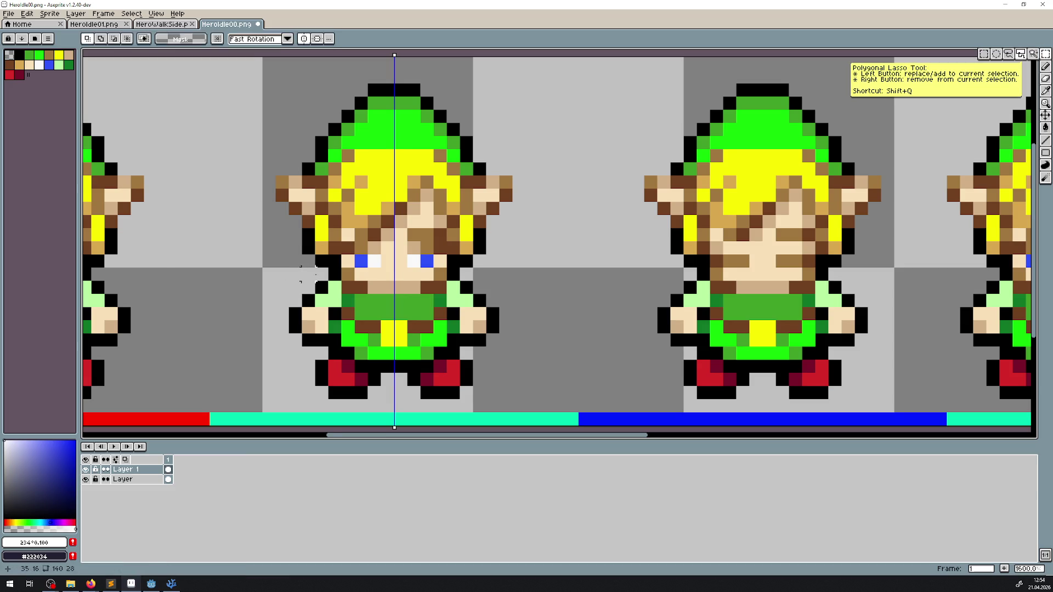
pyautogui.press('-')
pyautogui.press('-')
pyautogui.press('-')
pyautogui.hscroll(3, 314, 282)
pyautogui.scroll(2, 256, 224)
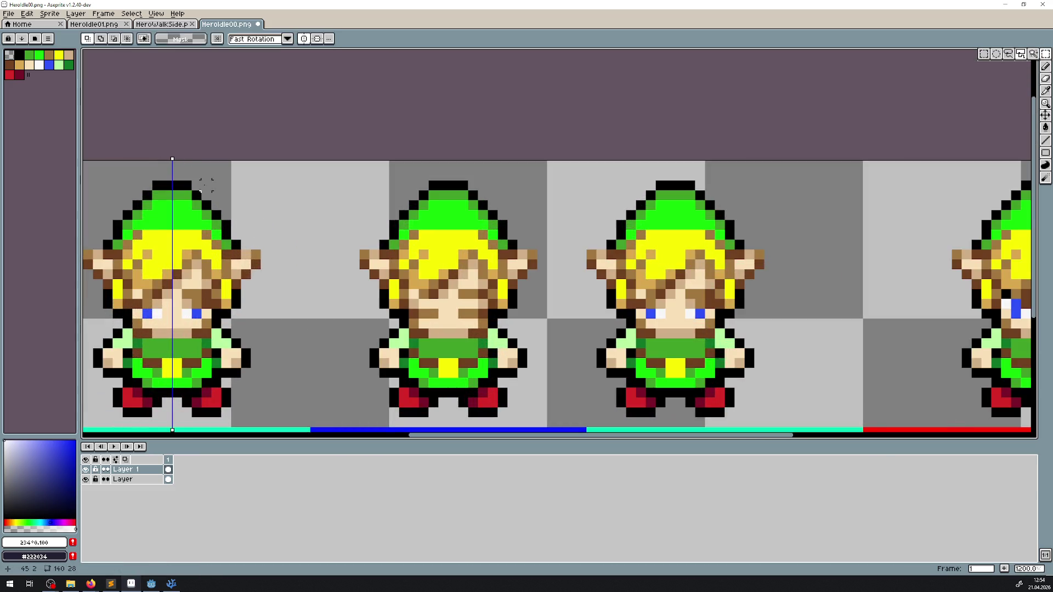
pyautogui.scroll(-1, 206, 185)
pyautogui.moveTo(169, 128); pyautogui.dragTo(446, 159)
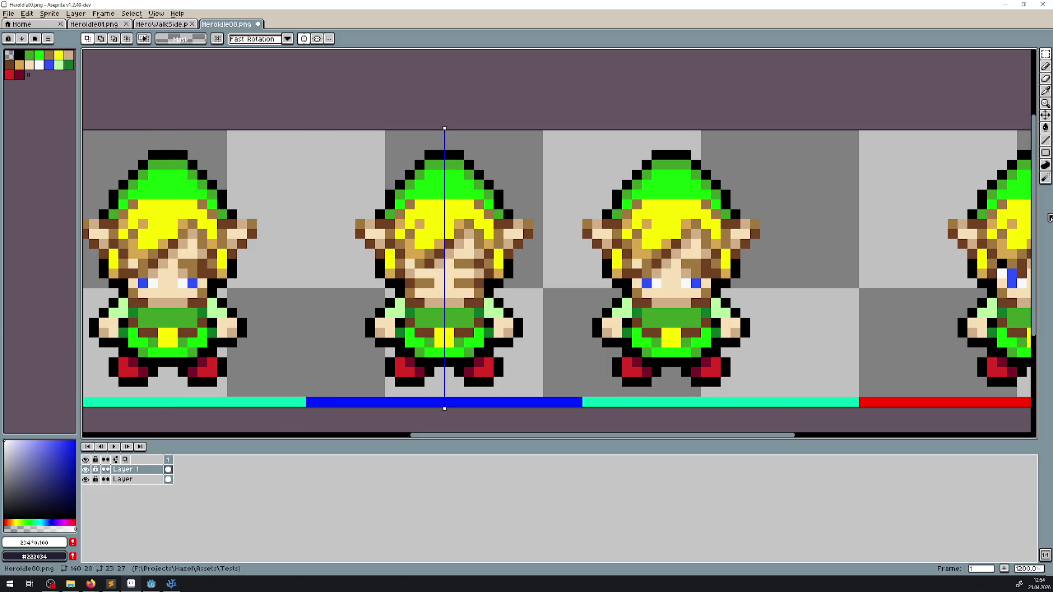
pyautogui.click(1045, 139)
pyautogui.click(323, 401)
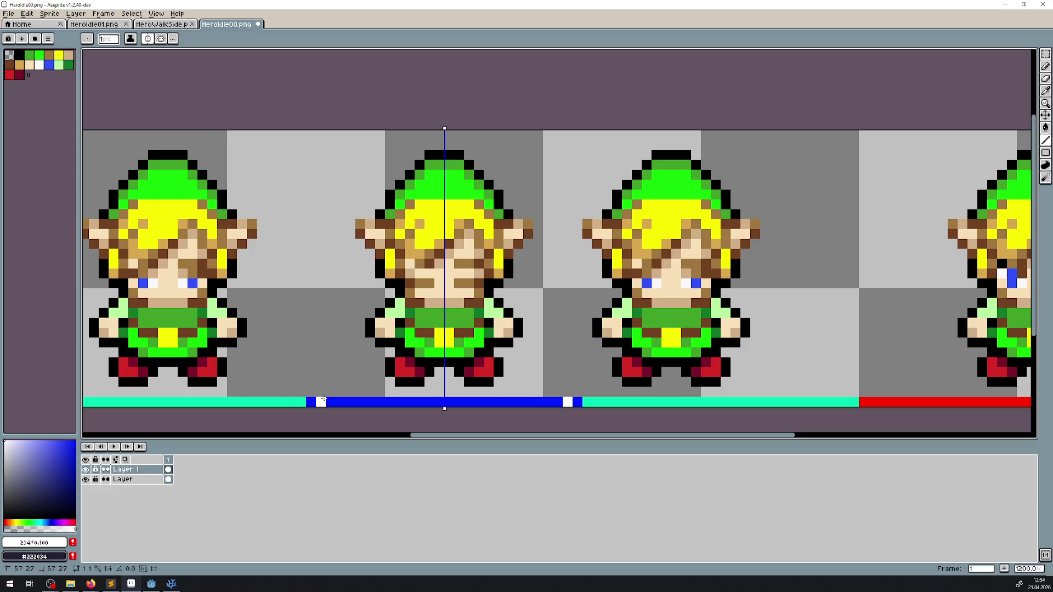
pyautogui.hotkey('ctrl', 'z')
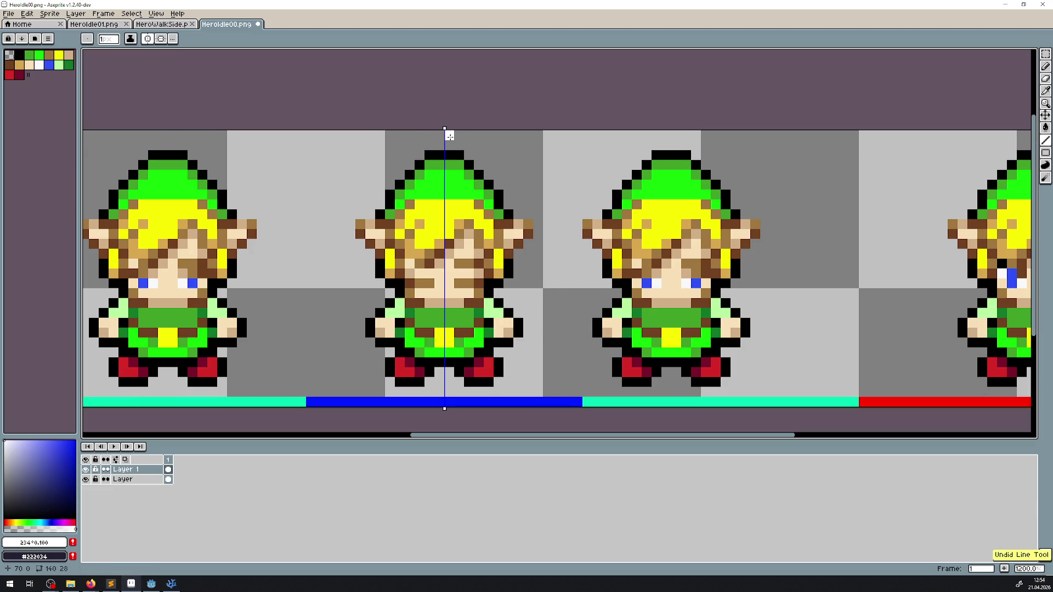
# - Place the symmetry axis at the middle frame's centre; a trial layer shift is undone
pyautogui.moveTo(444, 129); pyautogui.dragTo(721, 129)
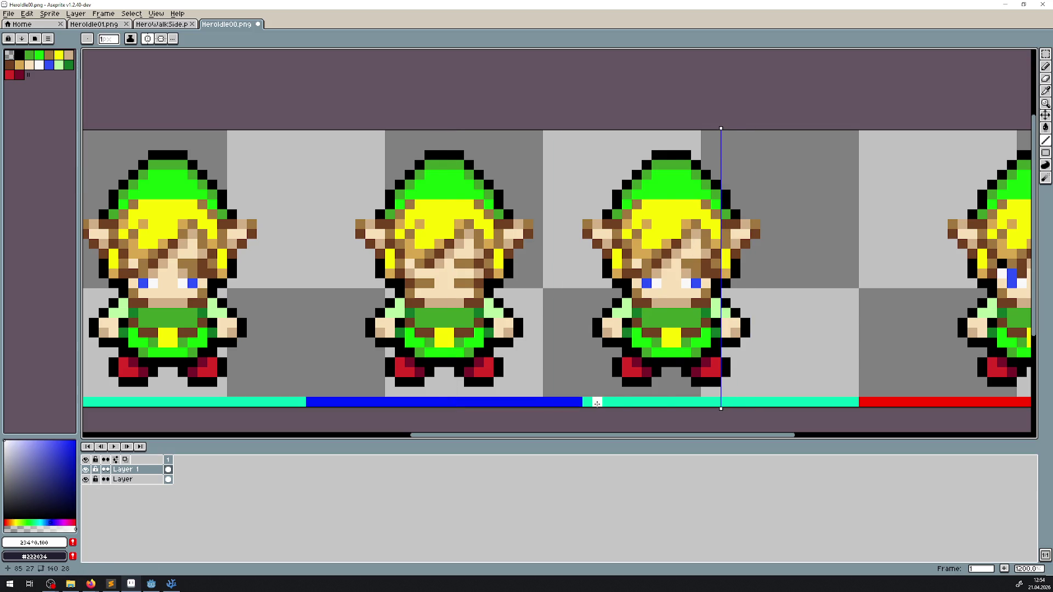
pyautogui.moveTo(725, 303); pyautogui.dragTo(577, 295)
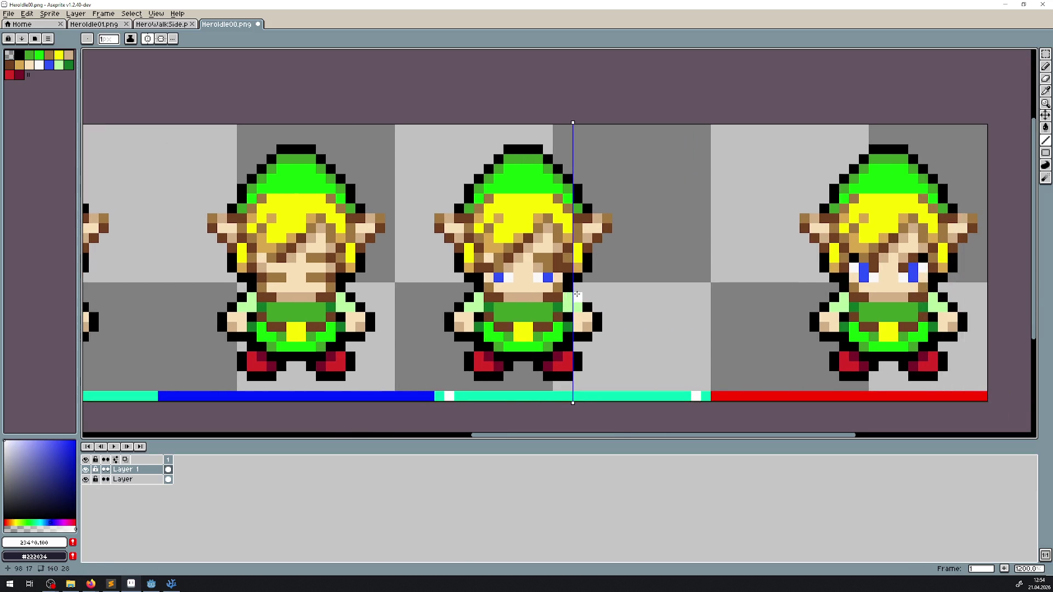
pyautogui.click(126, 479)
pyautogui.click(1046, 116)
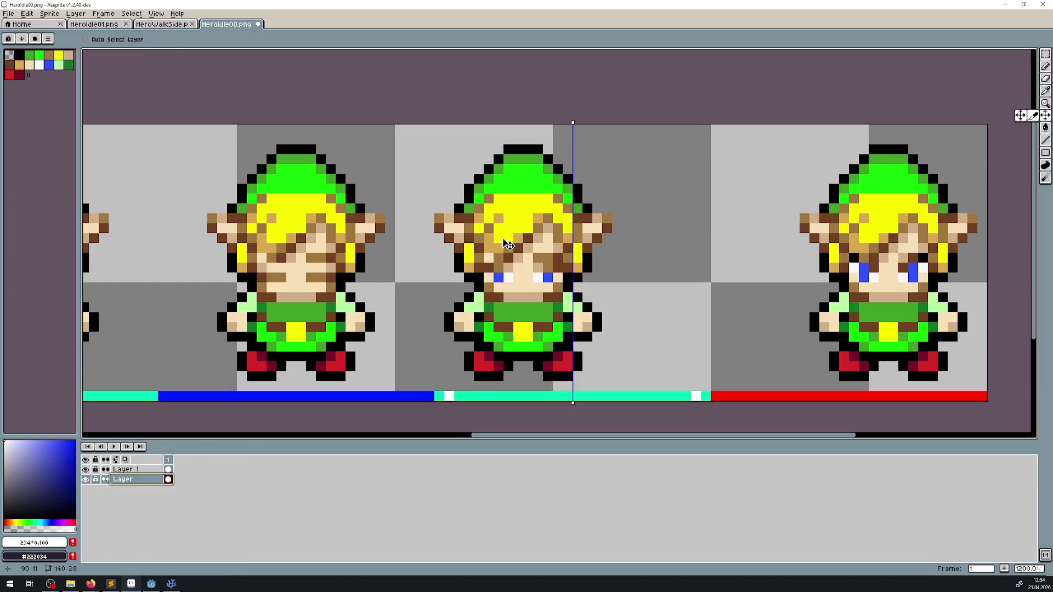
pyautogui.moveTo(507, 244); pyautogui.dragTo(540, 246)
pyautogui.hotkey('ctrl', 'z')
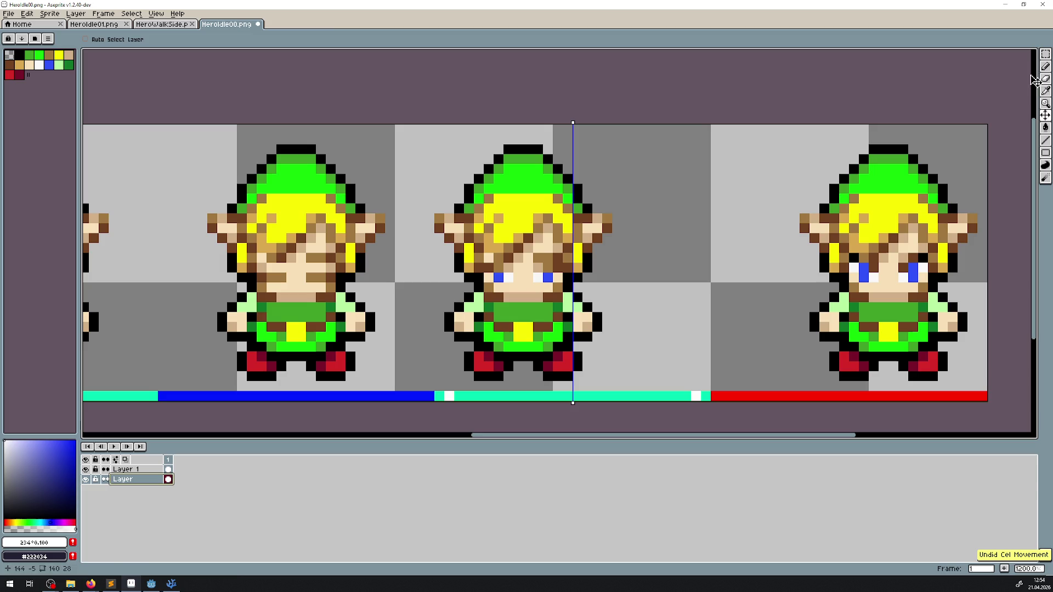
# - Shift the marquee-selected middle hero right onto the axis, commit, and move the axis to the third frame
pyautogui.press('m')
pyautogui.moveTo(404, 123); pyautogui.dragTo(740, 403)
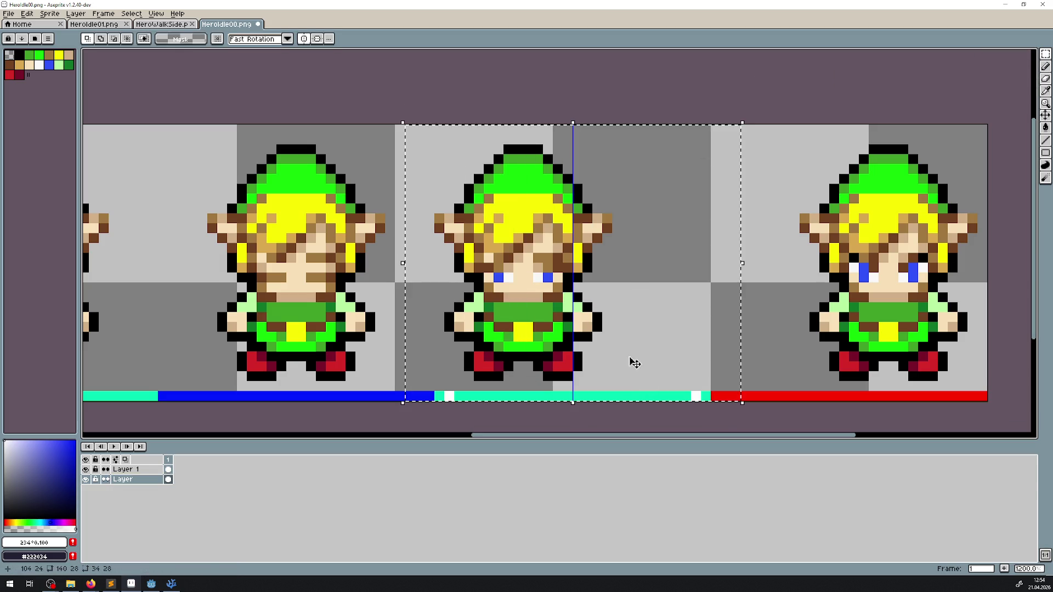
pyautogui.moveTo(546, 324); pyautogui.dragTo(595, 324)
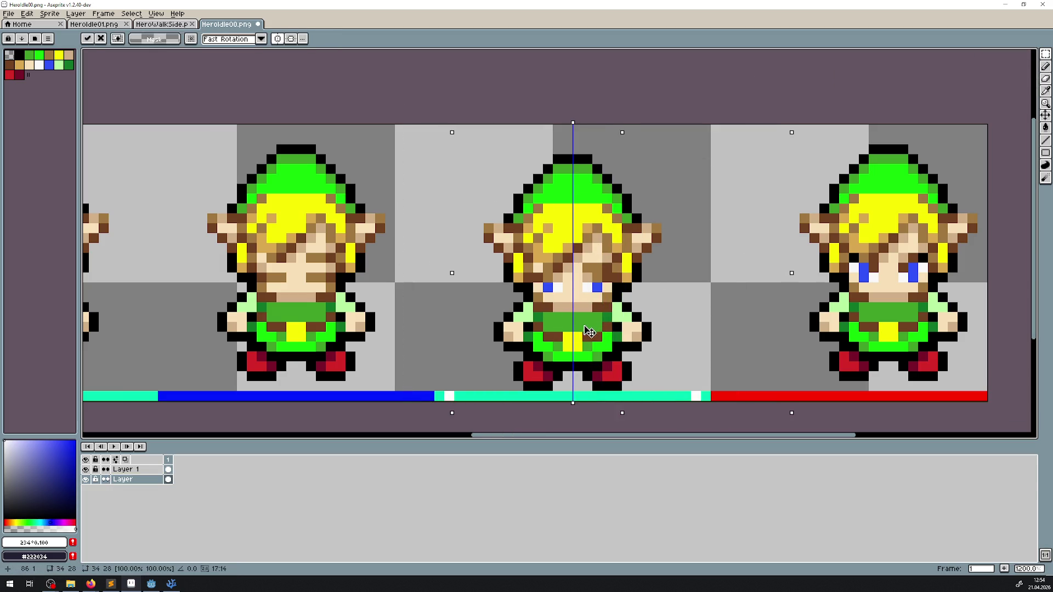
pyautogui.moveTo(731, 302); pyautogui.dragTo(554, 284)
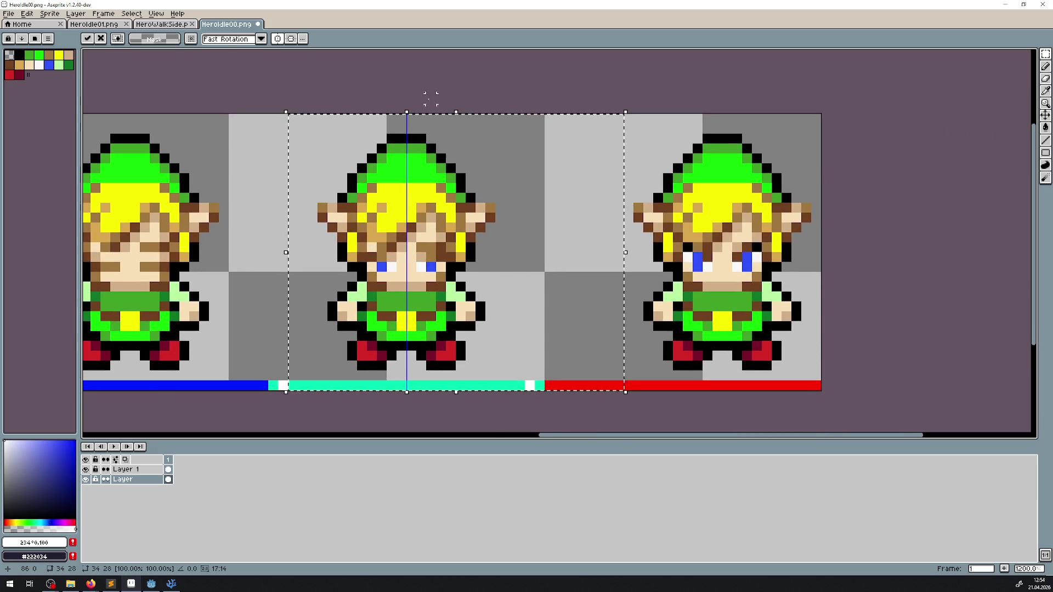
pyautogui.click(425, 100)
pyautogui.click(133, 471)
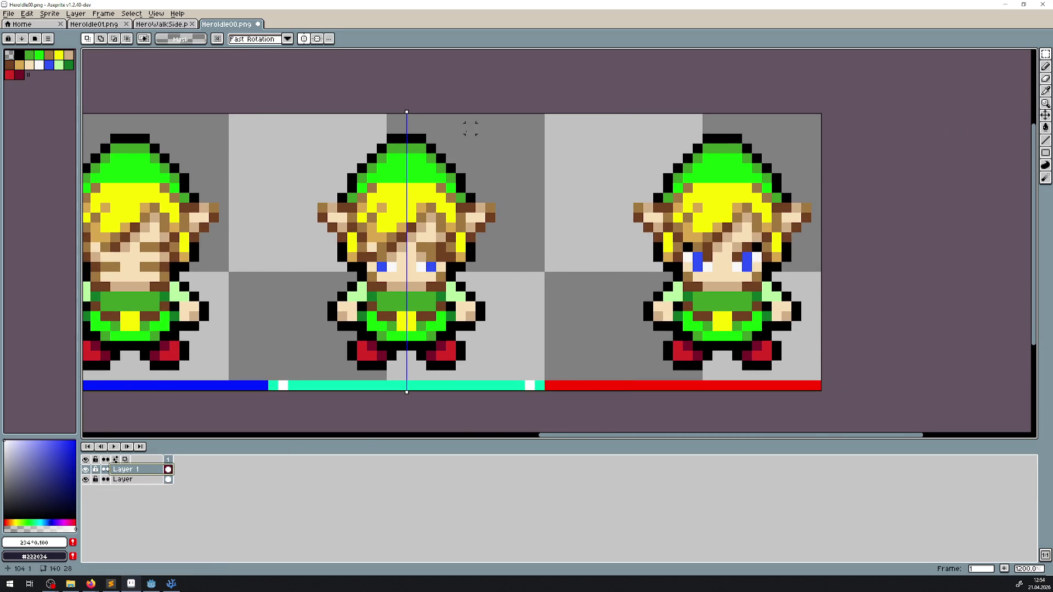
pyautogui.moveTo(405, 112)
pyautogui.mouseDown()
pyautogui.moveTo(673, 115)
pyautogui.moveTo(698, 126)
pyautogui.mouseUp()
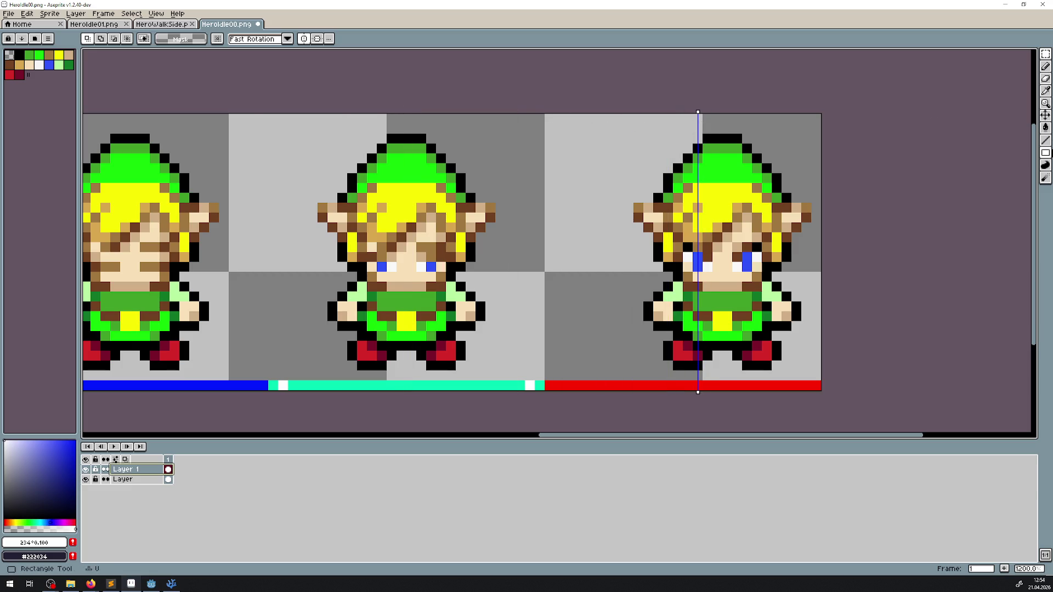
# - Nudge the symmetry axis left to the third frame's centre, undoing the trial marker lines
pyautogui.click(1045, 140)
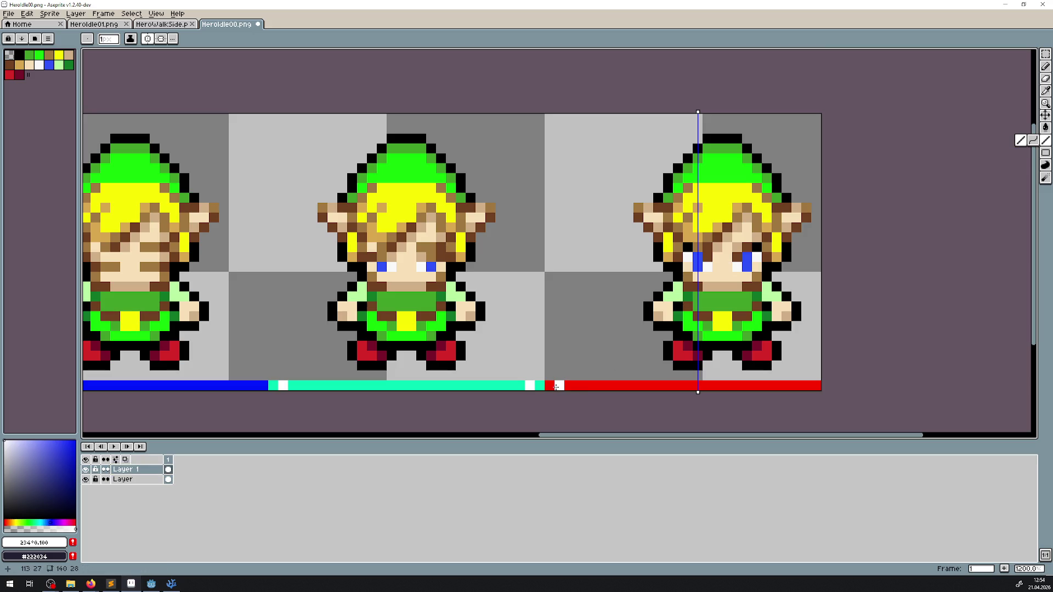
pyautogui.moveTo(556, 387); pyautogui.dragTo(616, 338)
pyautogui.hotkey('ctrl', 'z')
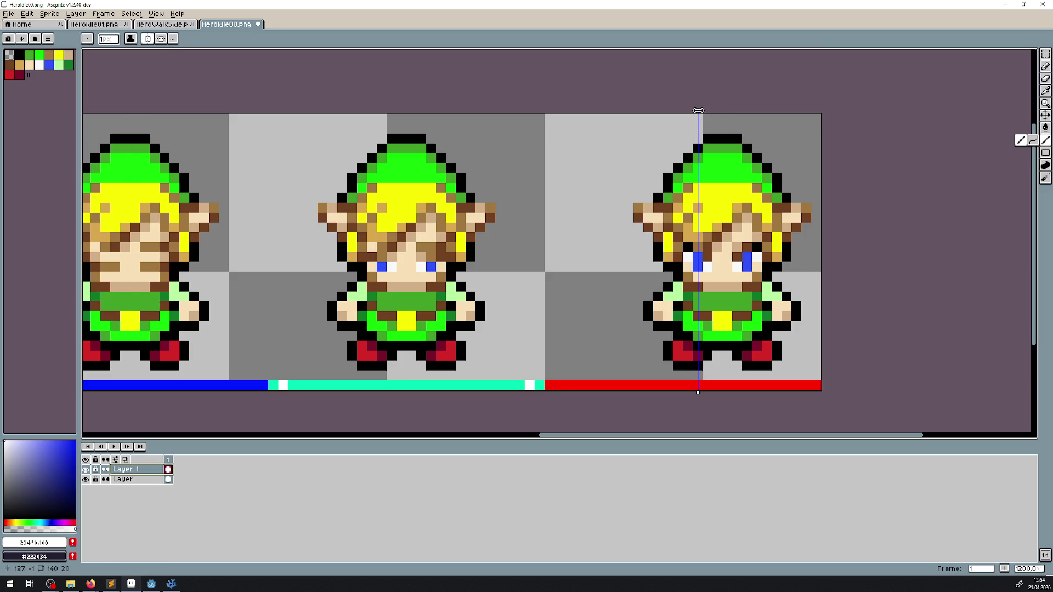
pyautogui.moveTo(699, 112); pyautogui.dragTo(693, 112)
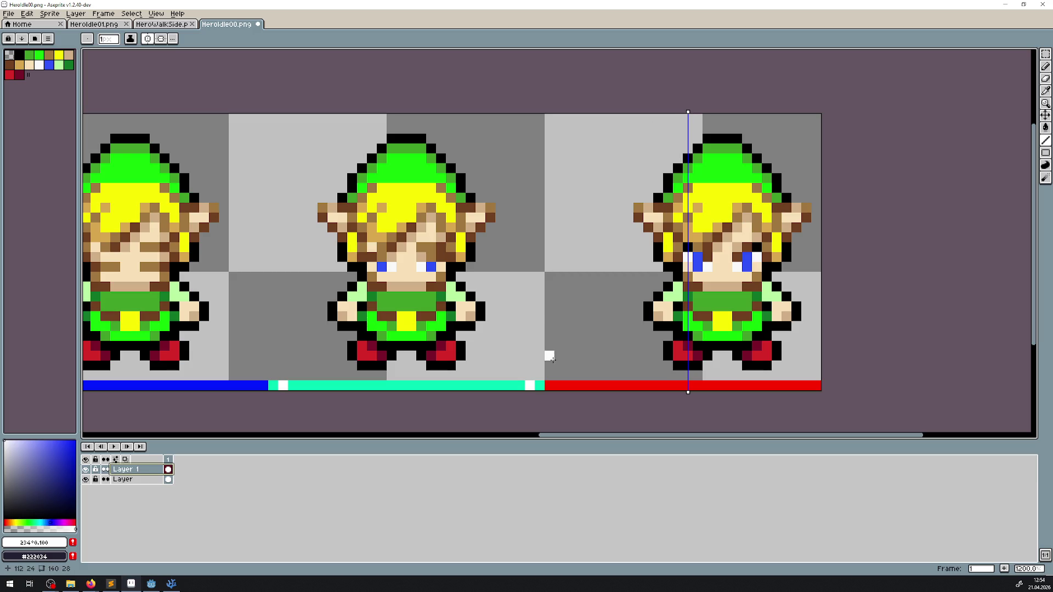
pyautogui.moveTo(560, 386); pyautogui.dragTo(272, 388)
pyautogui.hotkey('ctrl', 'z')
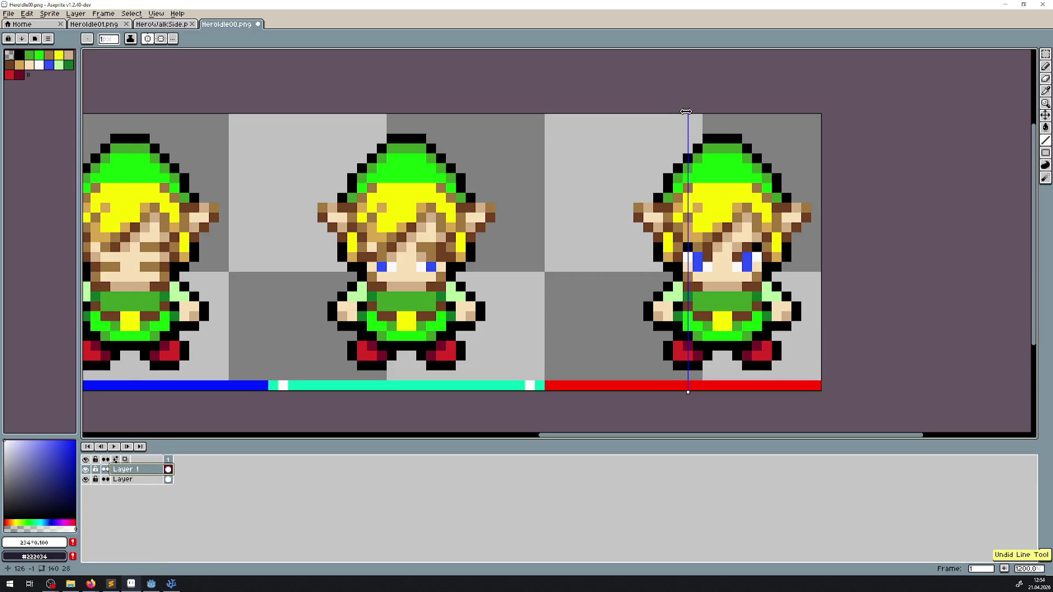
pyautogui.moveTo(688, 111); pyautogui.dragTo(683, 112)
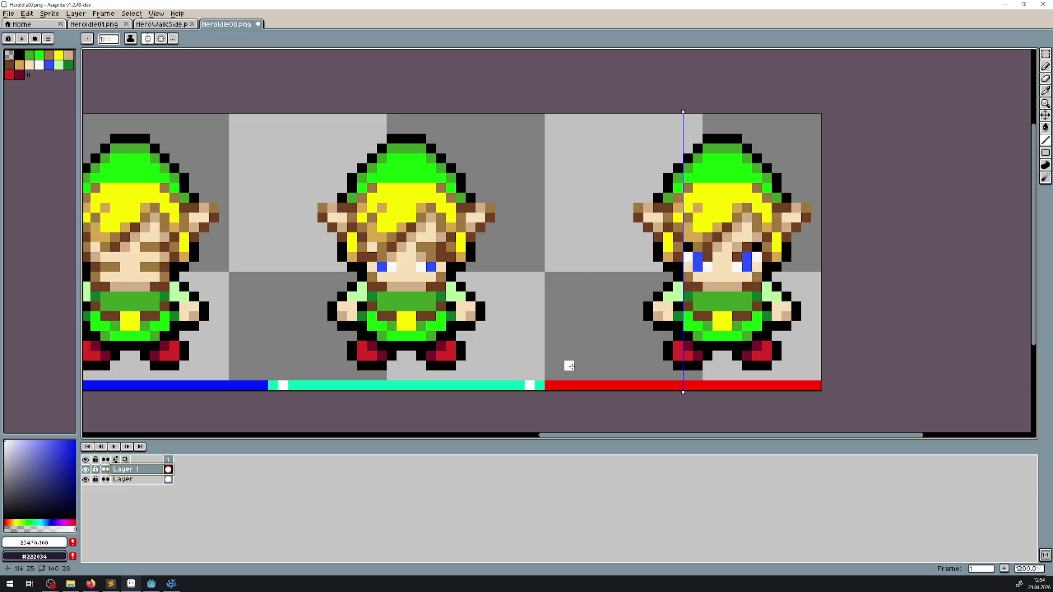
pyautogui.click(557, 387)
pyautogui.click(1045, 115)
pyautogui.hotkey('ctrl', 'z')
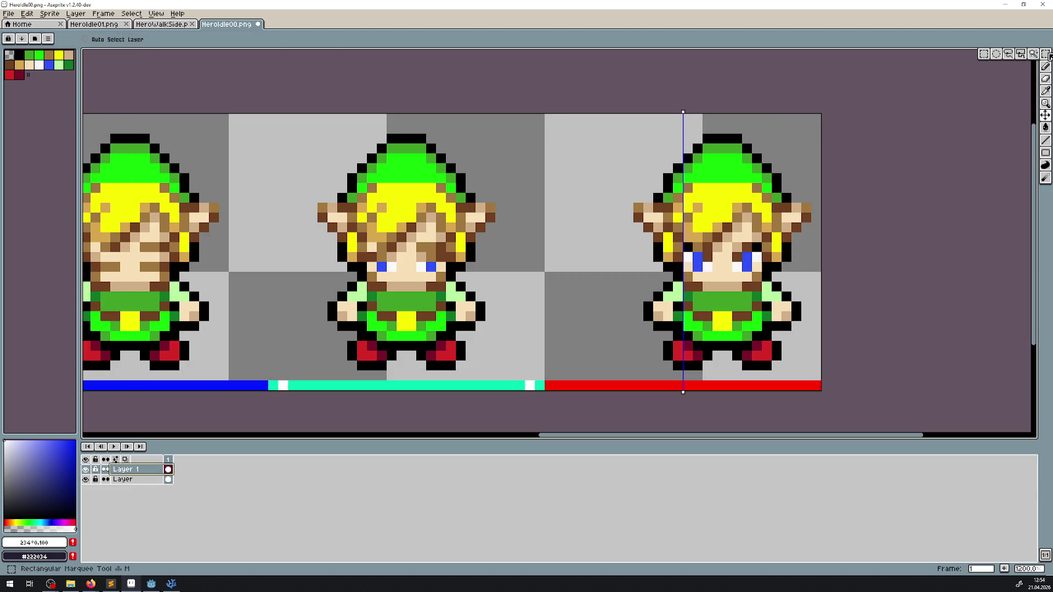
# - Select the whole third frame on the bottom Layer and shift it left onto the axis
pyautogui.click(1045, 54)
pyautogui.moveTo(553, 112); pyautogui.dragTo(813, 388)
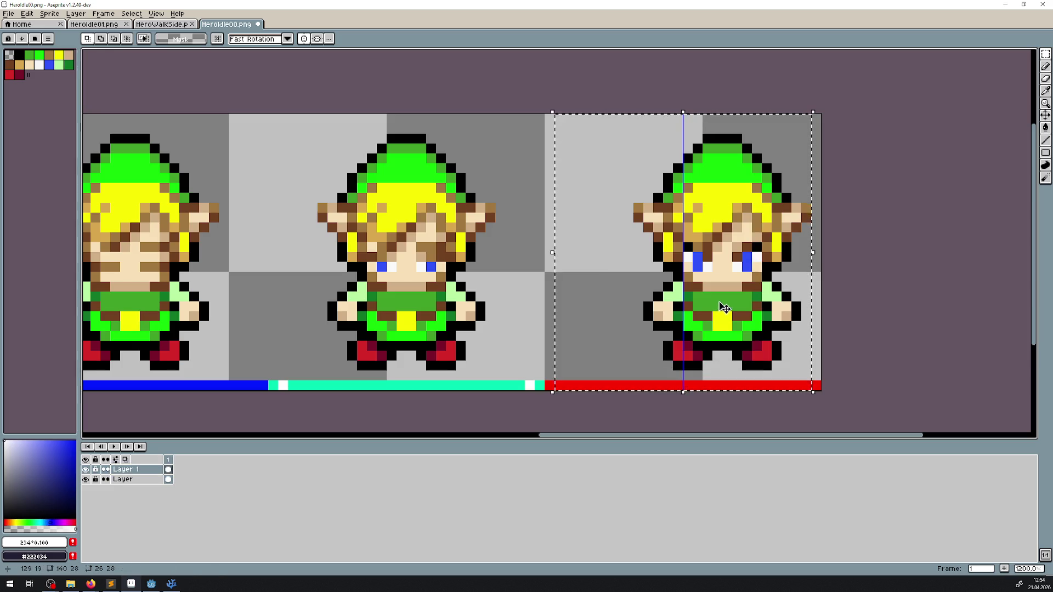
pyautogui.moveTo(724, 307); pyautogui.dragTo(685, 297)
pyautogui.hotkey('ctrl', 'z')
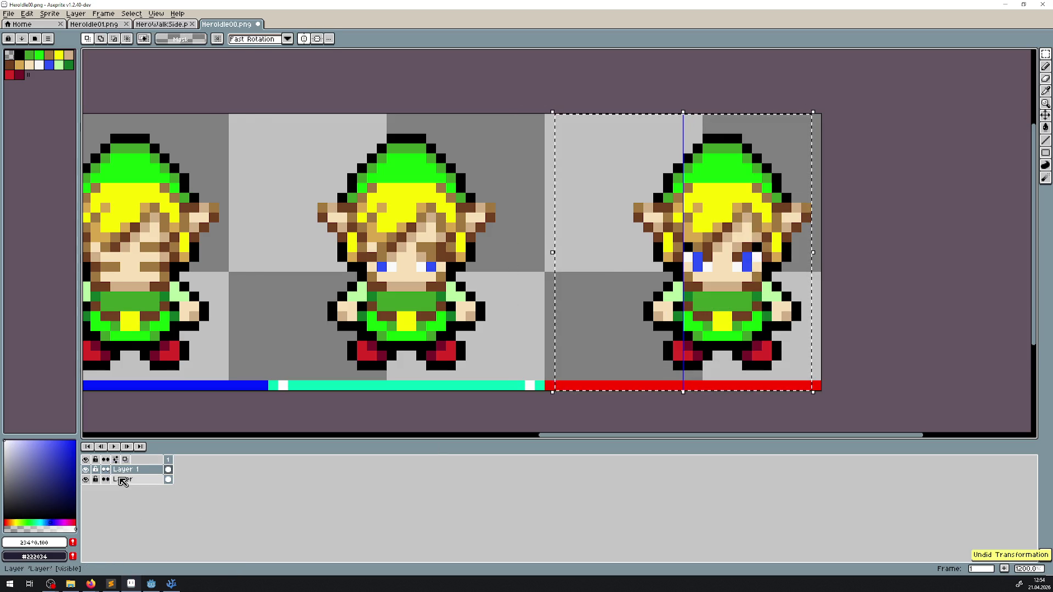
pyautogui.click(123, 479)
pyautogui.moveTo(753, 290); pyautogui.dragTo(713, 291)
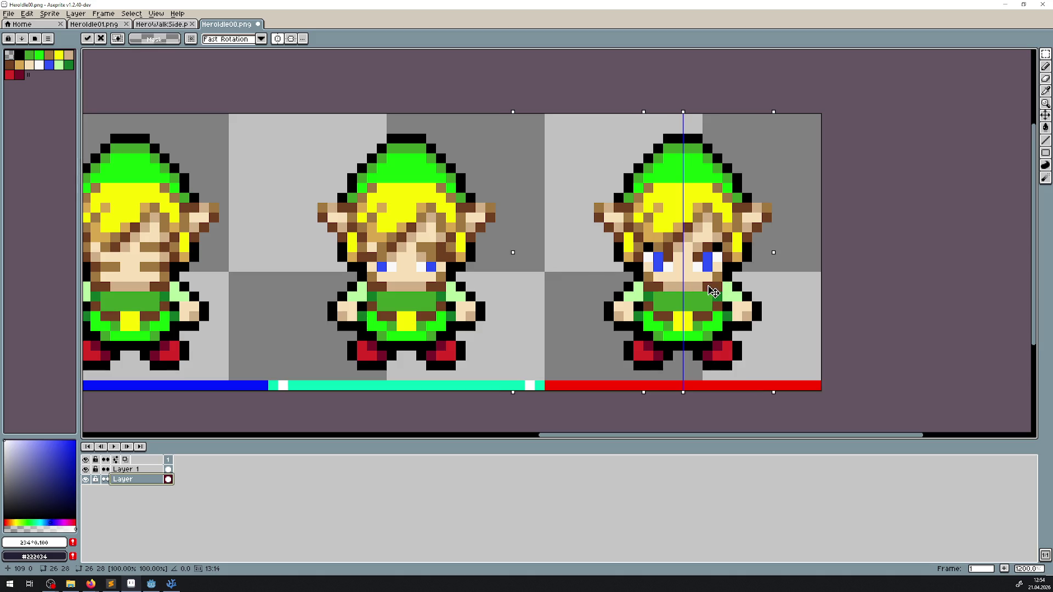
# - Hide Layer 1's coloured bar, commit the moved sprite and clear the selection
pyautogui.click(85, 470)
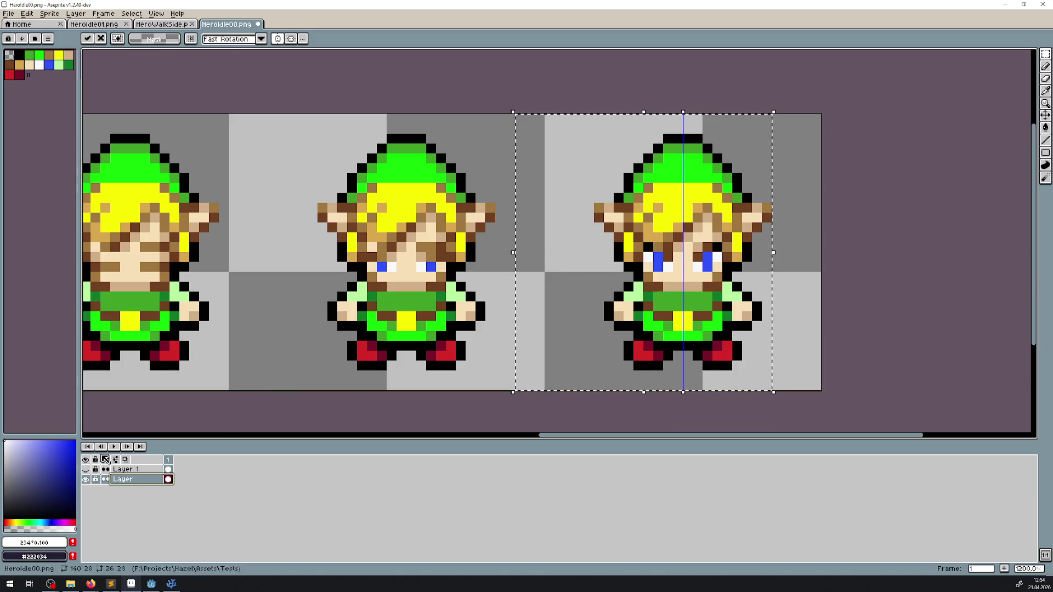
pyautogui.press('Return')
pyautogui.hotkey('ctrl', 'd')
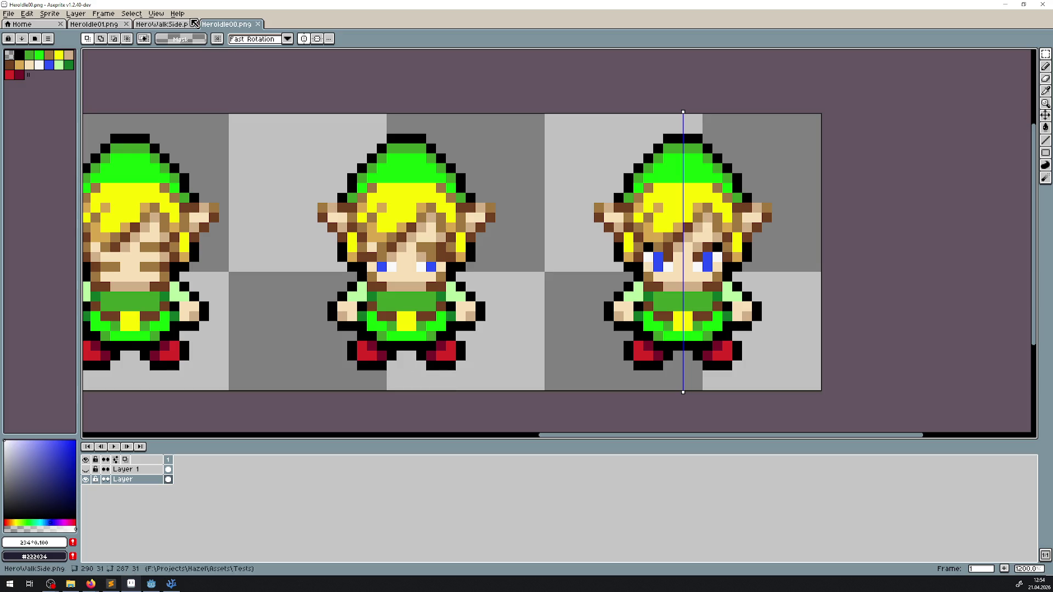
pyautogui.click(156, 13)
# - Open Aseprite's Preferences and go to the Grid section
pyautogui.moveTo(199, 47)
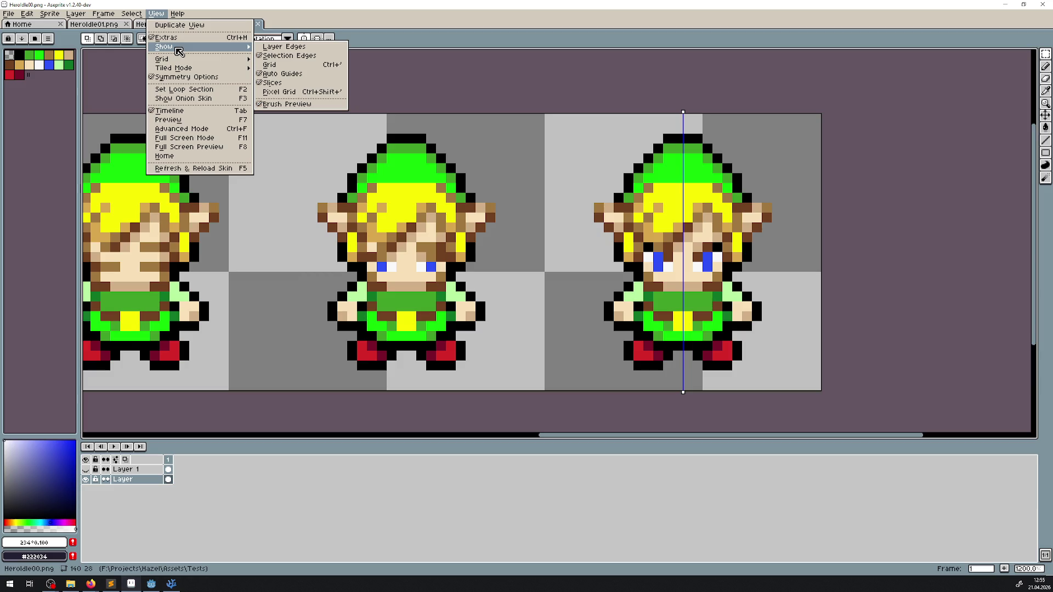
pyautogui.click(8, 14)
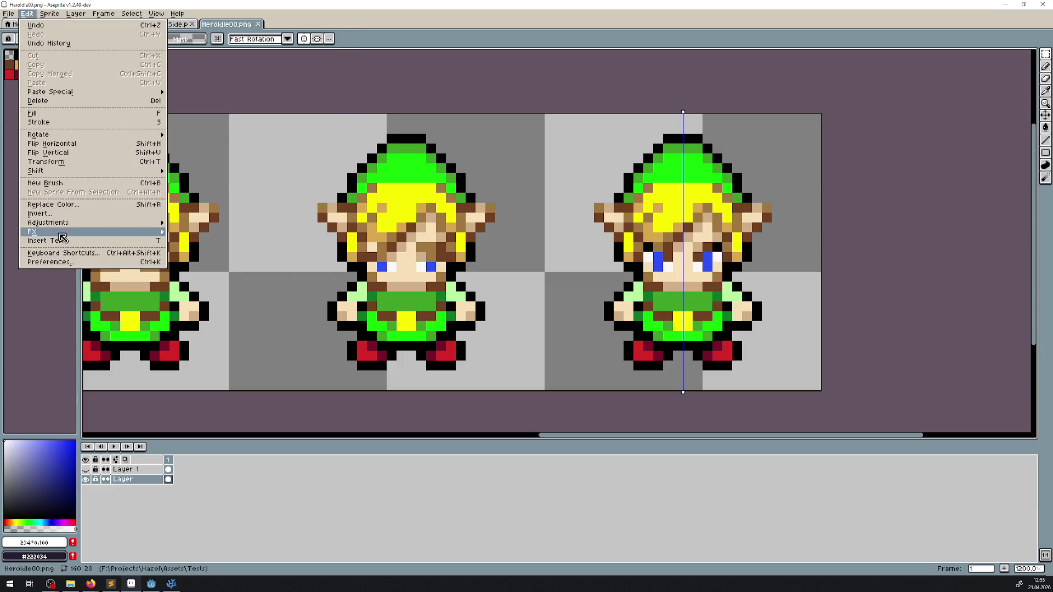
pyautogui.click(60, 264)
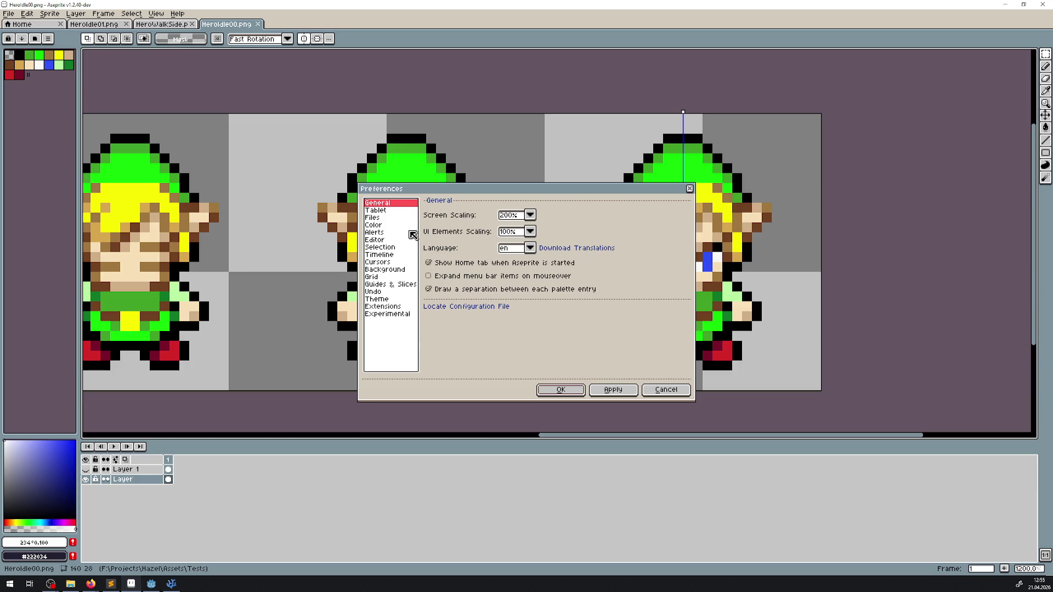
pyautogui.click(385, 248)
pyautogui.click(382, 241)
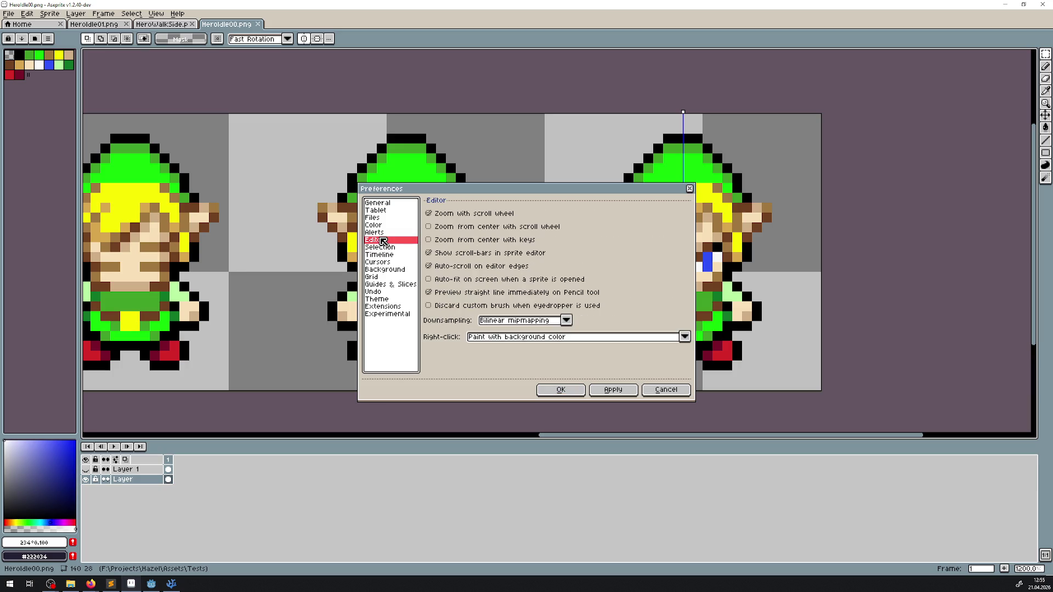
pyautogui.click(378, 292)
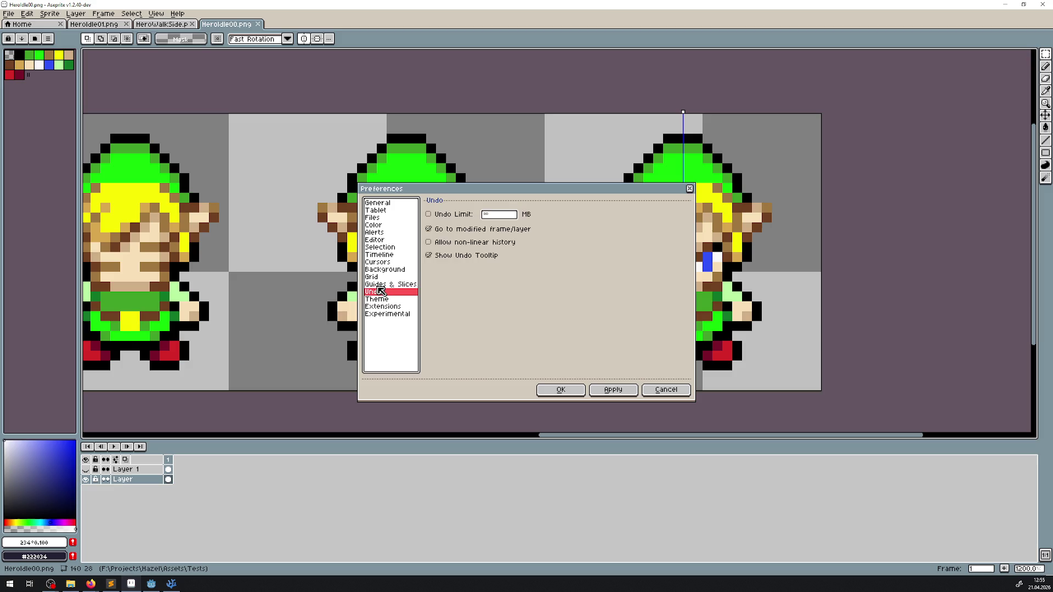
pyautogui.click(379, 285)
pyautogui.click(379, 278)
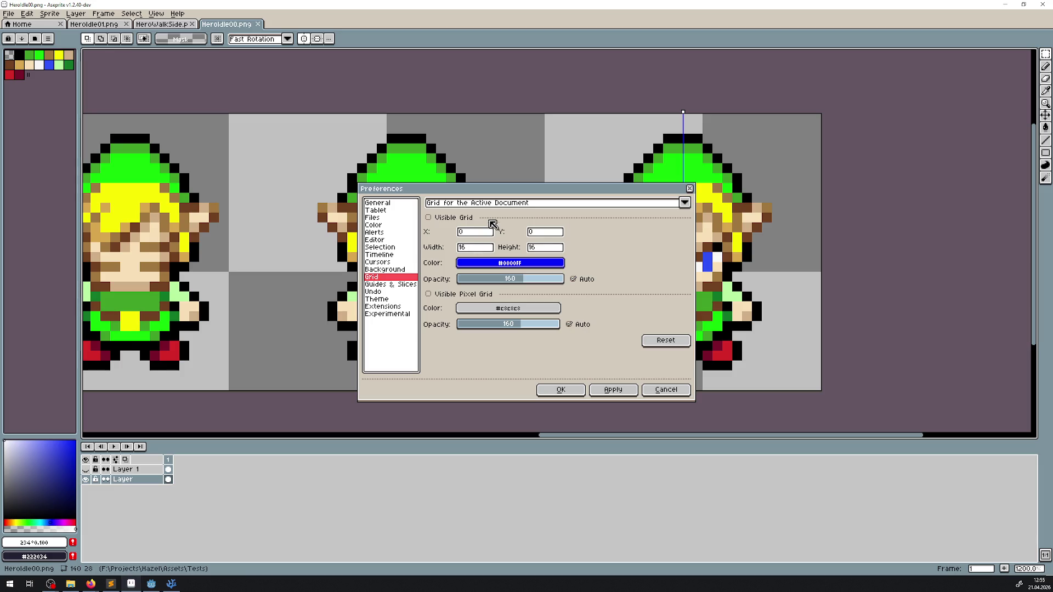
# - Set the active document's grid width and height to 14, then apply and close
pyautogui.click(501, 207)
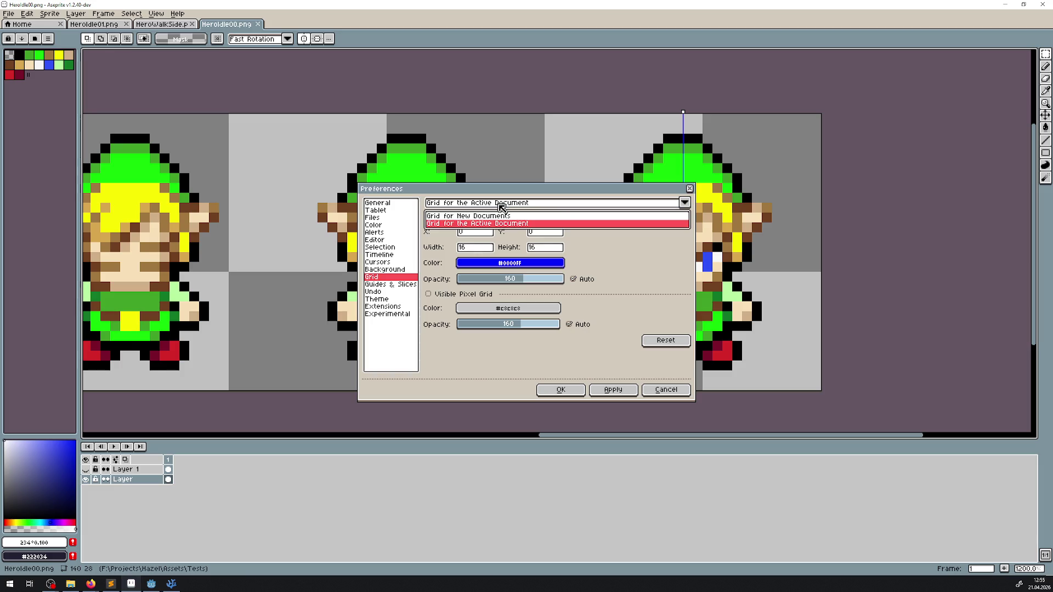
pyautogui.click(502, 207)
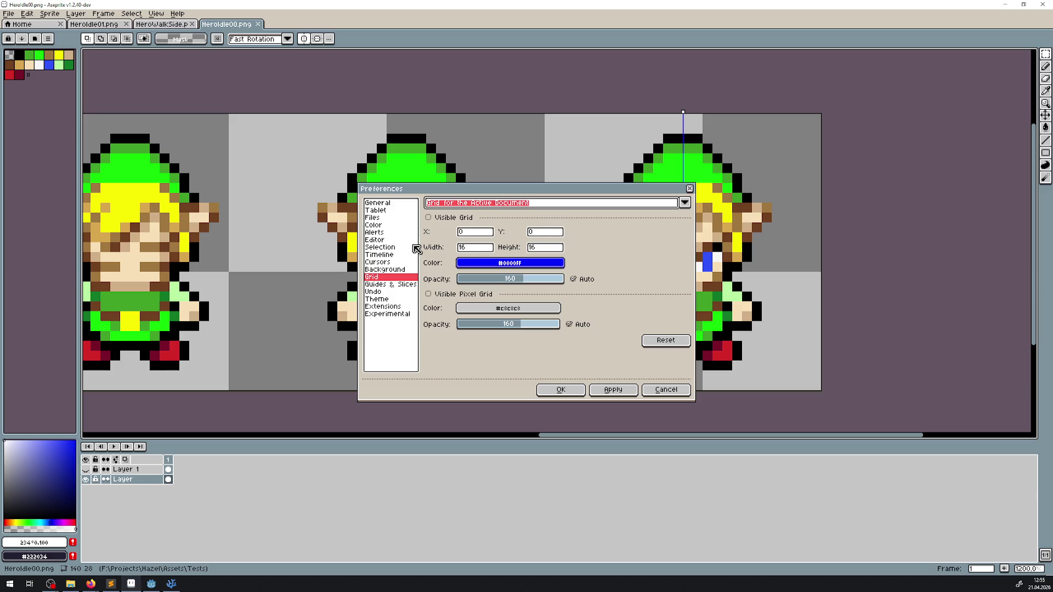
pyautogui.click(468, 248)
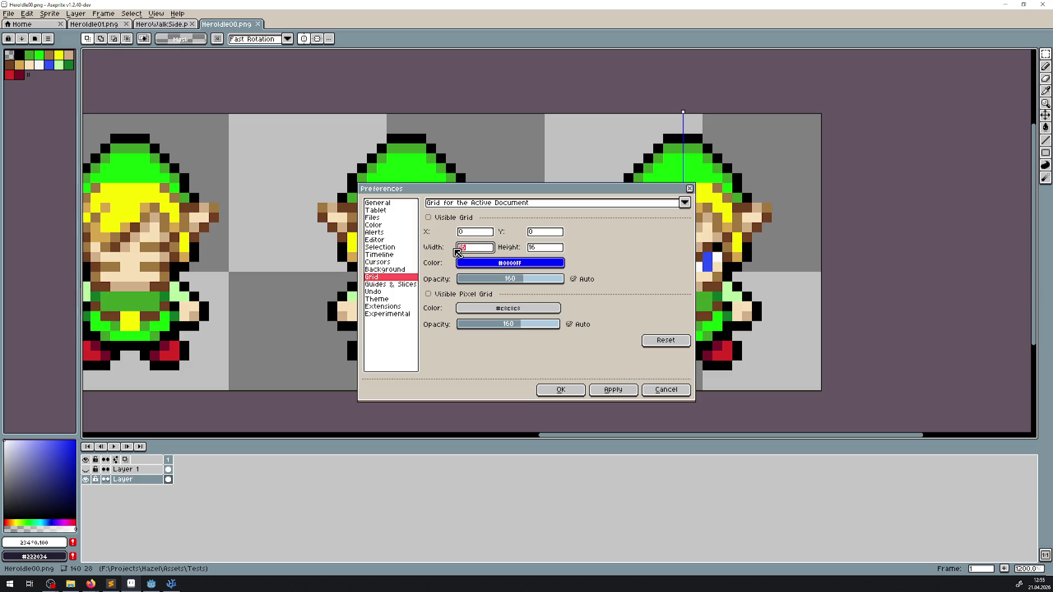
pyautogui.write('14')
pyautogui.doubleClick(540, 247)
pyautogui.write('14')
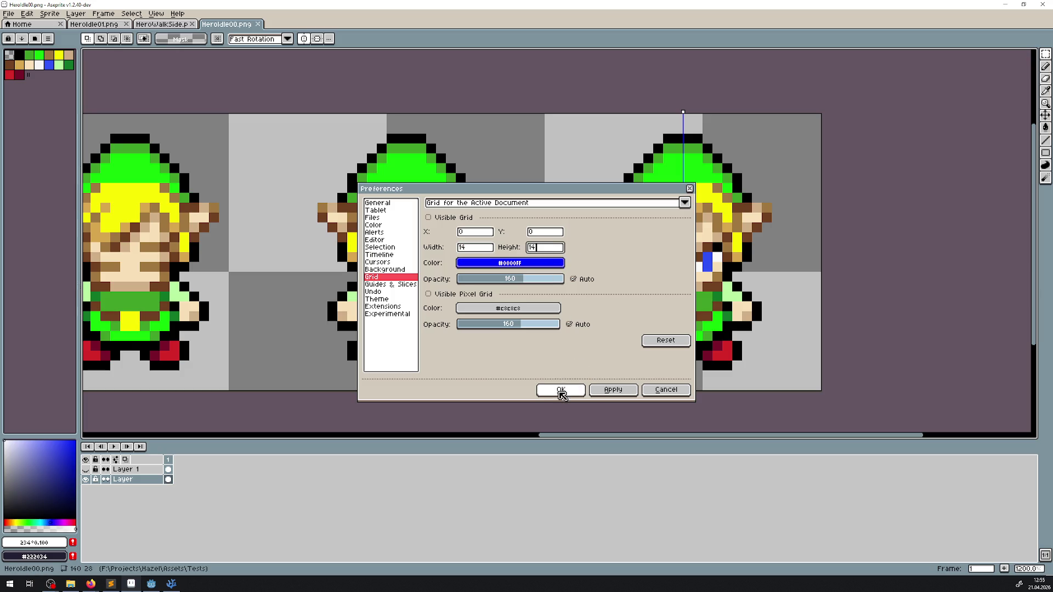
pyautogui.click(599, 390)
pyautogui.click(560, 391)
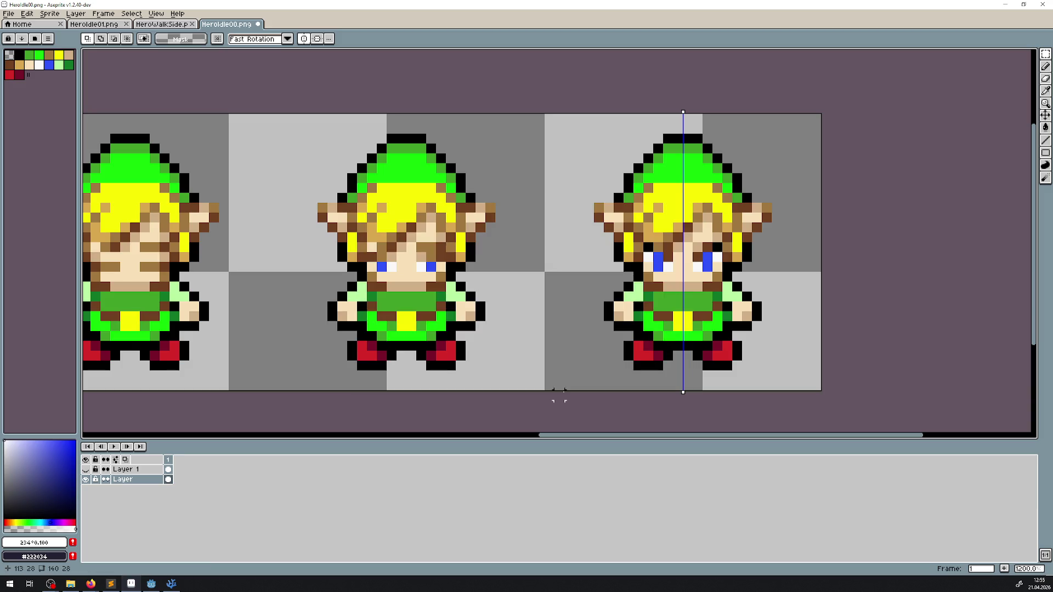
# - Enable Visible Grid in the Grid preferences and apply the 14-pixel grid
pyautogui.moveTo(529, 266)
pyautogui.mouseDown()
pyautogui.moveTo(733, 242)
pyautogui.moveTo(976, 249)
pyautogui.moveTo(1028, 214)
pyautogui.mouseUp()
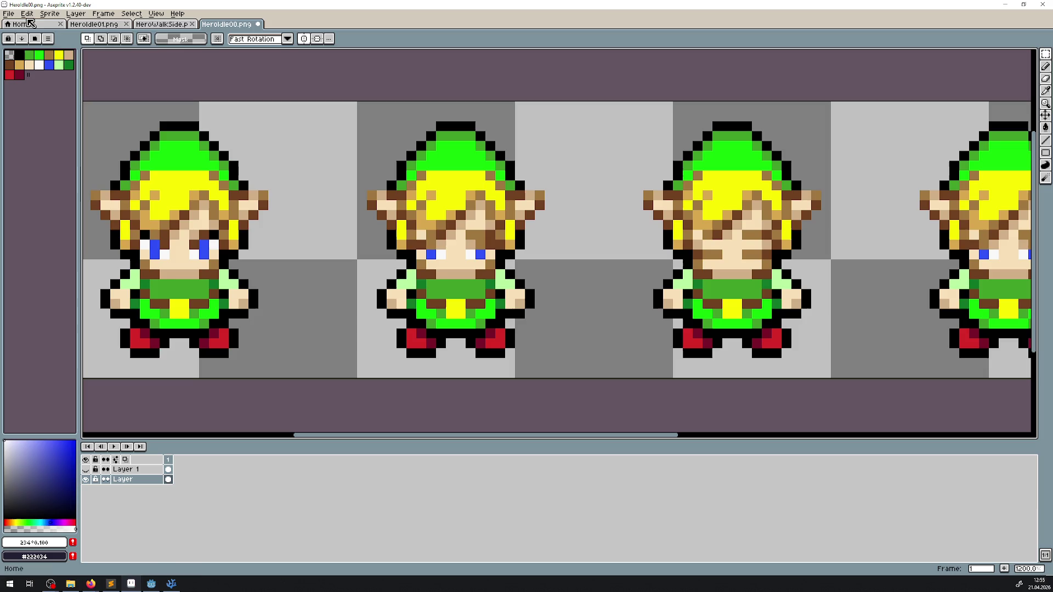
pyautogui.click(27, 14)
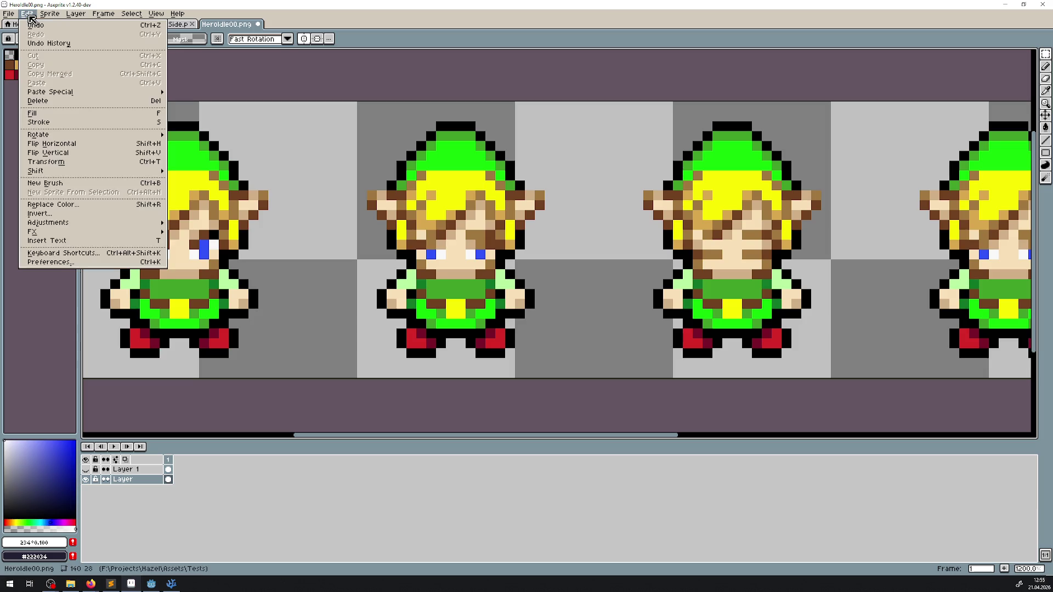
pyautogui.moveTo(164, 18)
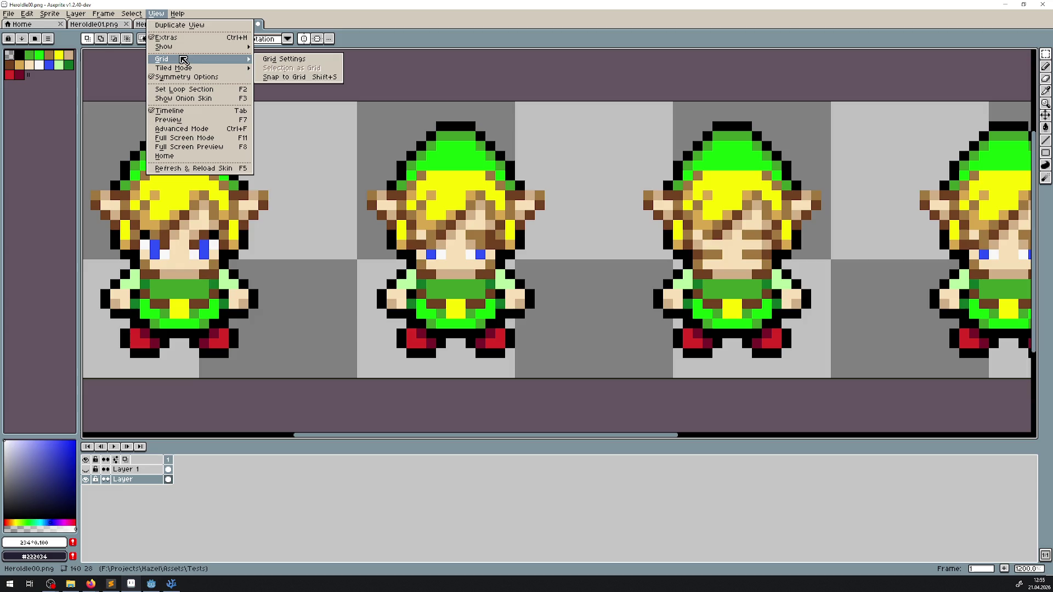
pyautogui.moveTo(27, 14)
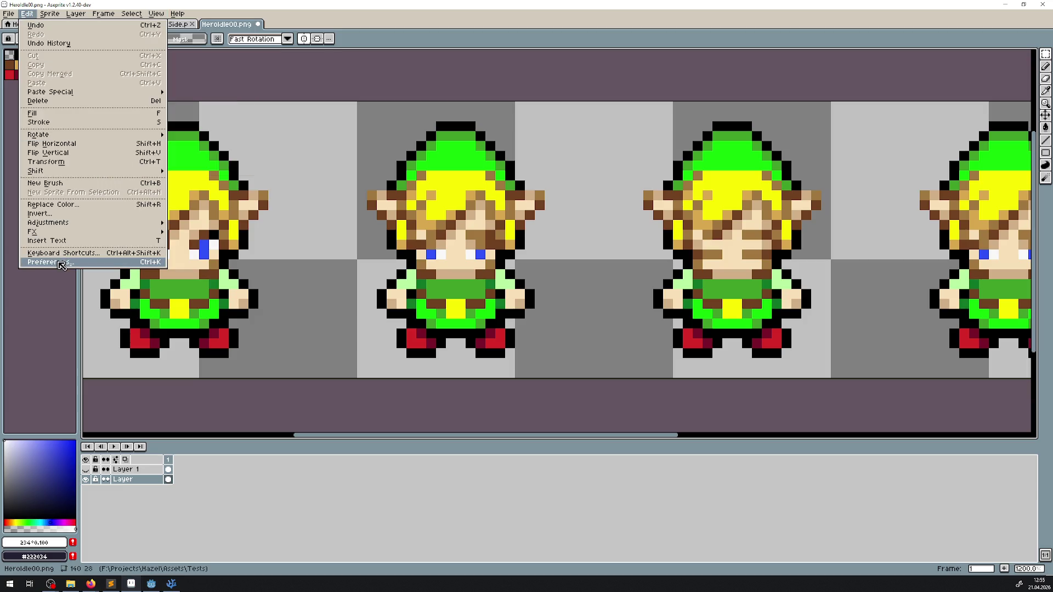
pyautogui.click(61, 264)
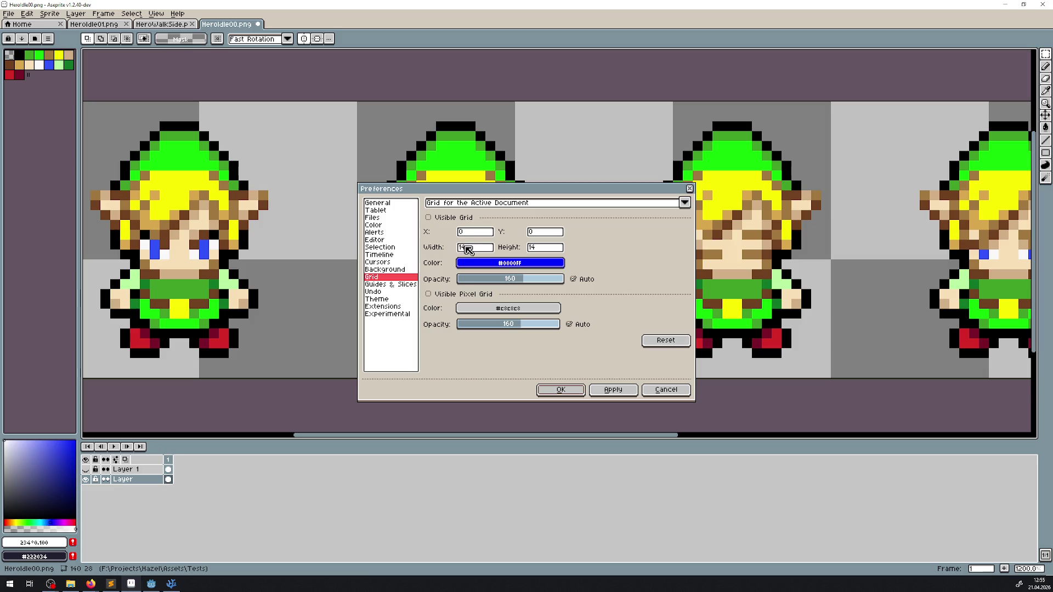
pyautogui.click(428, 217)
pyautogui.click(610, 393)
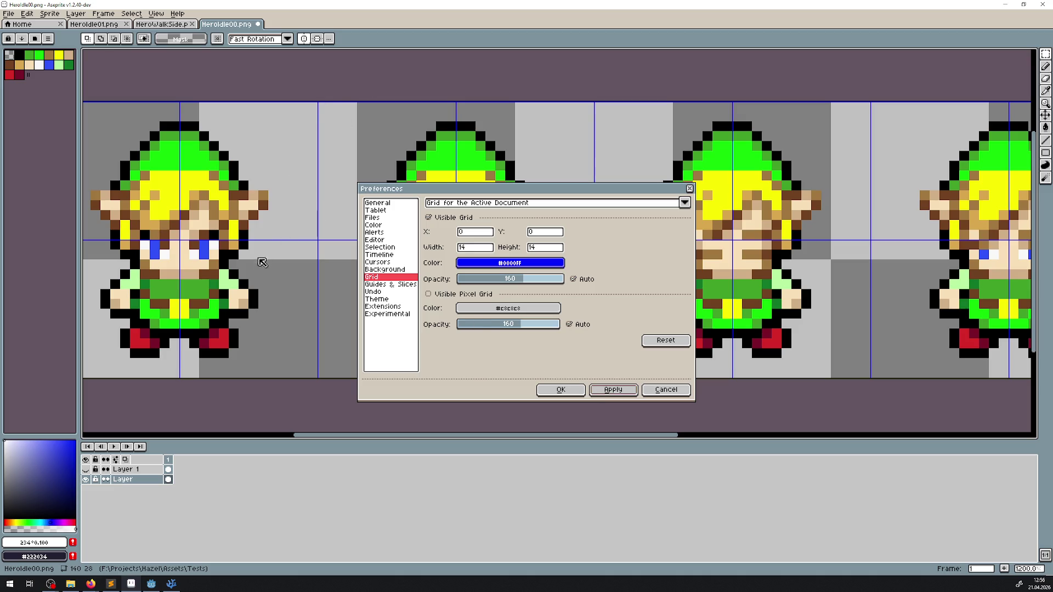
pyautogui.click(689, 188)
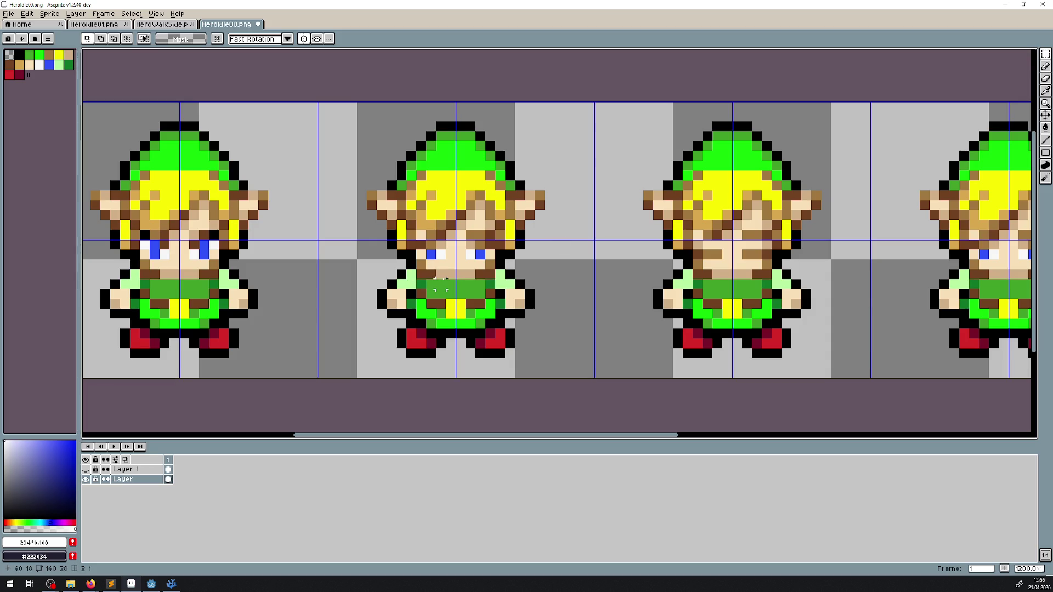
# - Save the idle sprite sheet with Ctrl+S and switch back to Godot
pyautogui.moveTo(442, 273); pyautogui.dragTo(85, 232)
pyautogui.scroll(-4, 350, 247)
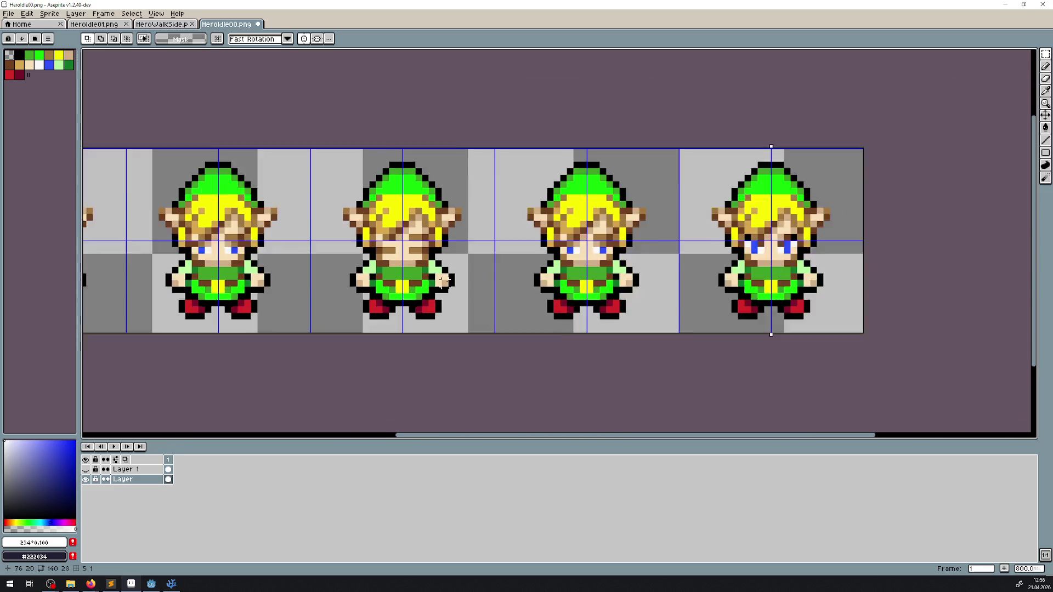
pyautogui.hotkey('ctrl', 's')
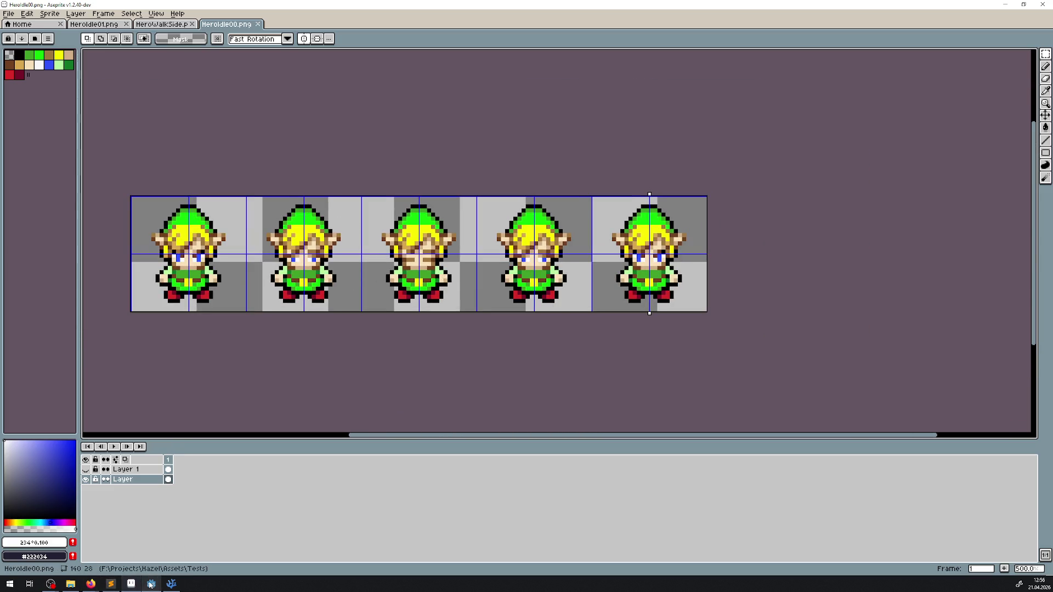
pyautogui.click(152, 584)
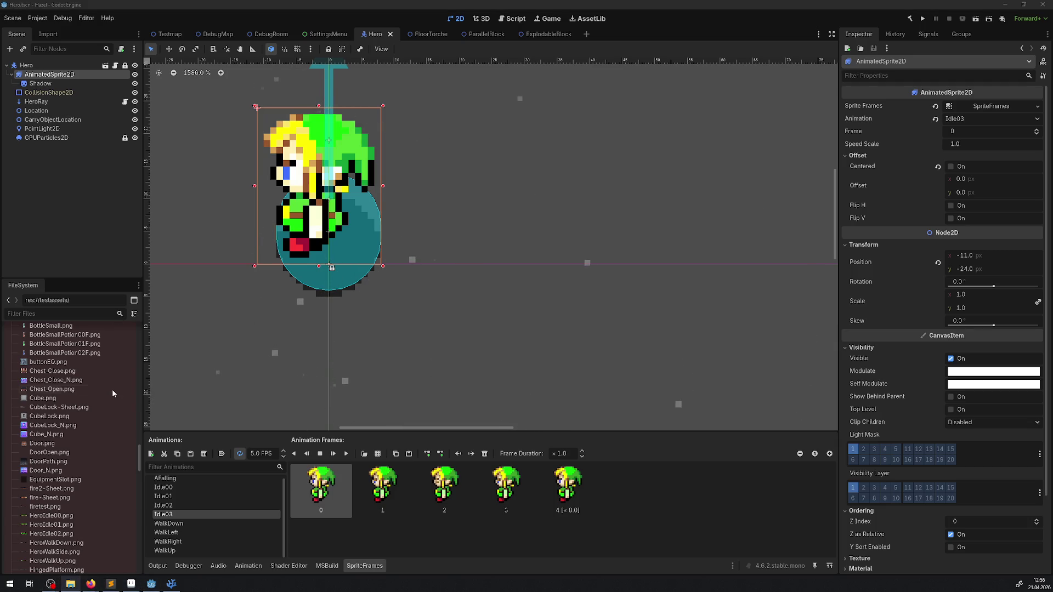
# - Show Idle00's frames and select all five, frame 0 through frame 4
pyautogui.click(252, 487)
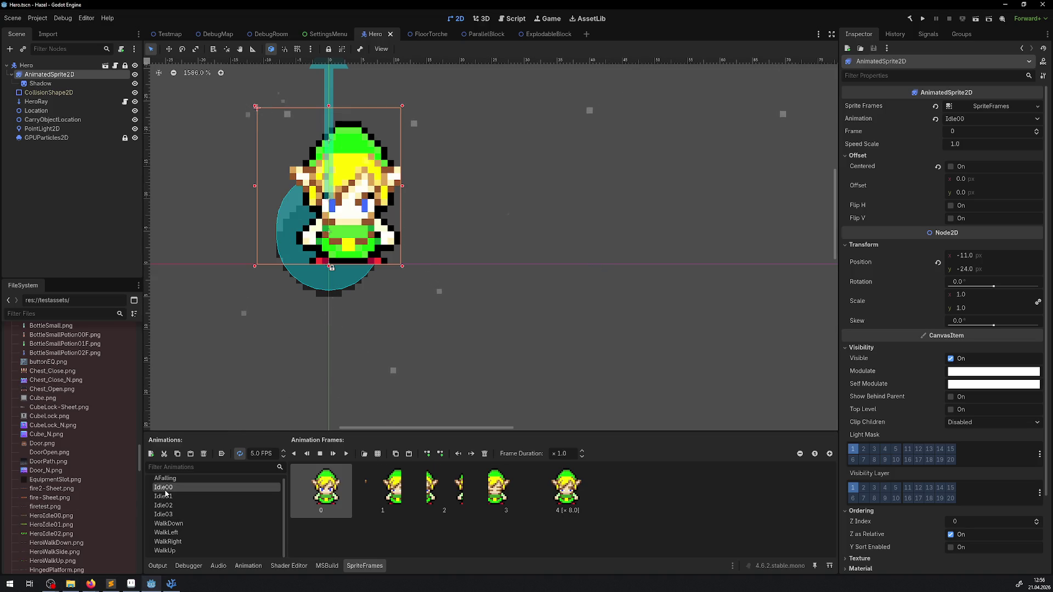
pyautogui.scroll(3, 352, 252)
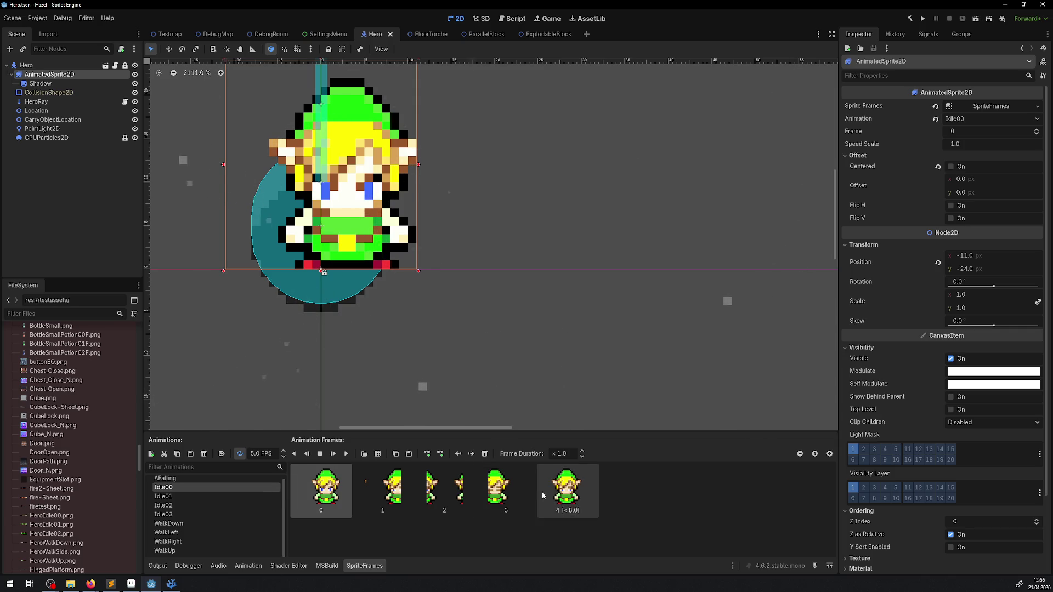
pyautogui.click(549, 501)
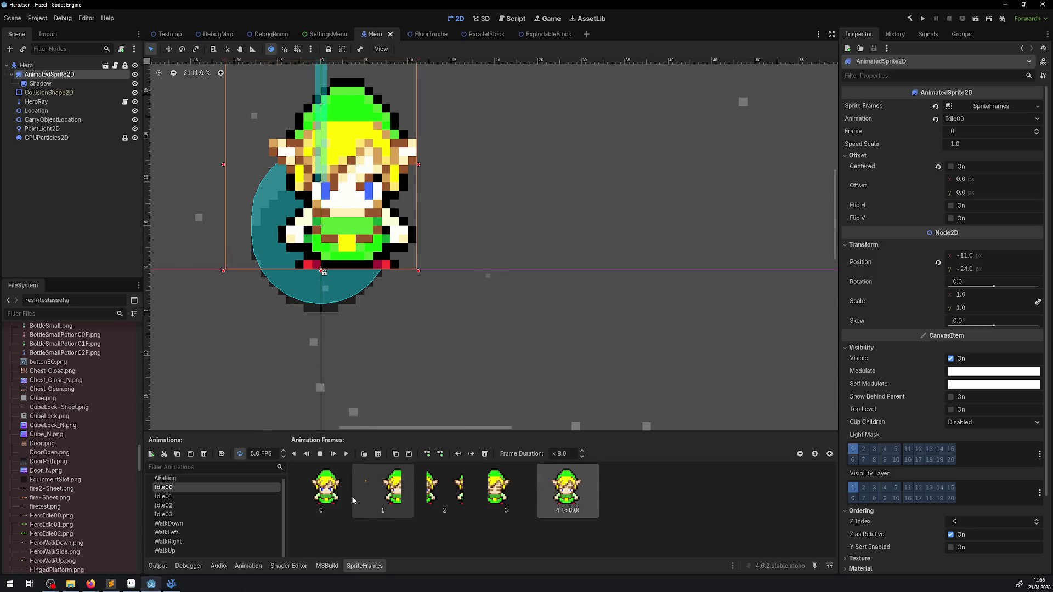
pyautogui.keyDown('shift'); pyautogui.click(323, 491); pyautogui.keyUp('shift')
# - Delete the old Idle00 frames, use Save & Reload on the project, then select AnimatedSprite2D
pyautogui.press('Delete')
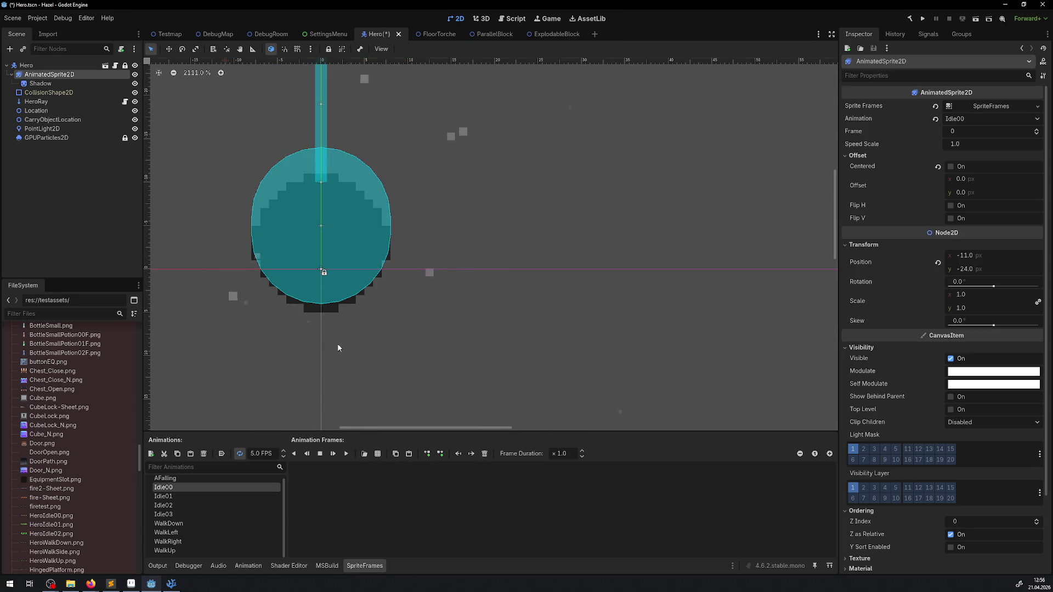
pyautogui.click(37, 19)
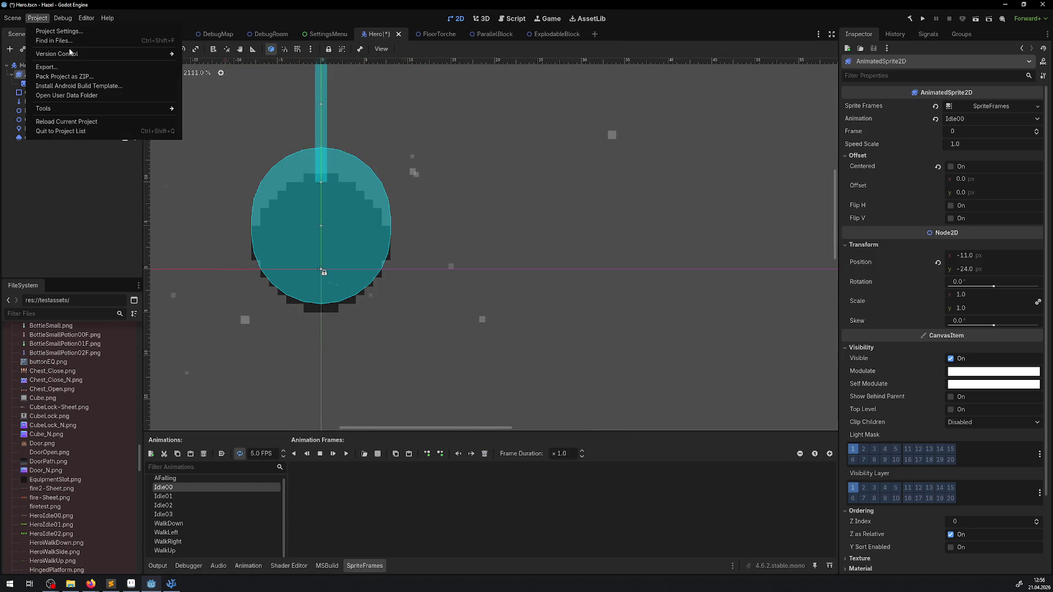
pyautogui.click(66, 121)
pyautogui.click(474, 323)
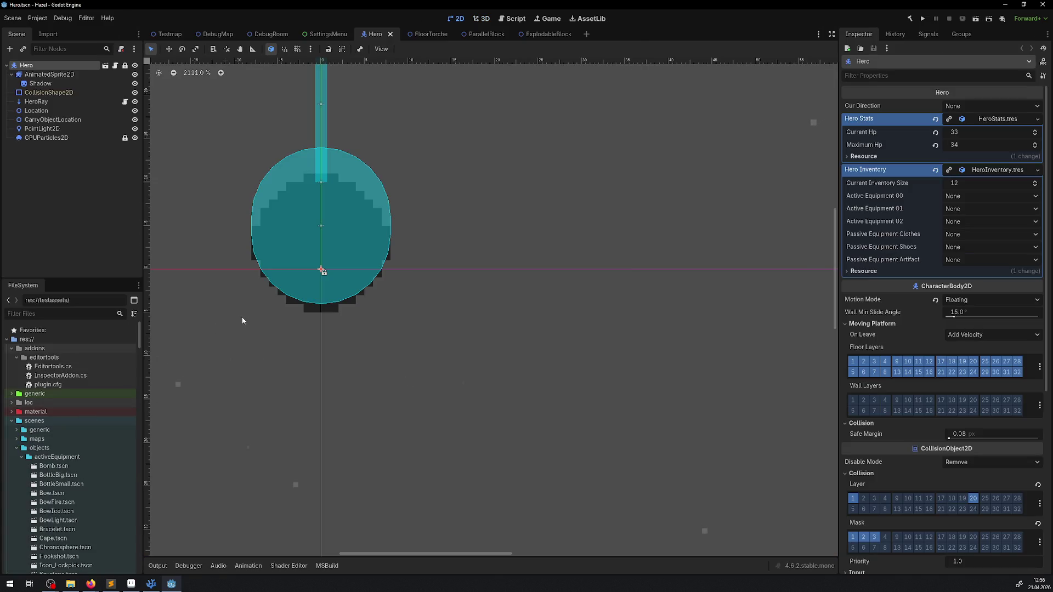
pyautogui.click(49, 74)
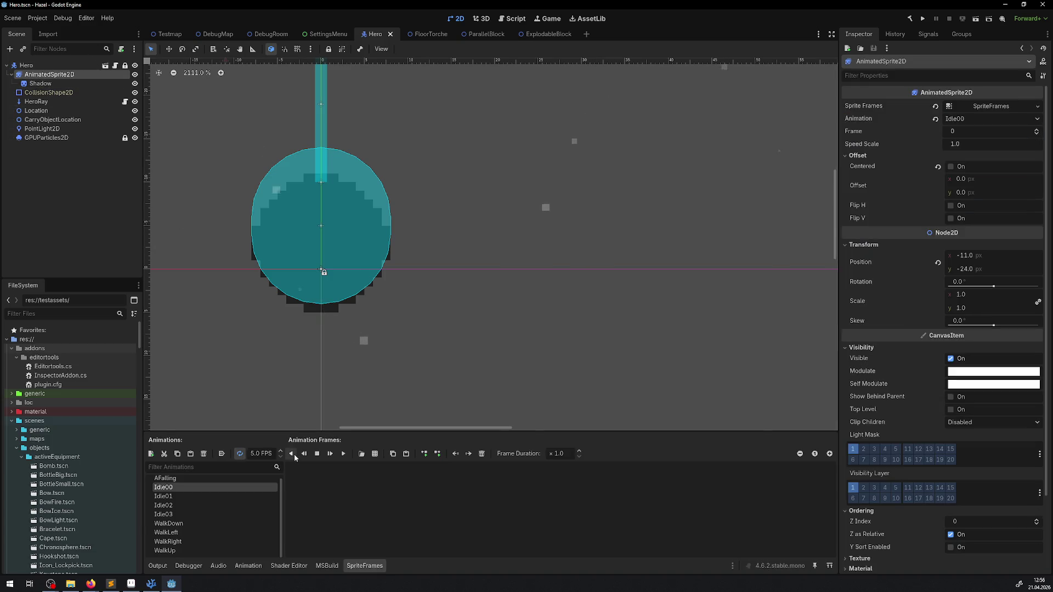
# - Add all five 28×28 frames from testassets/HeroIdle00.png, sliced 5×1, to Idle00
pyautogui.click(361, 454)
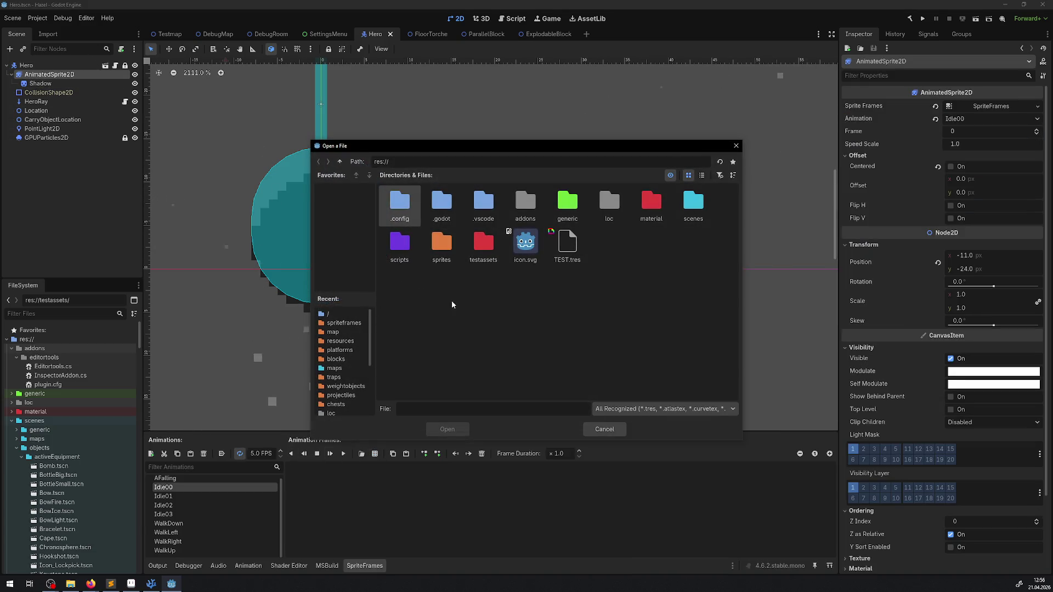
pyautogui.doubleClick(483, 243)
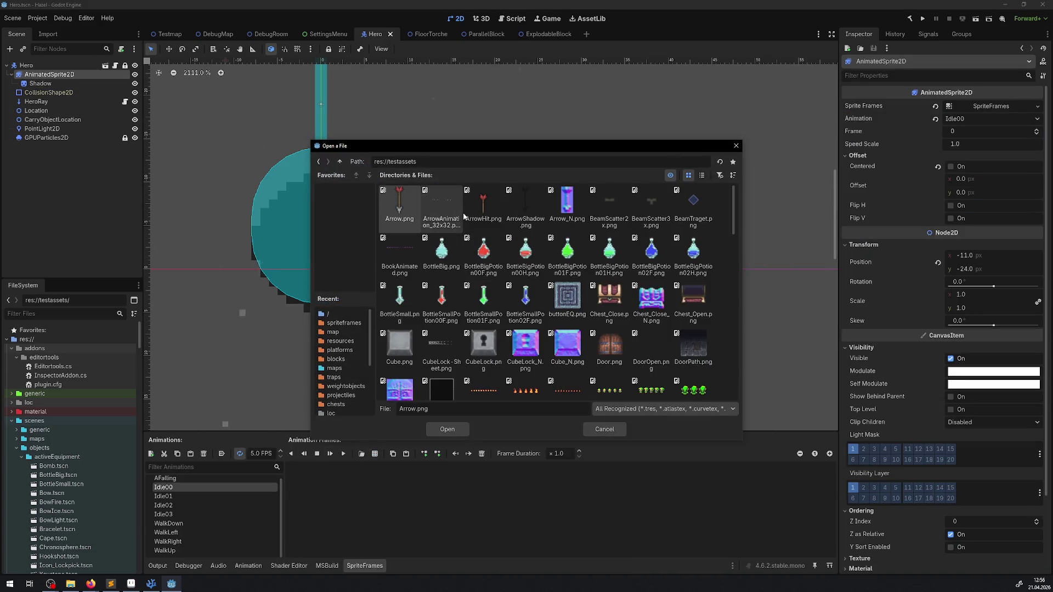
pyautogui.click(719, 176)
pyautogui.write('idle')
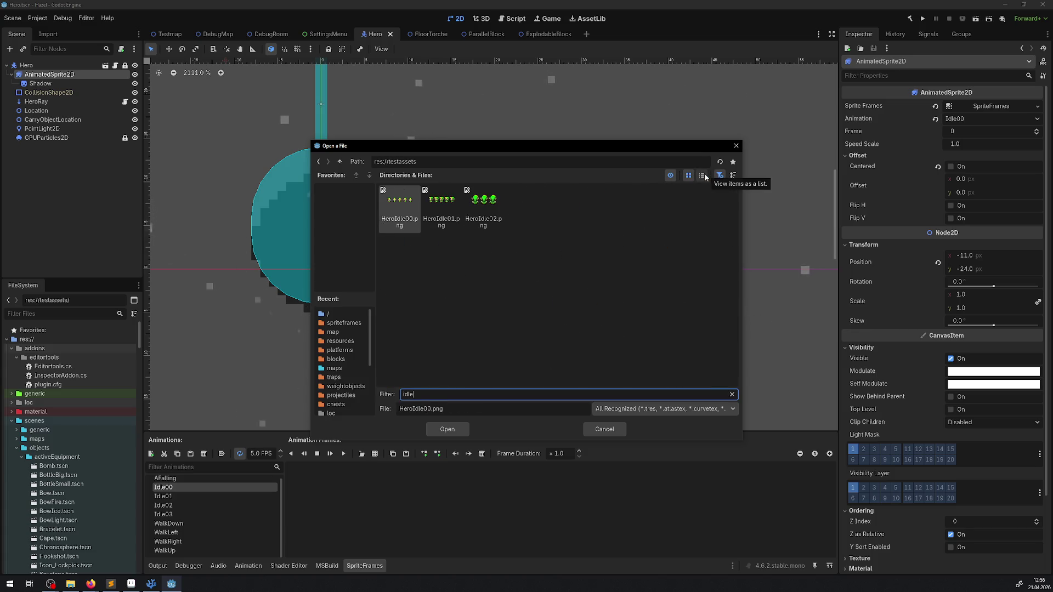
pyautogui.doubleClick(397, 200)
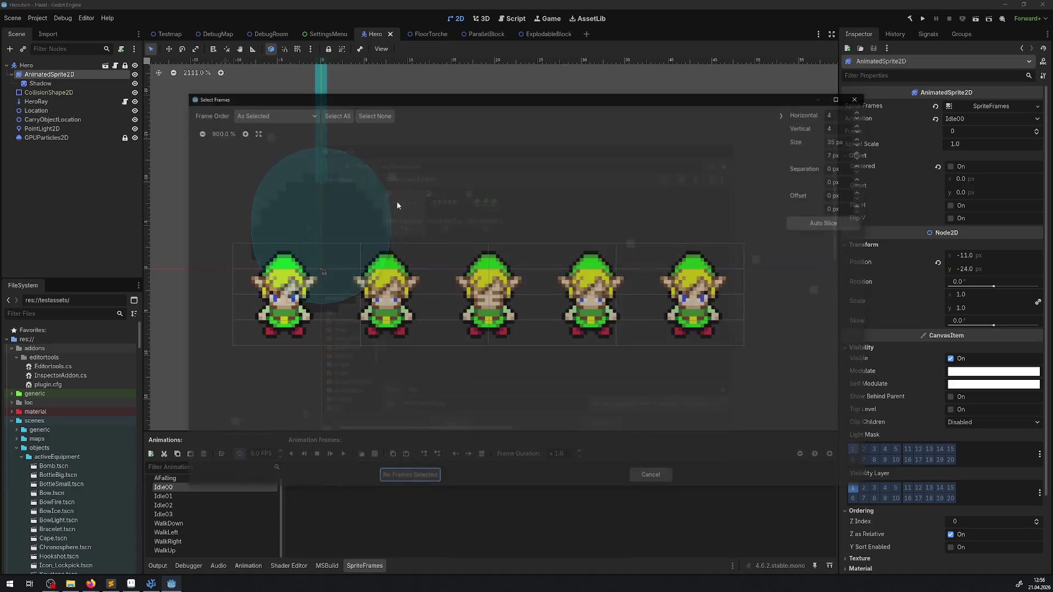
pyautogui.click(862, 130)
pyautogui.click(861, 130)
pyautogui.click(862, 130)
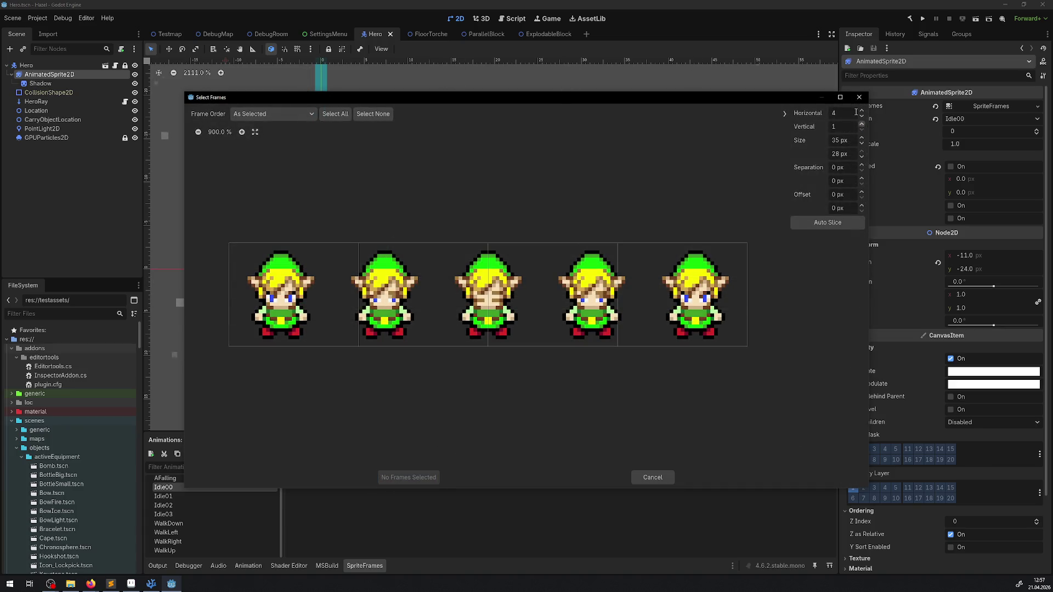
pyautogui.click(862, 112)
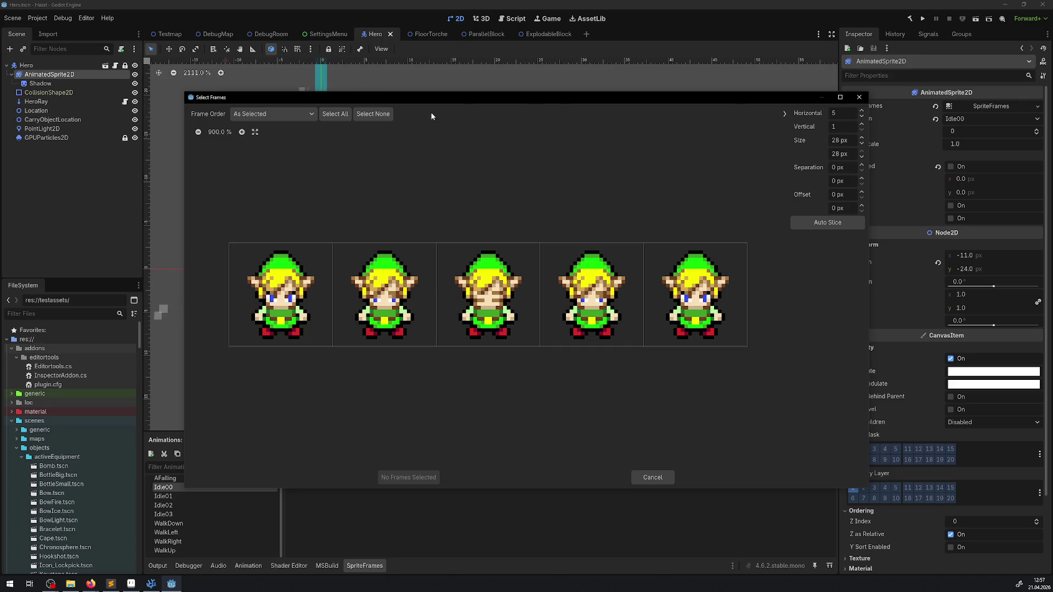
pyautogui.click(332, 114)
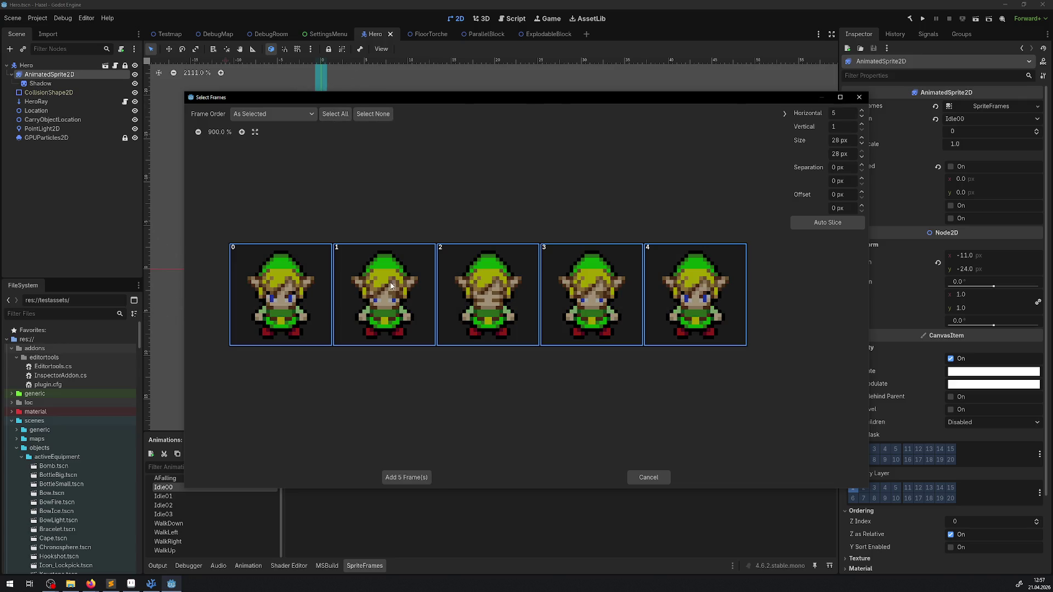
pyautogui.click(405, 478)
pyautogui.click(571, 488)
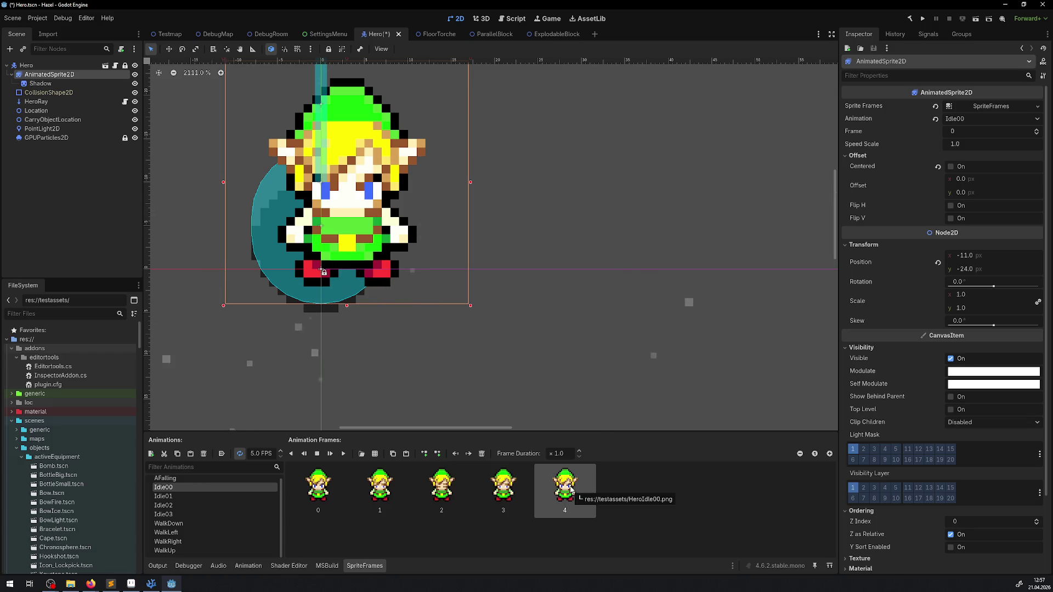
# - Give Idle00's last frame an 8.0 duration, nudge the hero sprite to (-14, -26), and save
pyautogui.click(560, 453)
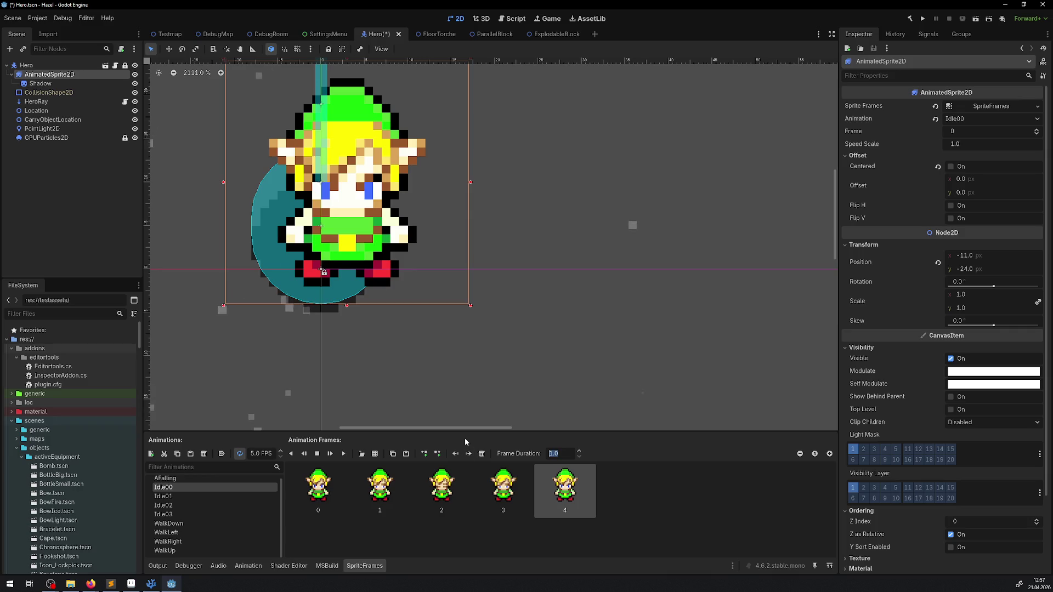
pyautogui.write('8')
pyautogui.press('Return')
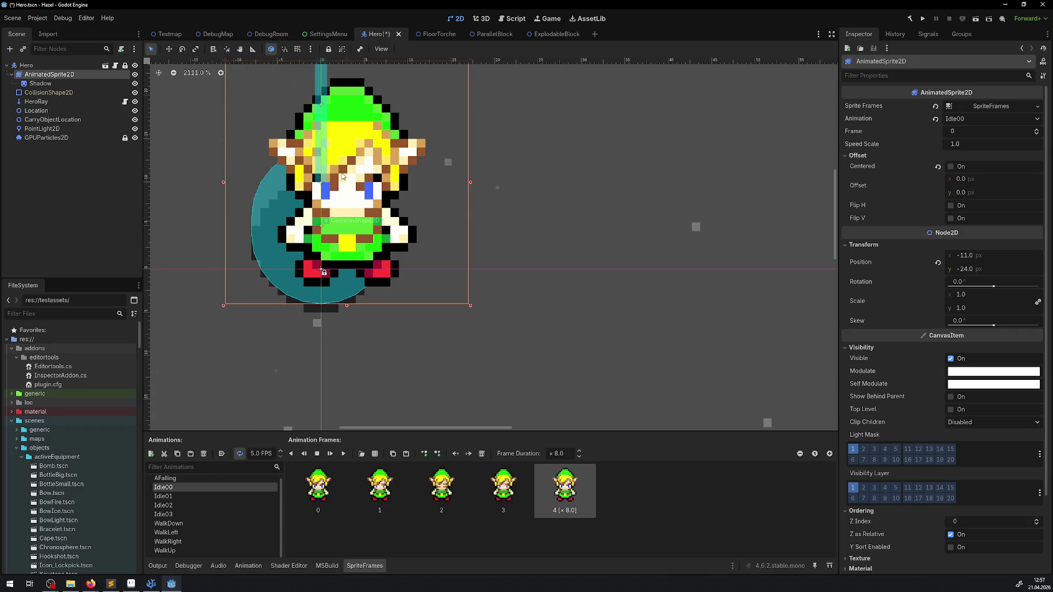
pyautogui.click(367, 203)
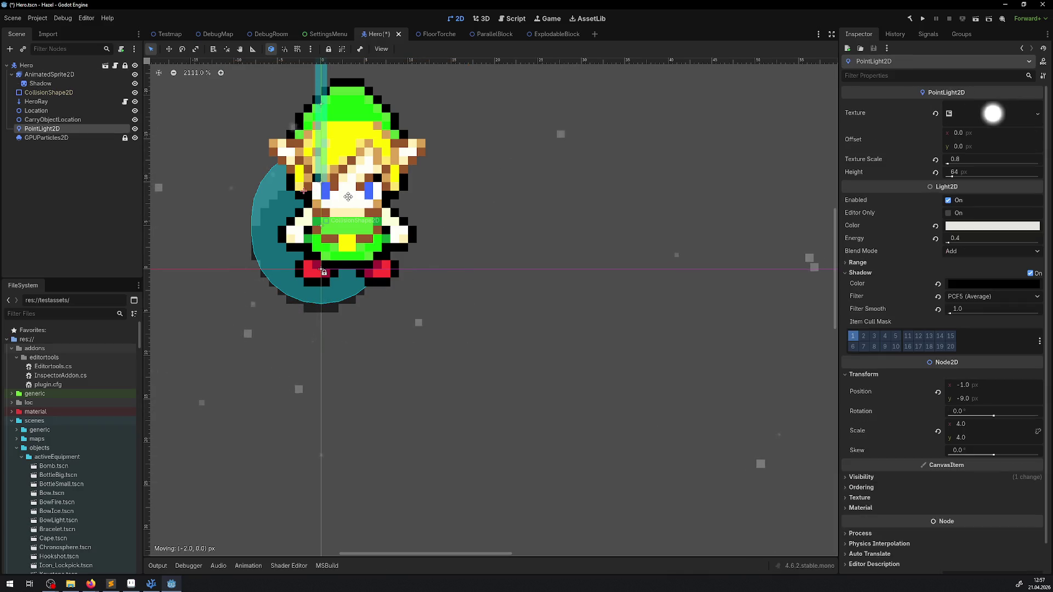
pyautogui.click(52, 77)
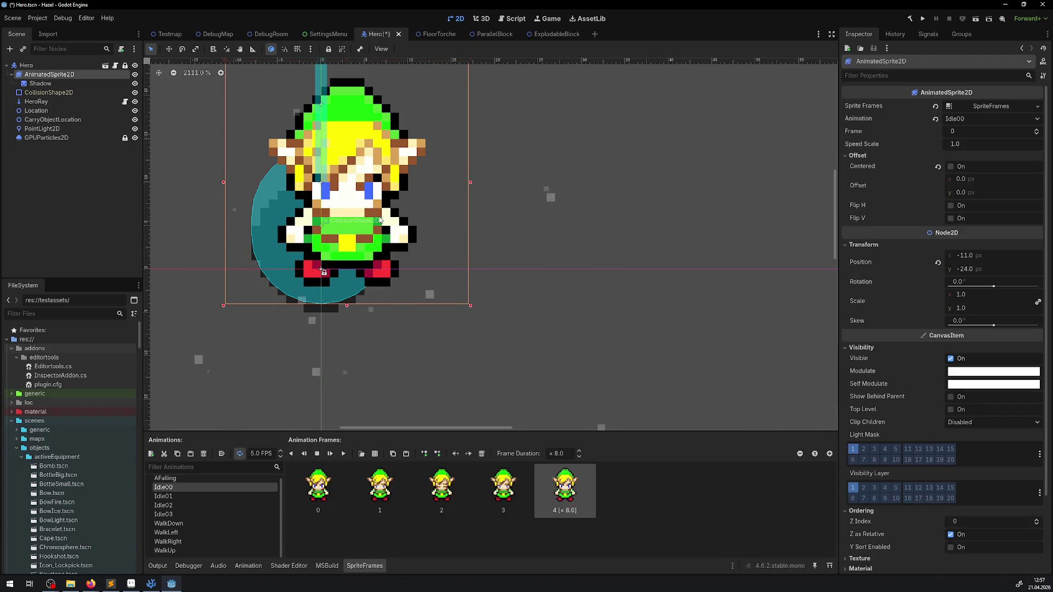
pyautogui.moveTo(380, 221); pyautogui.dragTo(347, 199)
pyautogui.hotkey('ctrl', 's')
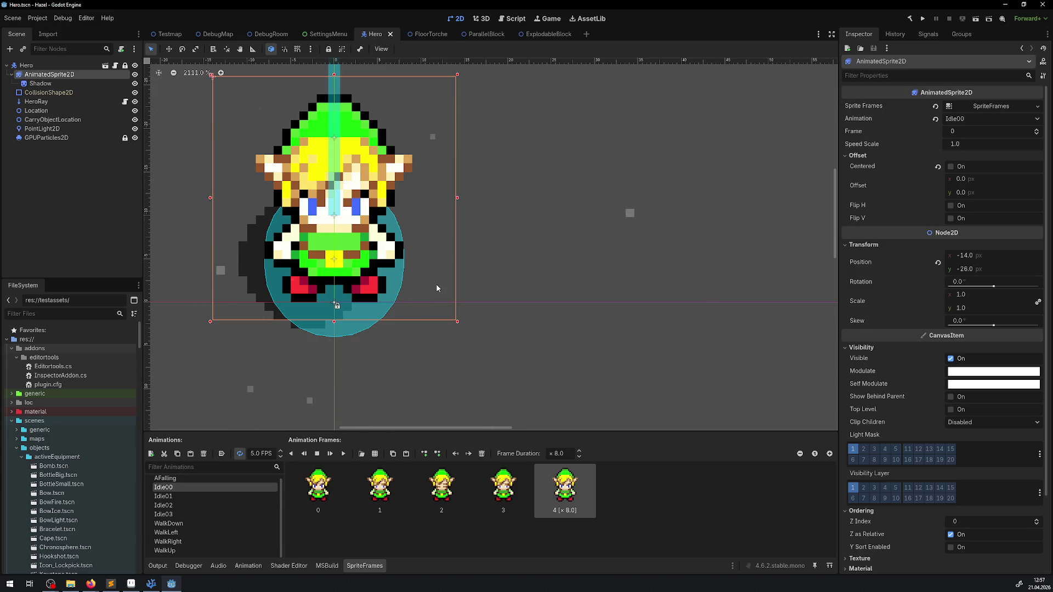
# - Move the Shadow node right and down under the hero's feet and save again
pyautogui.scroll(-5, 490, 309)
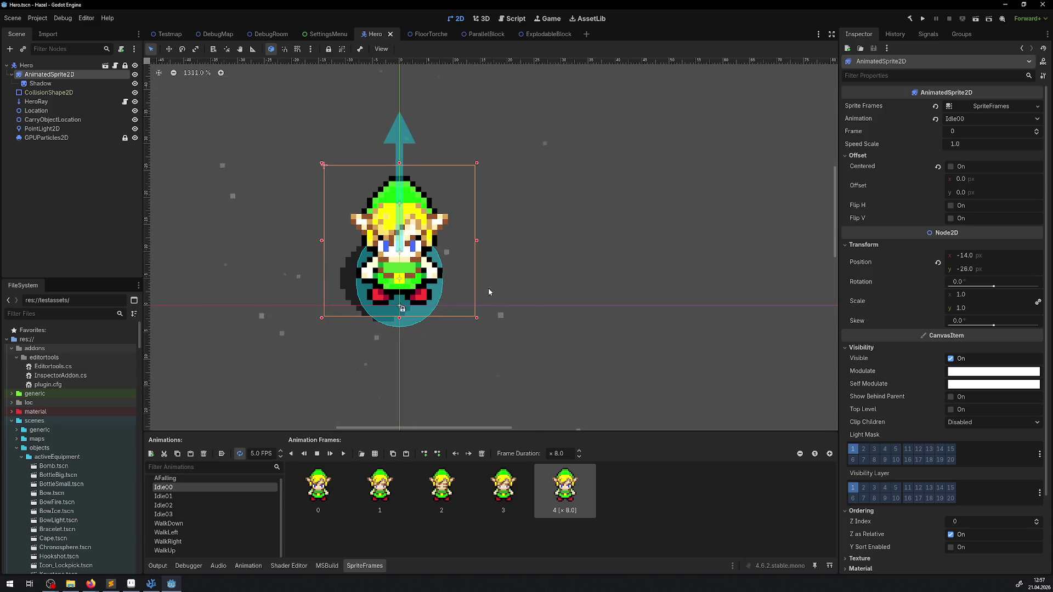
pyautogui.scroll(4, 445, 304)
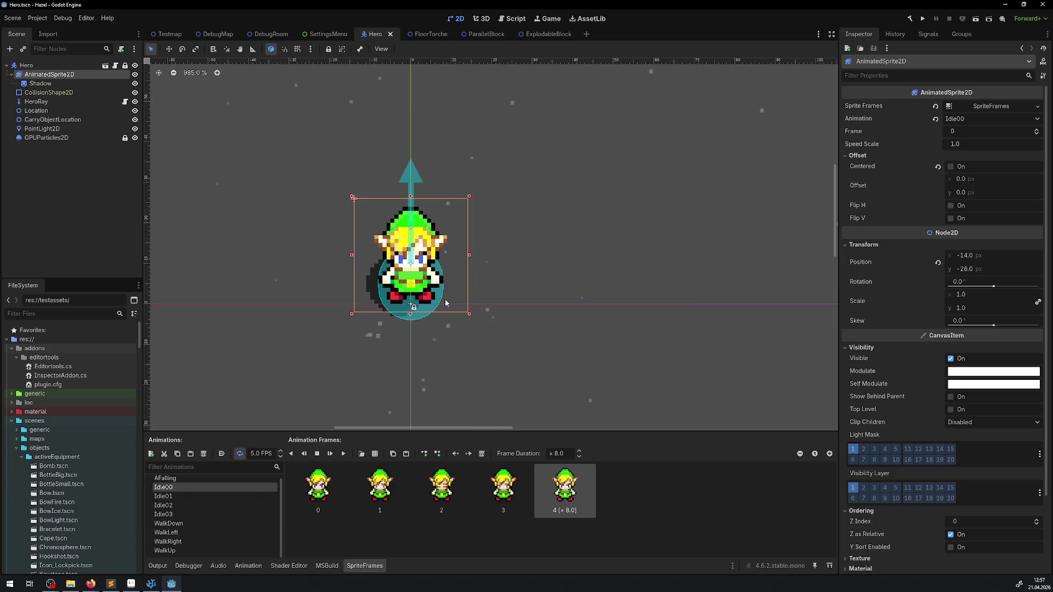
pyautogui.click(48, 83)
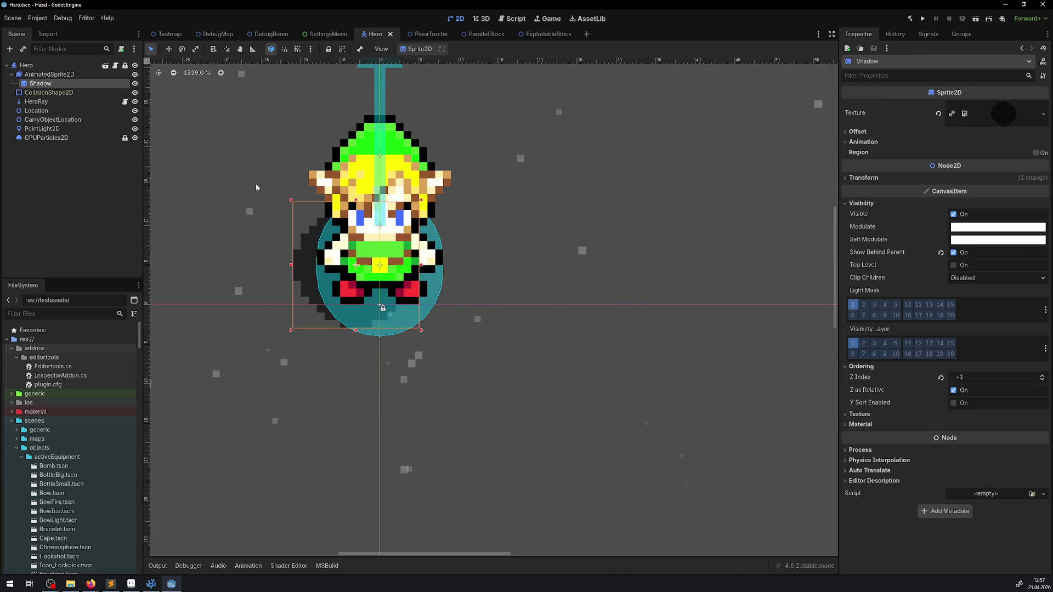
pyautogui.moveTo(316, 276); pyautogui.dragTo(339, 284)
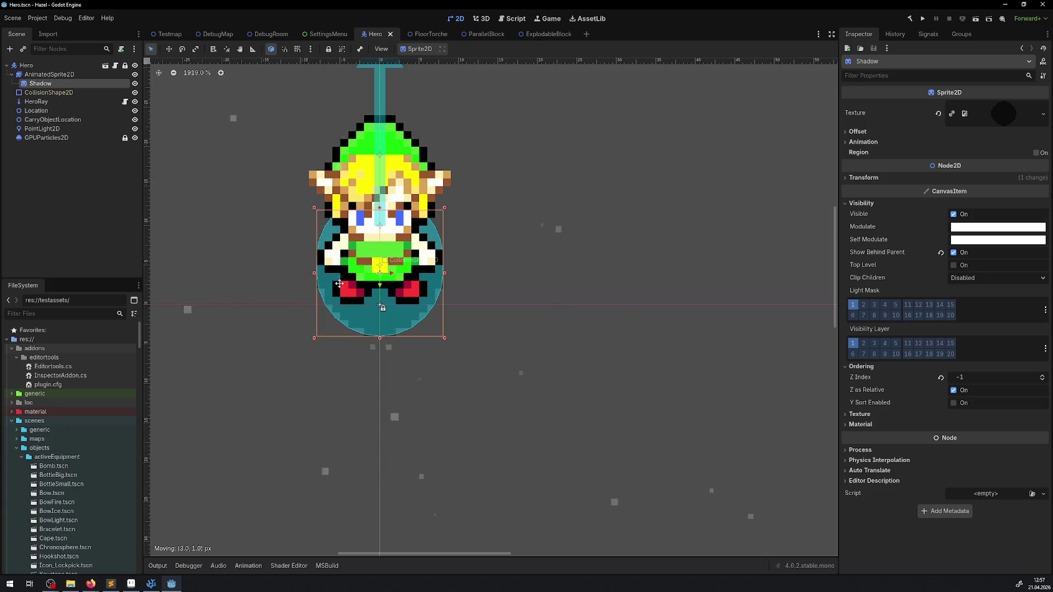
pyautogui.hotkey('ctrl', 's')
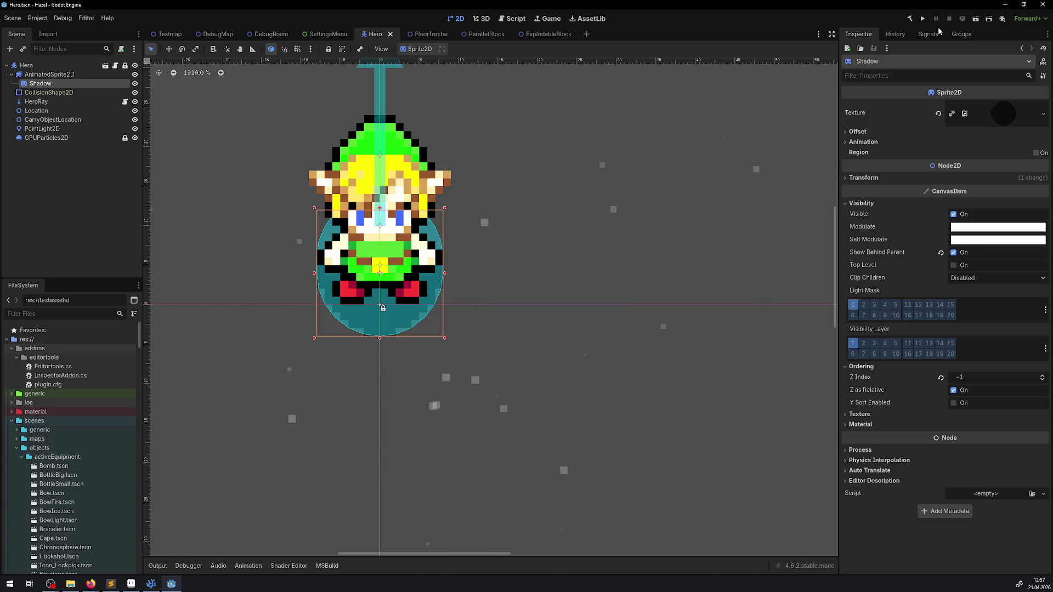
# - Test-run the game walking the hero down the room, stop, then nudge the Shadow to (14, 23)
pyautogui.click(921, 19)
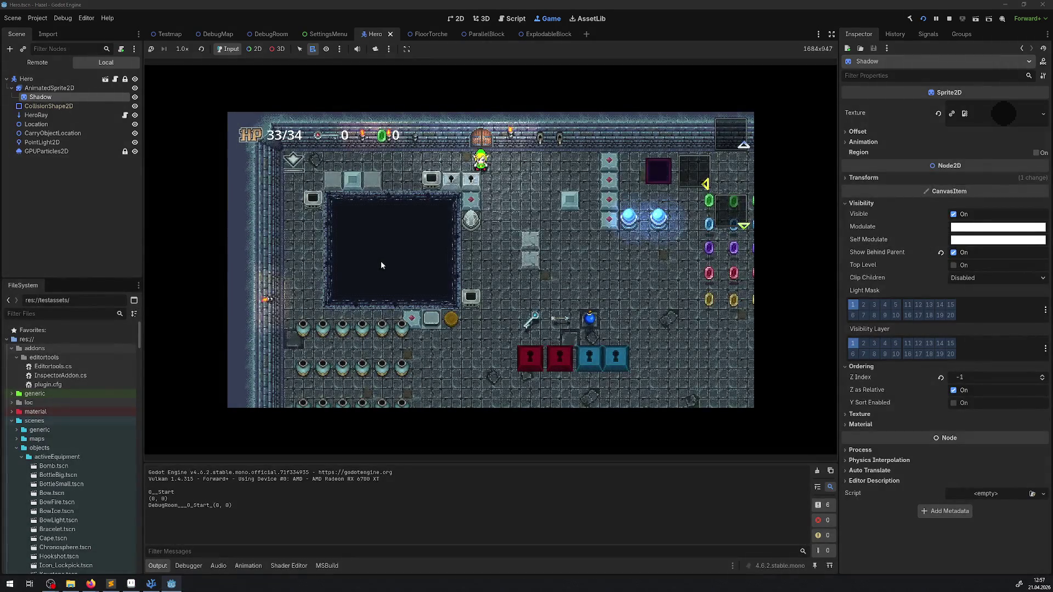
pyautogui.press('Down')
pyautogui.press('Right')
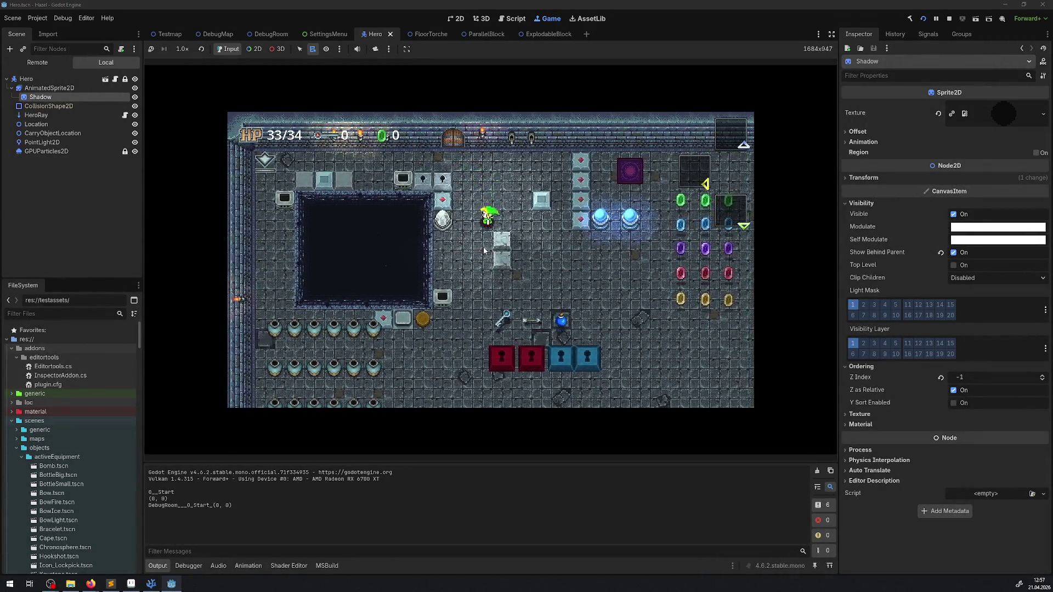
pyautogui.press('Down')
pyautogui.press('Left')
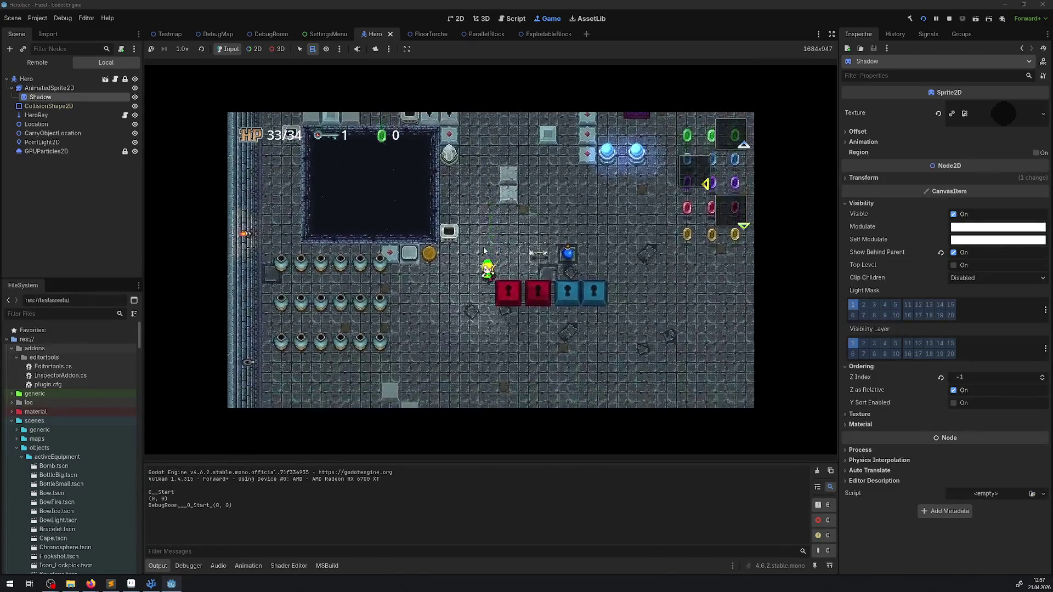
pyautogui.press('Down')
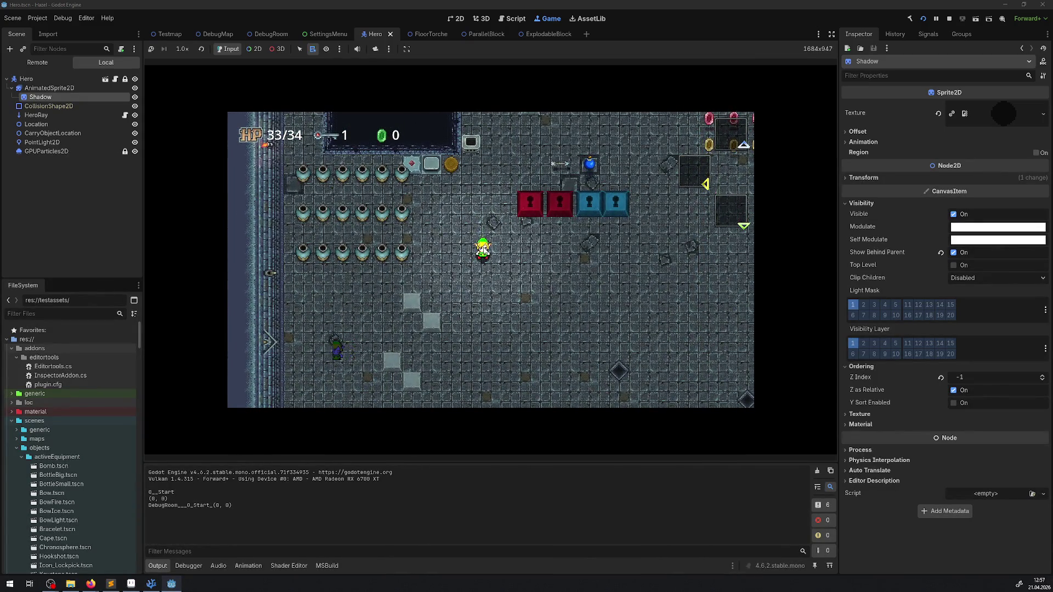
pyautogui.press('Down')
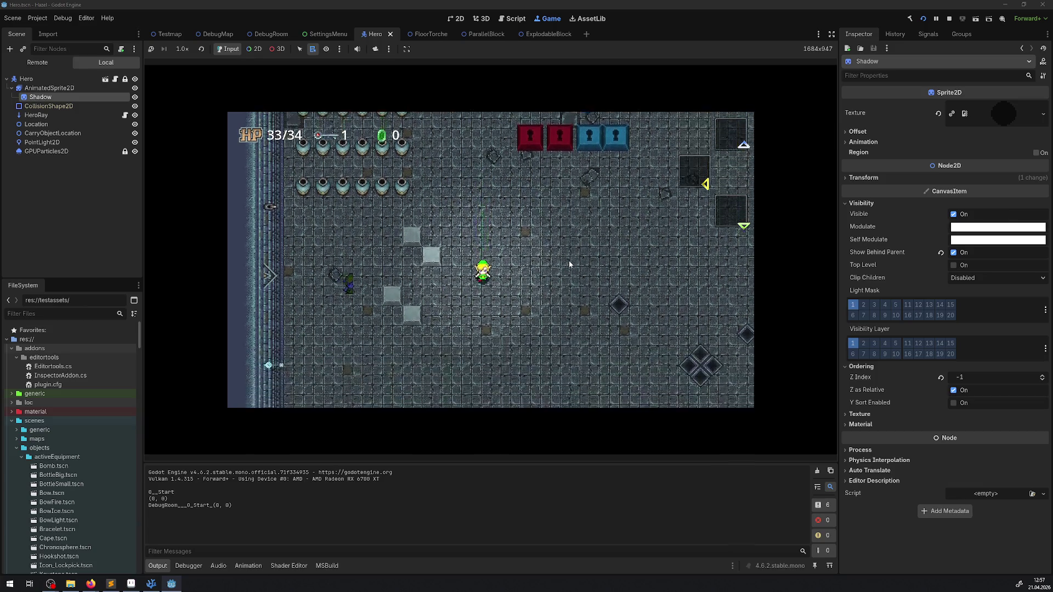
pyautogui.press('Down')
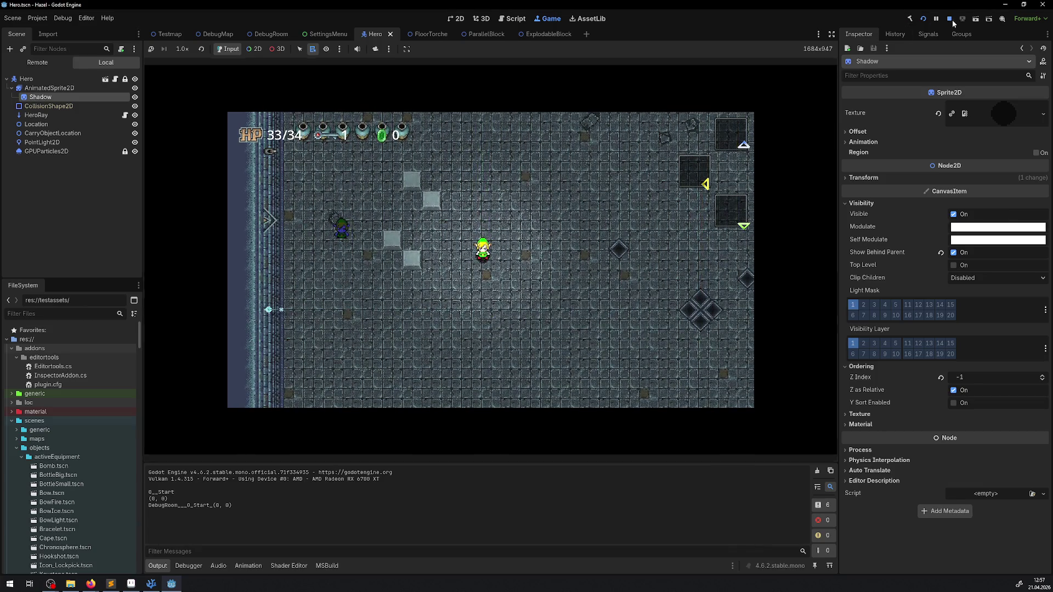
pyautogui.click(950, 19)
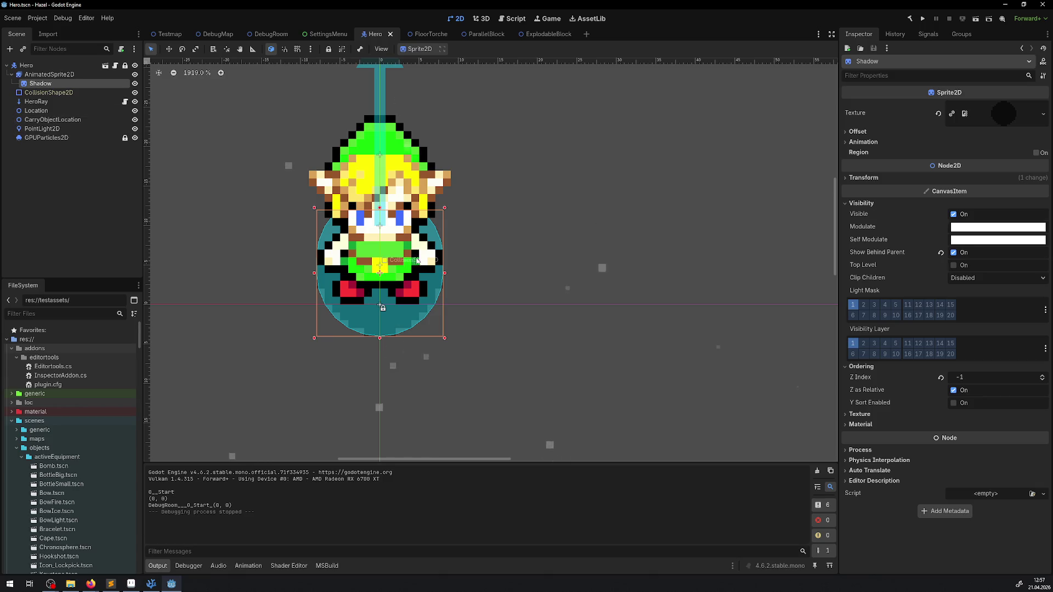
pyautogui.press('Down')
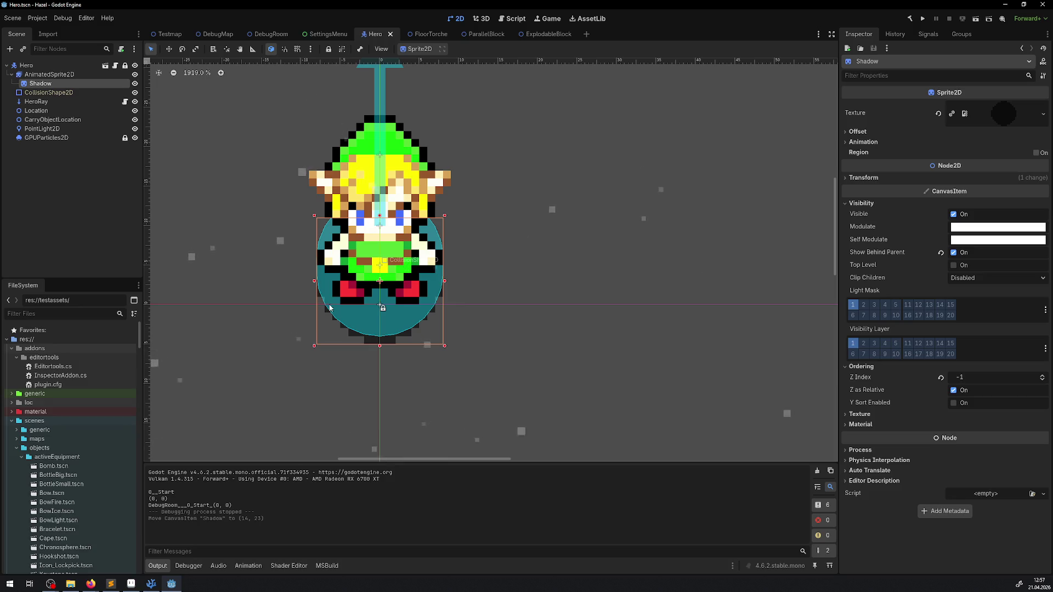
# - Switch to Aseprite, bring up the HeroIdle01.png tab, and turn on View > Show > Grid
pyautogui.click(131, 583)
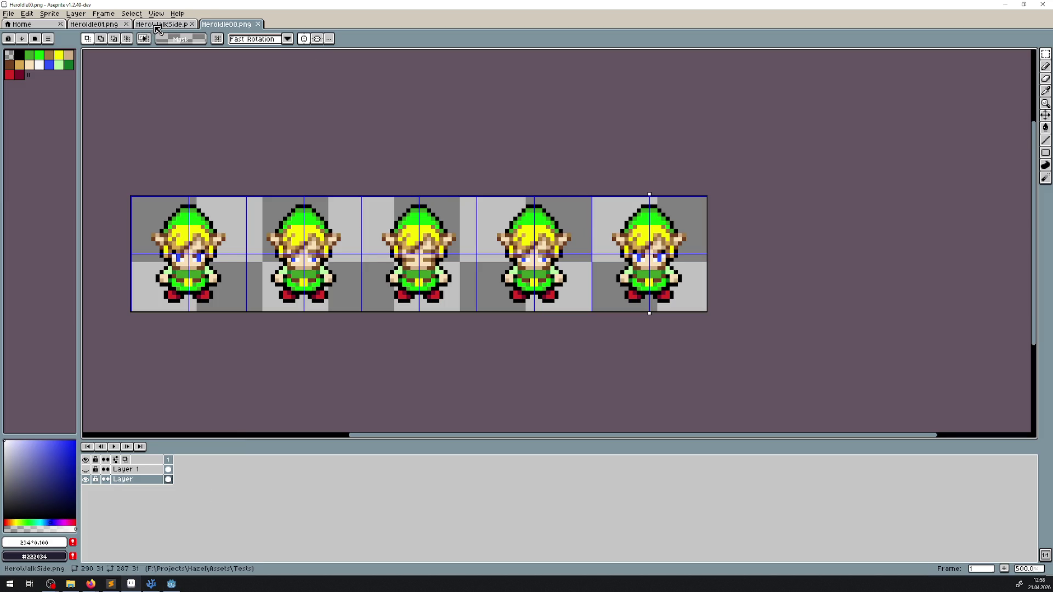
pyautogui.click(179, 25)
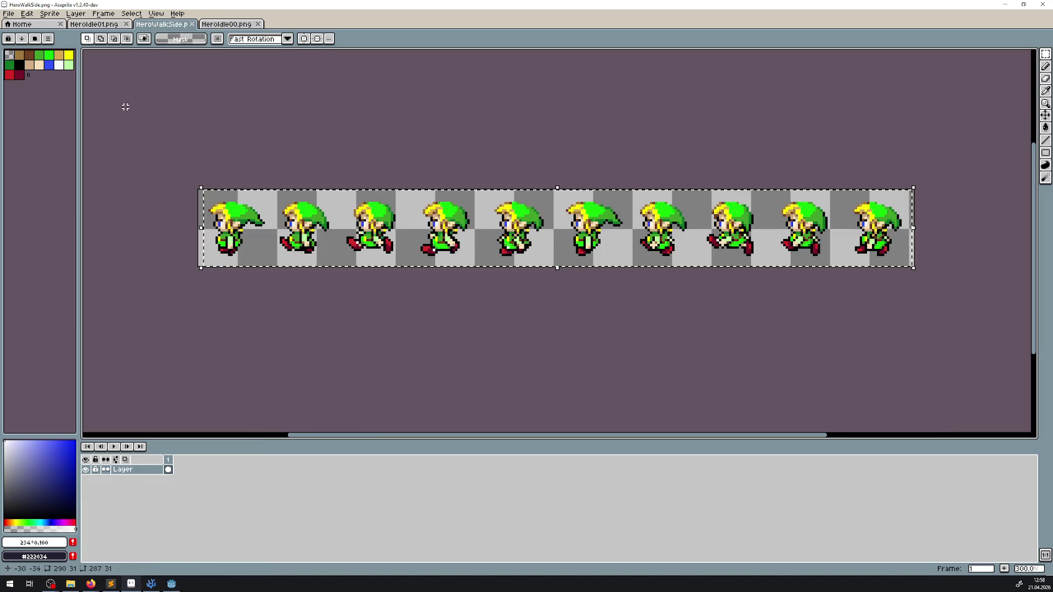
pyautogui.click(107, 26)
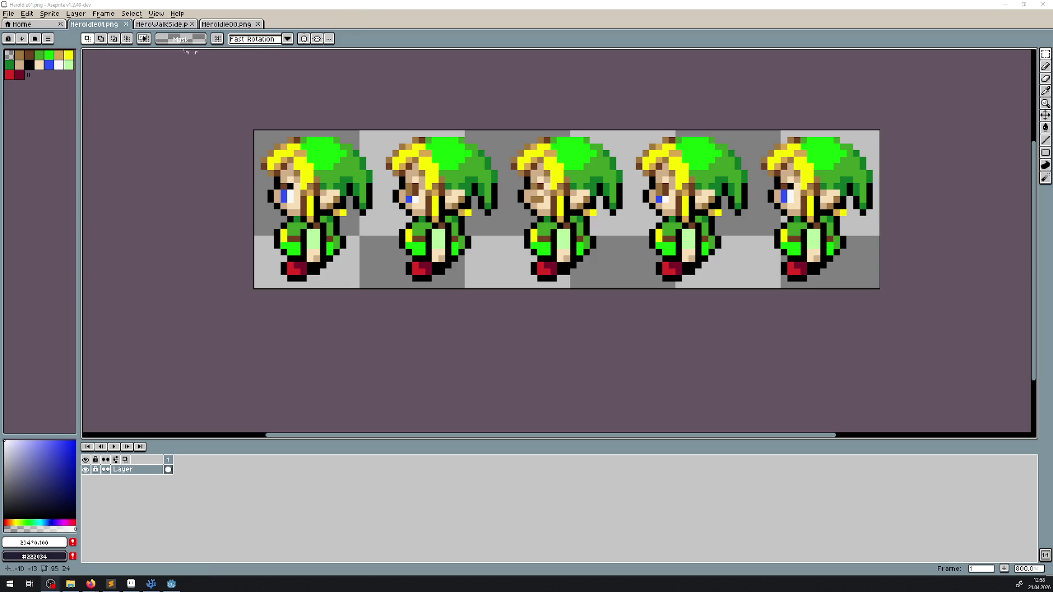
pyautogui.click(26, 14)
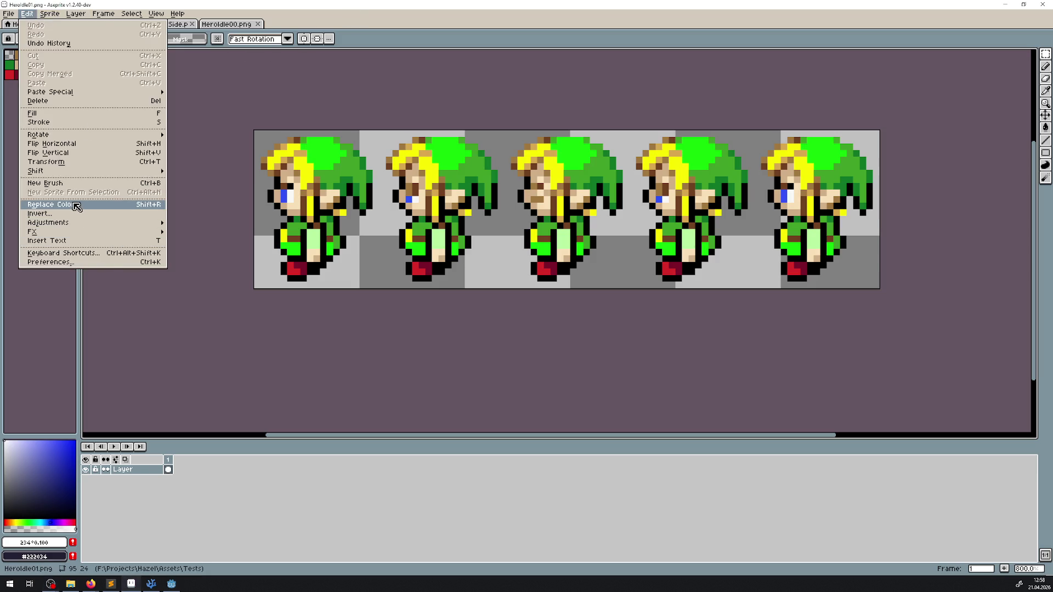
pyautogui.moveTo(129, 16)
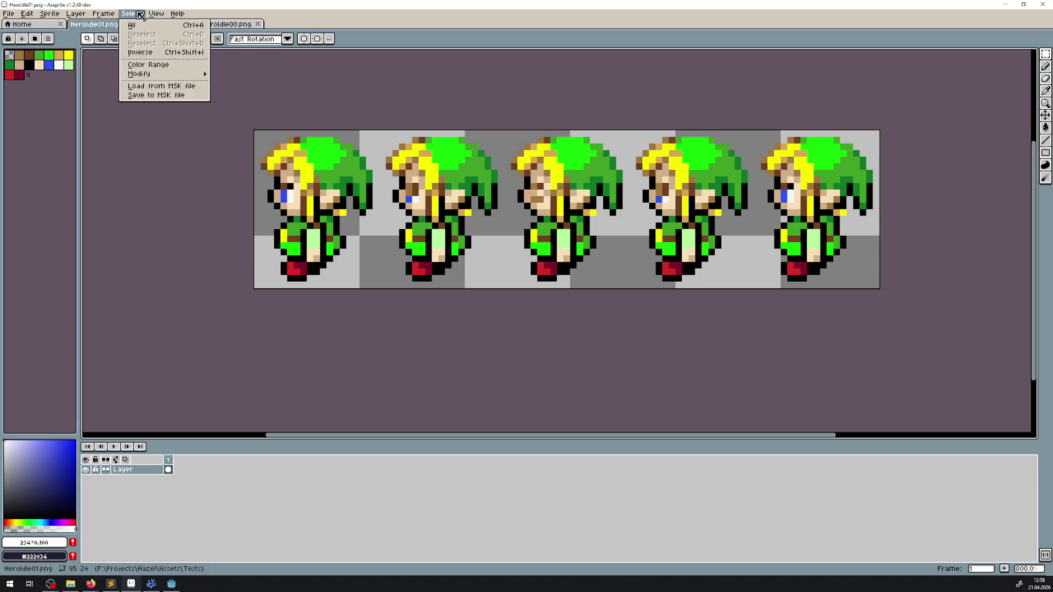
pyautogui.moveTo(178, 59)
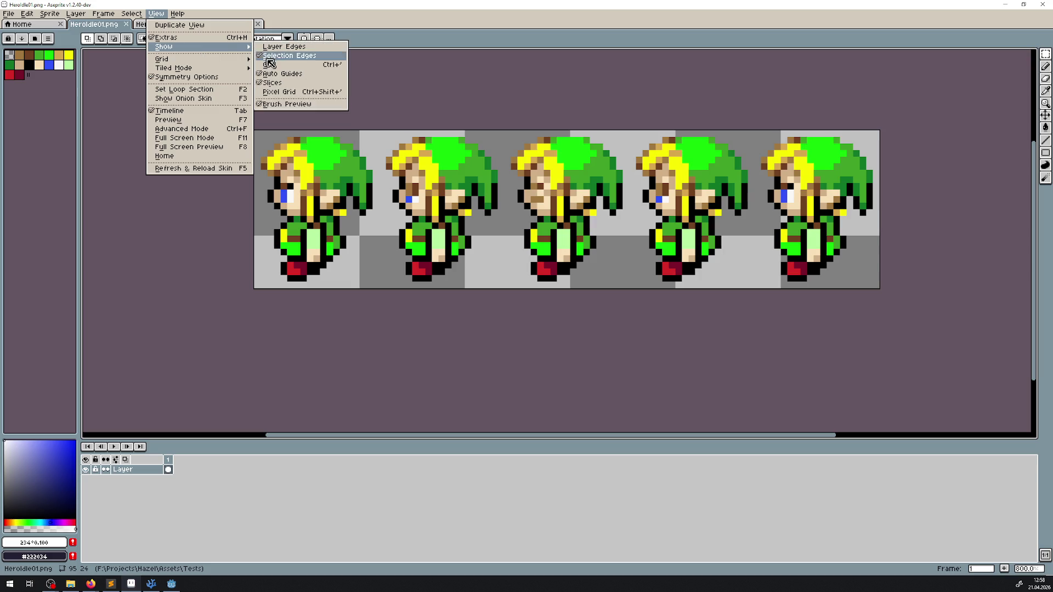
pyautogui.click(264, 62)
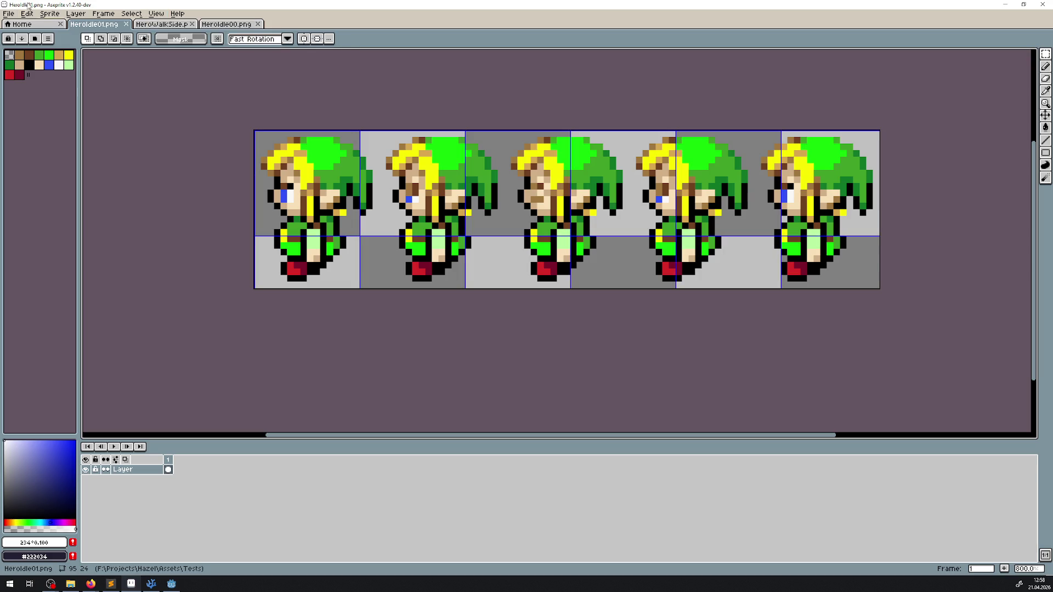
# - Resize HeroIdle01.png's canvas to 28*5 by 28, giving 140×28 pixels
pyautogui.click(49, 13)
pyautogui.click(58, 66)
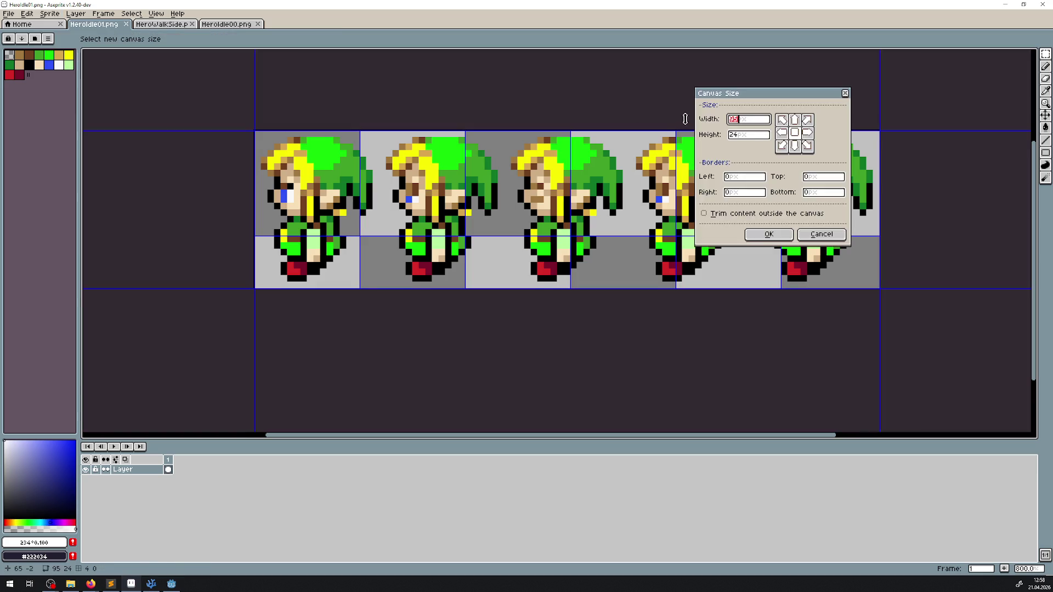
pyautogui.write('2')
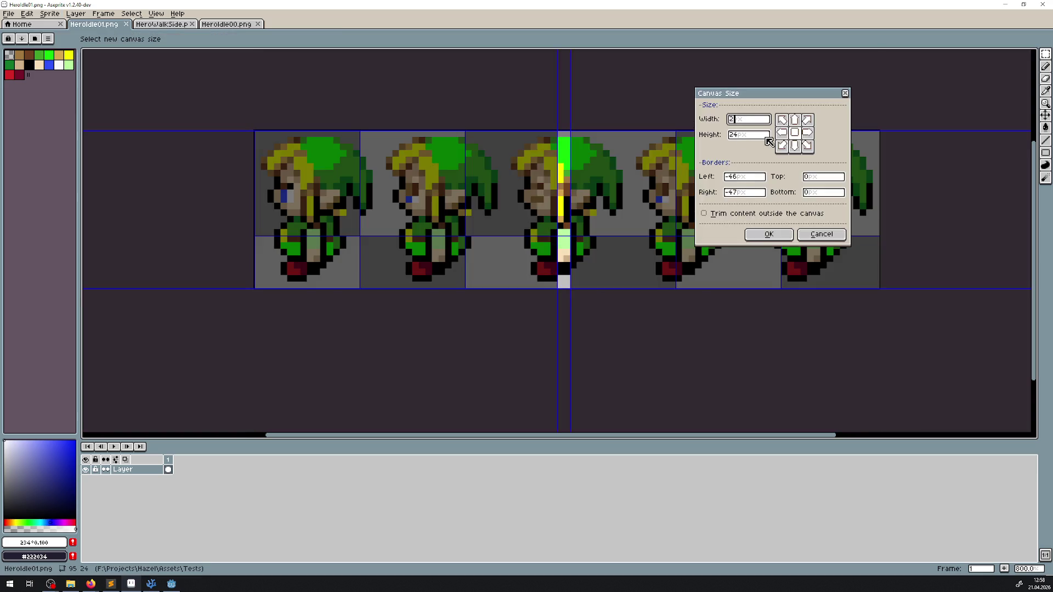
pyautogui.write('8*5')
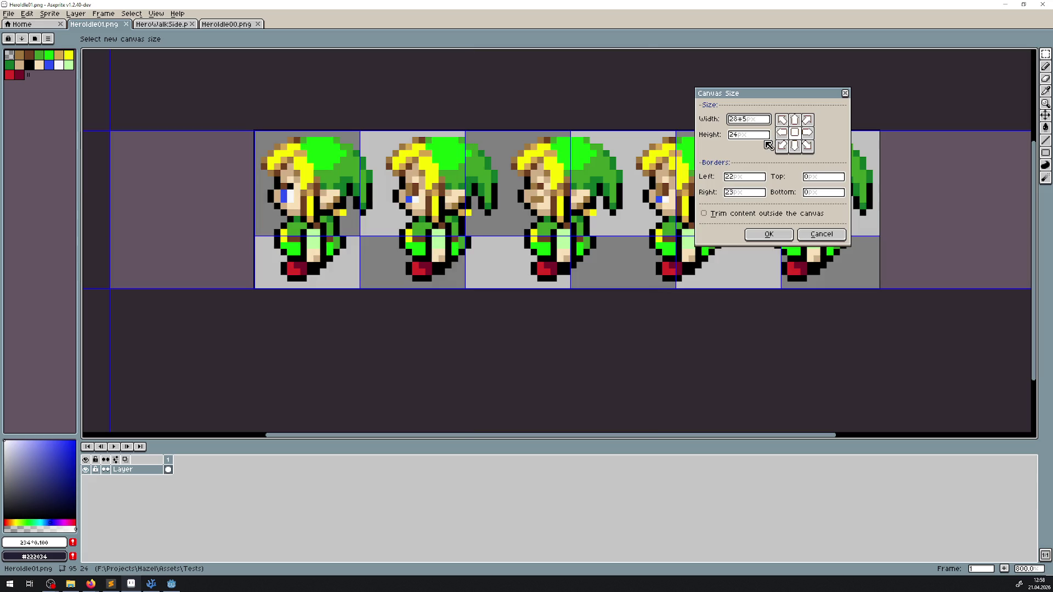
pyautogui.press('Tab')
pyautogui.write('28')
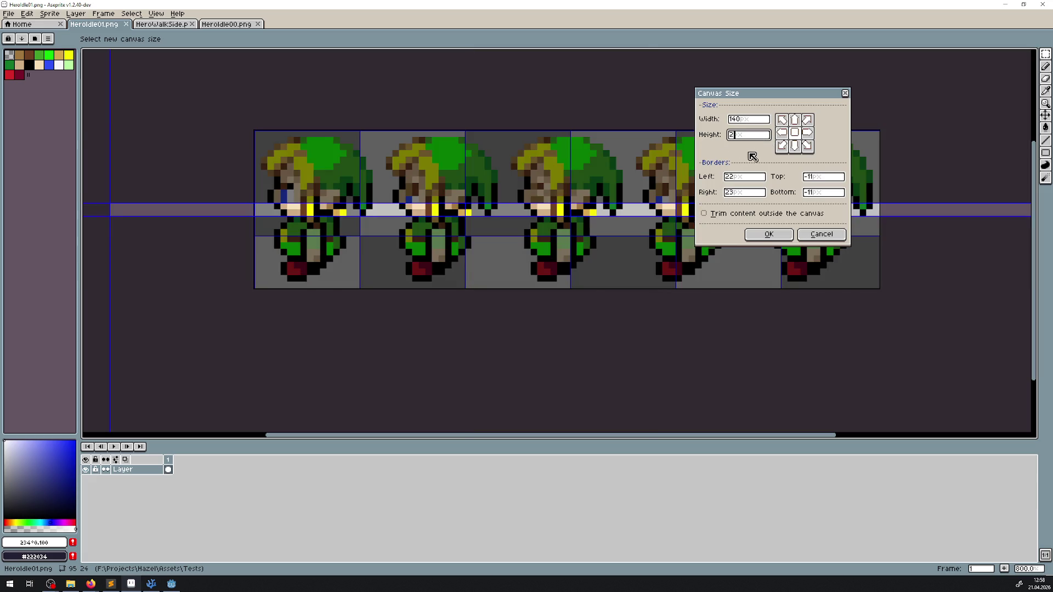
pyautogui.click(769, 235)
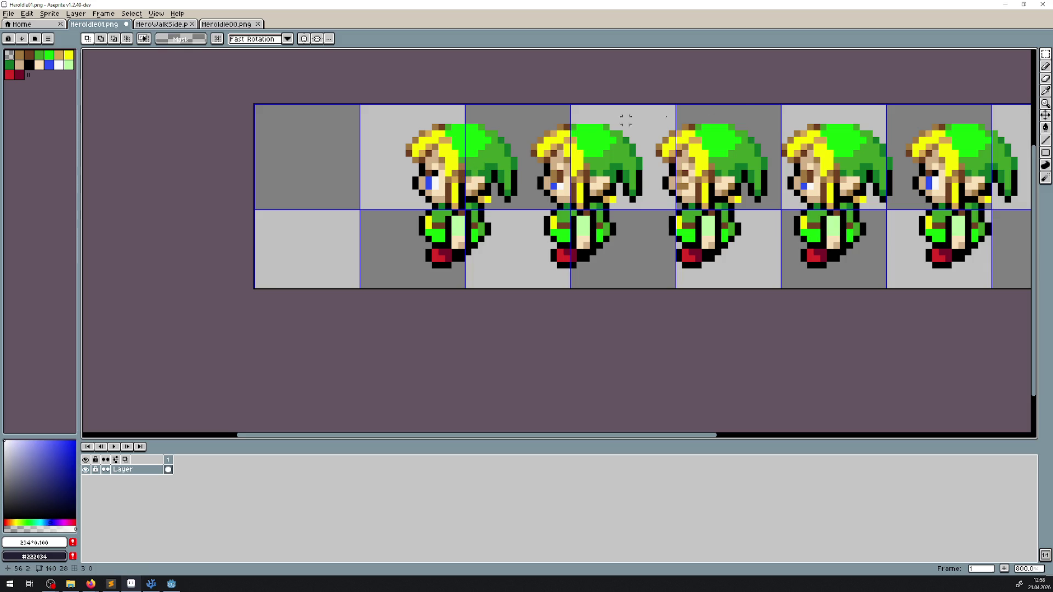
# - Move the first idle sprite into the first grid cell, checking against HeroIdle00.png
pyautogui.scroll(2, 413, 133)
pyautogui.moveTo(363, 111); pyautogui.dragTo(573, 323)
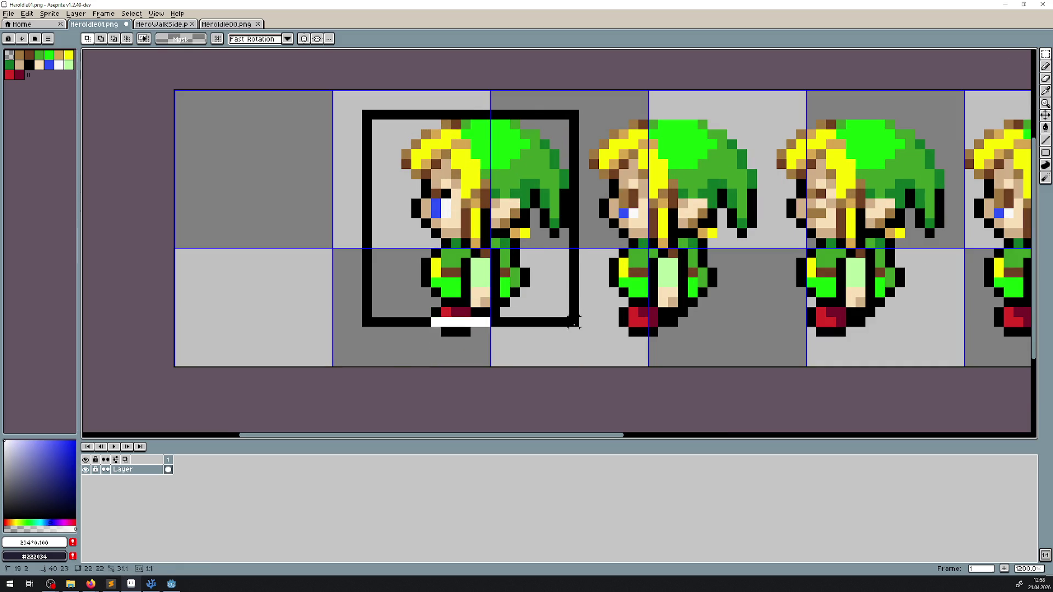
pyautogui.moveTo(502, 250)
pyautogui.mouseDown()
pyautogui.moveTo(373, 242)
pyautogui.moveTo(366, 262)
pyautogui.mouseUp()
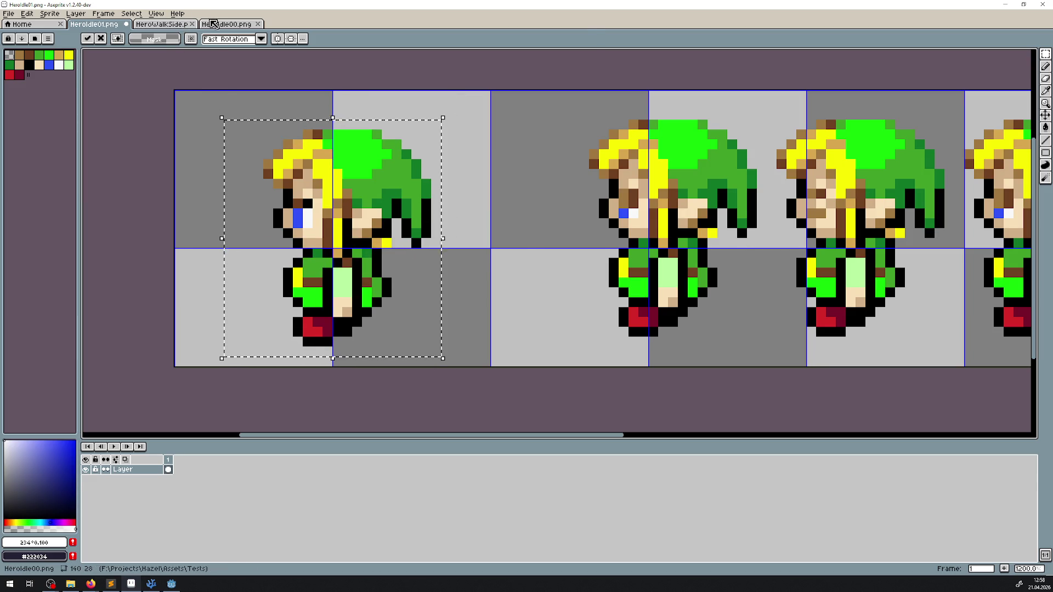
pyautogui.click(213, 24)
pyautogui.scroll(2, 188, 319)
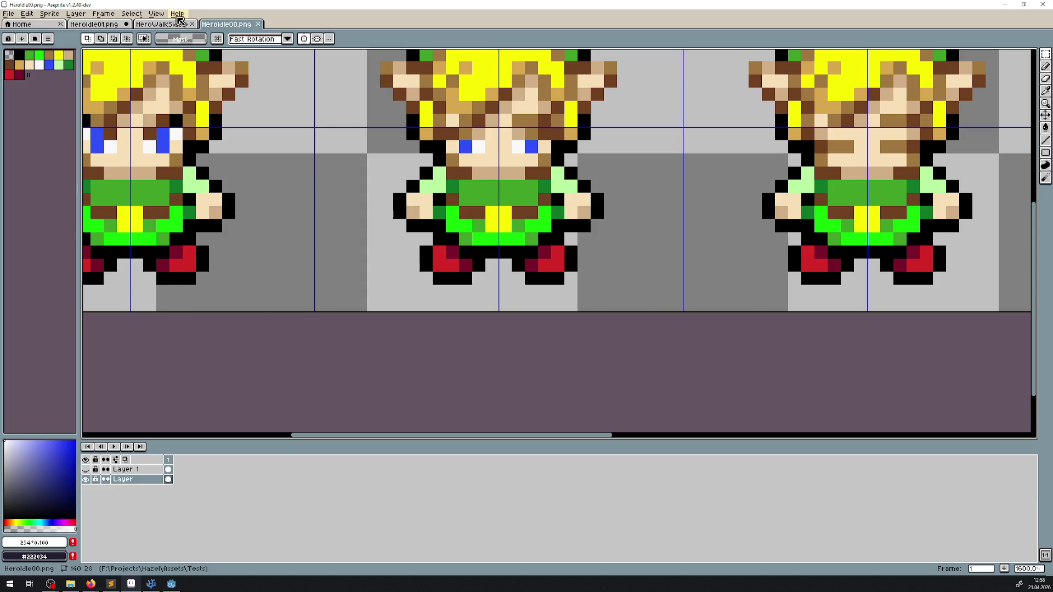
pyautogui.click(110, 24)
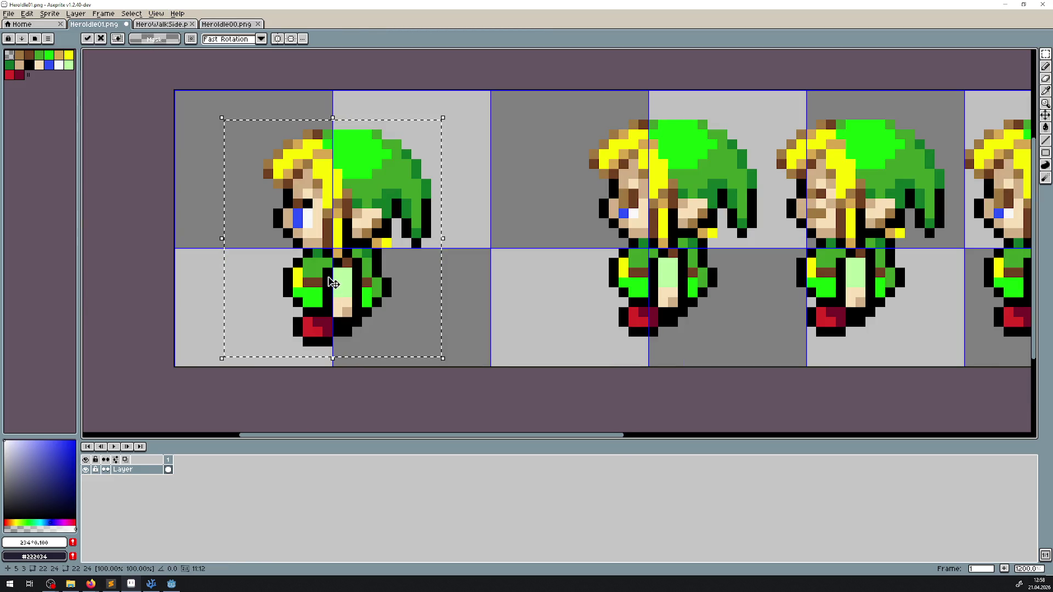
# - Shift the second sprite left and the fifth sprite right into their cells
pyautogui.hscroll(3, 349, 248)
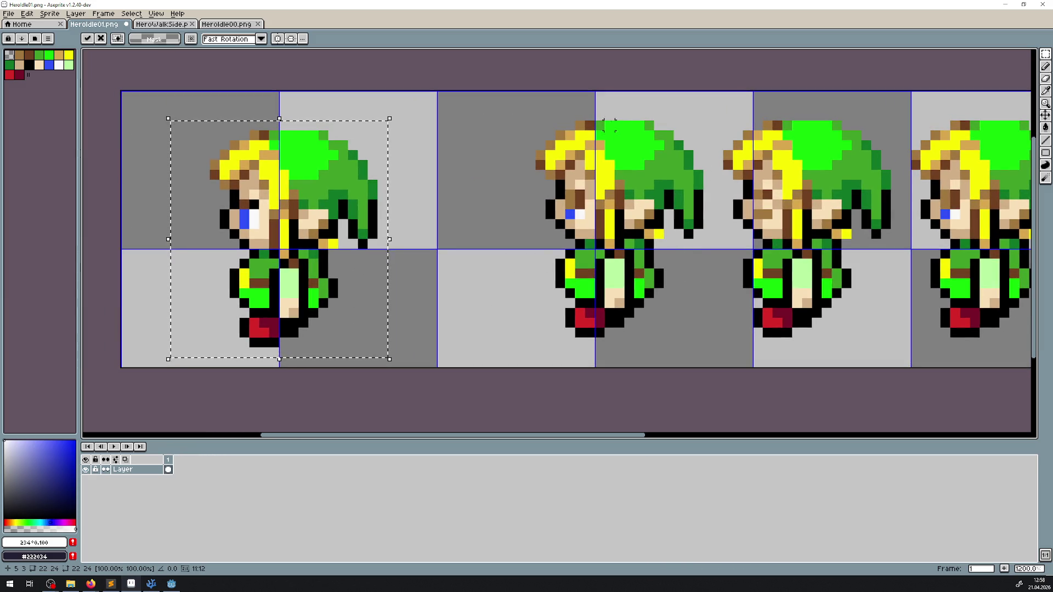
pyautogui.moveTo(515, 100)
pyautogui.mouseDown()
pyautogui.moveTo(565, 147)
pyautogui.moveTo(725, 360)
pyautogui.mouseUp()
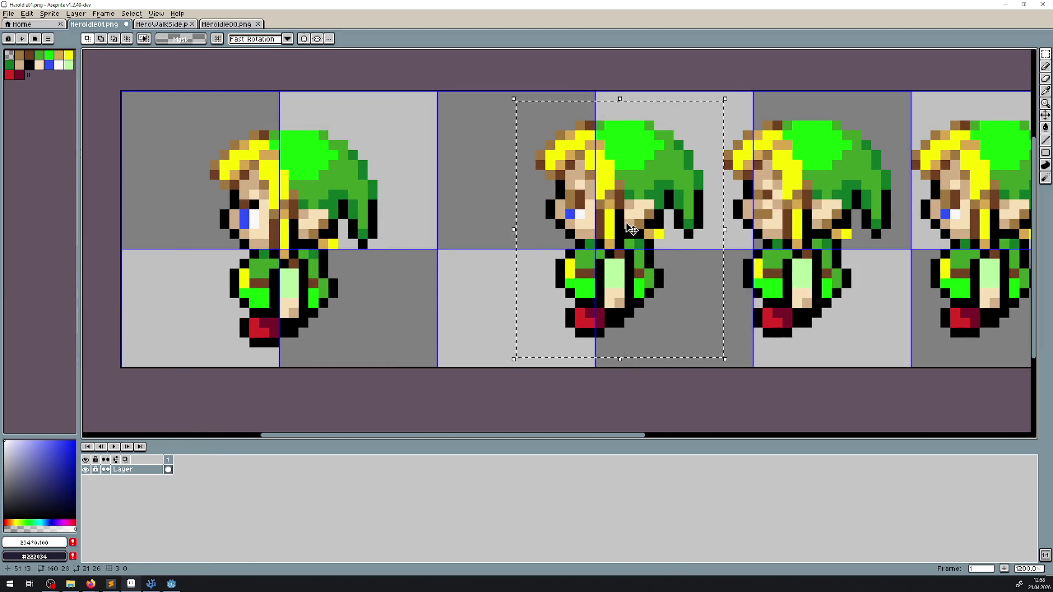
pyautogui.moveTo(631, 234)
pyautogui.mouseDown()
pyautogui.moveTo(600, 226)
pyautogui.moveTo(615, 223)
pyautogui.moveTo(622, 237)
pyautogui.mouseUp()
pyautogui.scroll(-3, 622, 237)
pyautogui.hscroll(5, 548, 220)
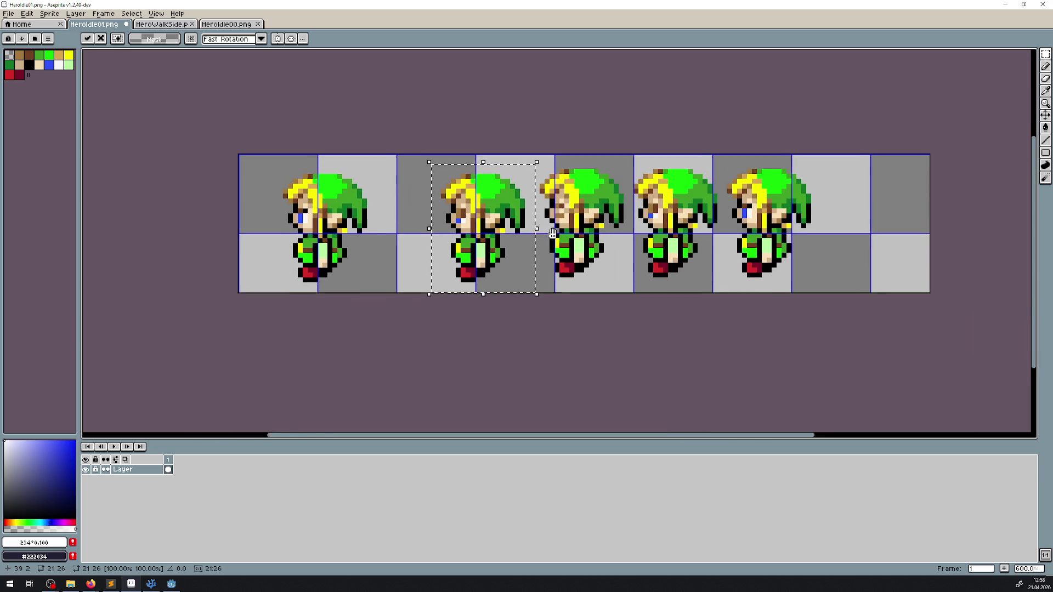
pyautogui.moveTo(612, 153)
pyautogui.mouseDown()
pyautogui.moveTo(729, 277)
pyautogui.moveTo(704, 269)
pyautogui.mouseUp()
pyautogui.moveTo(659, 222); pyautogui.dragTo(768, 229)
# - Move the third sprite right into its cell and commit, dropping the selection
pyautogui.scroll(4, 783, 252)
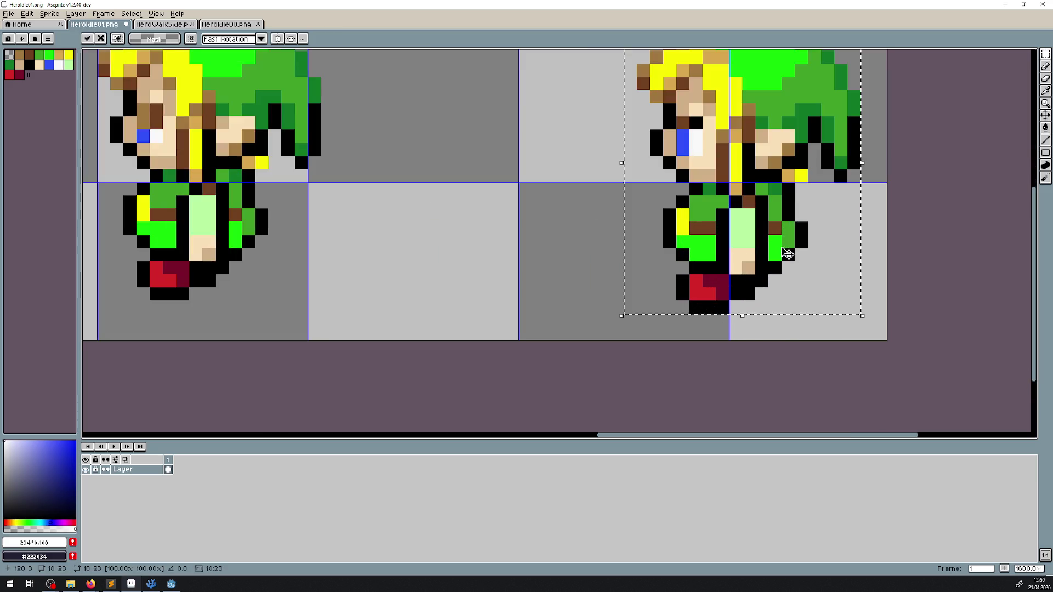
pyautogui.scroll(-2, 783, 252)
pyautogui.scroll(-2, 717, 235)
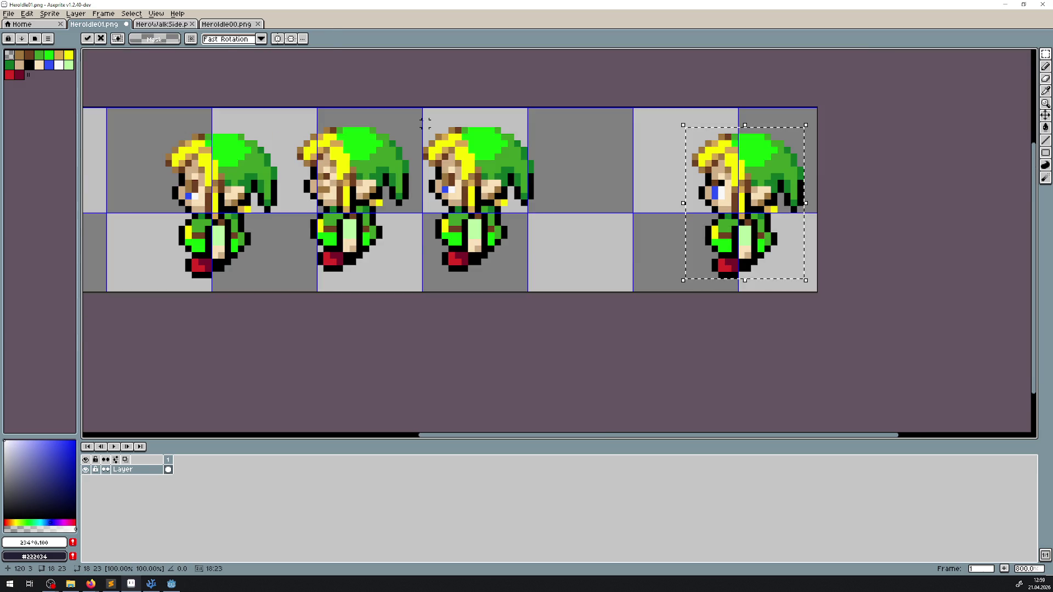
pyautogui.moveTo(425, 124); pyautogui.dragTo(548, 287)
pyautogui.moveTo(481, 213); pyautogui.dragTo(537, 211)
pyautogui.hscroll(-3, 458, 208)
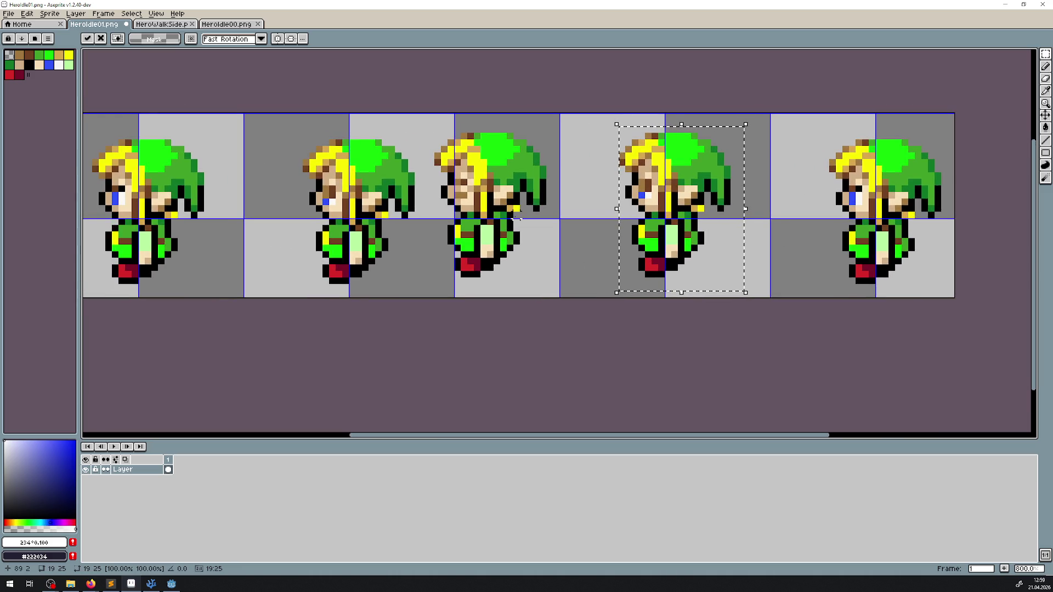
pyautogui.scroll(-1, 523, 235)
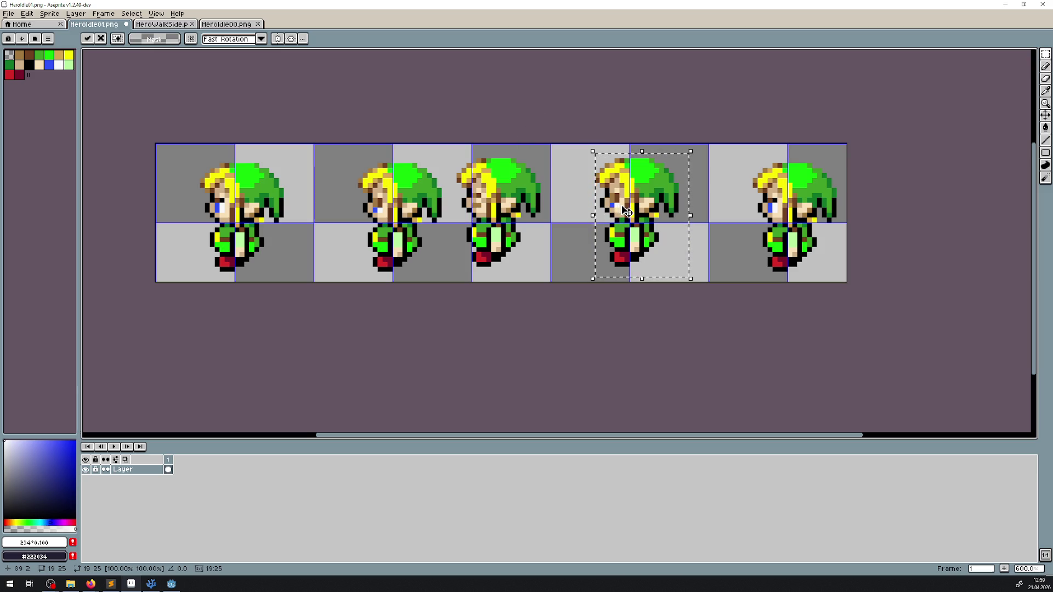
pyautogui.click(562, 264)
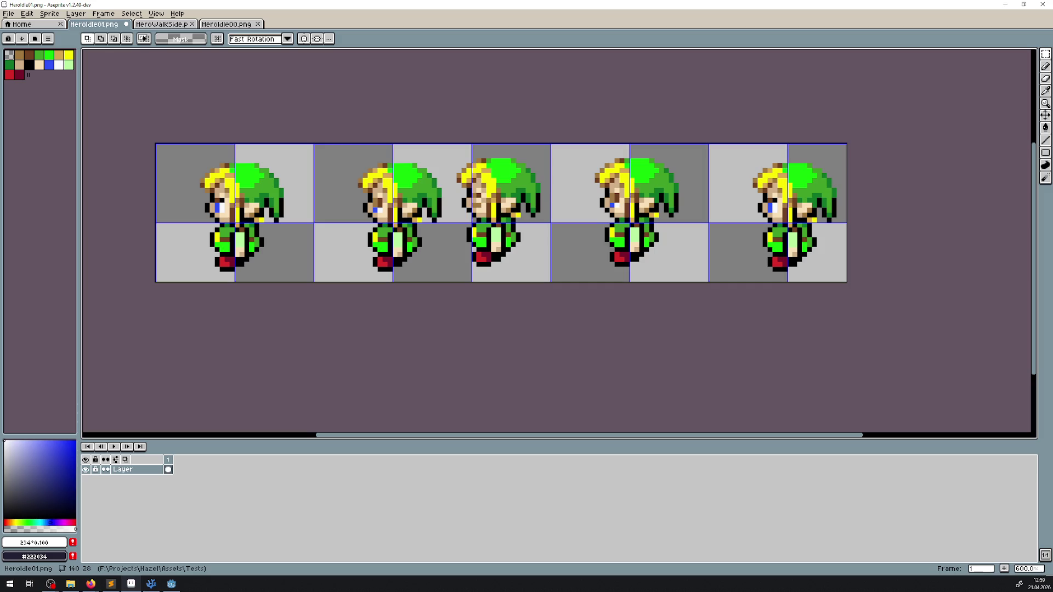
# - Back on HeroIdle01.png, set the grid size to 14×14 pixels in Preferences
pyautogui.click(228, 24)
pyautogui.scroll(-4, 374, 344)
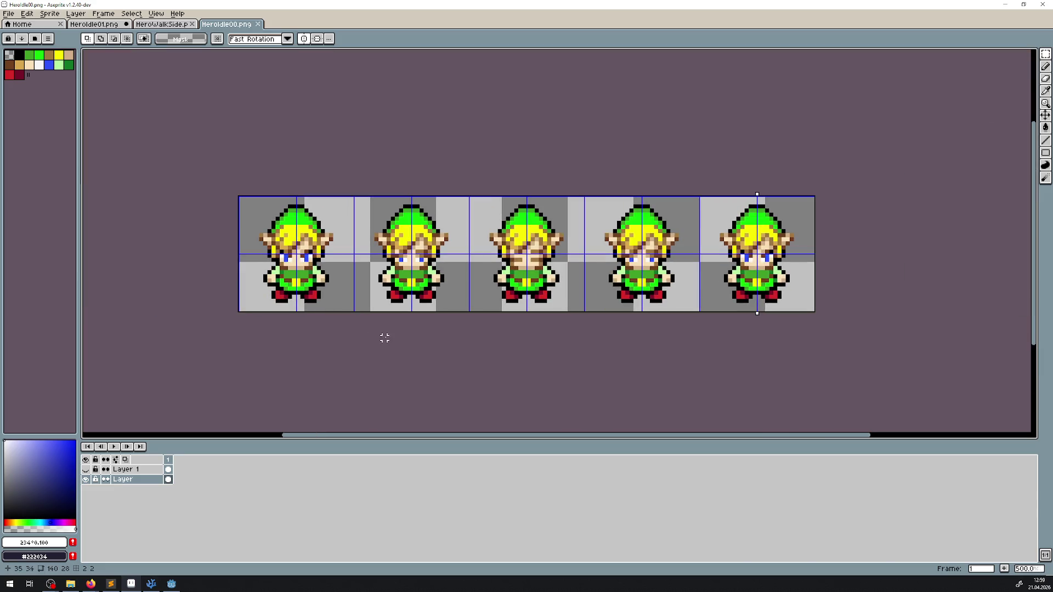
pyautogui.click(161, 24)
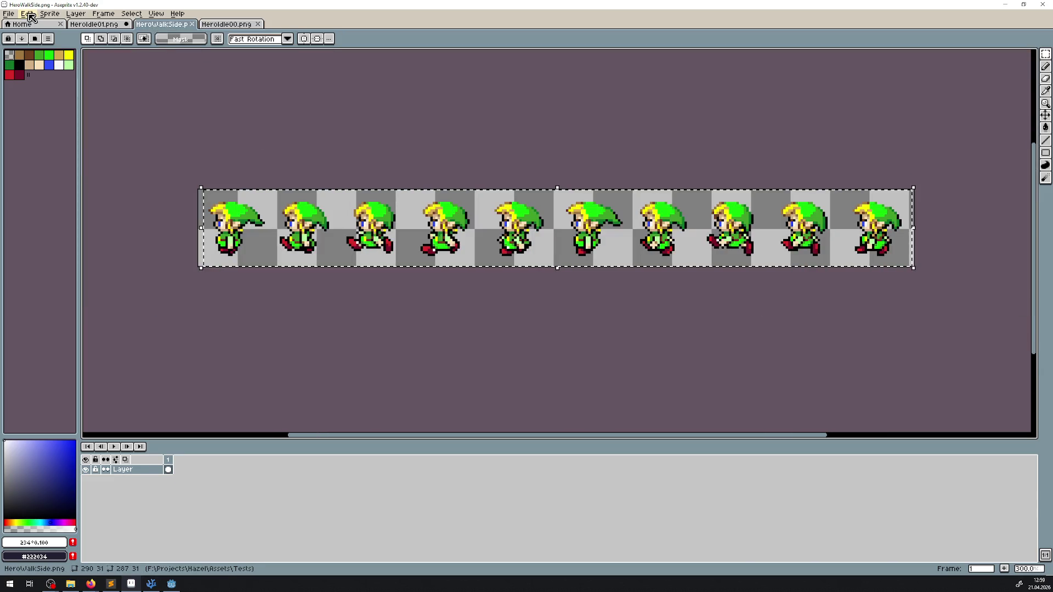
pyautogui.click(27, 13)
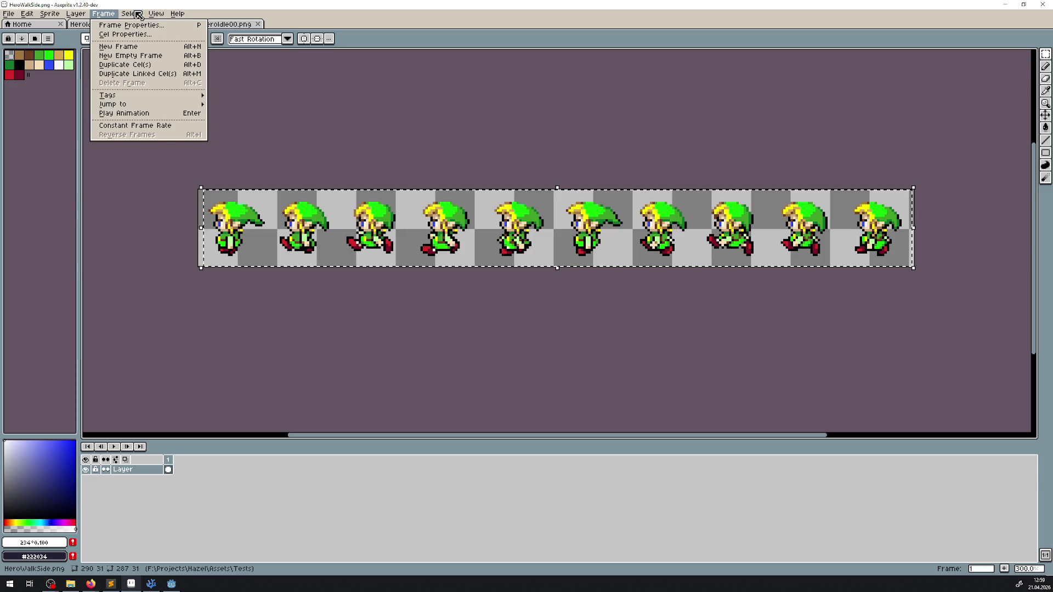
pyautogui.click(92, 28)
pyautogui.click(92, 27)
pyautogui.click(27, 13)
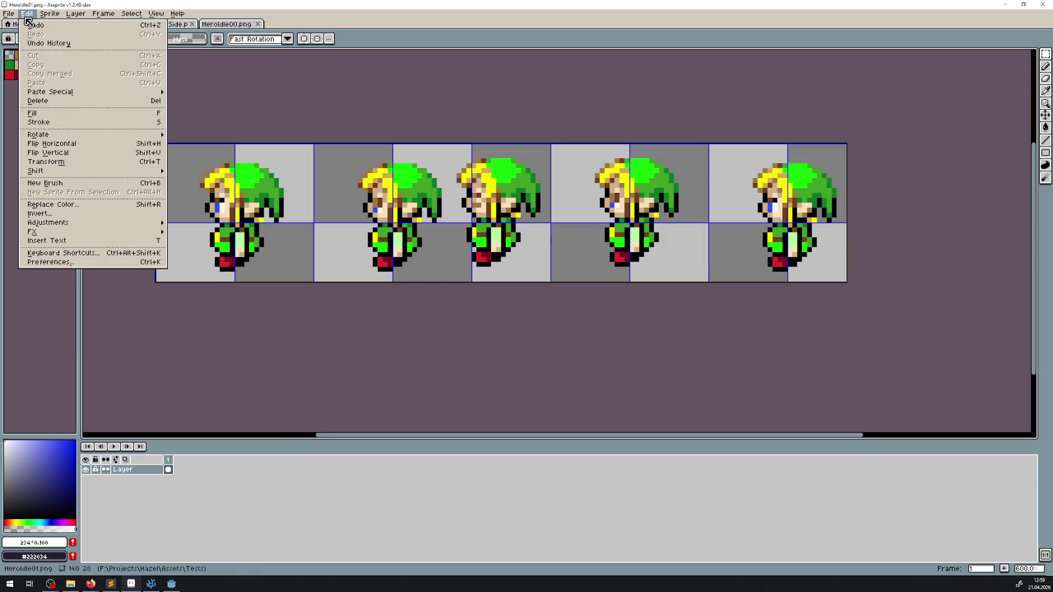
pyautogui.click(71, 263)
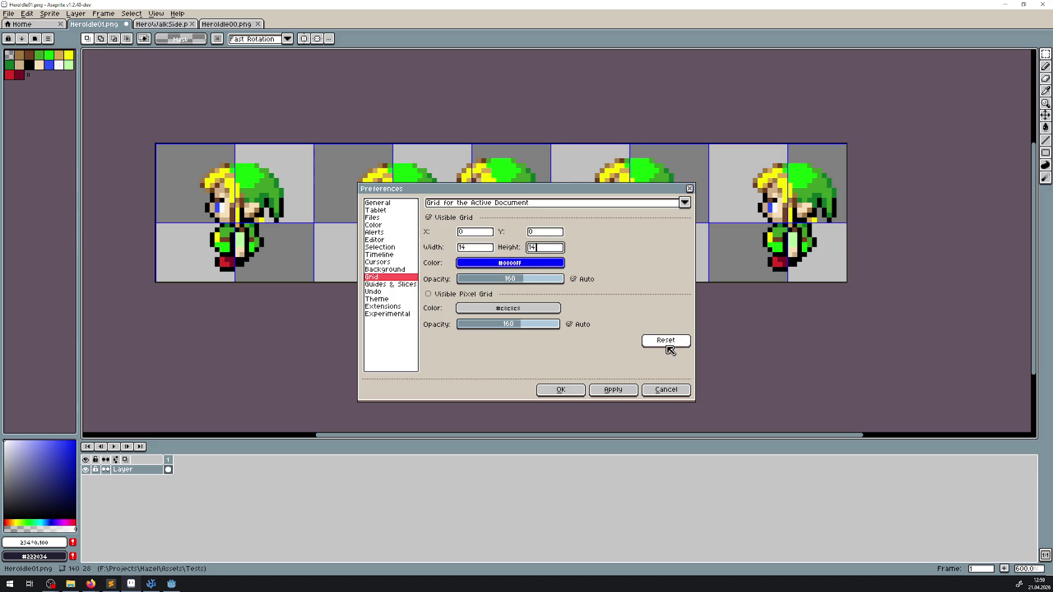
pyautogui.click(608, 390)
# - Close Preferences and shift the first two hero figures left onto the grid
pyautogui.click(554, 390)
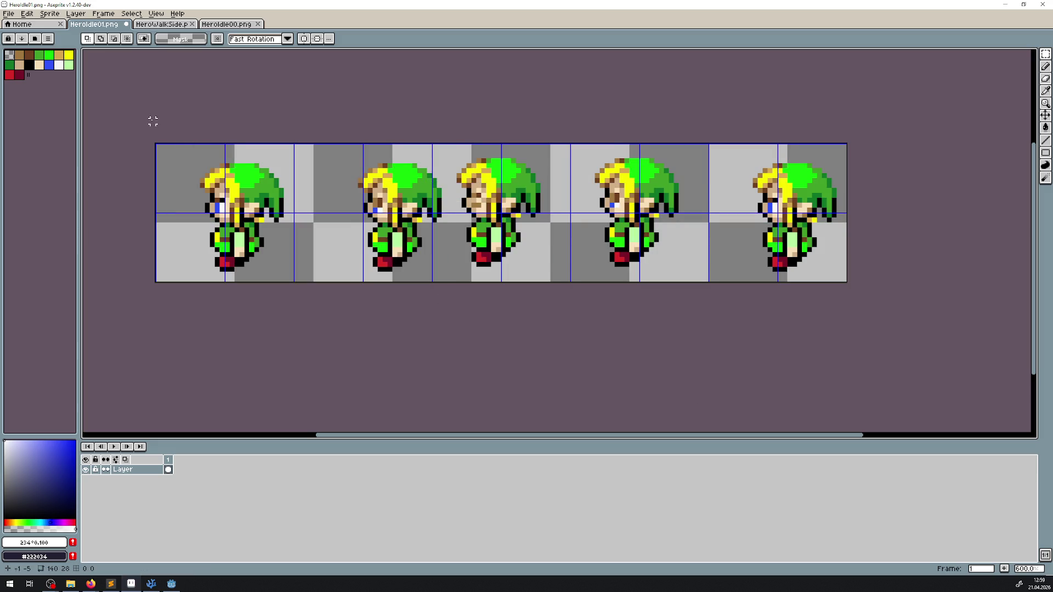
pyautogui.moveTo(177, 134); pyautogui.dragTo(321, 269)
pyautogui.scroll(3, 268, 245)
pyautogui.moveTo(241, 219); pyautogui.dragTo(222, 213)
pyautogui.moveTo(445, 147); pyautogui.dragTo(419, 165)
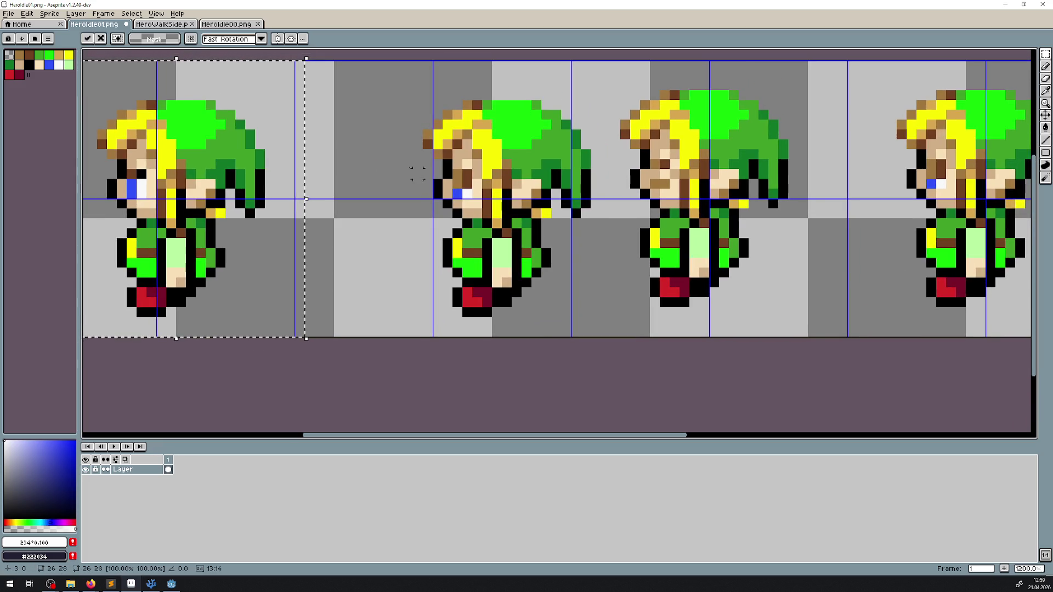
pyautogui.moveTo(412, 79)
pyautogui.mouseDown()
pyautogui.moveTo(559, 329)
pyautogui.moveTo(601, 336)
pyautogui.mouseUp()
pyautogui.moveTo(509, 241); pyautogui.dragTo(459, 241)
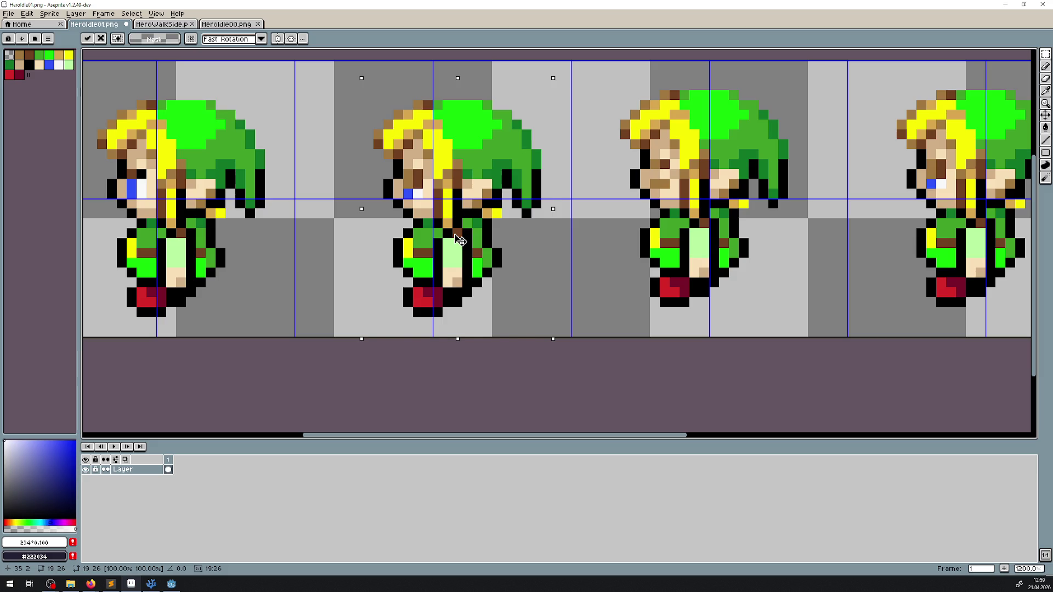
# - Move the middle figure right and down into its cell, nudging it one pixel right
pyautogui.hscroll(3, 459, 241)
pyautogui.moveTo(636, 357); pyautogui.dragTo(636, 357)
pyautogui.moveTo(540, 265); pyautogui.dragTo(563, 273)
pyautogui.press('Return')
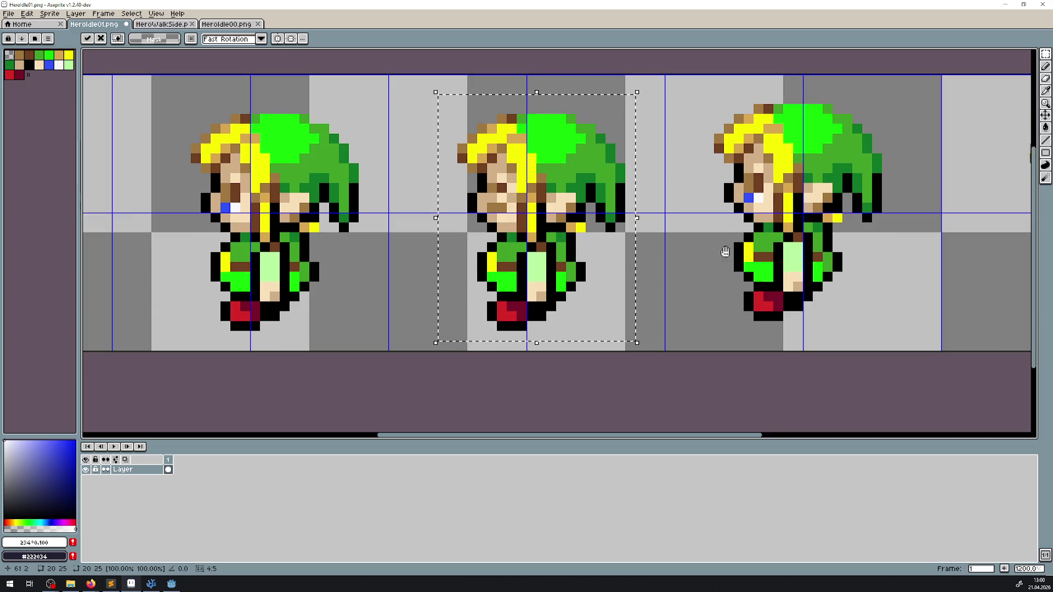
pyautogui.moveTo(478, 101); pyautogui.dragTo(670, 363)
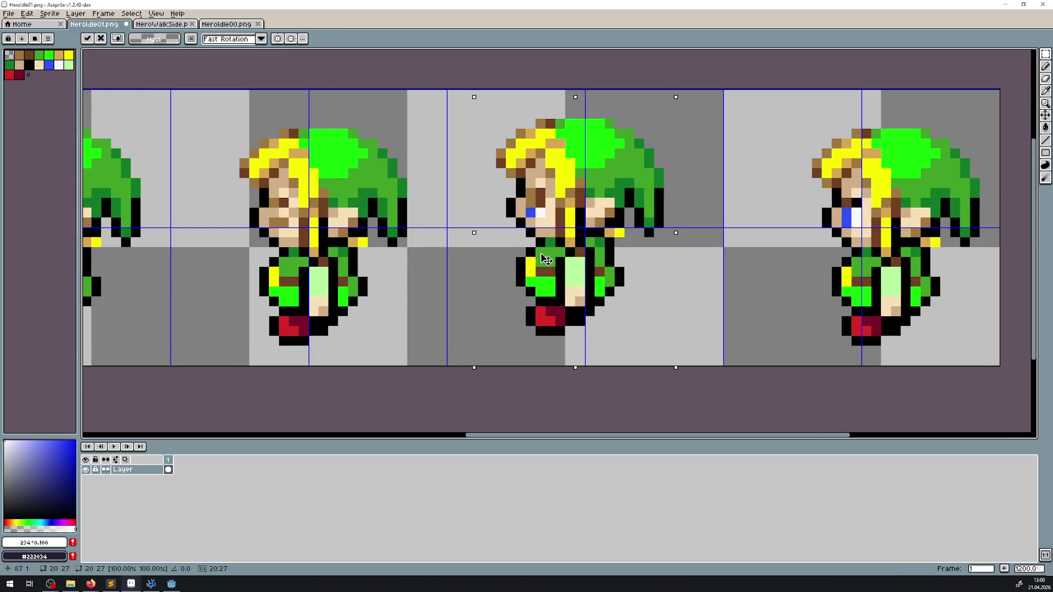
pyautogui.moveTo(547, 257); pyautogui.dragTo(560, 268)
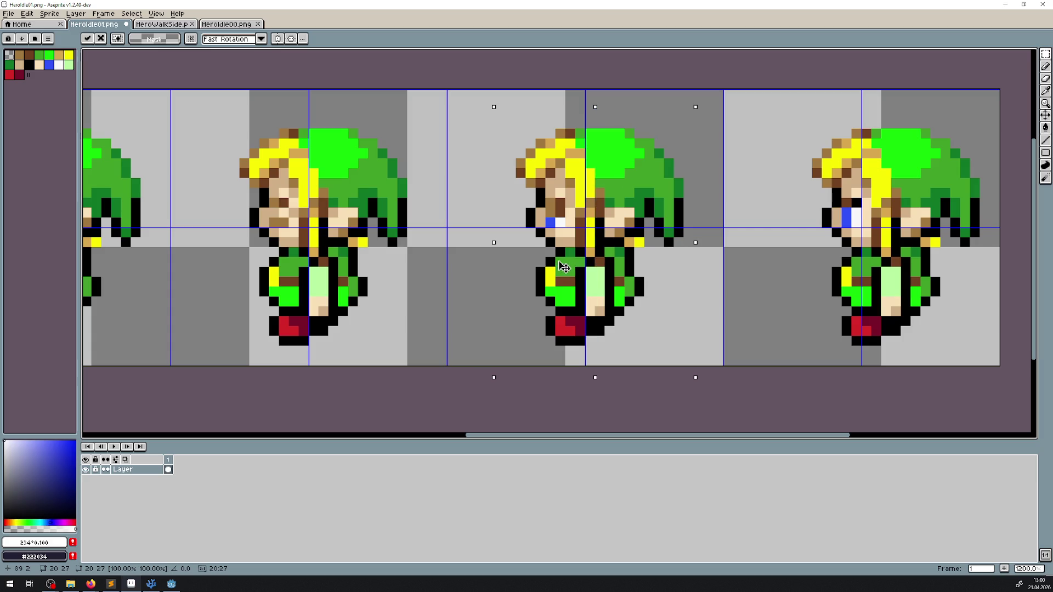
pyautogui.hscroll(-5, 567, 266)
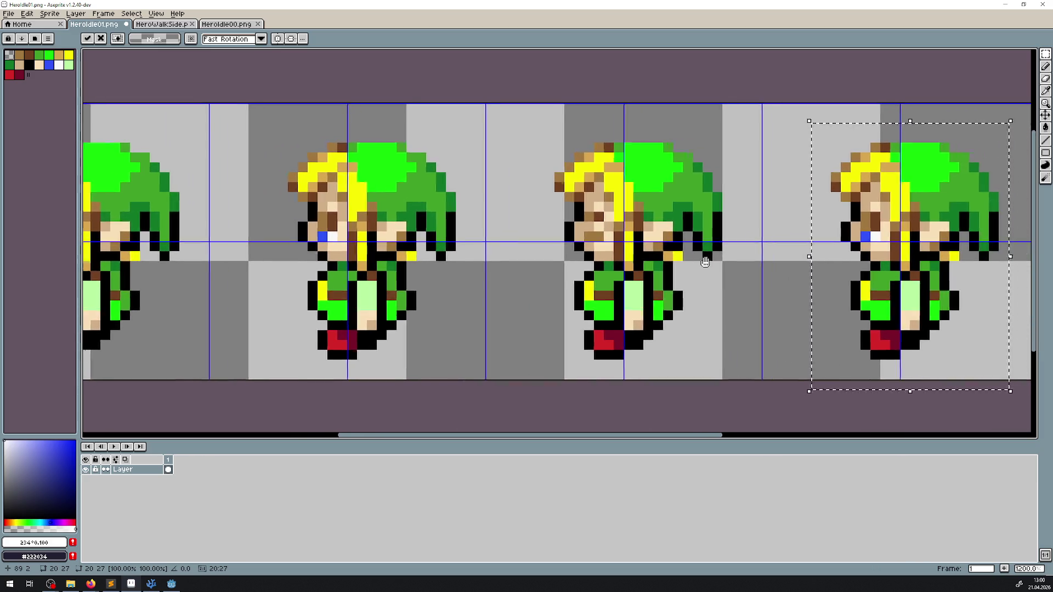
pyautogui.hscroll(5, 671, 258)
pyautogui.moveTo(750, 249); pyautogui.dragTo(755, 249)
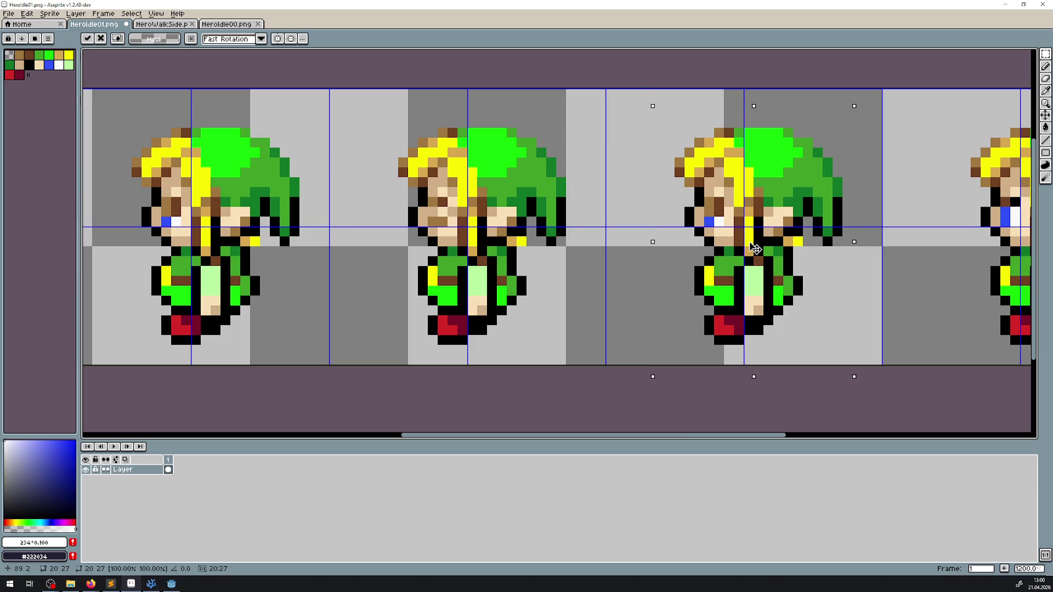
pyautogui.scroll(-4, 755, 250)
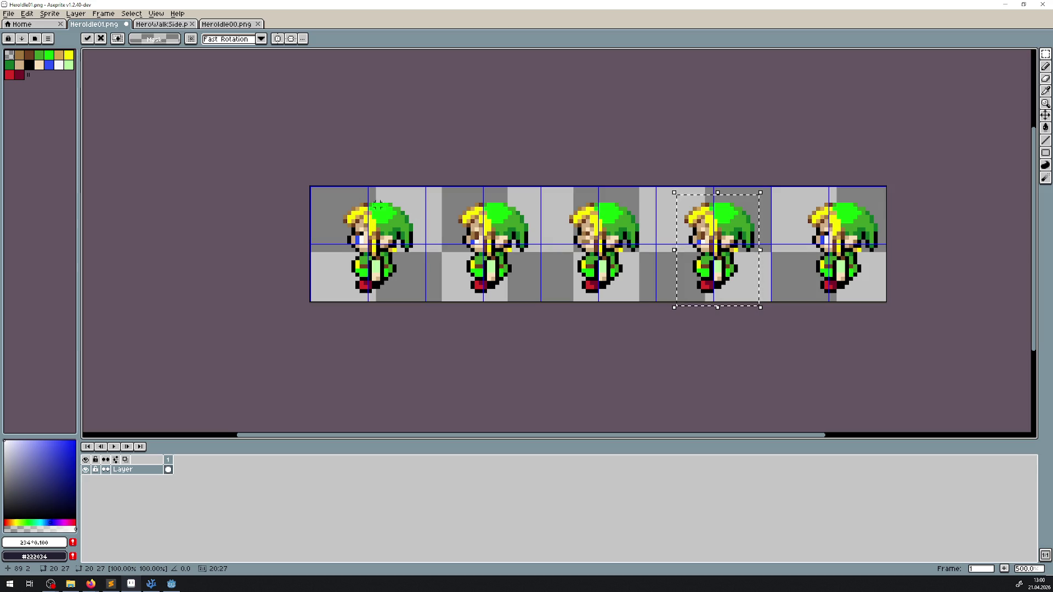
# - Nudge the first and second figures one pixel left each
pyautogui.moveTo(333, 197); pyautogui.dragTo(419, 298)
pyautogui.scroll(2, 391, 251)
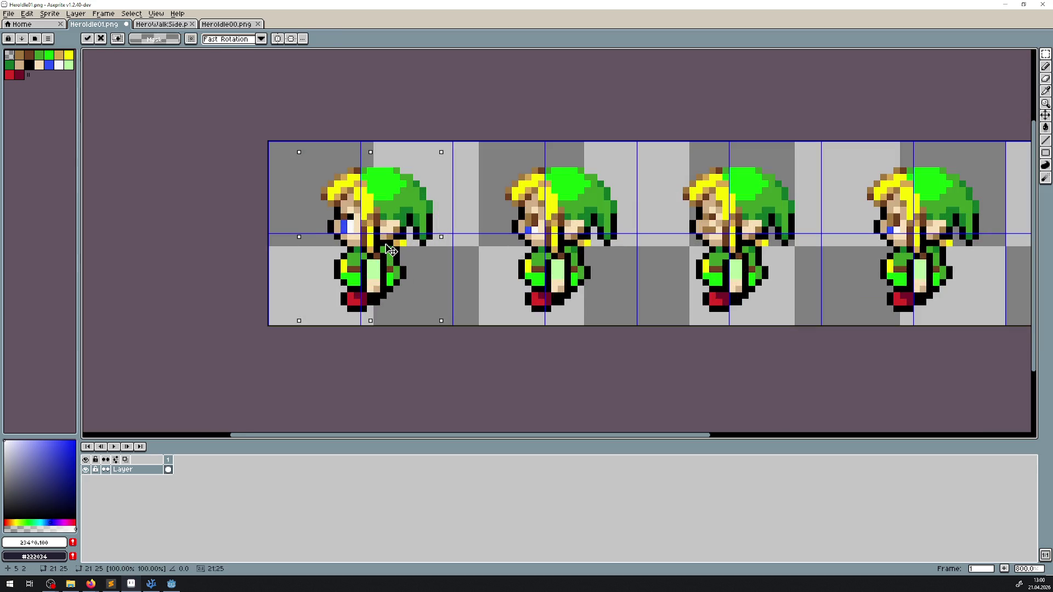
pyautogui.moveTo(387, 251); pyautogui.dragTo(380, 251)
pyautogui.press('Return')
pyautogui.moveTo(484, 153); pyautogui.dragTo(622, 323)
pyautogui.scroll(2, 621, 323)
pyautogui.moveTo(543, 235); pyautogui.dragTo(533, 236)
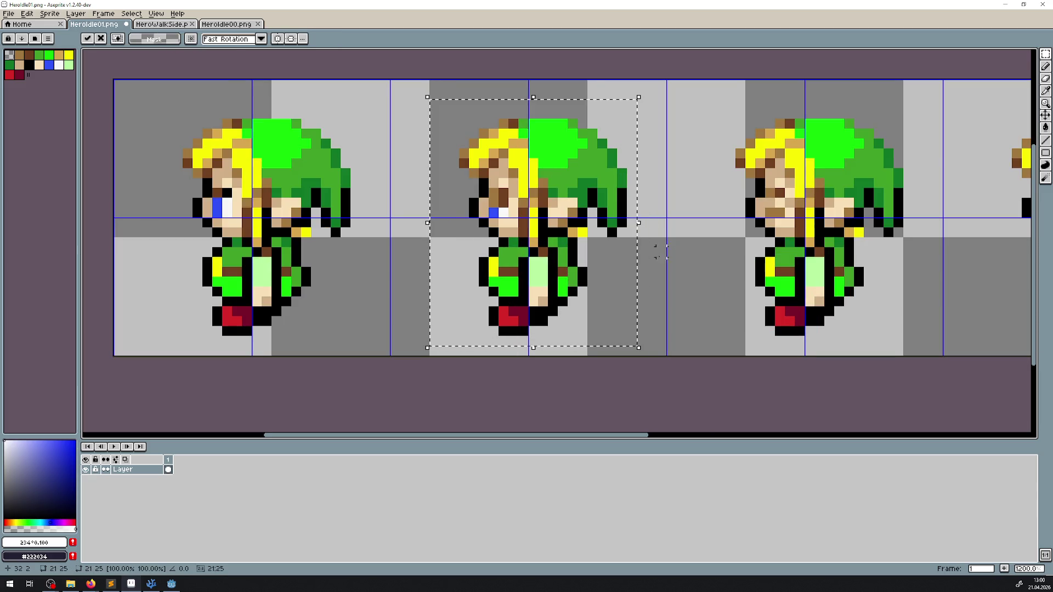
# - Centre the figure near the strip's end on the grid and deselect
pyautogui.moveTo(700, 253); pyautogui.dragTo(429, 243)
pyautogui.moveTo(728, 209); pyautogui.dragTo(365, 207)
pyautogui.moveTo(638, 92); pyautogui.dragTo(858, 351)
pyautogui.moveTo(730, 240)
pyautogui.mouseDown()
pyautogui.moveTo(682, 241)
pyautogui.moveTo(705, 240)
pyautogui.mouseUp()
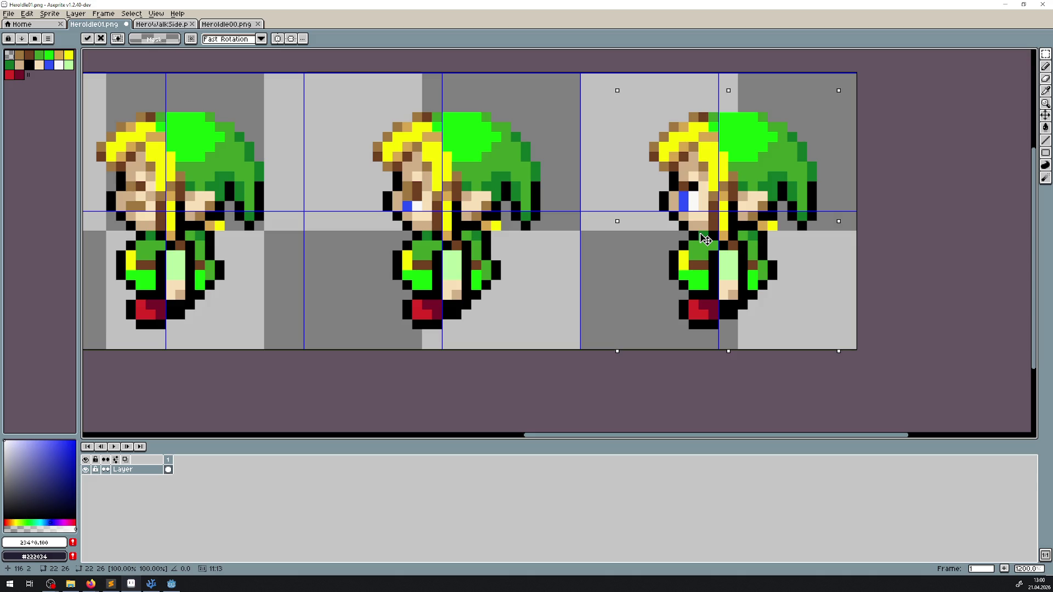
pyautogui.hotkey('ctrl', 'd')
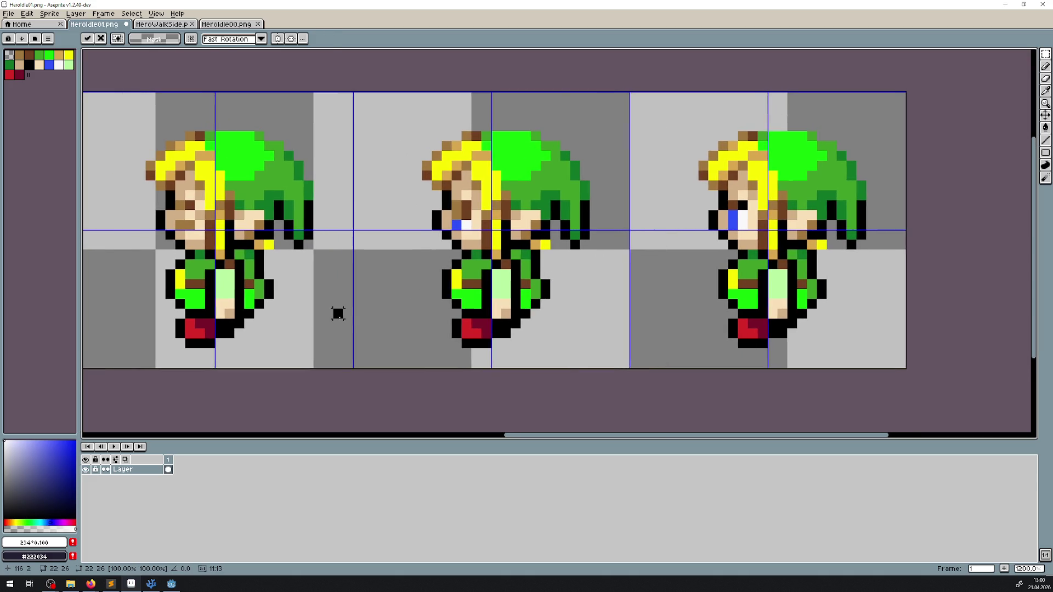
# - In Godot, add the five idle sprite-sheet frames to Idle01, holding the last frame ×8
pyautogui.click(172, 583)
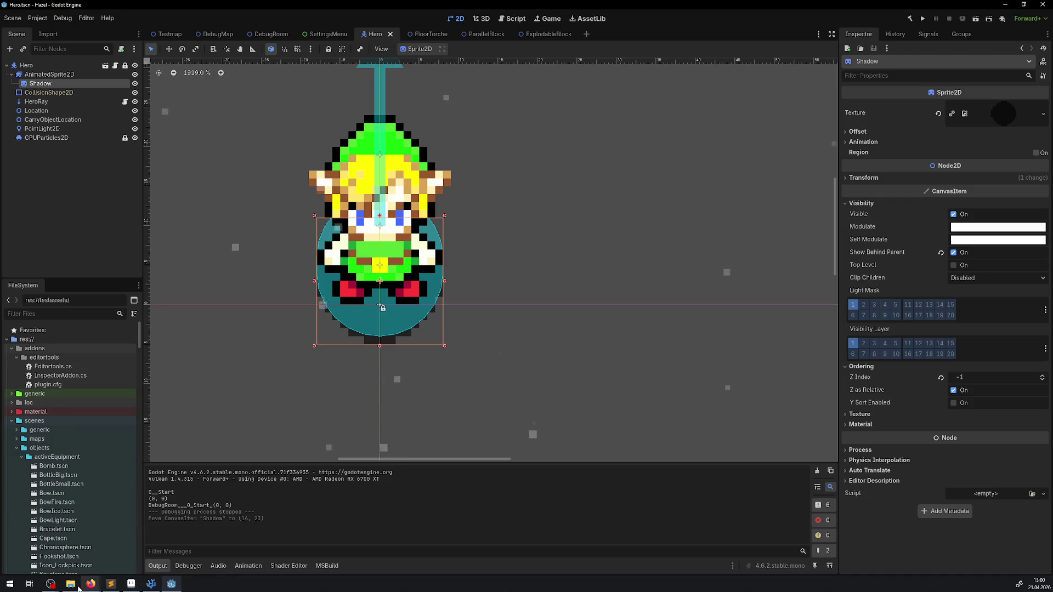
pyautogui.scroll(-3, 52, 490)
pyautogui.scroll(-10, 52, 490)
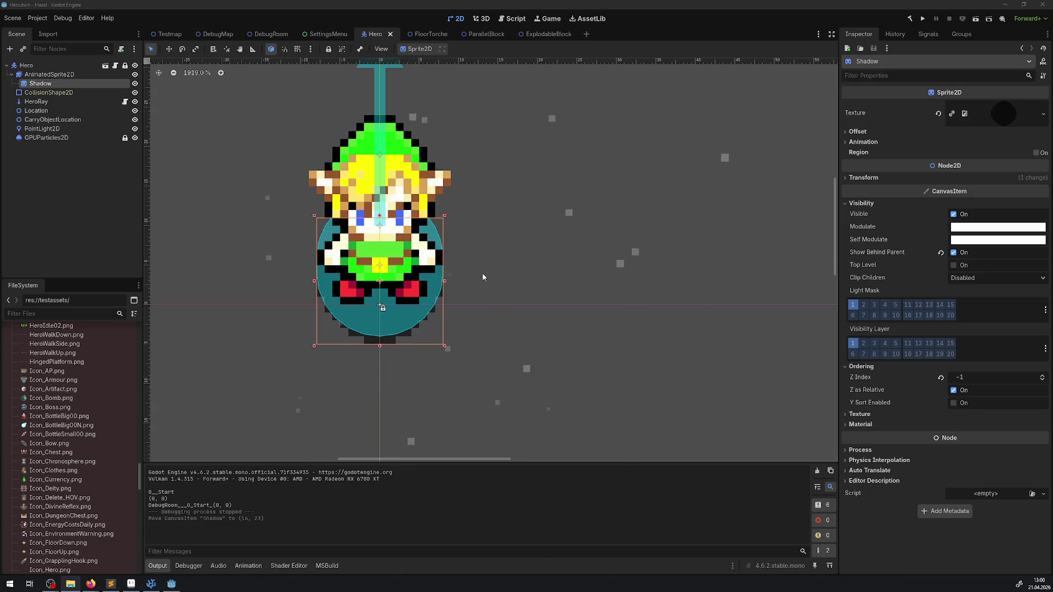
pyautogui.click(49, 74)
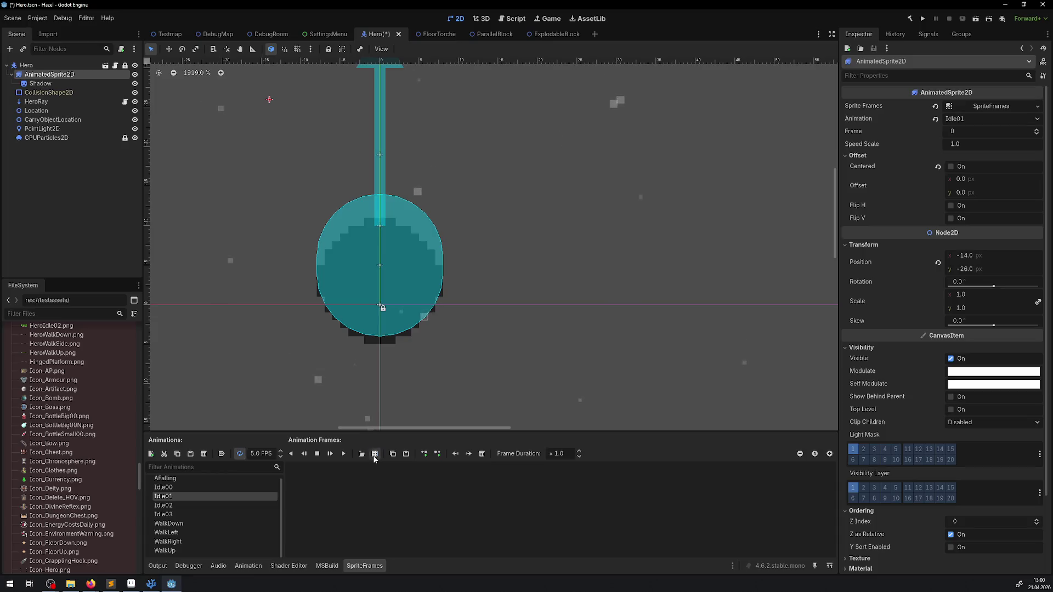
pyautogui.click(362, 453)
pyautogui.doubleClick(432, 197)
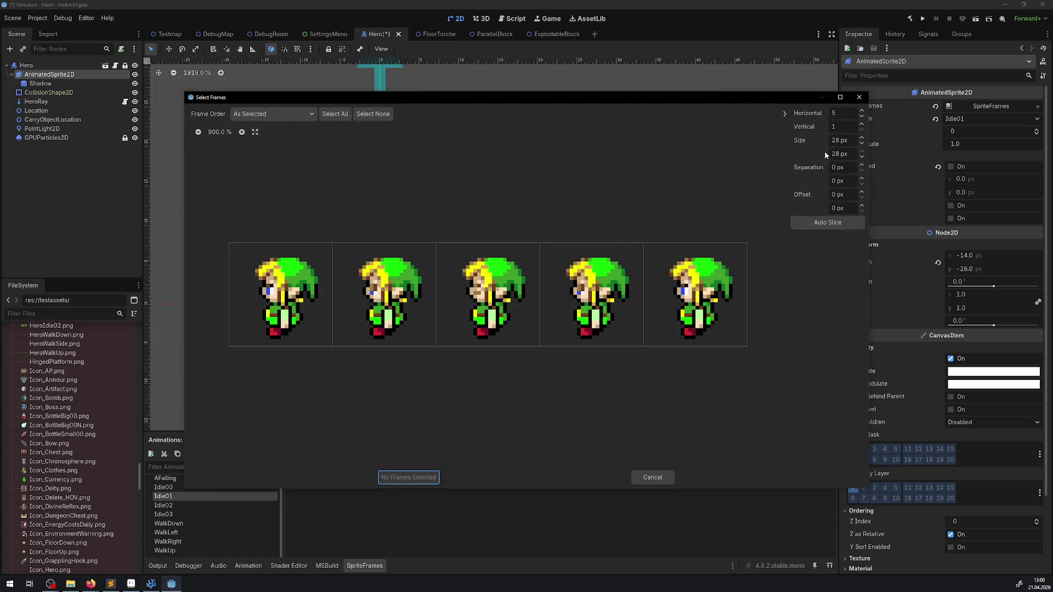
pyautogui.click(337, 115)
pyautogui.click(405, 477)
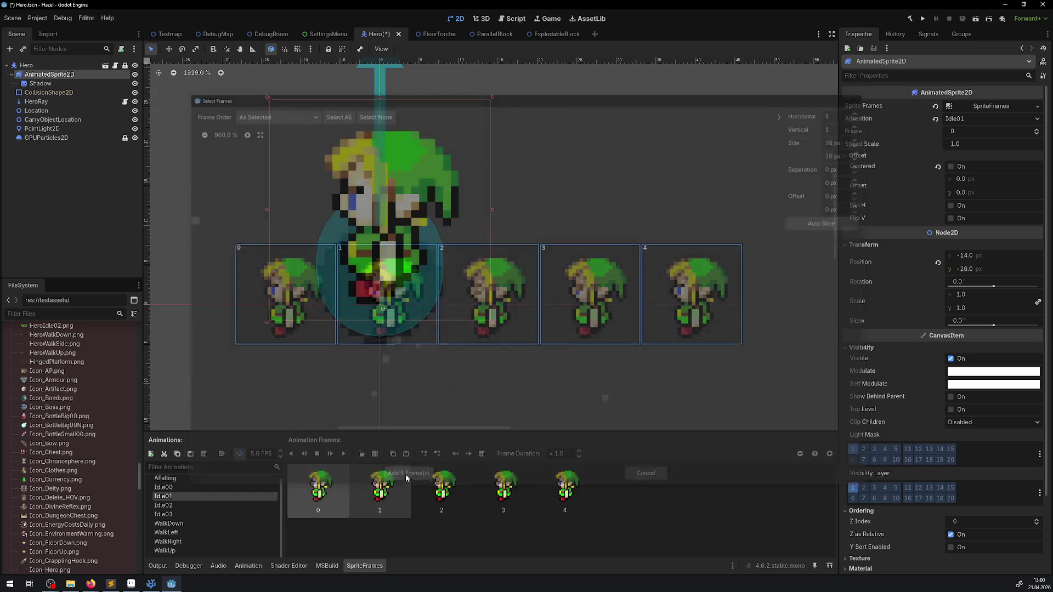
pyautogui.click(577, 497)
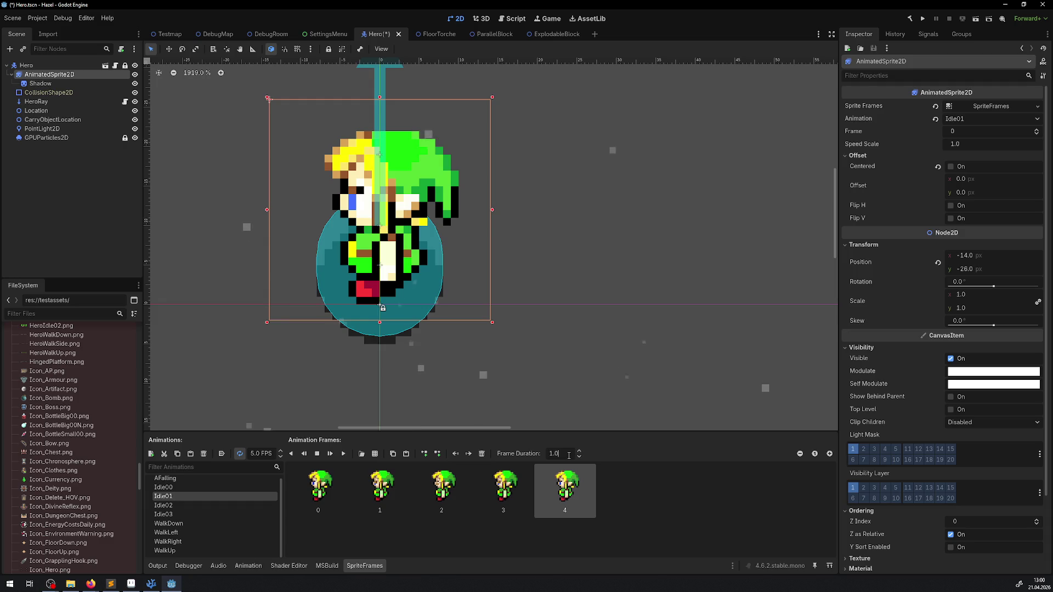
pyautogui.press('BackSpace')
pyautogui.press('BackSpace')
pyautogui.press('BackSpace')
pyautogui.write('8')
pyautogui.press('Return')
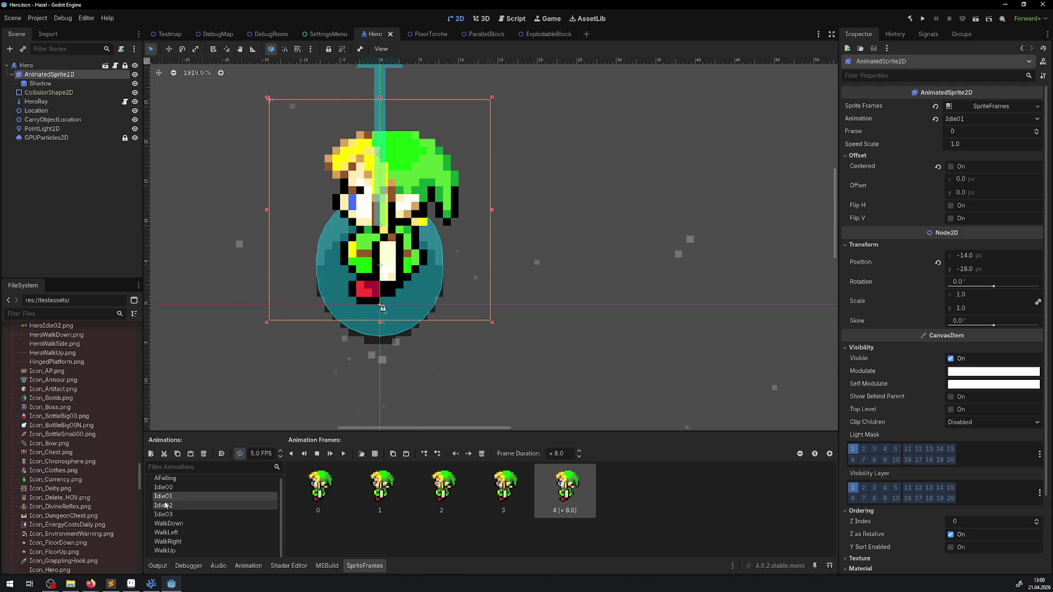
# - Replace Idle03's frames with the five HeroIdle01.png frames, last held ×8, and save
pyautogui.doubleClick(164, 505)
pyautogui.hotkey('ctrl', 's')
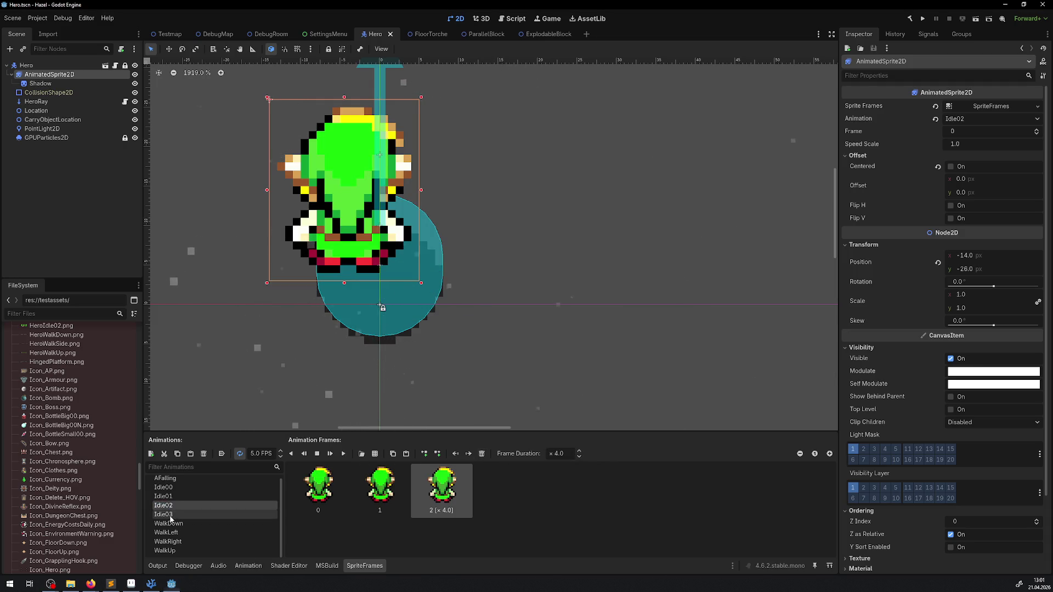
pyautogui.click(164, 515)
pyautogui.keyDown('shift'); pyautogui.click(324, 500); pyautogui.keyUp('shift')
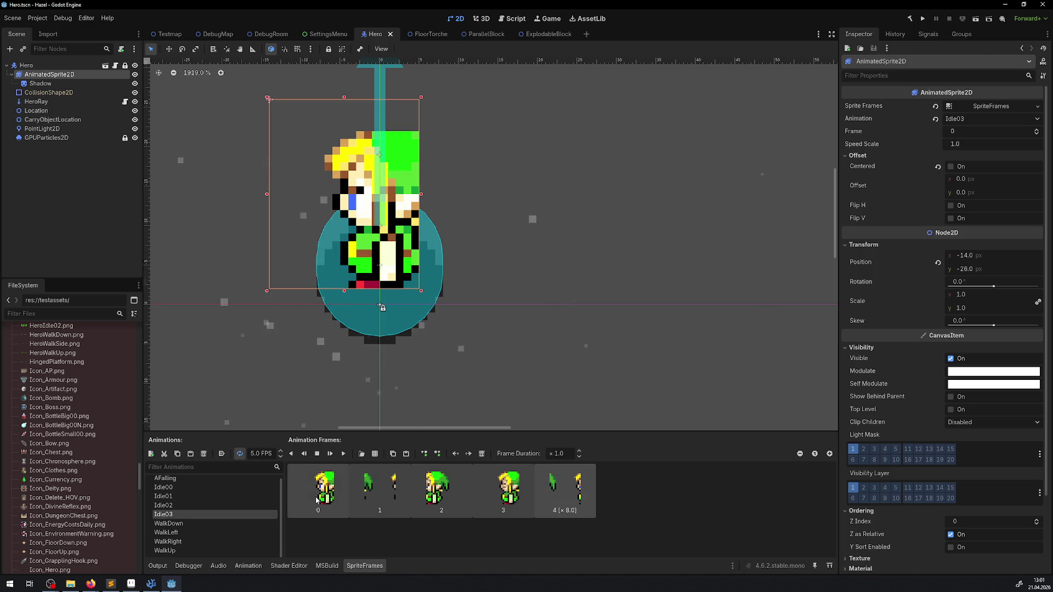
pyautogui.press('Delete')
pyautogui.click(375, 453)
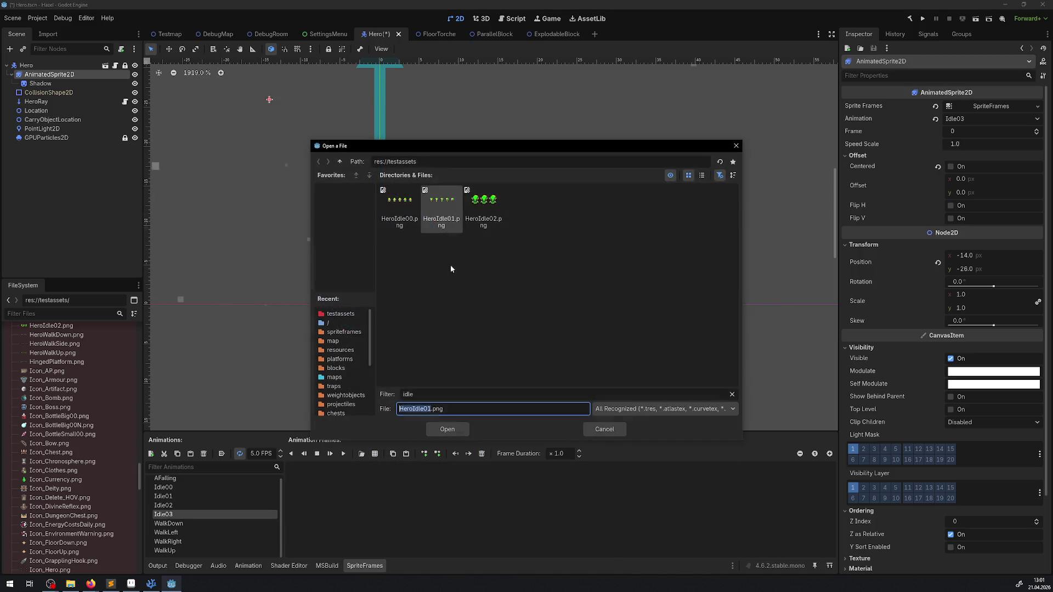
pyautogui.doubleClick(435, 210)
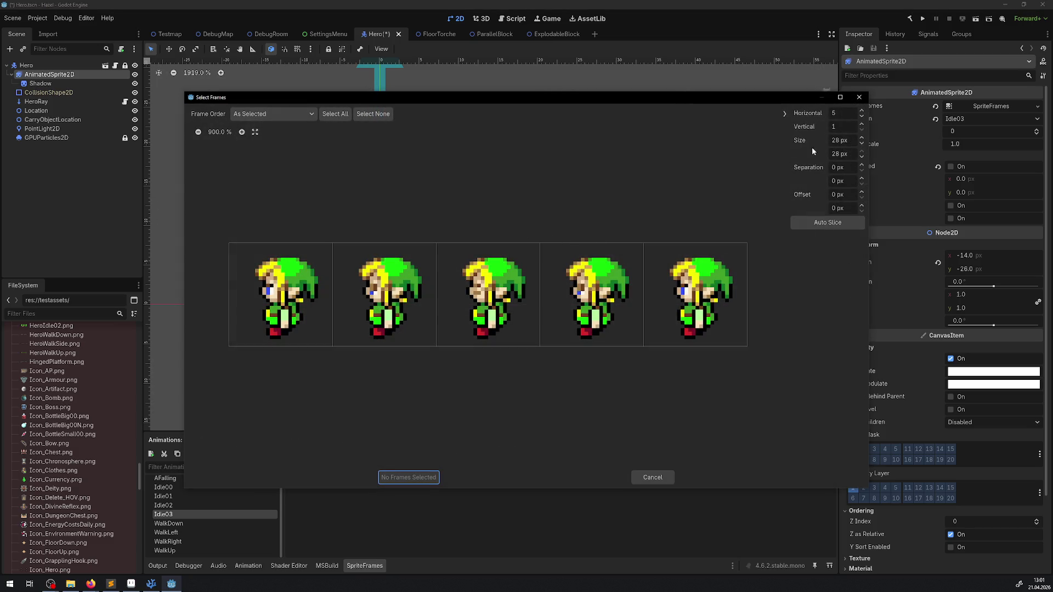
pyautogui.click(344, 115)
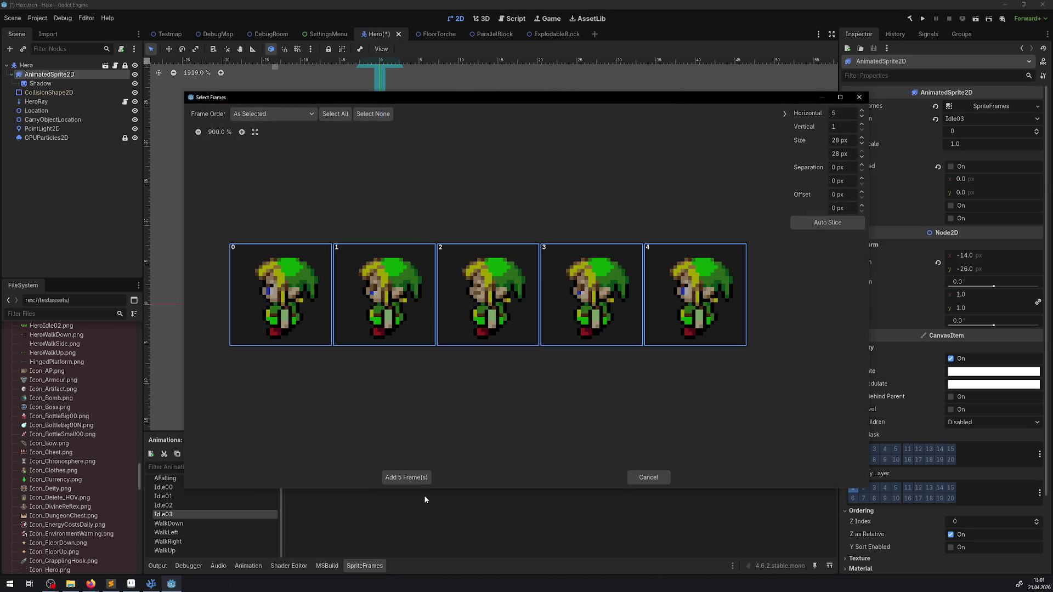
pyautogui.click(419, 478)
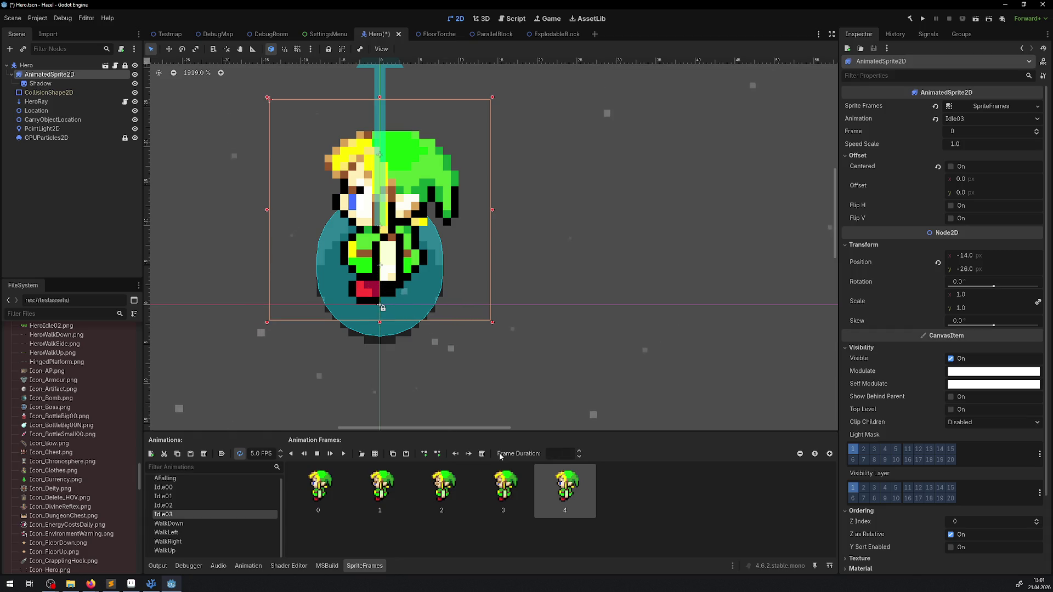
pyautogui.write('8')
pyautogui.press('Return')
pyautogui.hotkey('ctrl', 's')
# - Compare the Idle00 and Idle01 animations, then go back to Aseprite
pyautogui.click(311, 478)
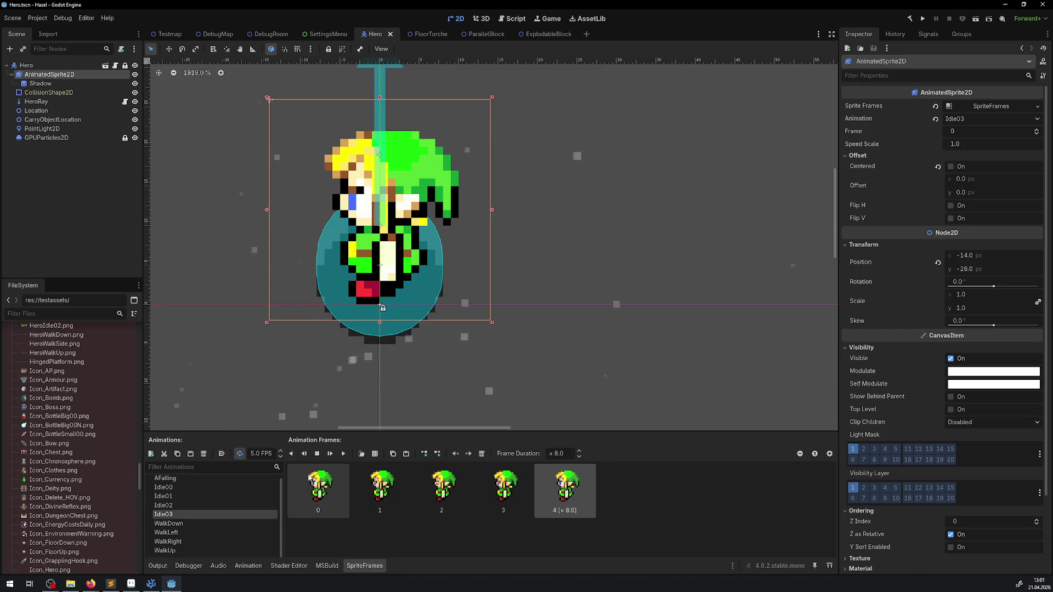
pyautogui.click(179, 486)
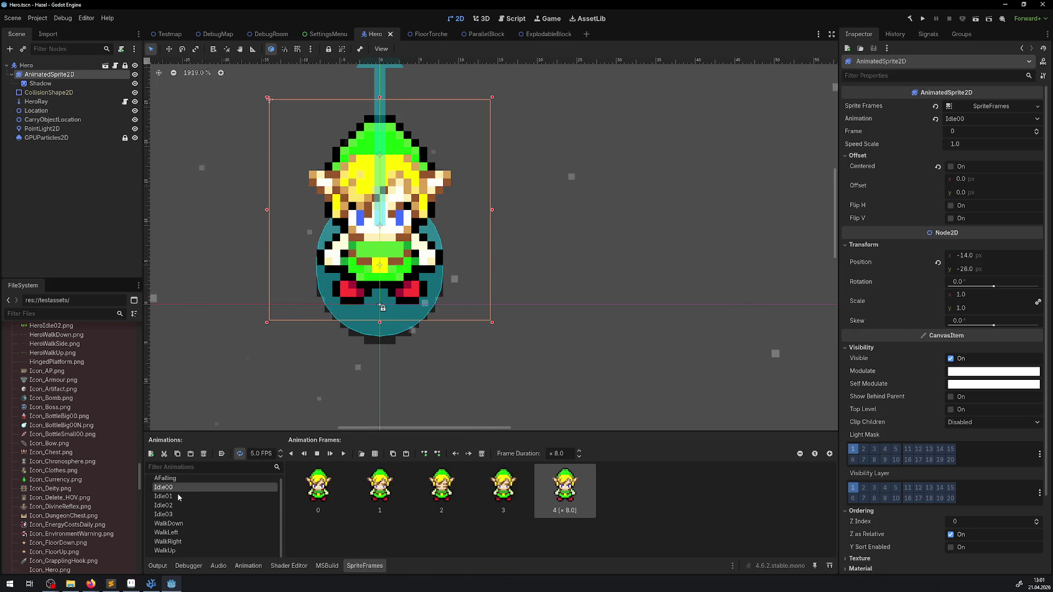
pyautogui.click(178, 496)
pyautogui.click(181, 486)
pyautogui.click(180, 497)
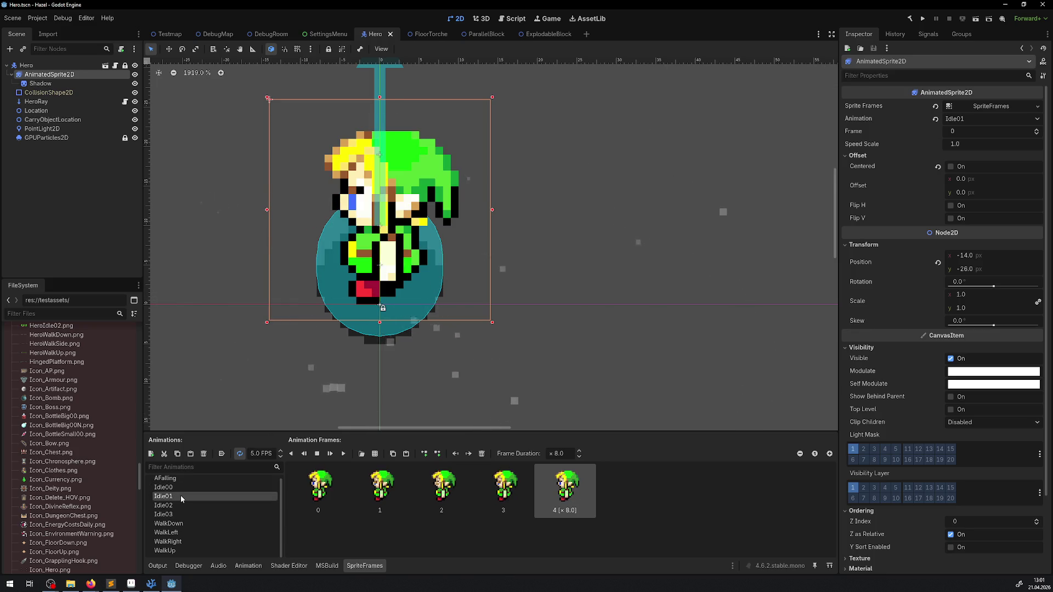
pyautogui.scroll(1, 384, 329)
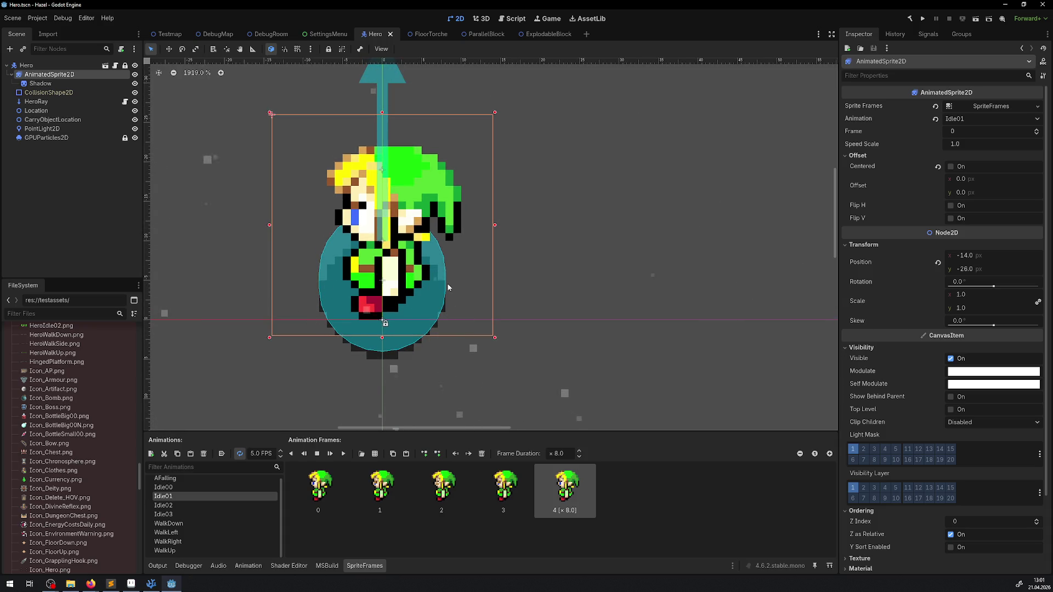
pyautogui.click(131, 584)
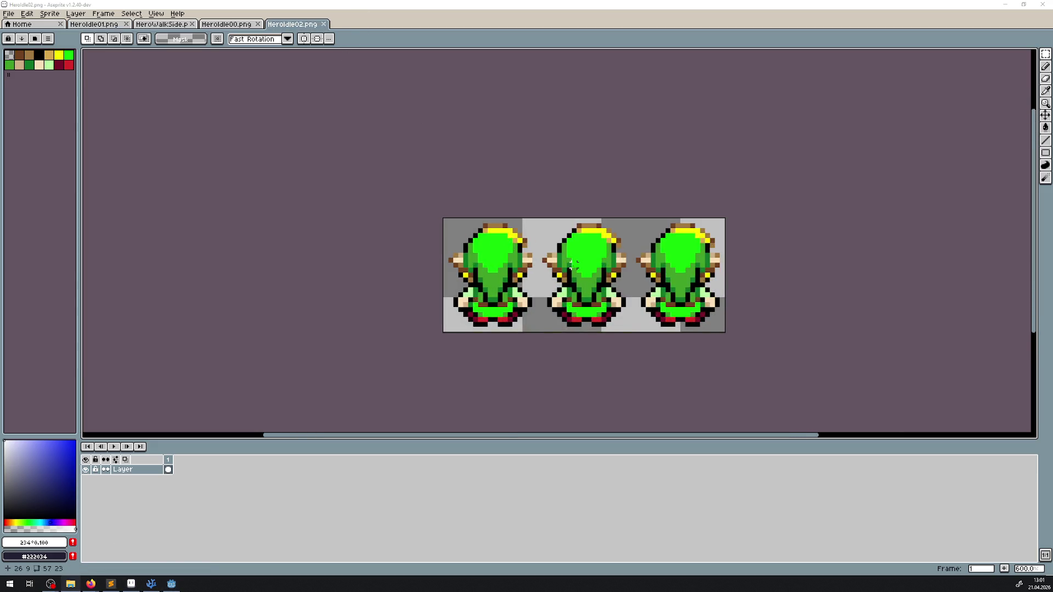
# - Set the grid width to 14 pixels in Preferences
pyautogui.click(27, 14)
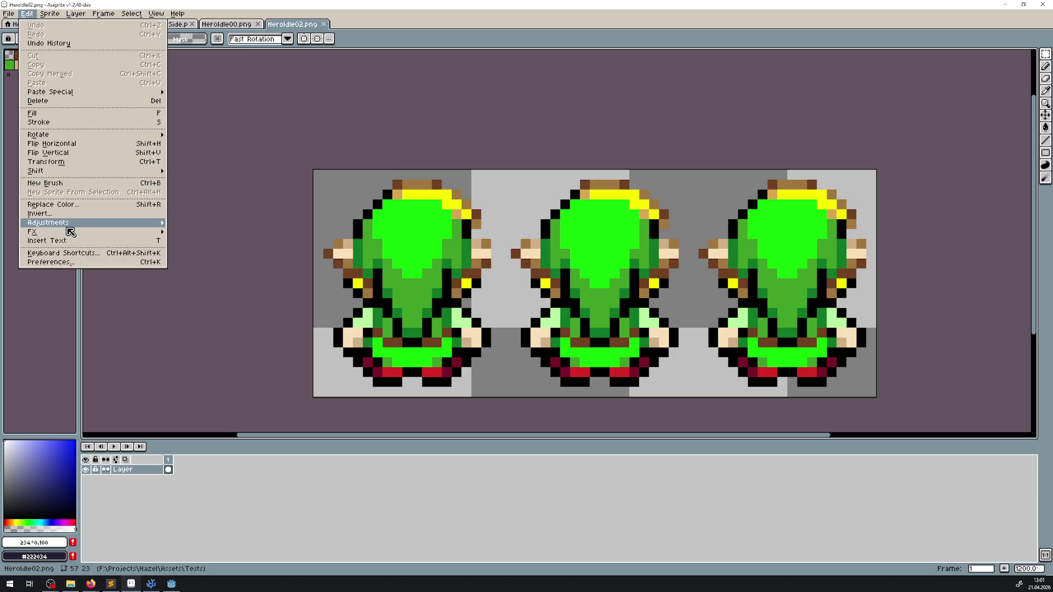
pyautogui.click(67, 262)
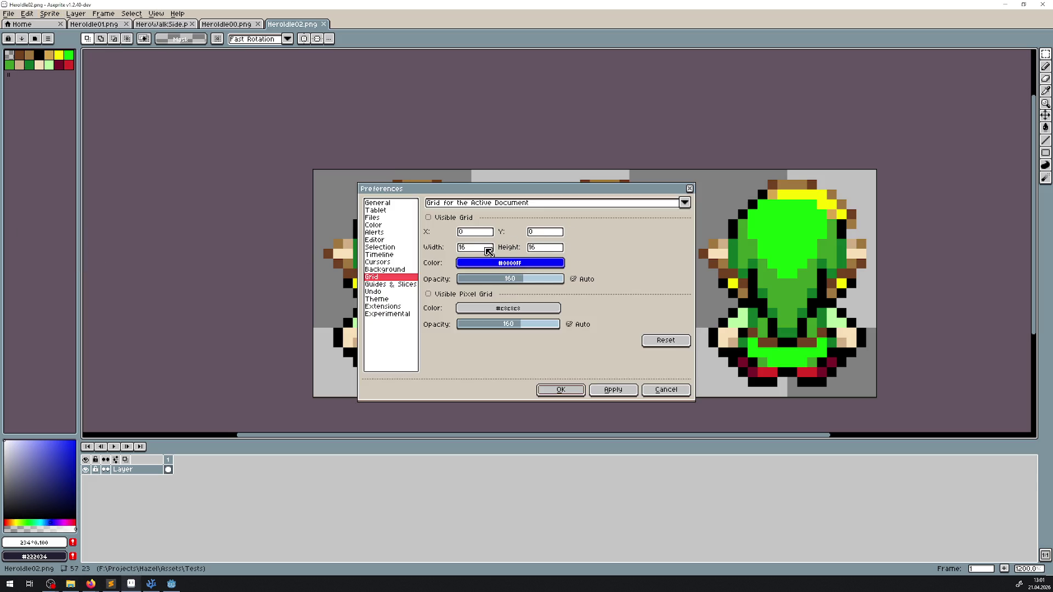
pyautogui.write('14')
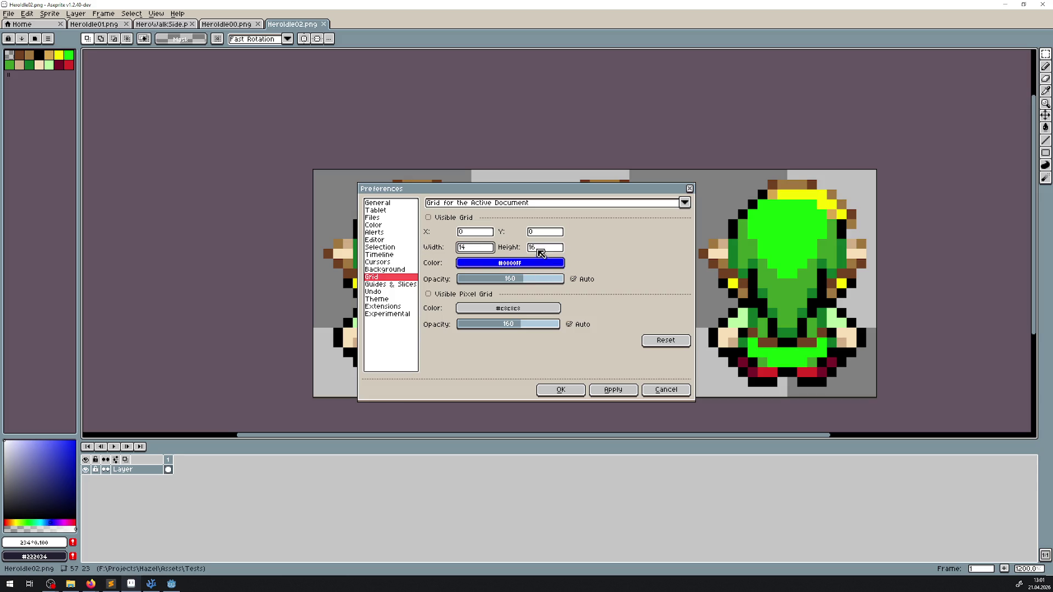
pyautogui.click(564, 390)
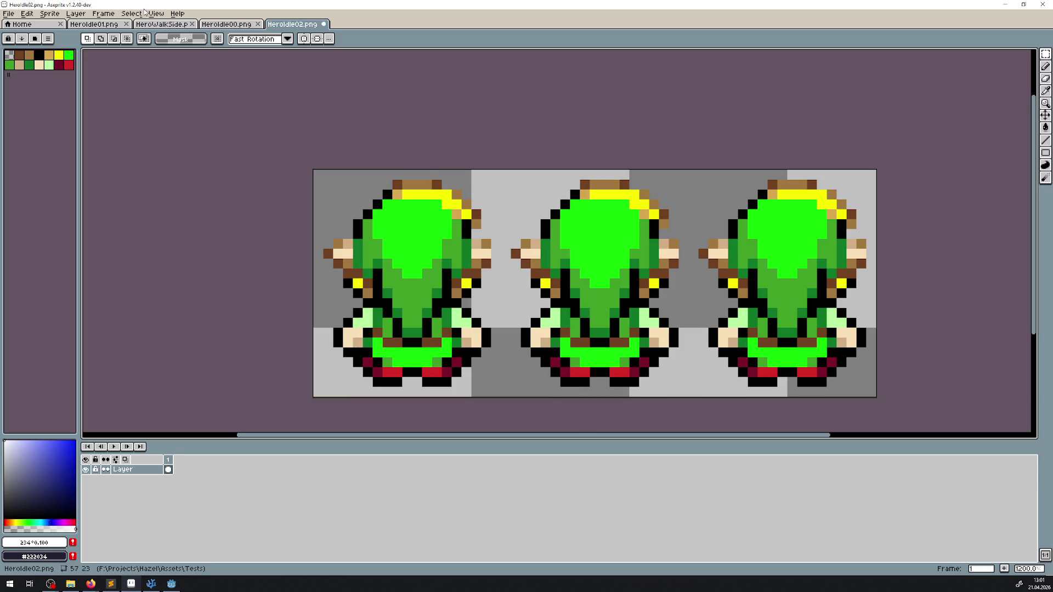
# - Resize HeroIdle02.png's canvas to 84×28 pixels
pyautogui.click(50, 13)
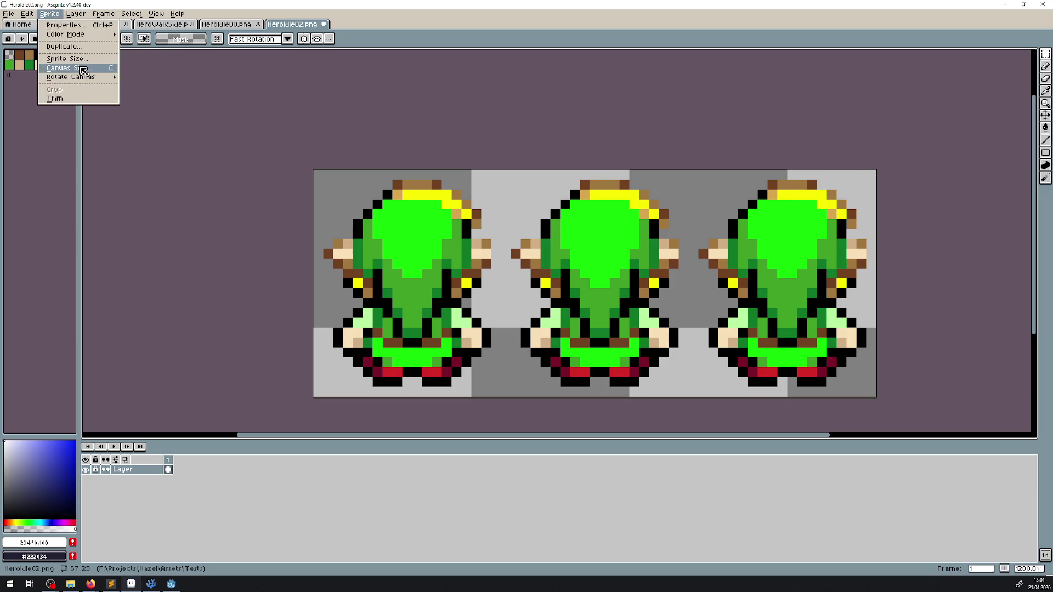
pyautogui.click(90, 67)
pyautogui.write('28')
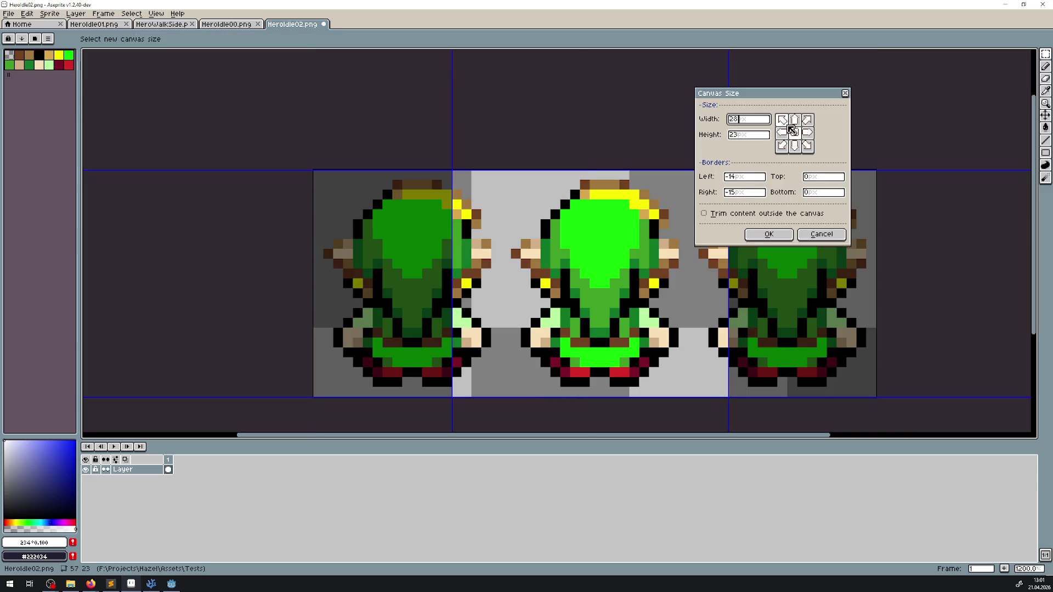
pyautogui.write('*32')
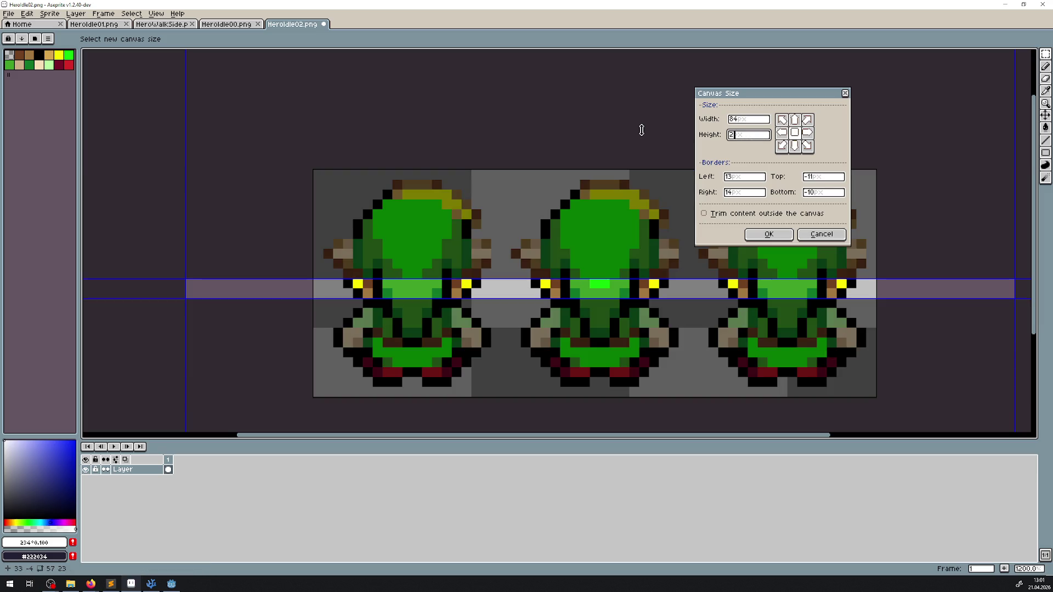
pyautogui.write('8')
pyautogui.click(773, 234)
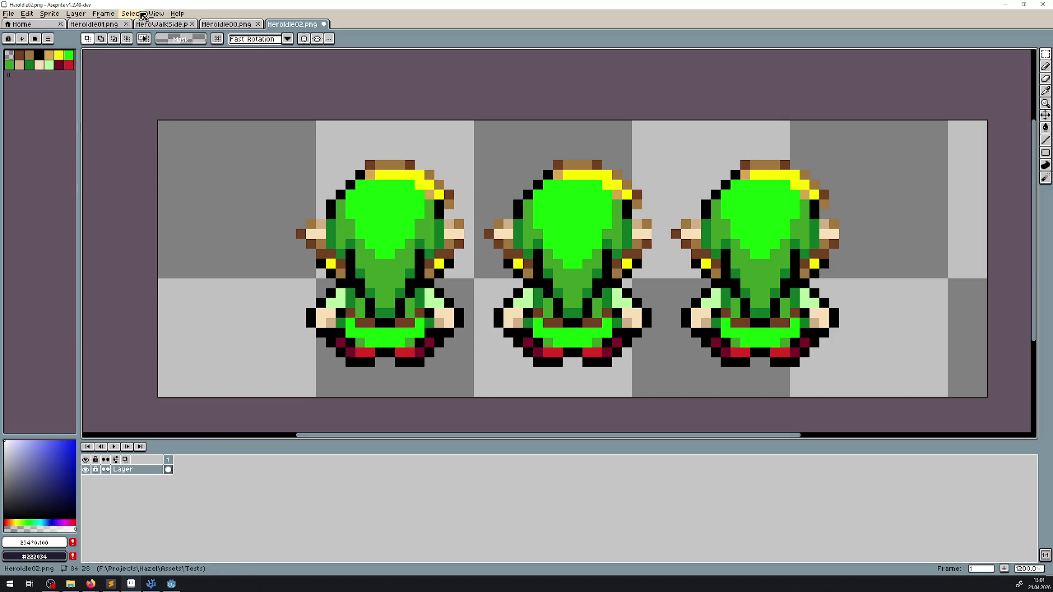
pyautogui.click(155, 13)
pyautogui.moveTo(176, 60)
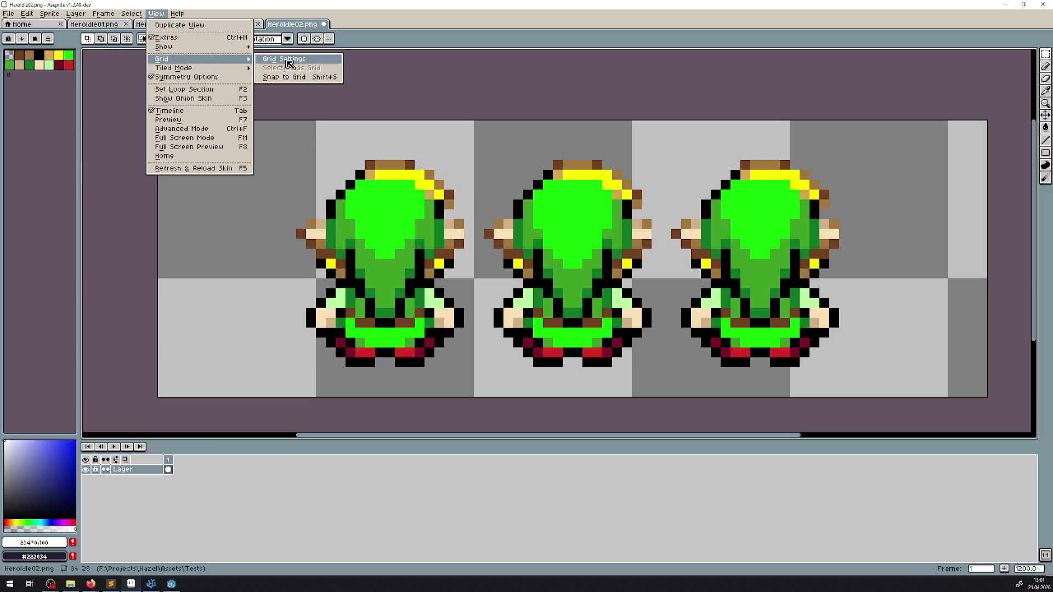
# - Show the grid and move the first and third back-view sprites into their cells
pyautogui.click(274, 66)
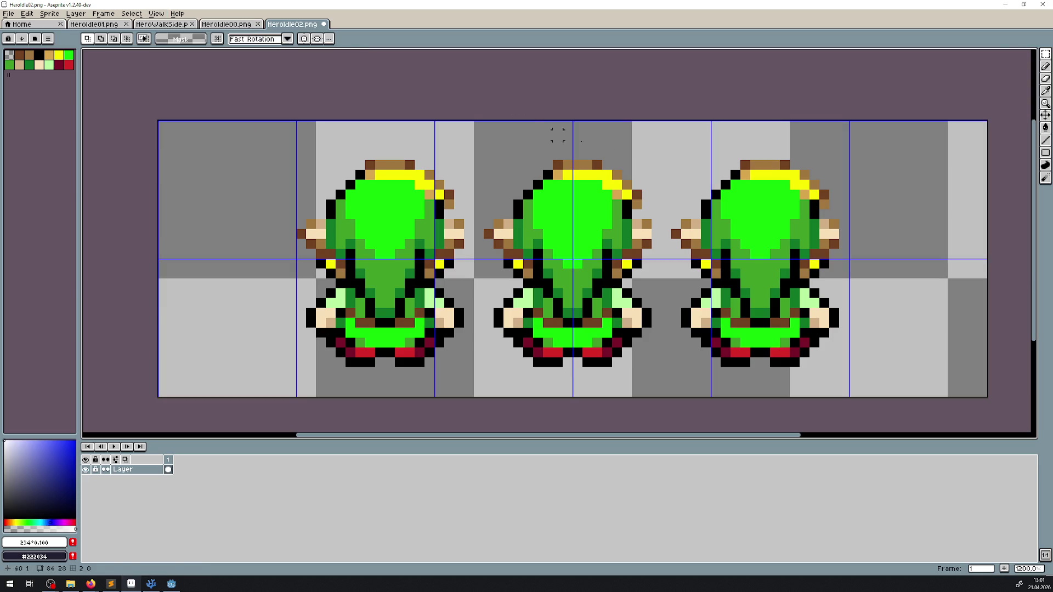
pyautogui.moveTo(267, 128)
pyautogui.mouseDown()
pyautogui.moveTo(322, 176)
pyautogui.moveTo(487, 386)
pyautogui.mouseUp()
pyautogui.moveTo(374, 332)
pyautogui.mouseDown()
pyautogui.moveTo(345, 323)
pyautogui.moveTo(279, 351)
pyautogui.moveTo(289, 338)
pyautogui.mouseUp()
pyautogui.moveTo(473, 138)
pyautogui.mouseDown()
pyautogui.moveTo(636, 275)
pyautogui.moveTo(653, 379)
pyautogui.mouseUp()
pyautogui.hscroll(3, 521, 159)
pyautogui.moveTo(521, 156); pyautogui.dragTo(713, 373)
pyautogui.moveTo(615, 304)
pyautogui.mouseDown()
pyautogui.moveTo(693, 305)
pyautogui.moveTo(701, 314)
pyautogui.mouseUp()
pyautogui.press('Return')
# - Nudge the middle sprite one pixel down, deselect, save HeroIdle02.png, and return to Godot
pyautogui.moveTo(310, 133); pyautogui.dragTo(550, 375)
pyautogui.moveTo(430, 296); pyautogui.dragTo(429, 306)
pyautogui.press('Return')
pyautogui.hotkey('ctrl', 'd')
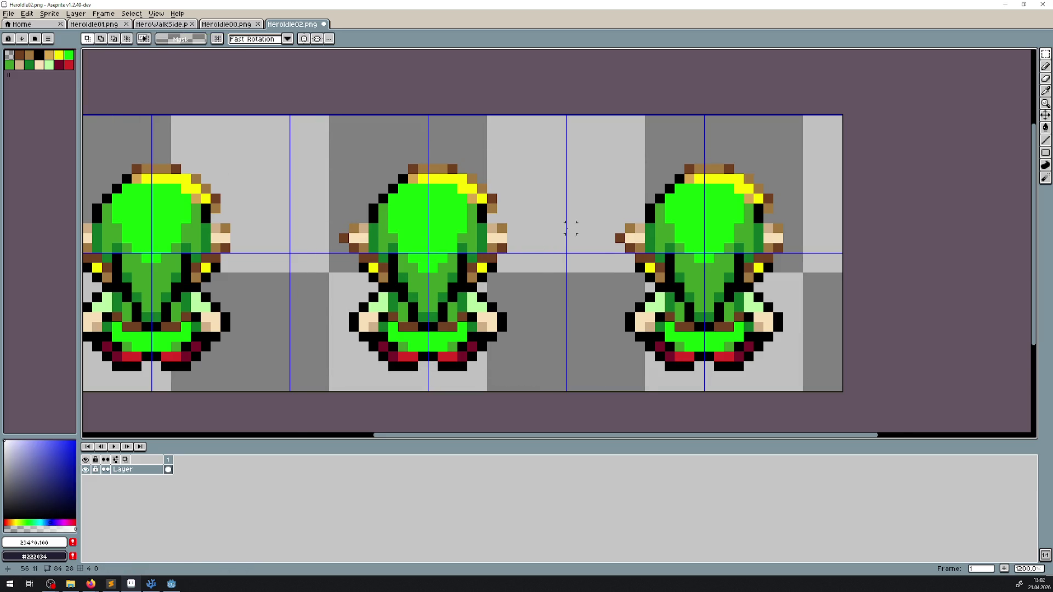
pyautogui.scroll(-5, 580, 248)
pyautogui.scroll(4, 585, 256)
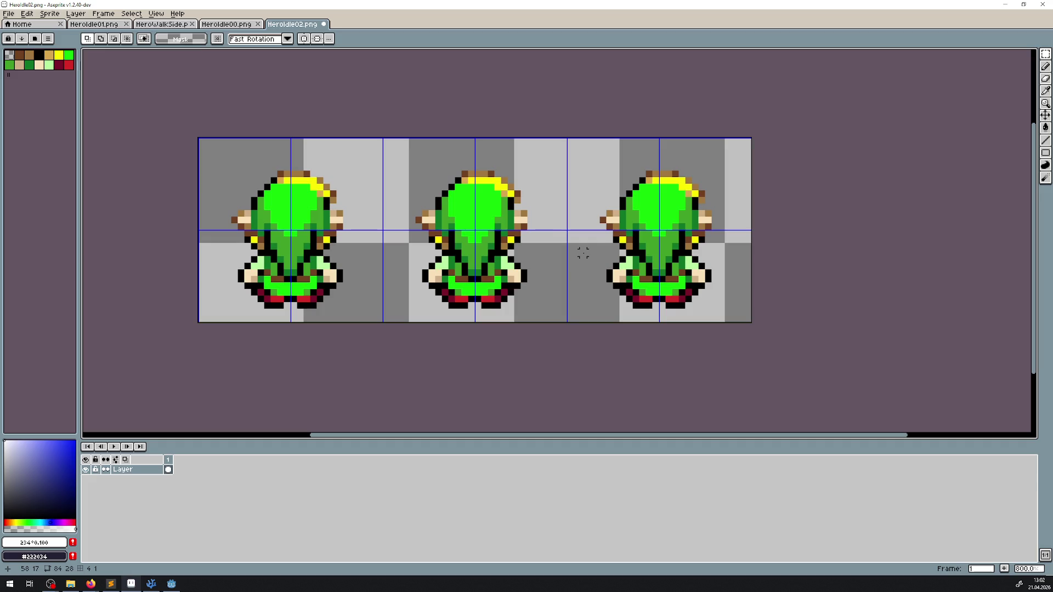
pyautogui.hotkey('ctrl', 's')
pyautogui.click(171, 583)
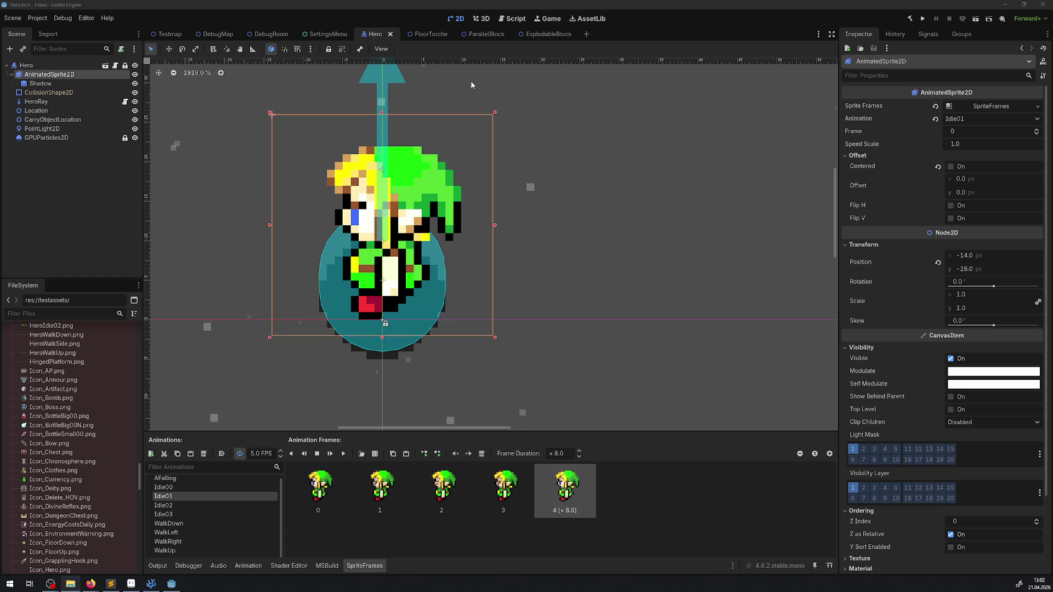
# - Refill Idle02 with the back-view sheet sliced 3 by 1, adding all three frames
pyautogui.click(171, 505)
pyautogui.click(328, 486)
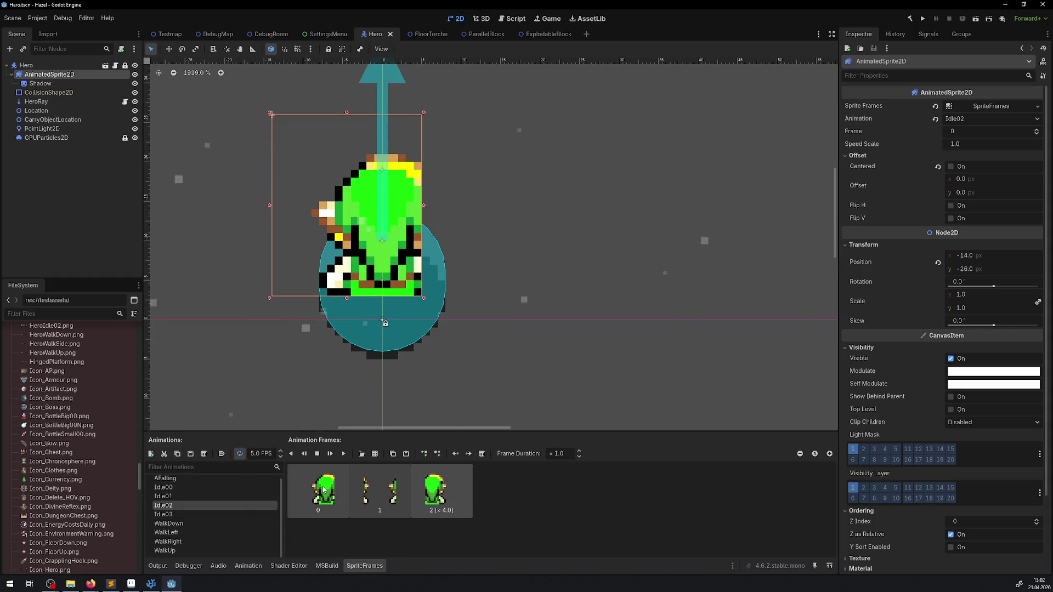
pyautogui.press('Delete')
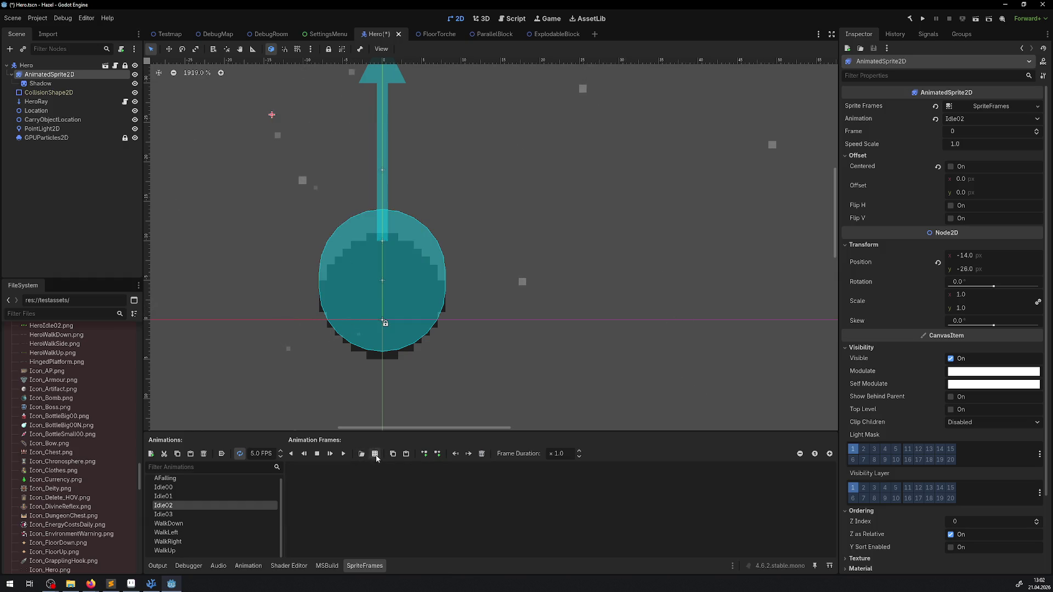
pyautogui.click(376, 454)
pyautogui.doubleClick(482, 212)
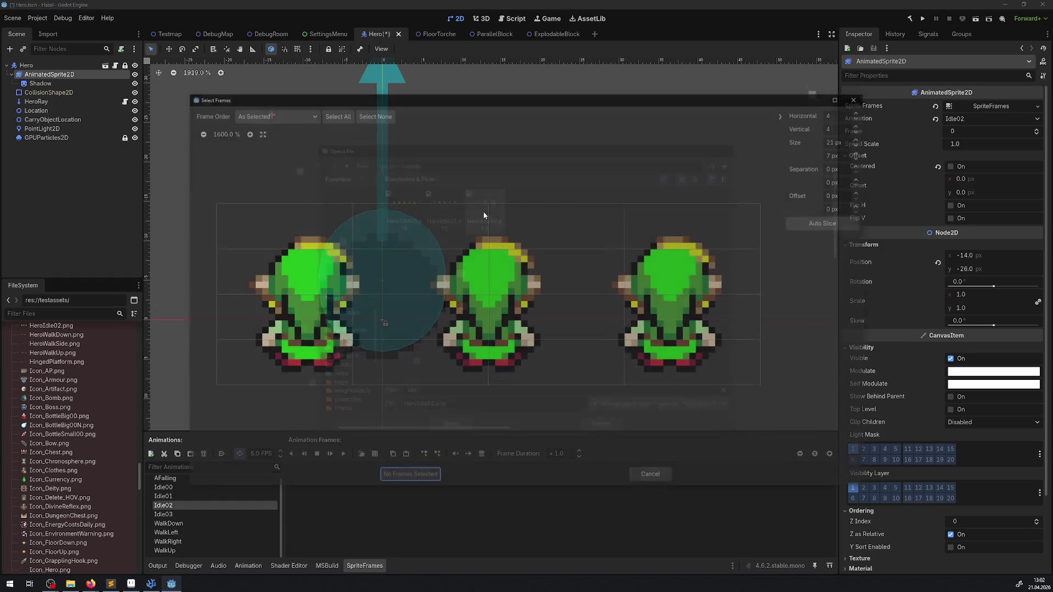
pyautogui.tripleClick(863, 130)
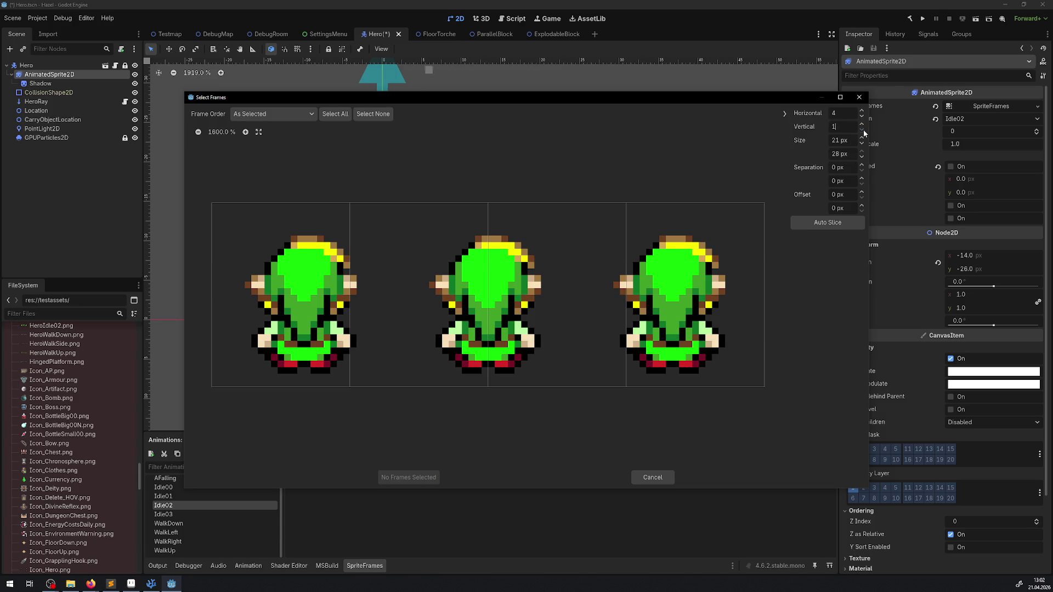
pyautogui.click(861, 116)
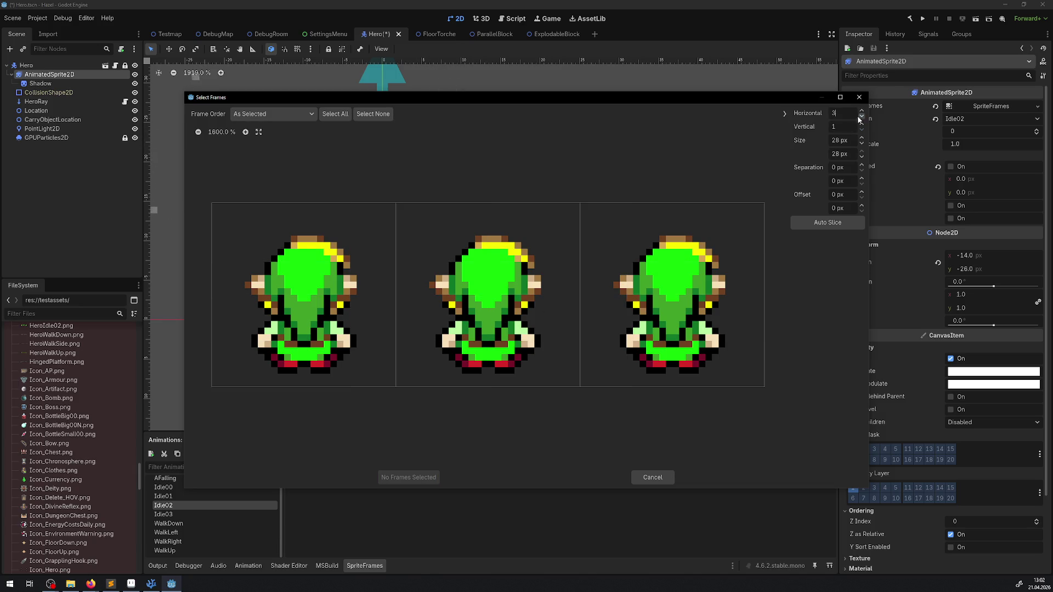
pyautogui.click(335, 115)
pyautogui.click(407, 477)
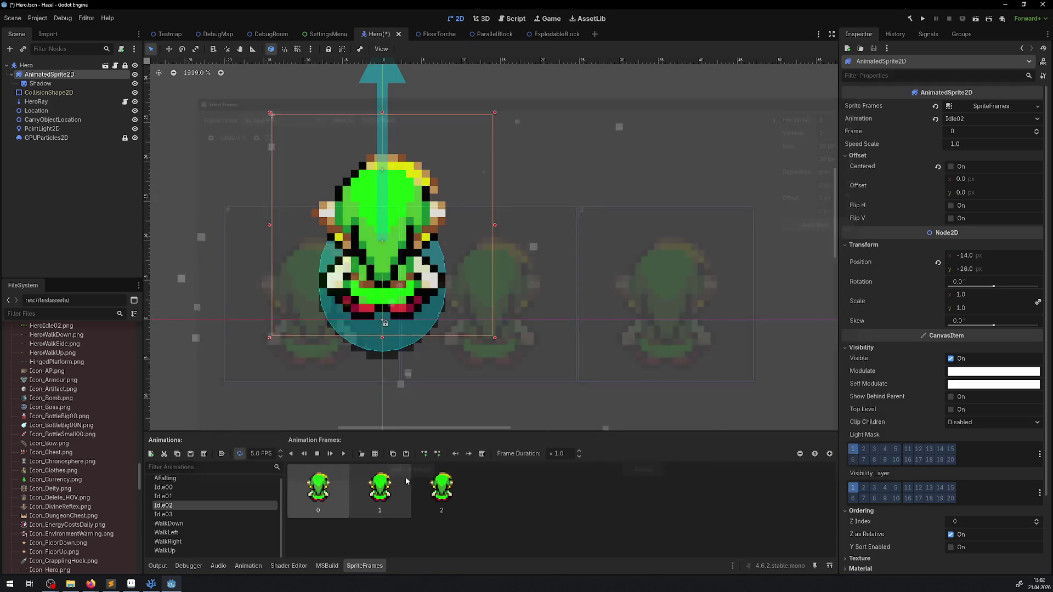
# - Set the last Idle02 frame's duration to ×4 and save the Hero scene
pyautogui.press('BackSpace')
pyautogui.press('BackSpace')
pyautogui.press('BackSpace')
pyautogui.write('4')
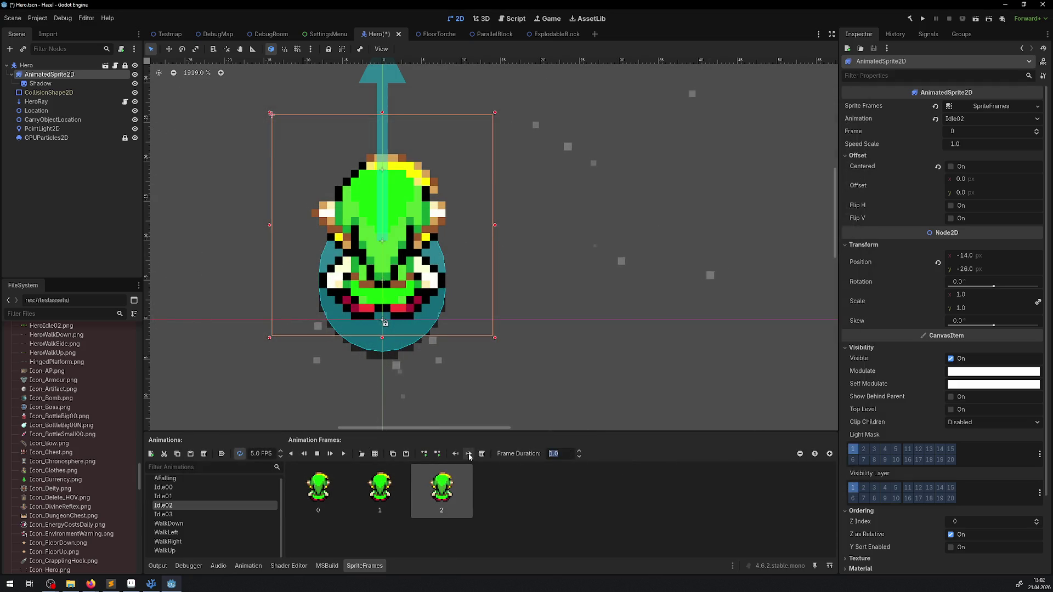
pyautogui.press('Return')
pyautogui.hotkey('ctrl', 's')
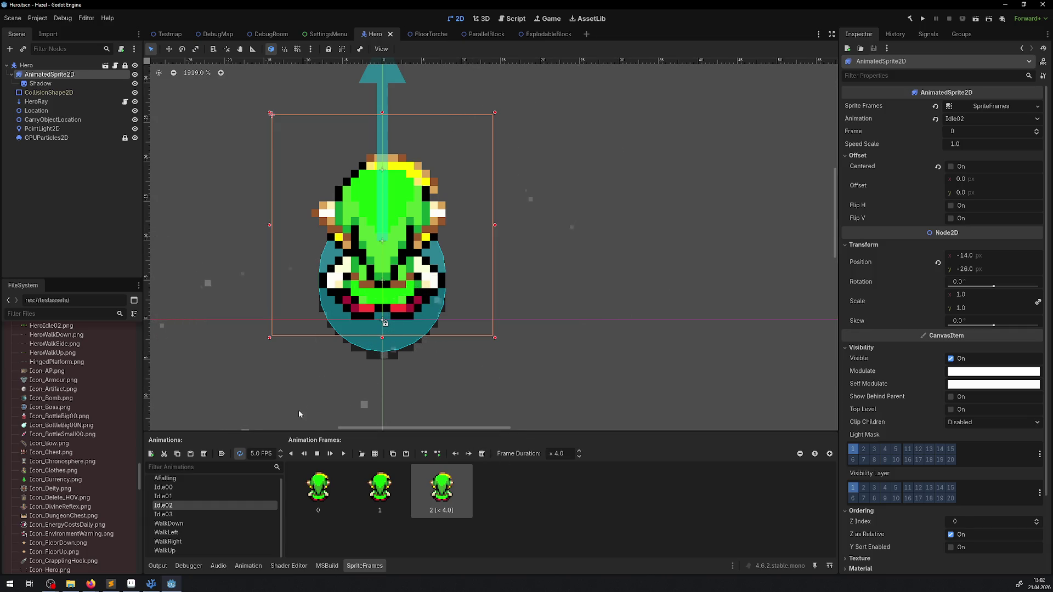
# - Preview the Idle00, Idle02 and Idle03 animations on the hero to compare them
pyautogui.click(165, 514)
pyautogui.click(169, 505)
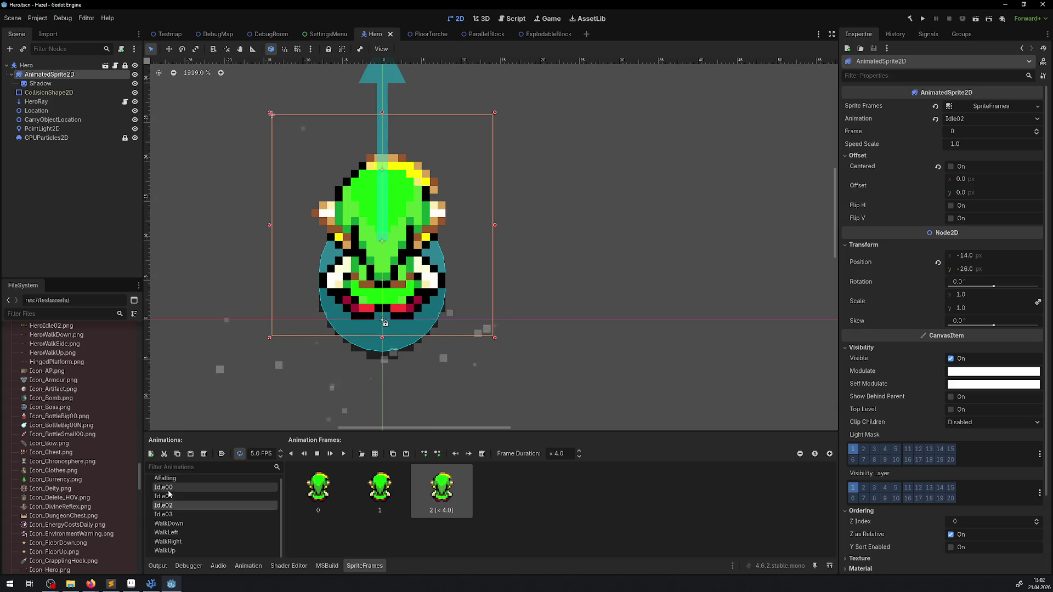
pyautogui.click(163, 487)
pyautogui.click(170, 517)
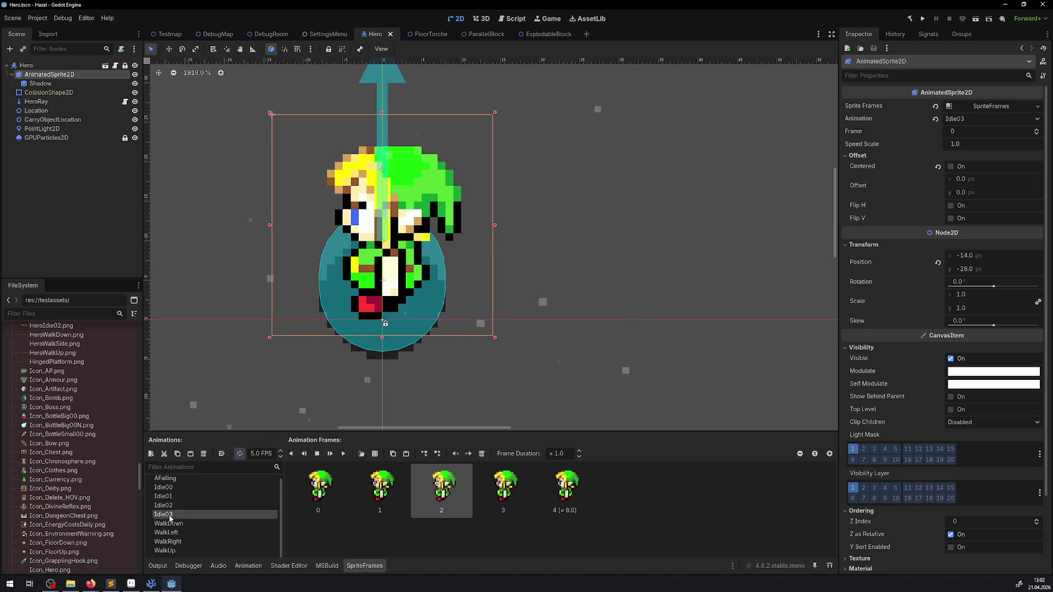
pyautogui.click(169, 505)
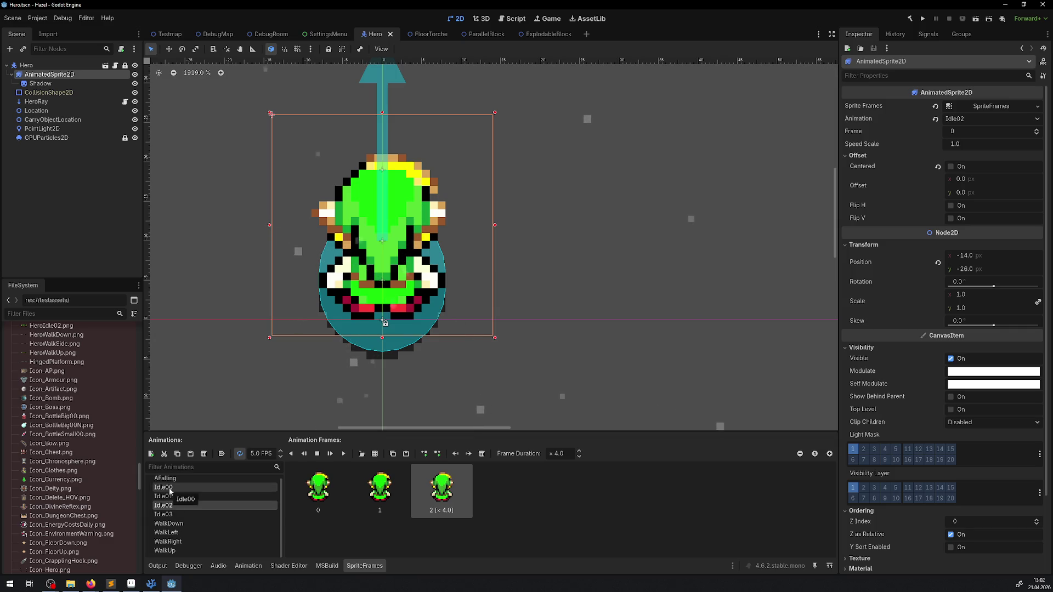
pyautogui.click(169, 487)
pyautogui.click(170, 506)
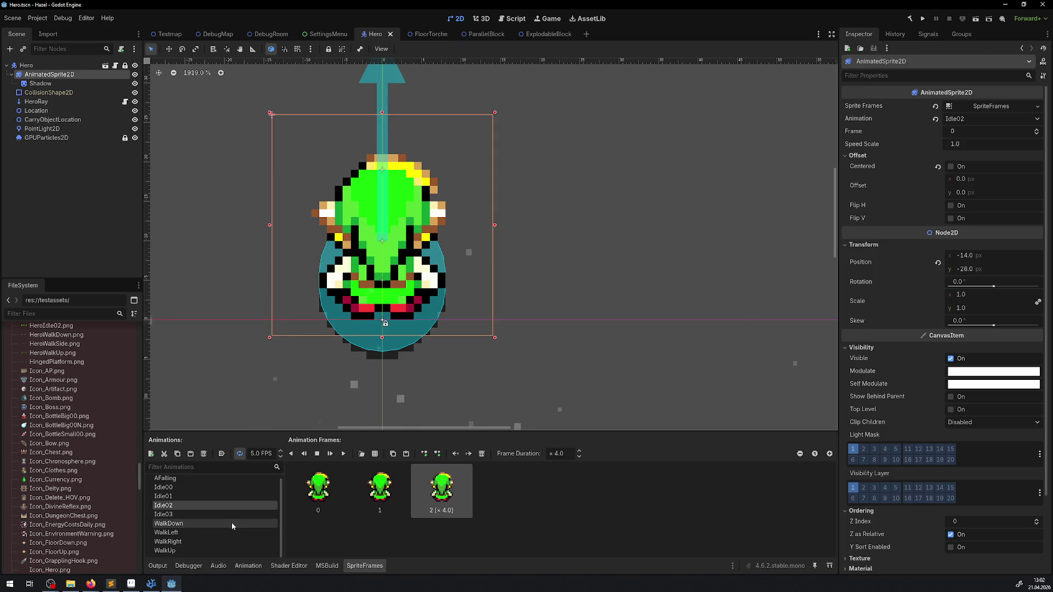
# - Compare the WalkDown animation against Idle00, Idle01 and WalkRight
pyautogui.click(193, 526)
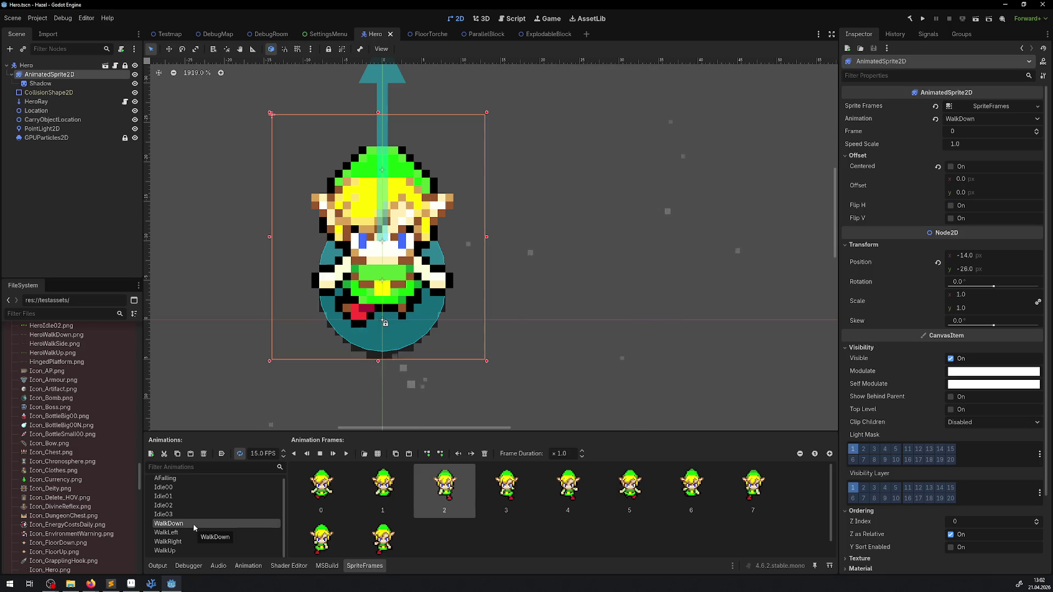
pyautogui.scroll(1, 187, 502)
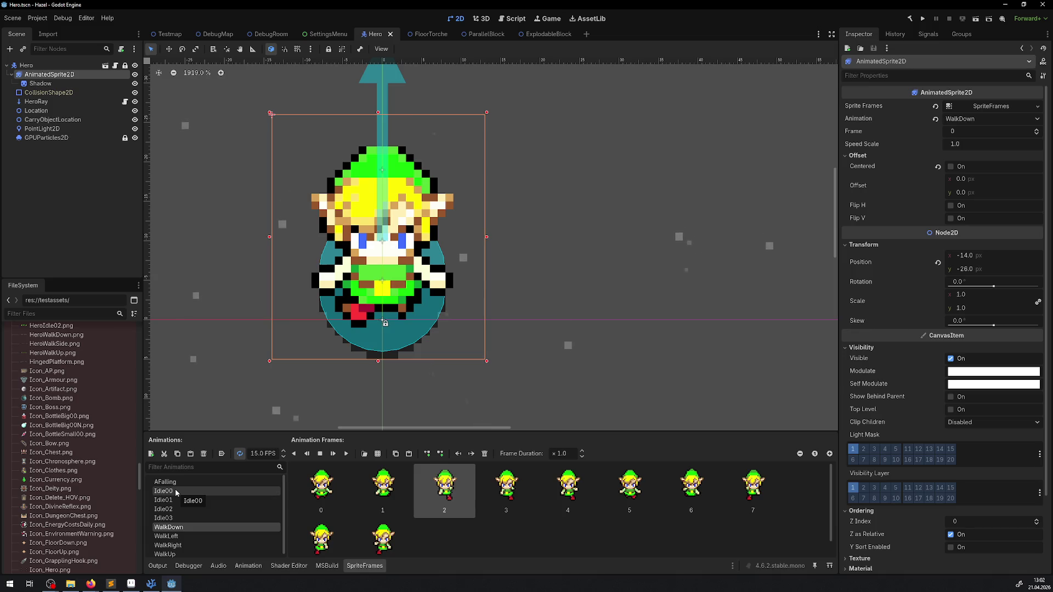
pyautogui.click(171, 493)
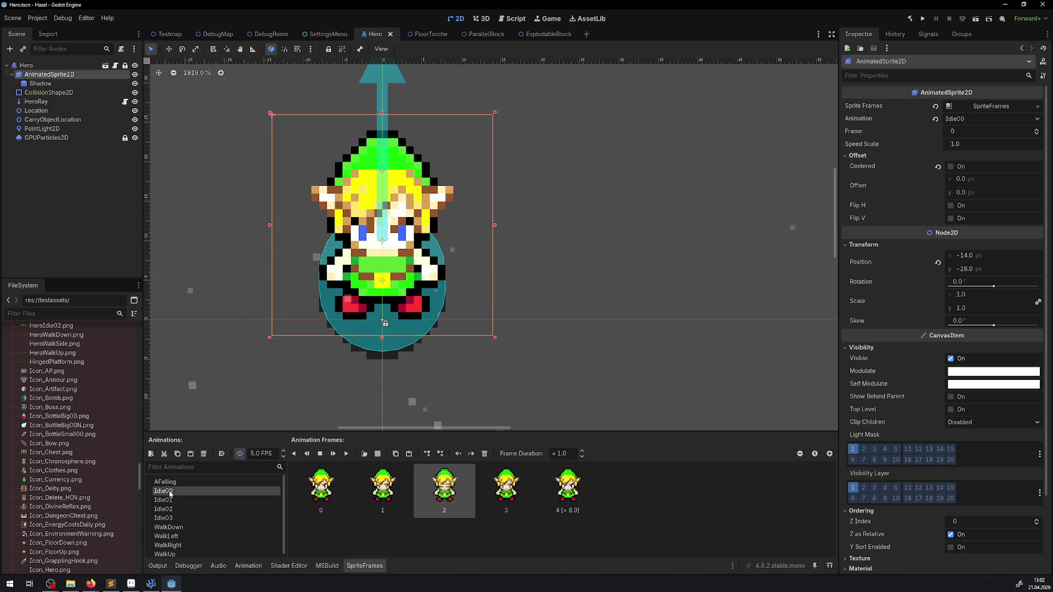
pyautogui.click(168, 527)
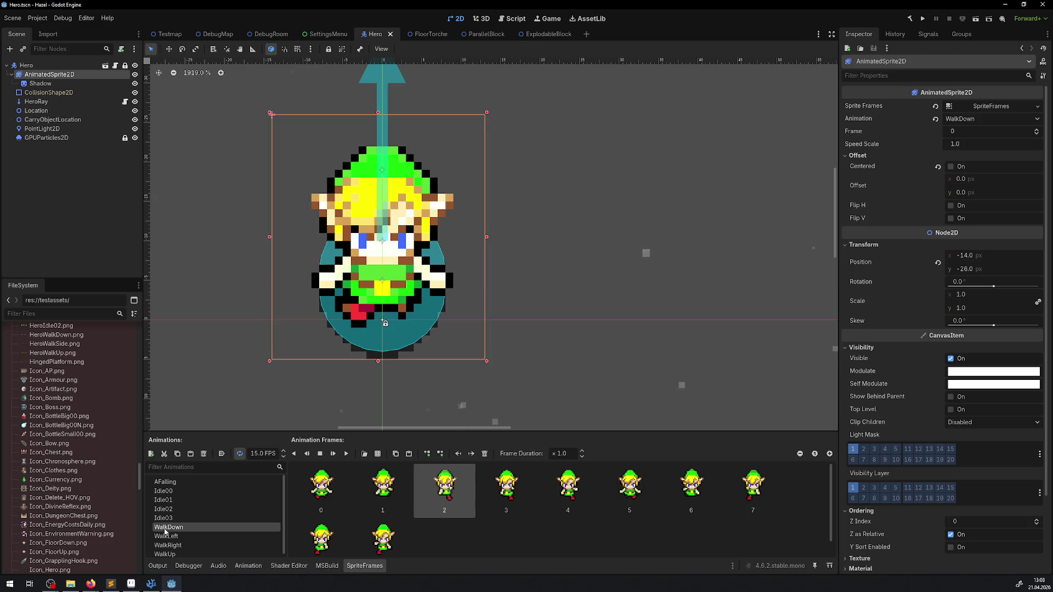
pyautogui.click(165, 500)
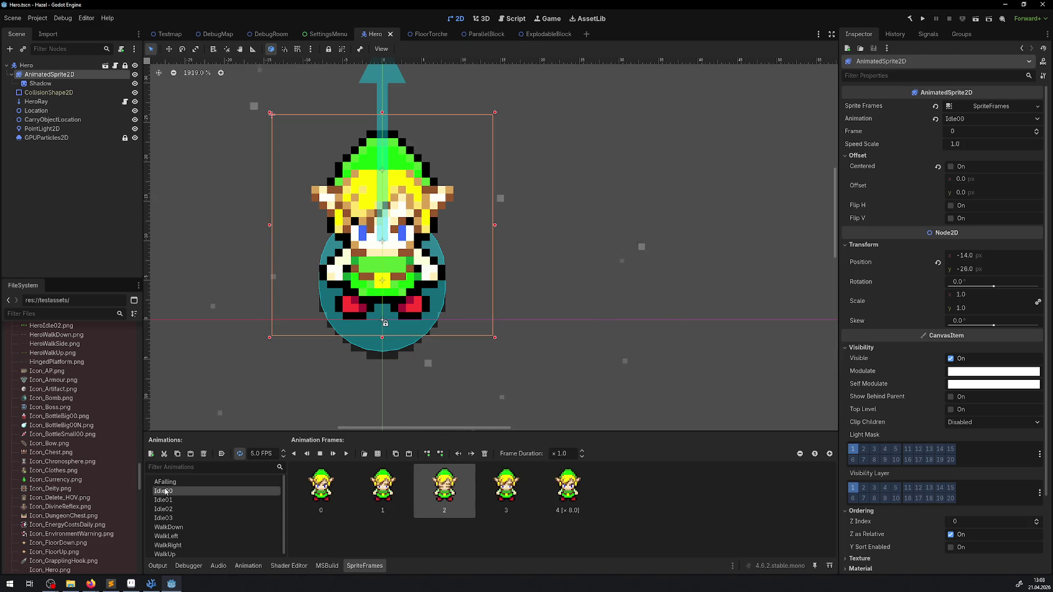
pyautogui.click(168, 527)
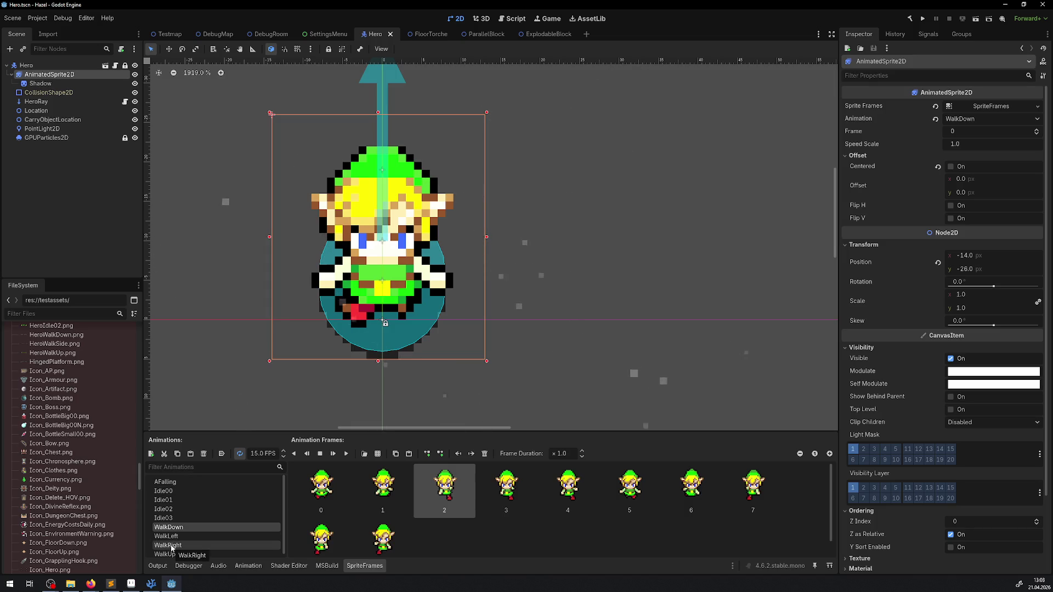
pyautogui.click(171, 547)
pyautogui.click(167, 491)
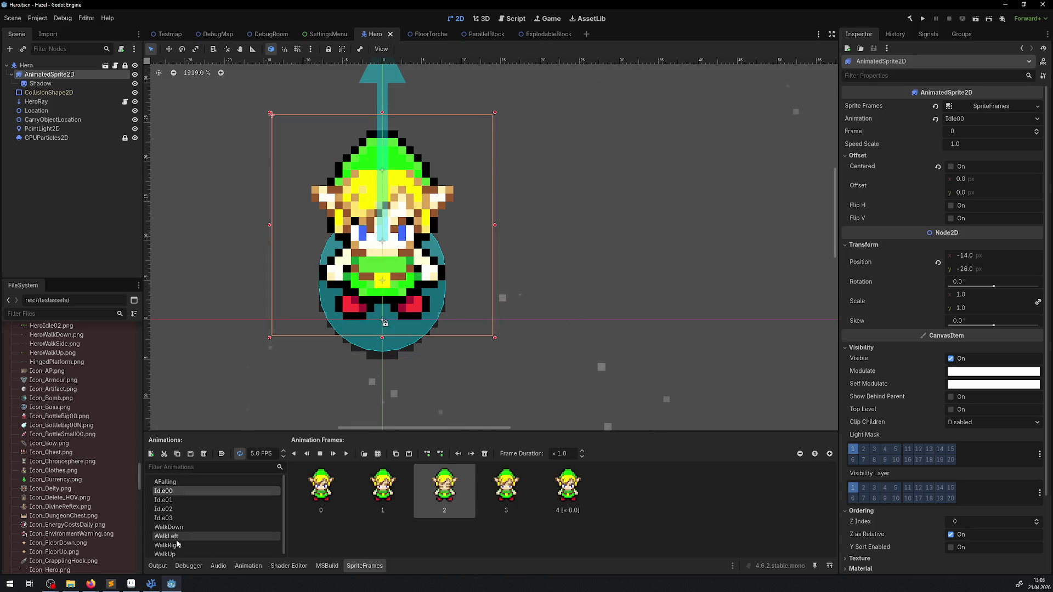
pyautogui.click(172, 527)
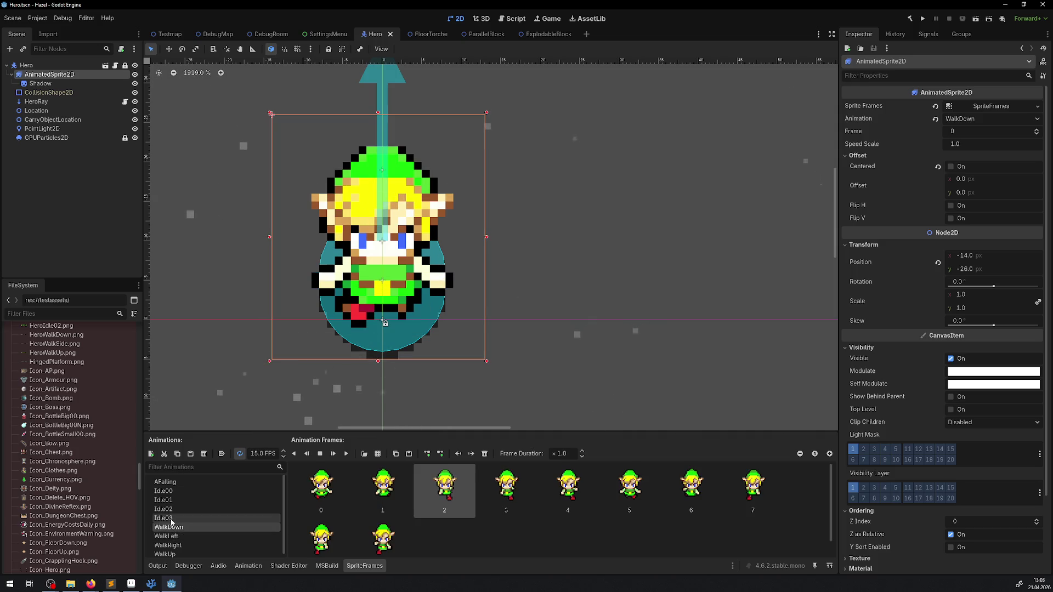
# - Play WalkDown from its first frame, show Idle00, then bring Aseprite to the front
pyautogui.click(321, 488)
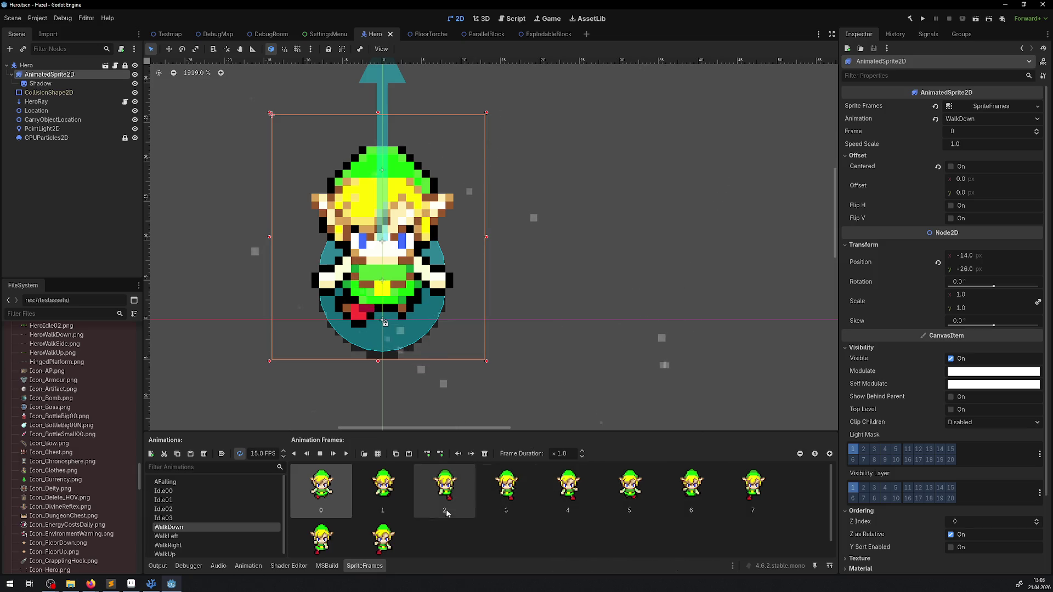
pyautogui.click(345, 454)
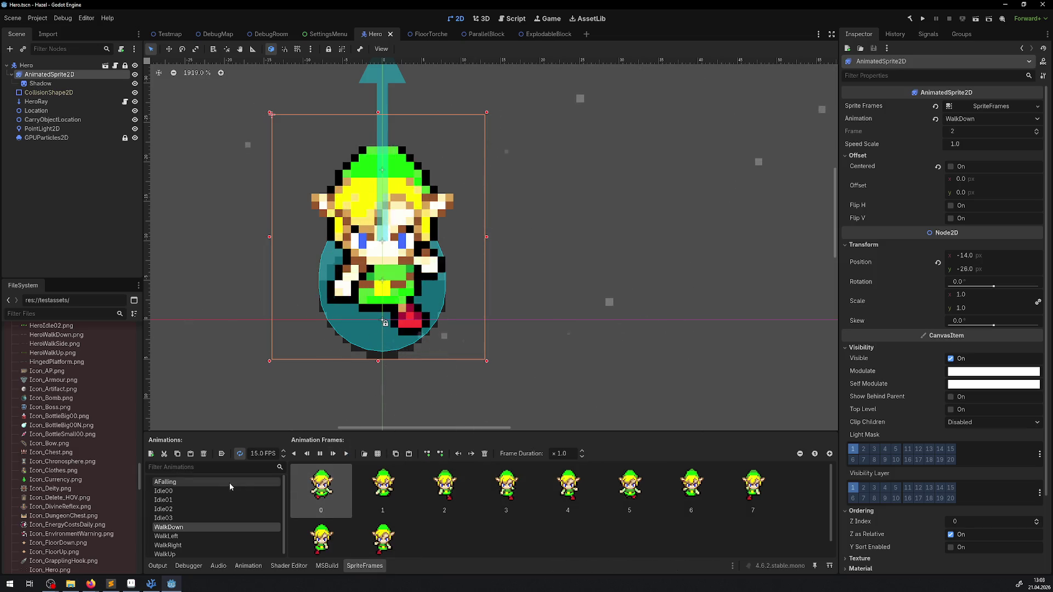
pyautogui.click(166, 491)
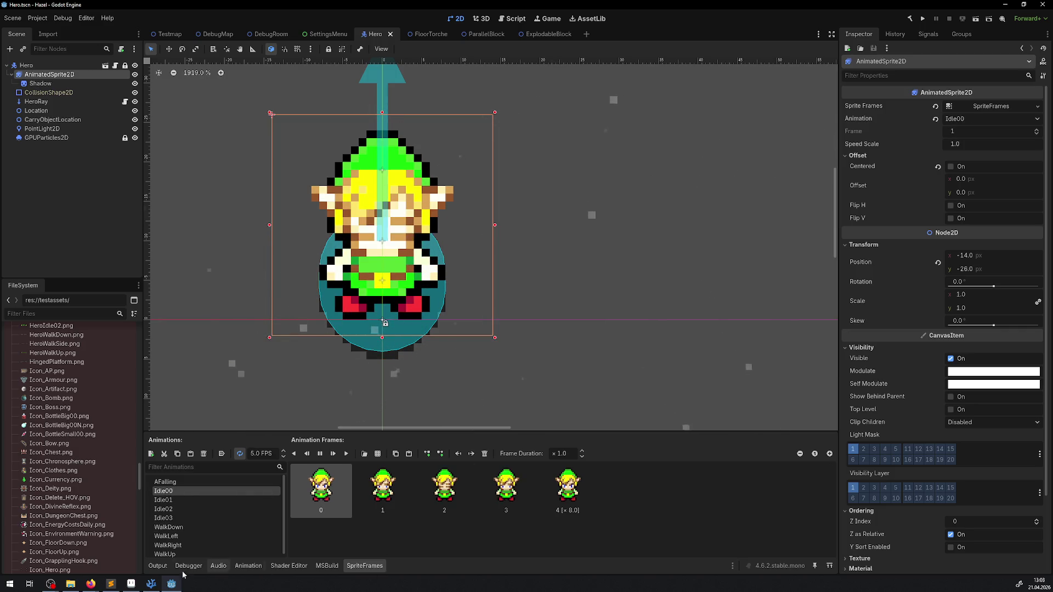
pyautogui.click(131, 583)
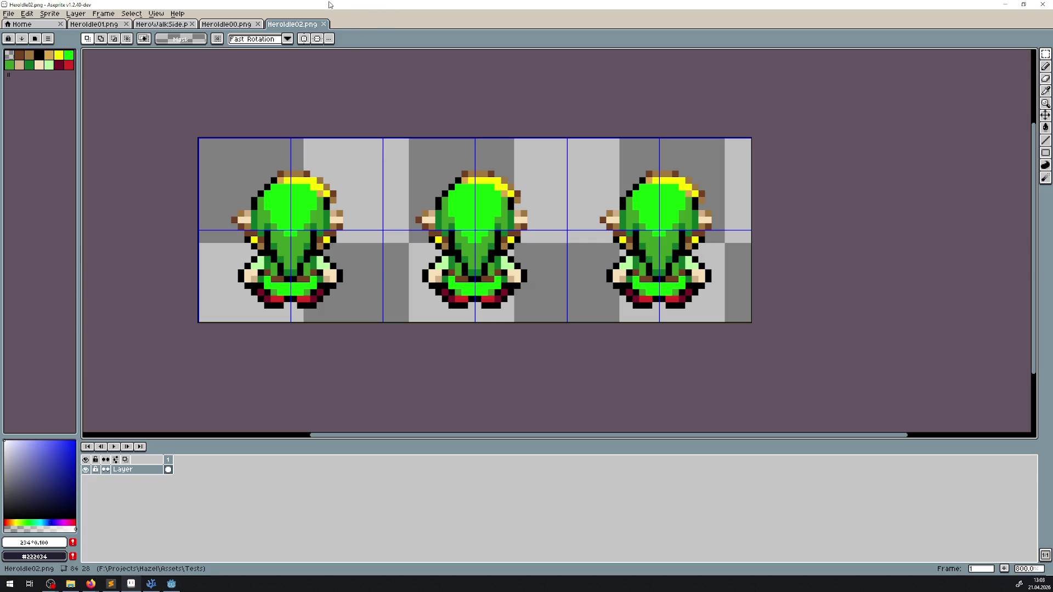
# - Close HeroIdle02.png and open HeroWalkUp.png from the Tests folder to inspect its strip
pyautogui.click(323, 25)
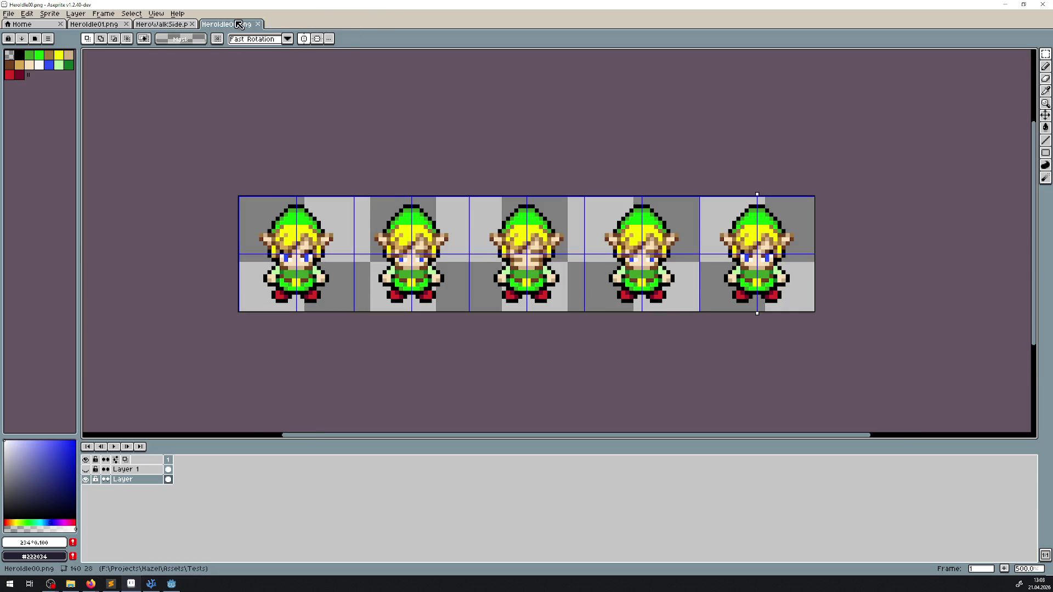
pyautogui.click(25, 25)
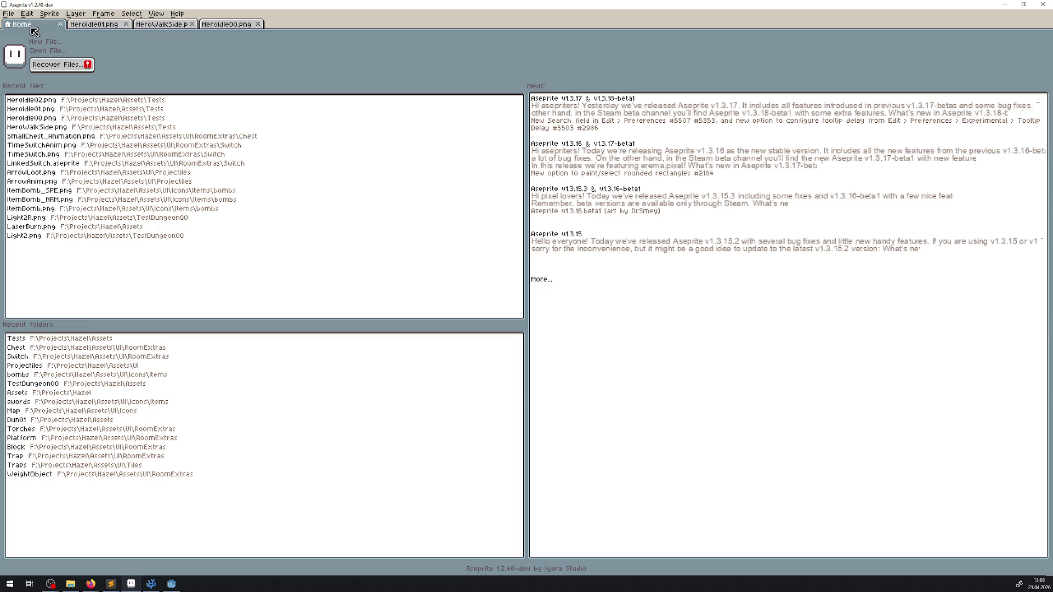
pyautogui.click(68, 341)
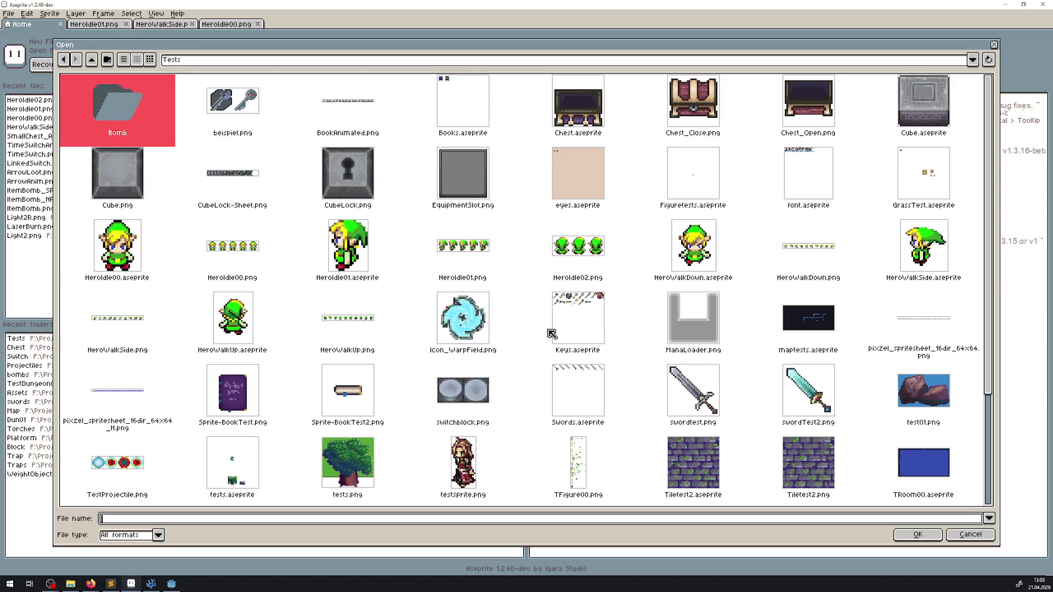
pyautogui.doubleClick(365, 320)
pyautogui.scroll(4, 353, 314)
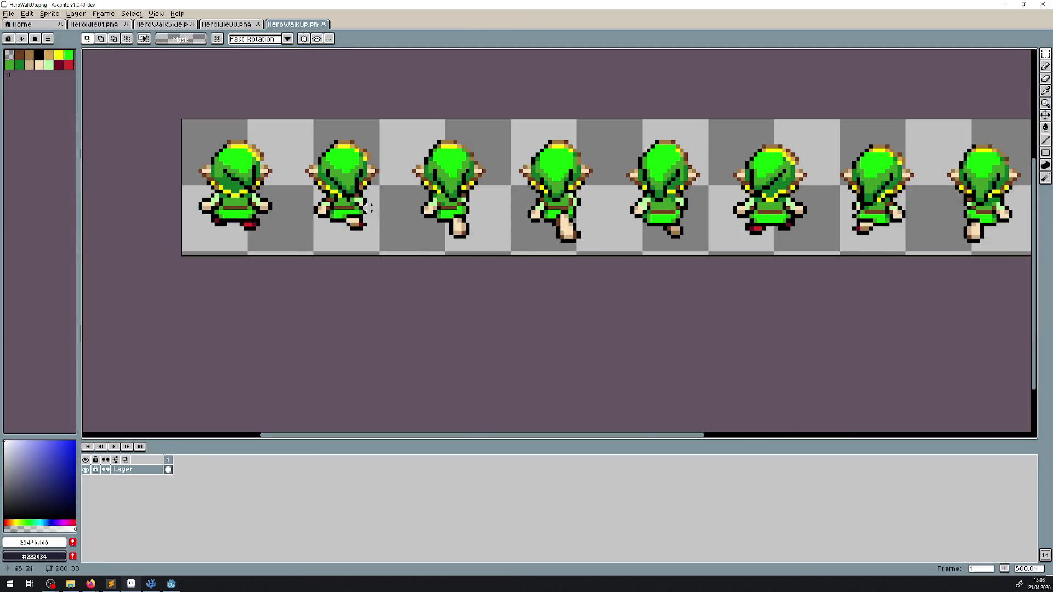
pyautogui.moveTo(340, 220); pyautogui.dragTo(335, 231)
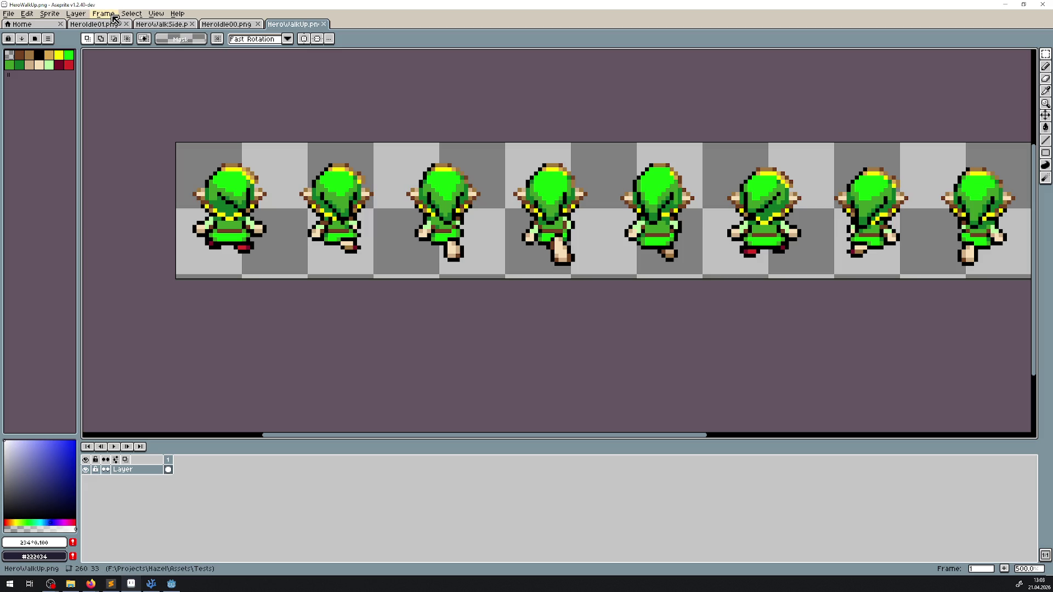
pyautogui.scroll(-3, 278, 225)
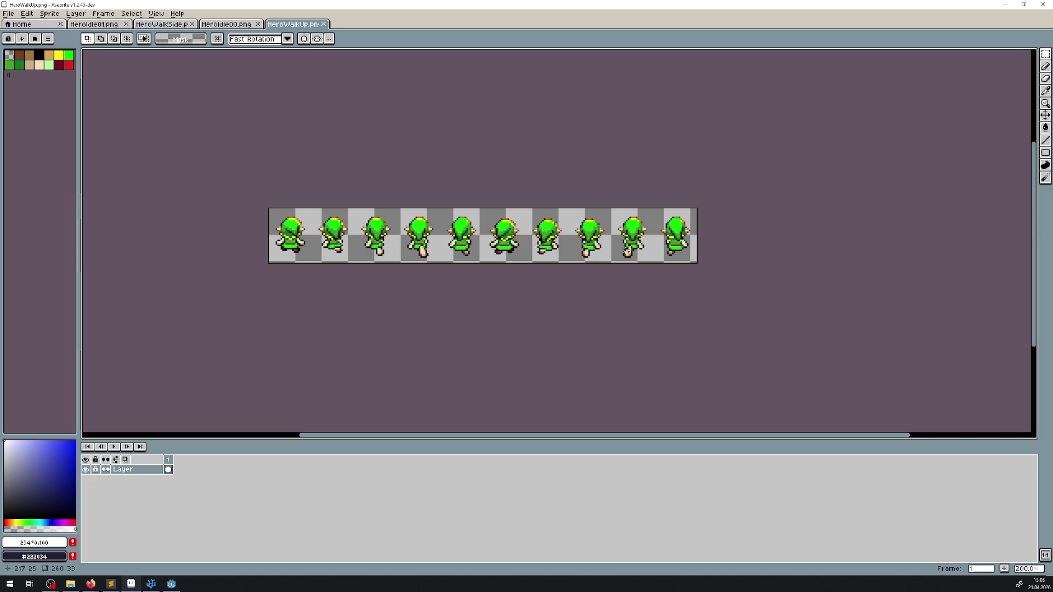
pyautogui.scroll(2, 257, 348)
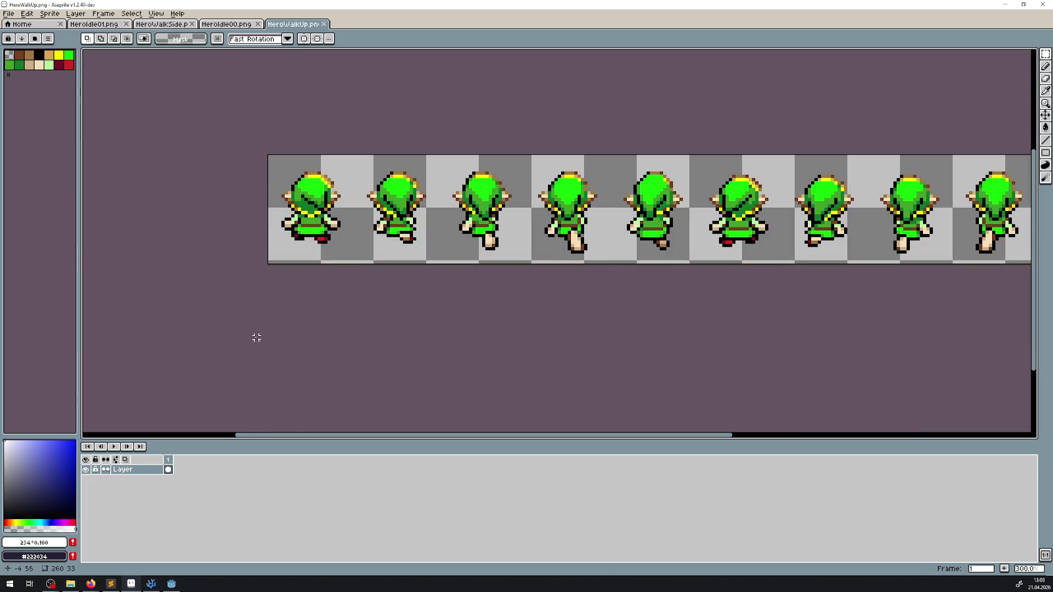
pyautogui.scroll(-1, 257, 264)
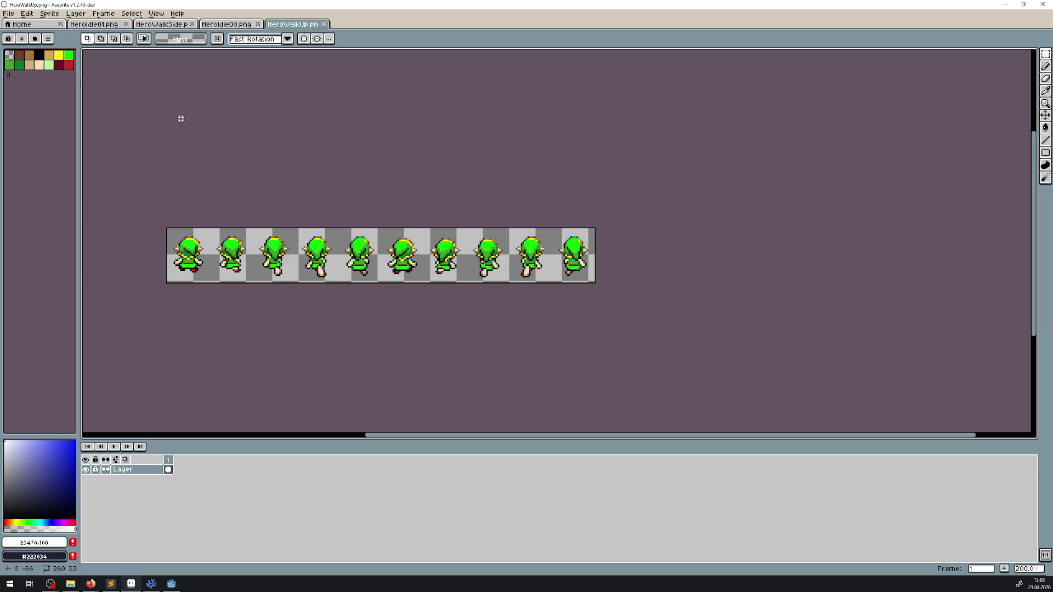
# - Open HeroWalkDown.png from the Tests folder and view its ten walk poses
pyautogui.click(17, 24)
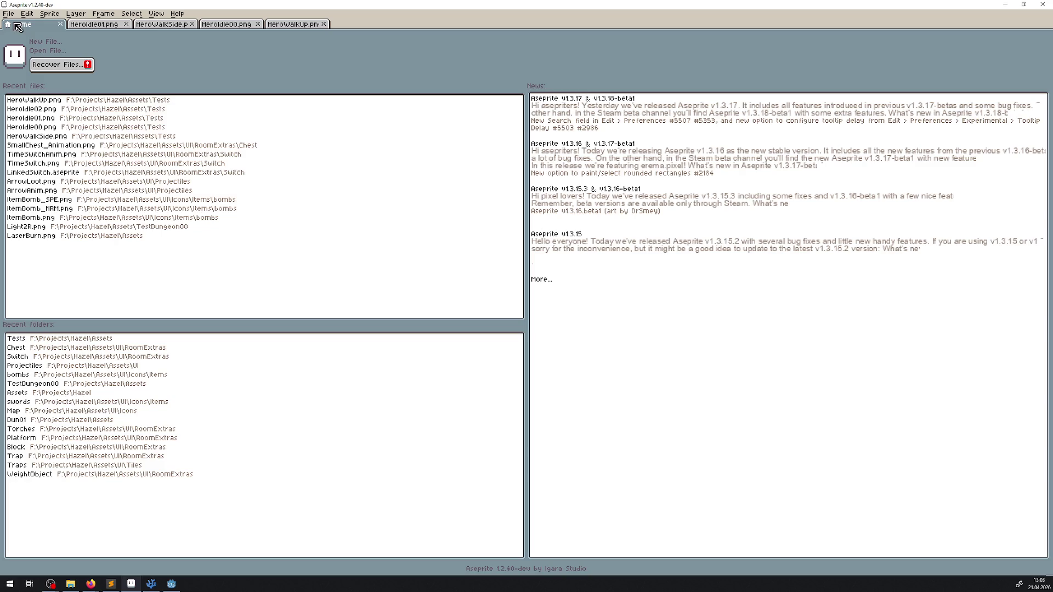
pyautogui.click(55, 338)
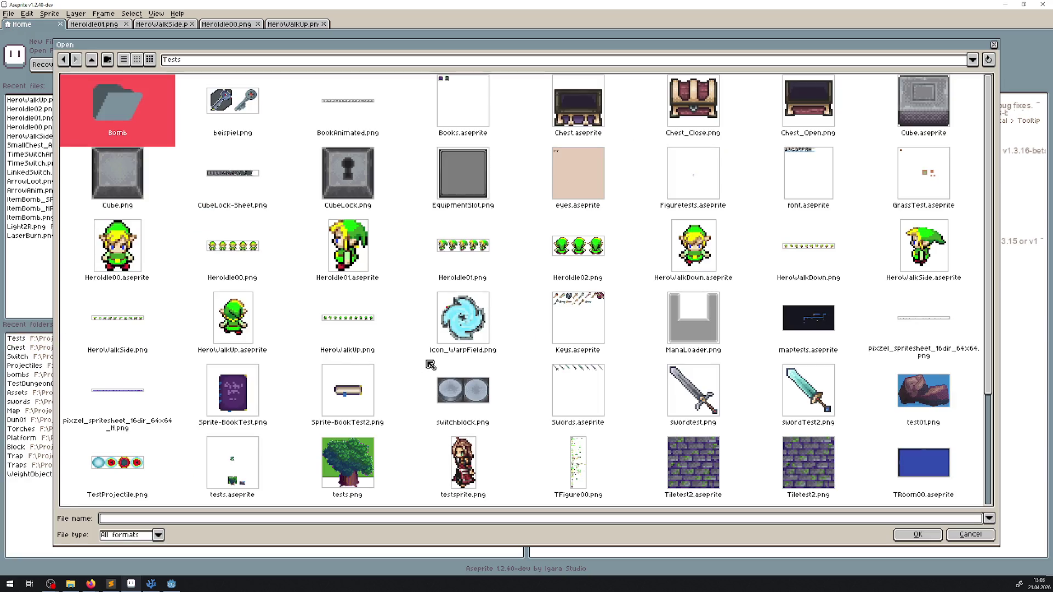
pyautogui.doubleClick(791, 244)
pyautogui.scroll(3, 529, 259)
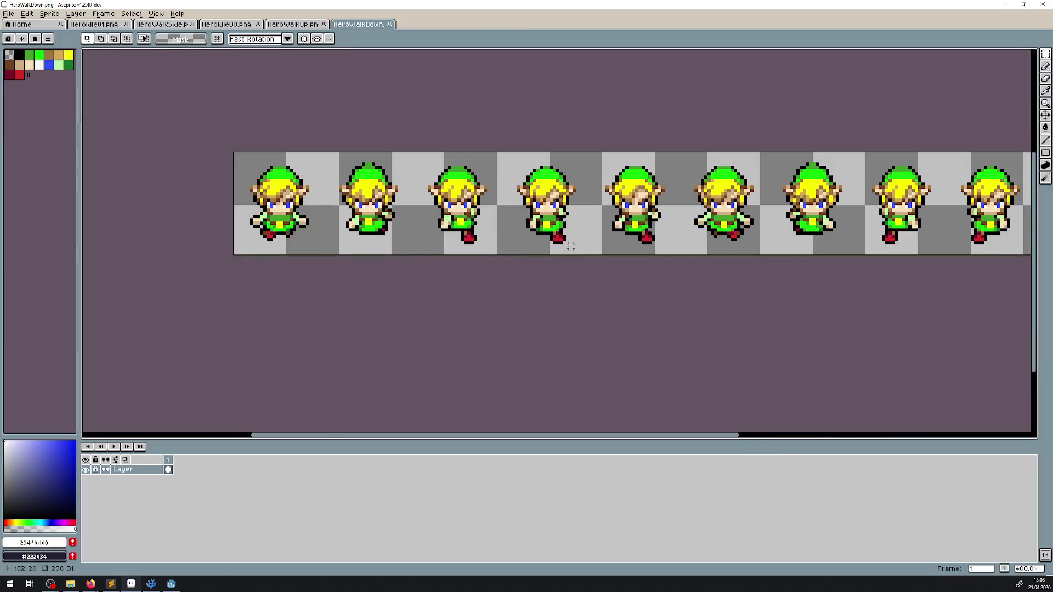
pyautogui.scroll(-2, 559, 252)
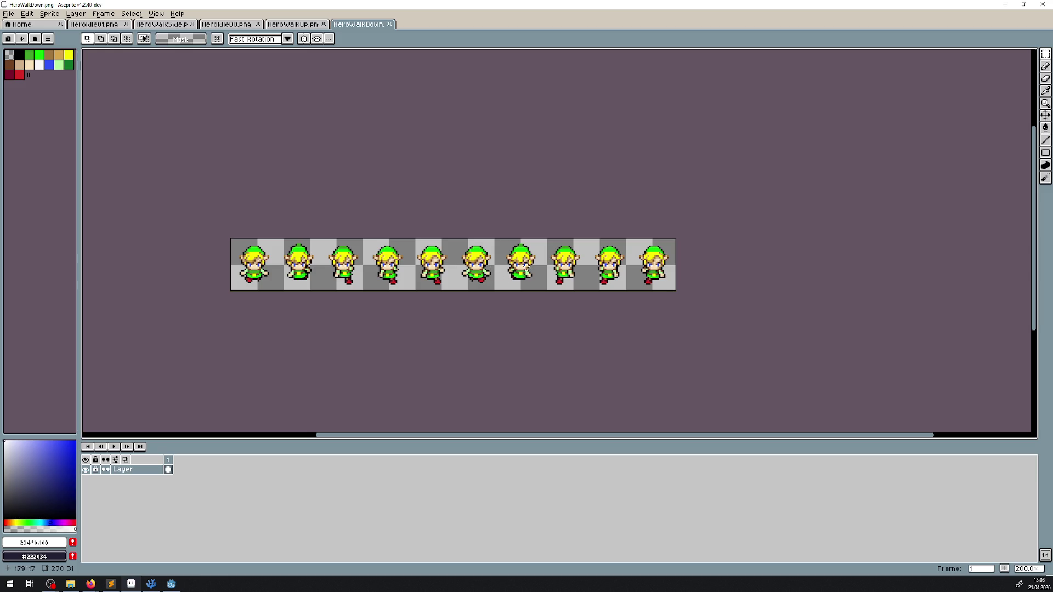
pyautogui.scroll(1, 632, 262)
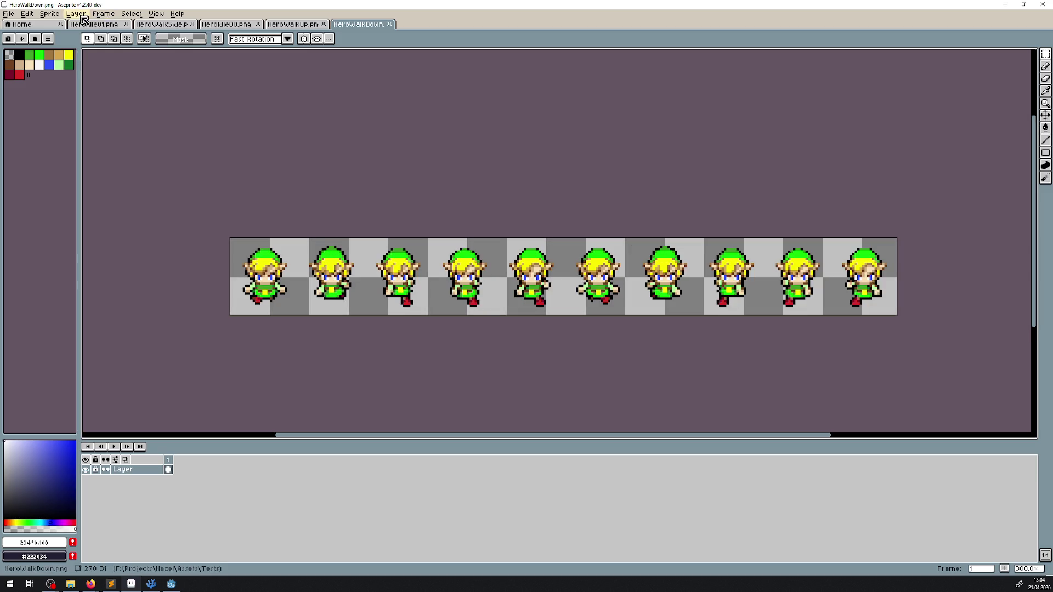
pyautogui.click(59, 13)
# - Resize the HeroWalkDown canvas to 28*10 by 28 pixels with the centre anchor
pyautogui.click(71, 67)
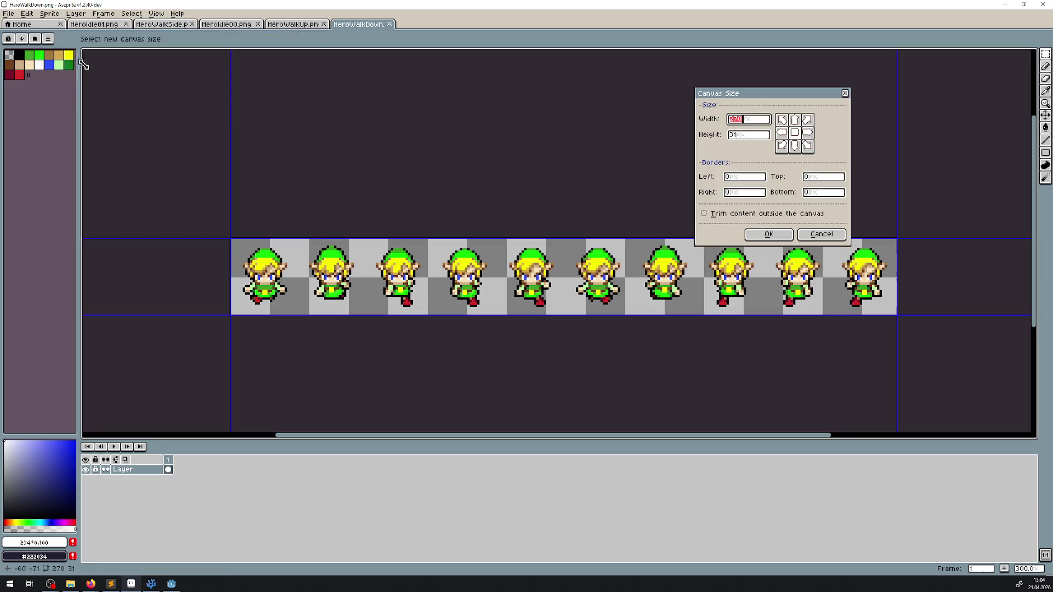
pyautogui.write('2')
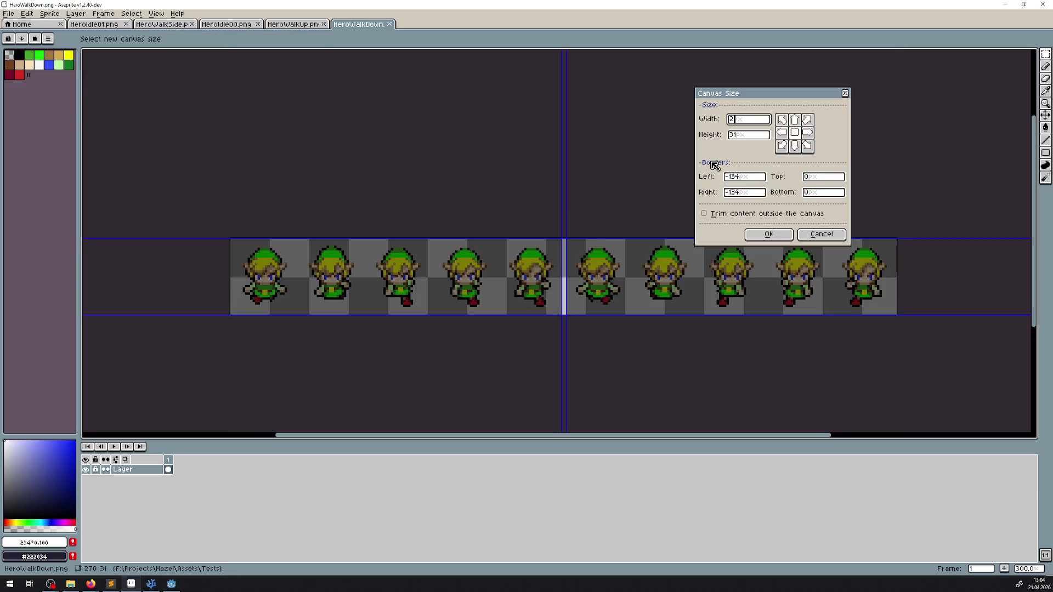
pyautogui.write('80*10')
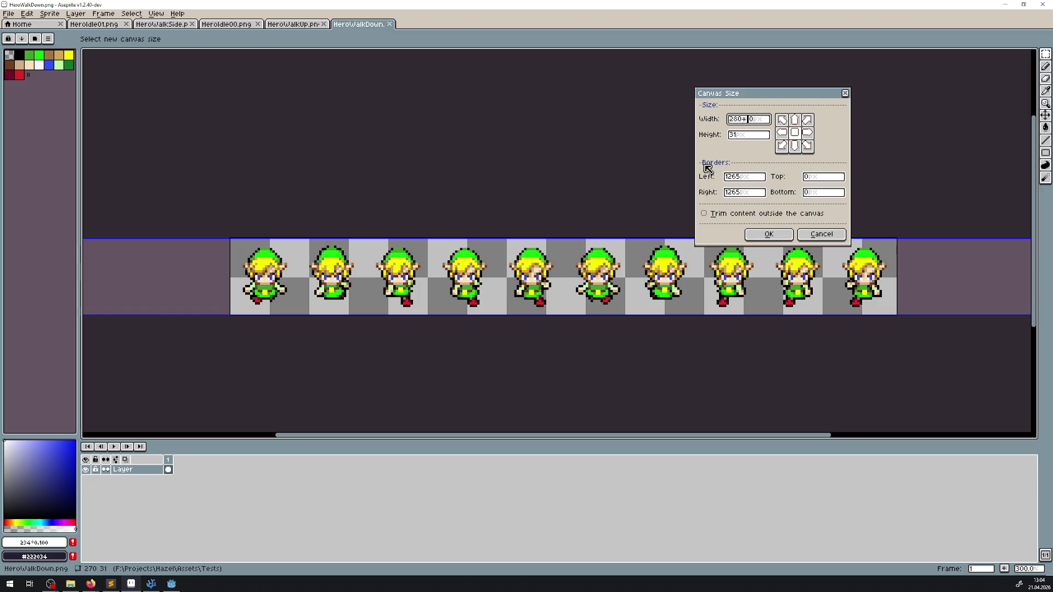
pyautogui.press('BackSpace')
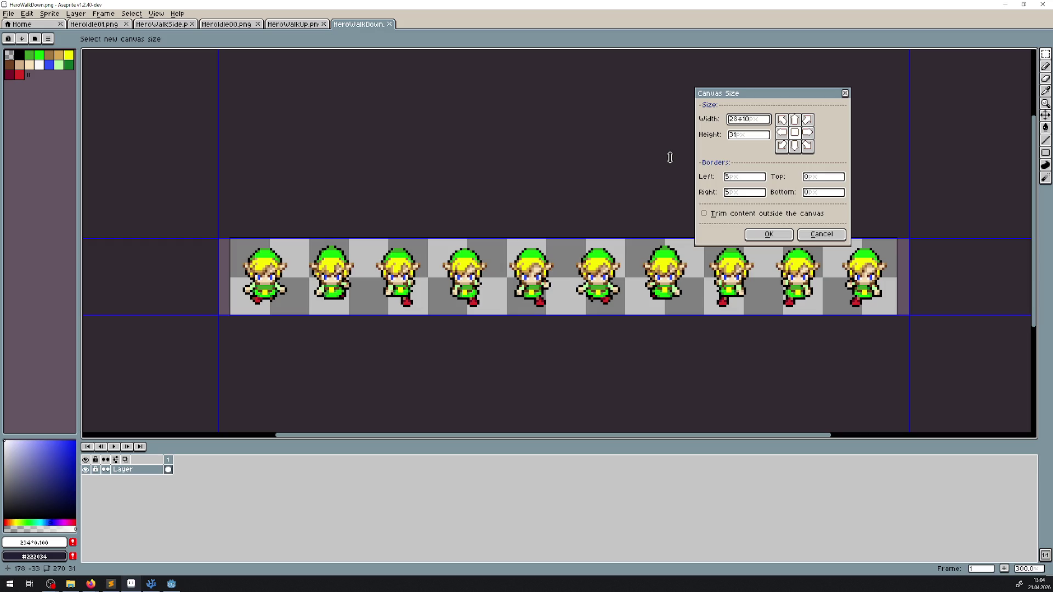
pyautogui.click(747, 135)
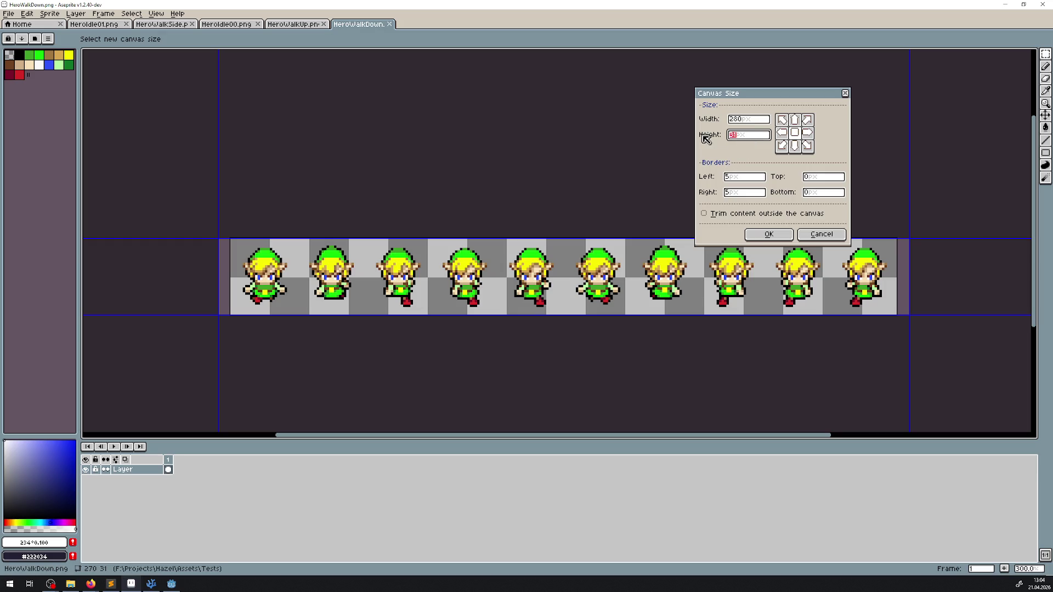
pyautogui.write('28')
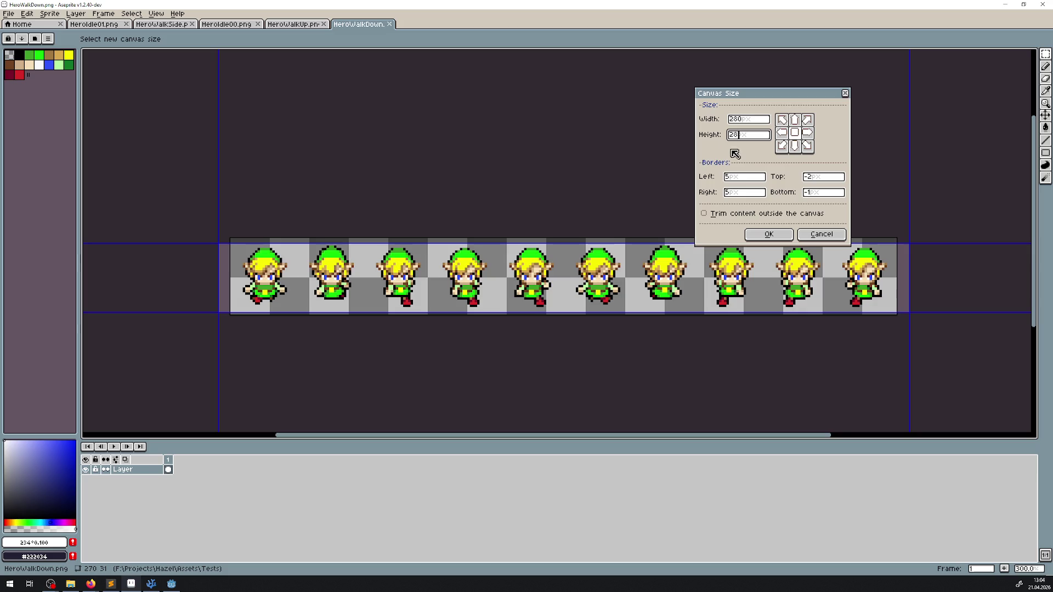
pyautogui.click(796, 125)
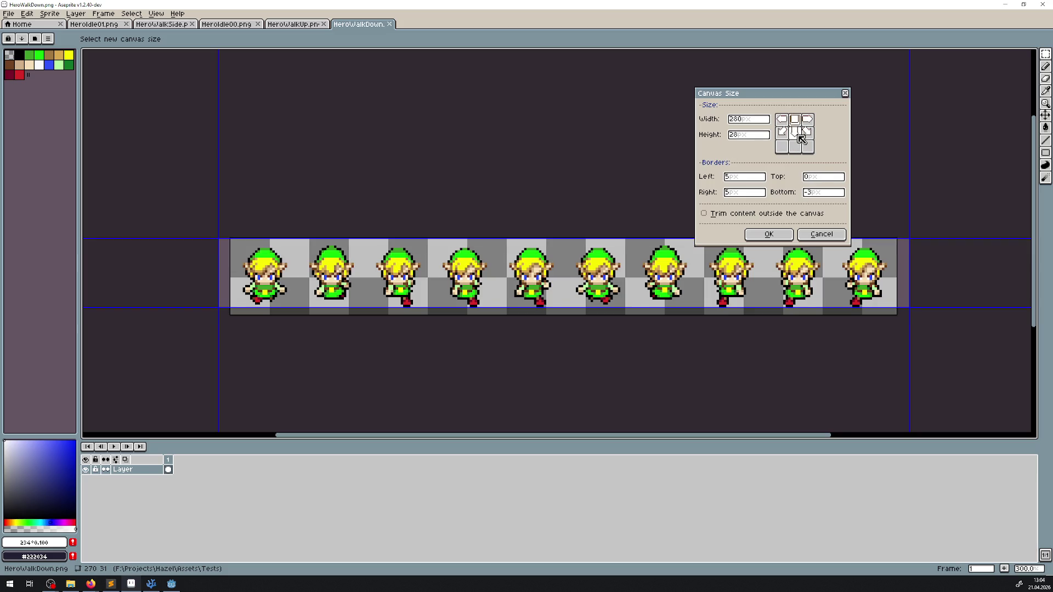
pyautogui.click(799, 136)
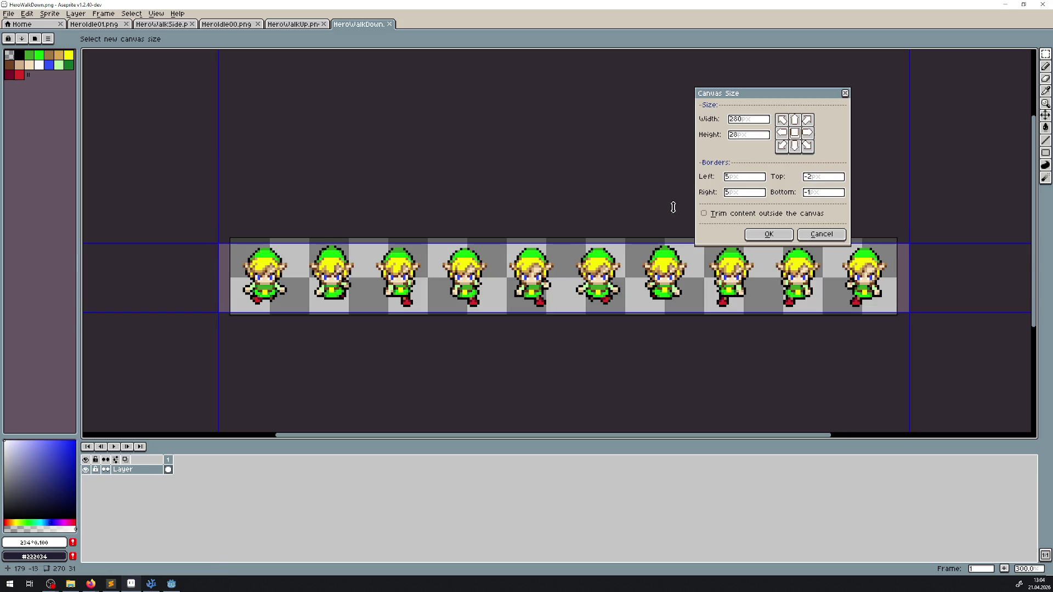
pyautogui.click(783, 235)
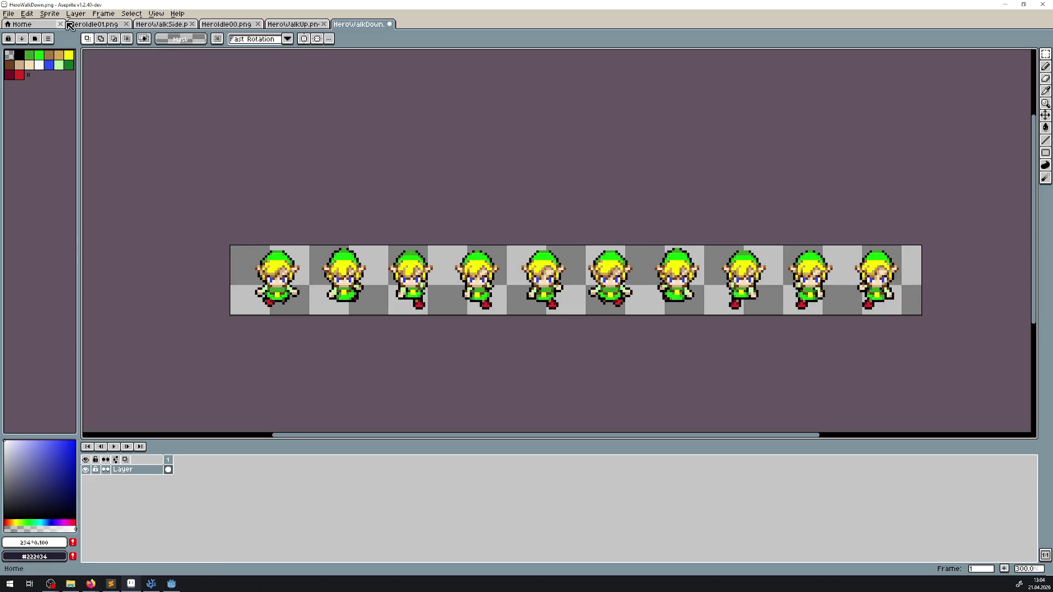
pyautogui.click(50, 13)
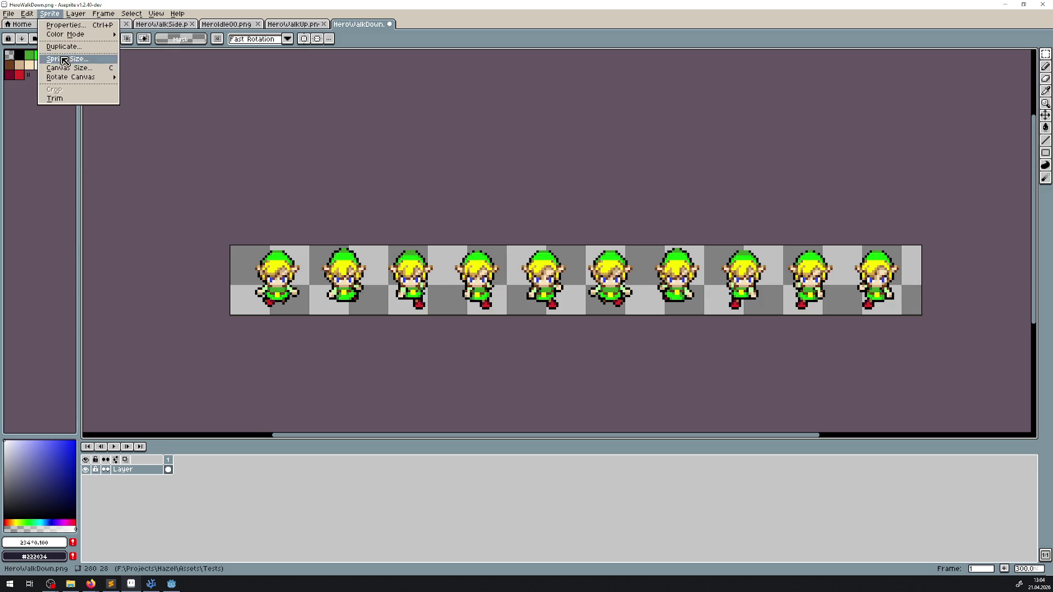
# - Set the grid to 14×14 pixels in Preferences and turn on the grid display
pyautogui.click(49, 265)
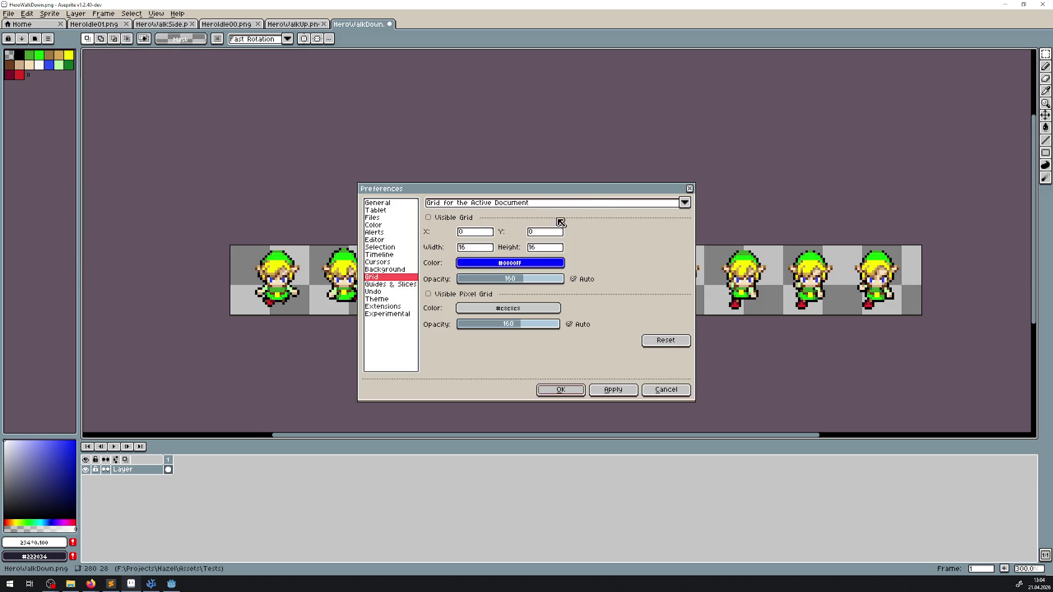
pyautogui.write('1')
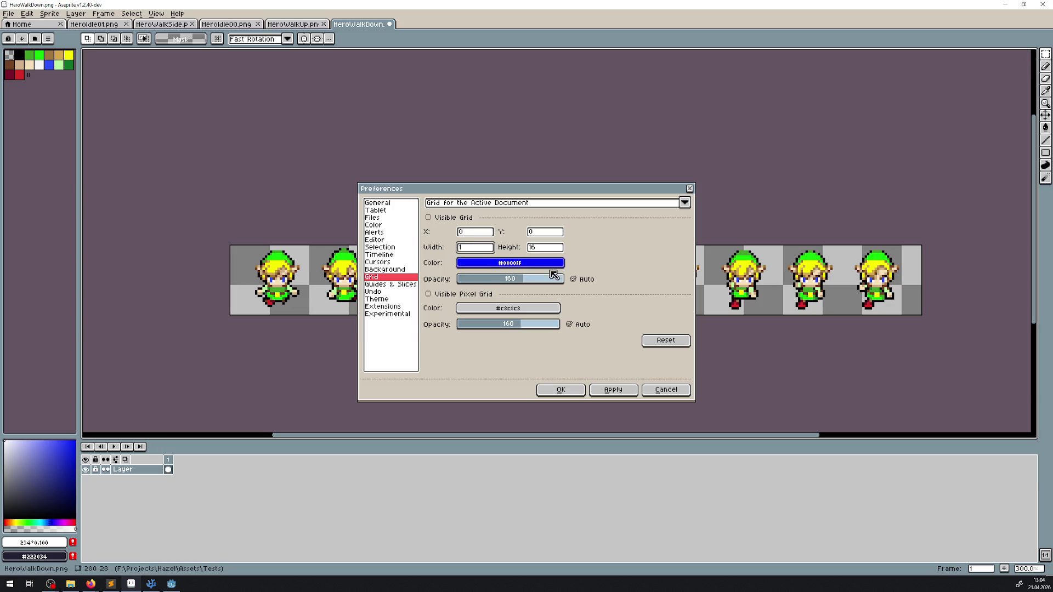
pyautogui.click(561, 390)
pyautogui.scroll(2, 239, 183)
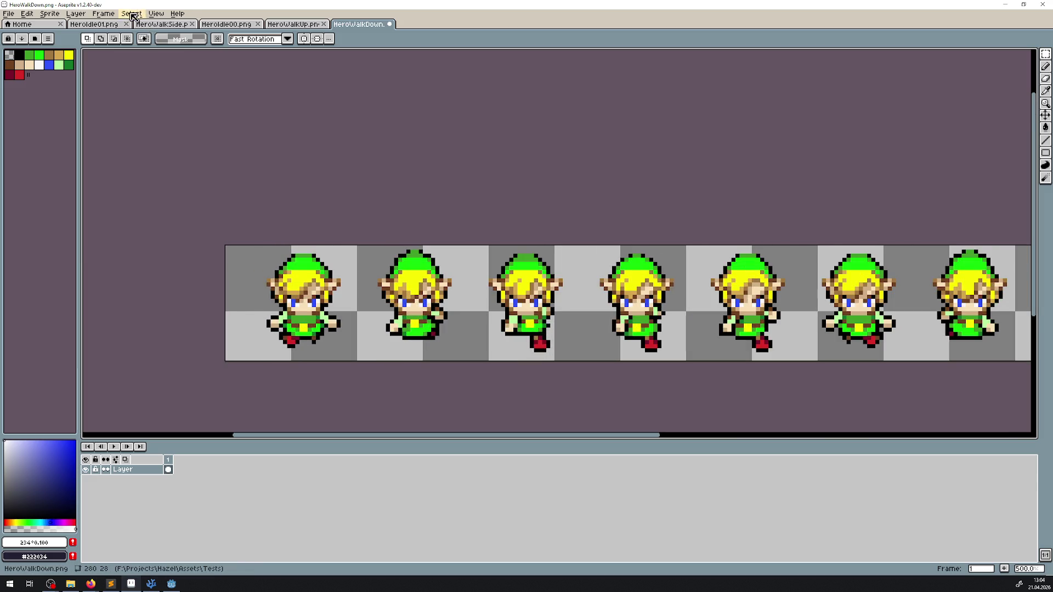
pyautogui.click(132, 13)
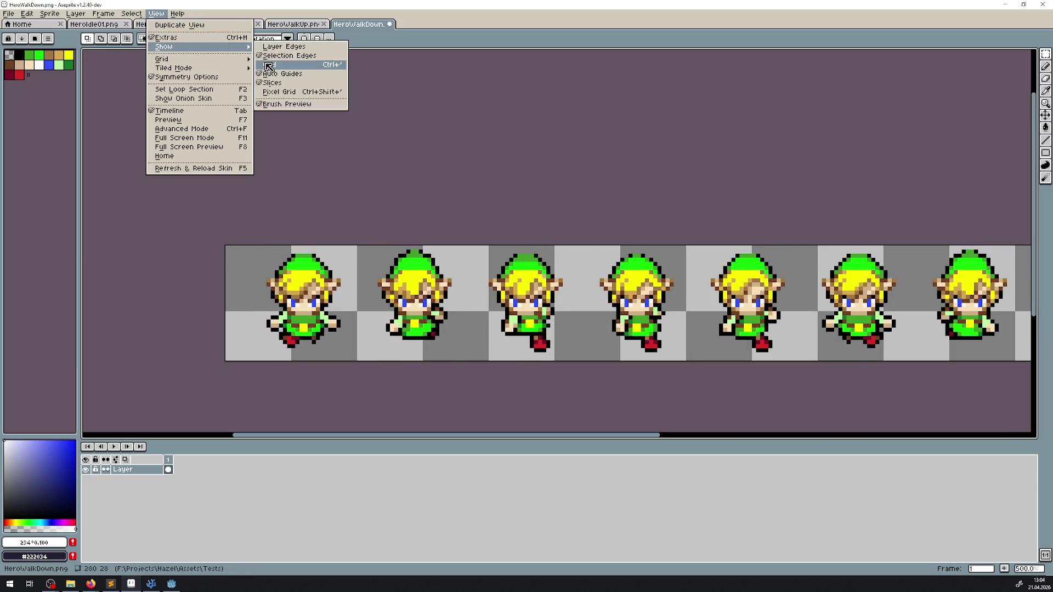
pyautogui.click(291, 61)
# - Select the first hero frame and move it left to centre it in its cell
pyautogui.scroll(2, 410, 221)
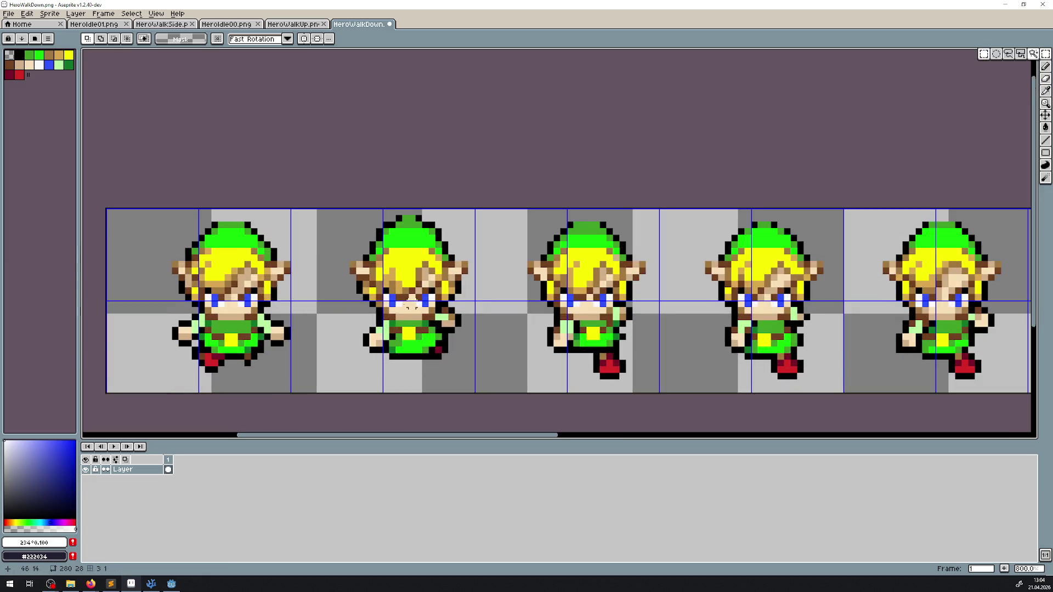
pyautogui.moveTo(233, 160); pyautogui.dragTo(419, 337)
pyautogui.scroll(3, 363, 318)
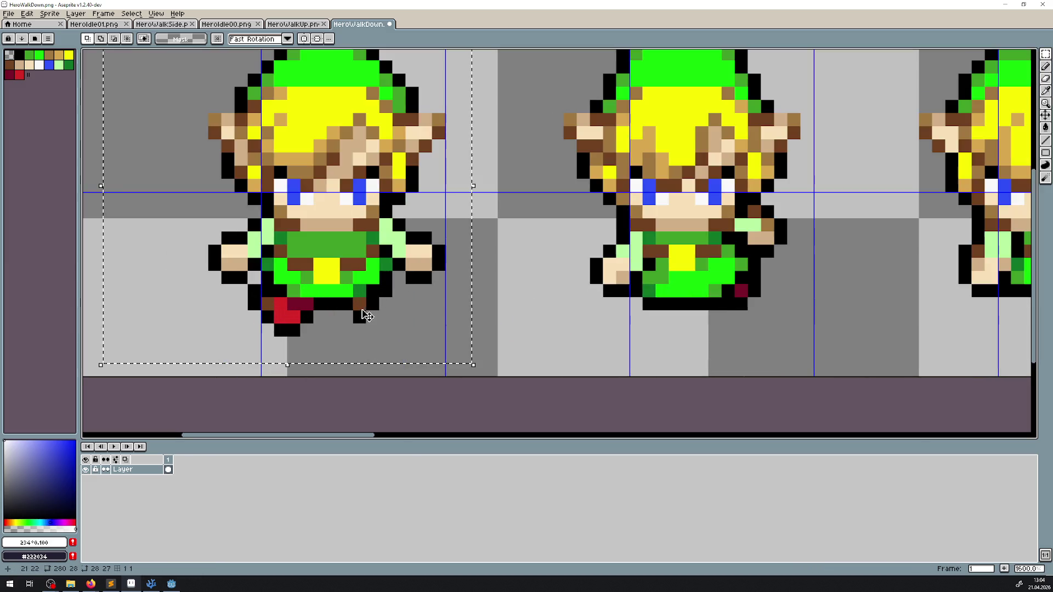
pyautogui.moveTo(358, 281); pyautogui.dragTo(277, 282)
# - Select the second hero frame and shift it left and down into its cell's centre
pyautogui.hscroll(5, 333, 270)
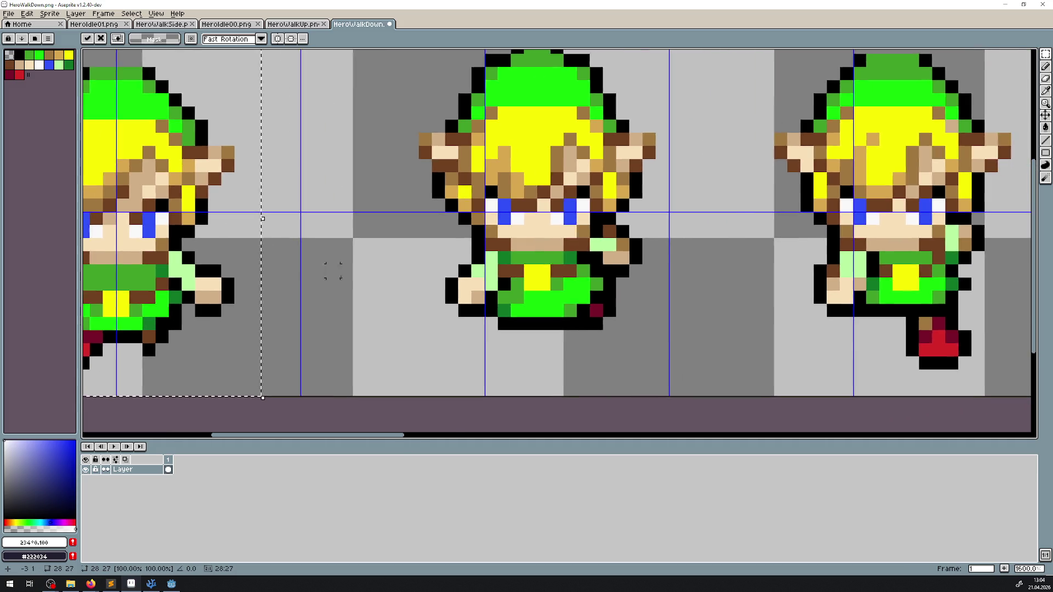
pyautogui.scroll(-1, 333, 270)
pyautogui.moveTo(389, 88); pyautogui.dragTo(601, 329)
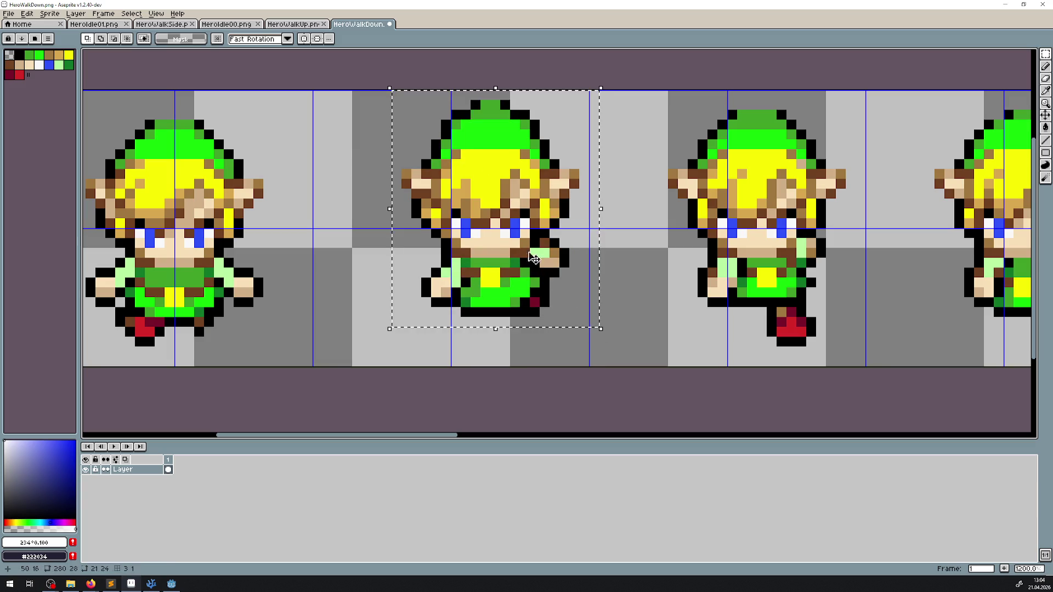
pyautogui.moveTo(533, 258); pyautogui.dragTo(490, 261)
pyautogui.moveTo(379, 208); pyautogui.dragTo(430, 359)
pyautogui.scroll(3, 432, 359)
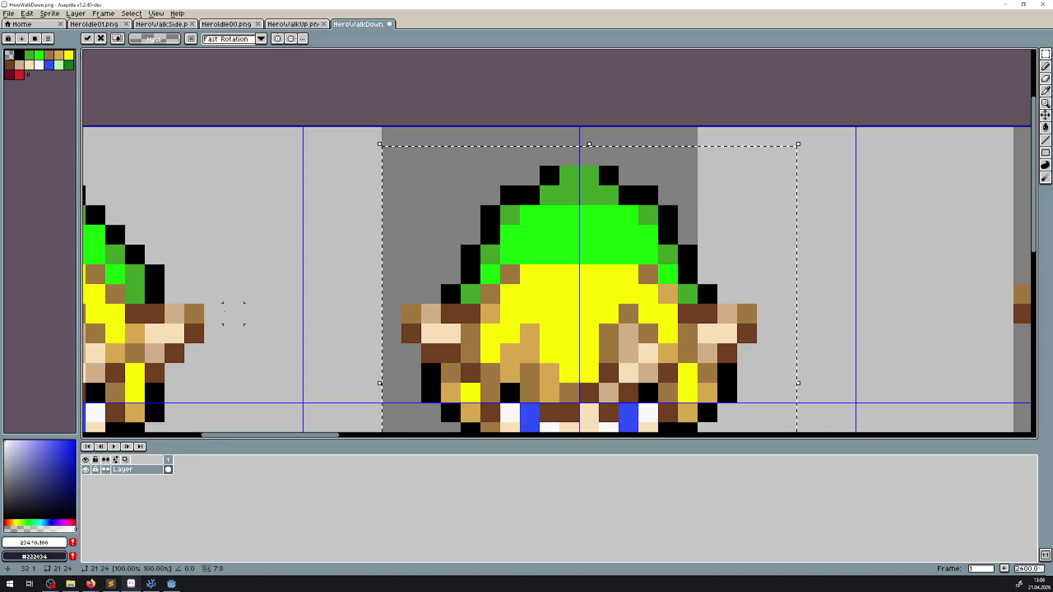
pyautogui.scroll(-5, 477, 308)
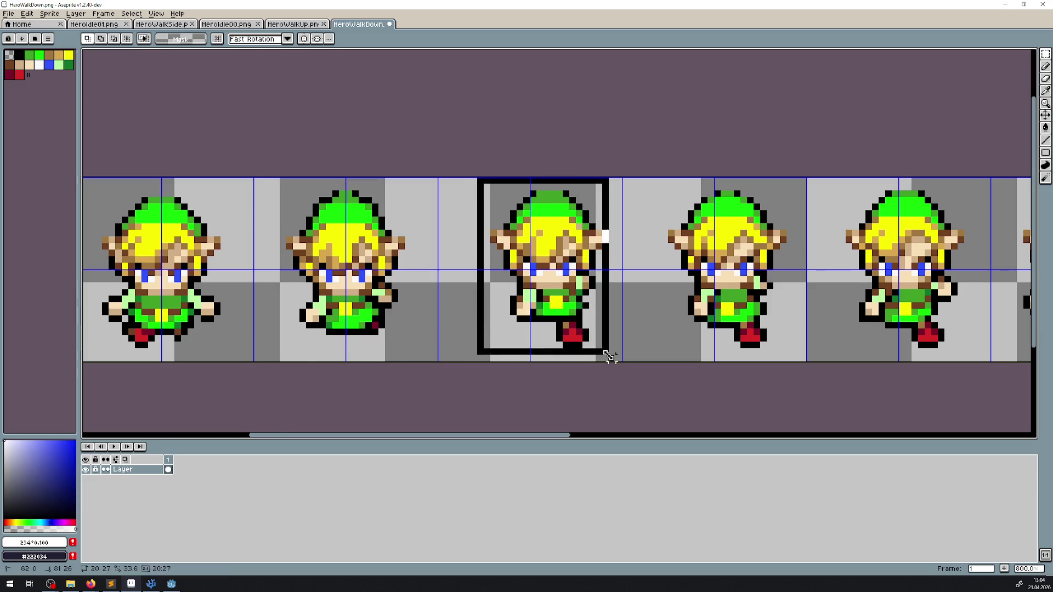
pyautogui.scroll(3, 506, 288)
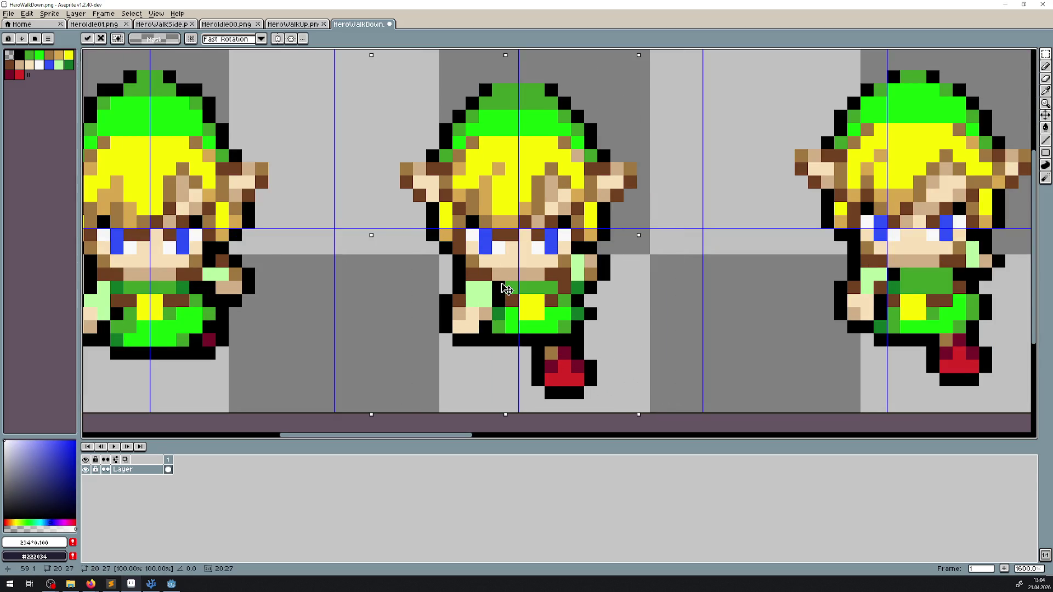
pyautogui.scroll(-3, 505, 288)
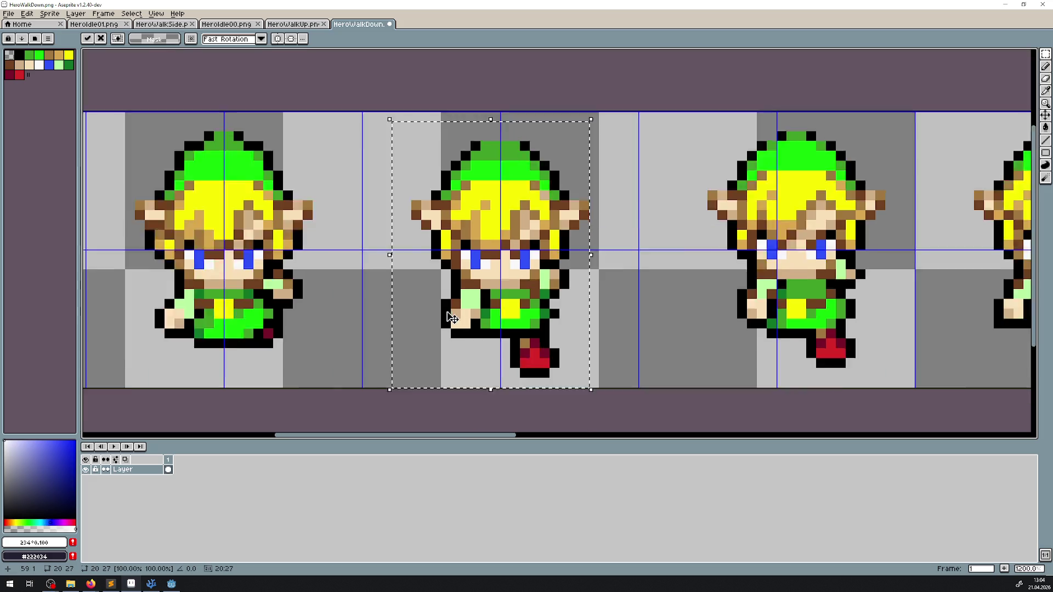
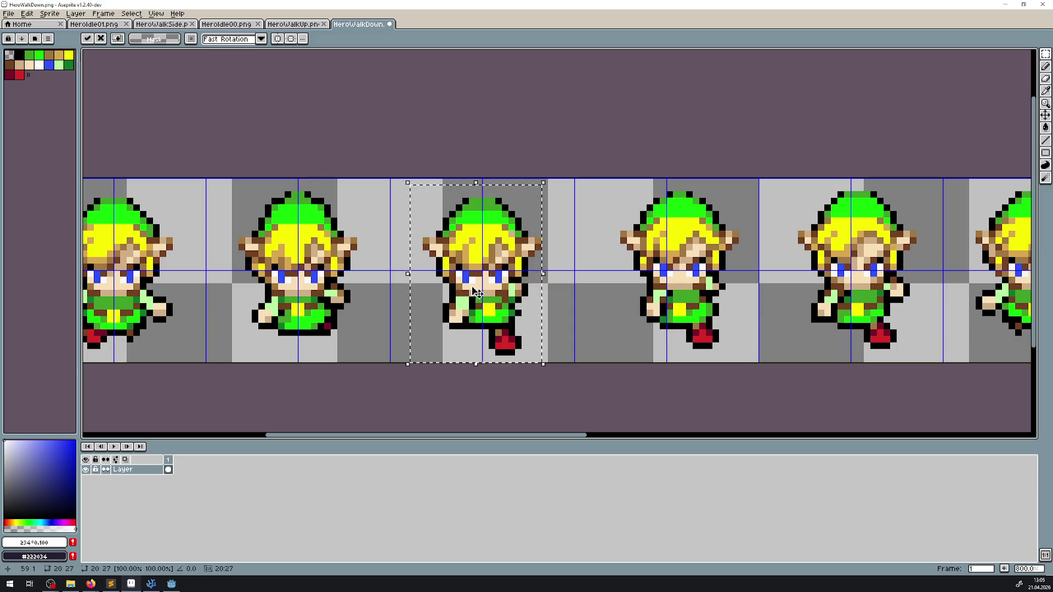
# - Select the second walk-down frame and move it left and one pixel down in its cell
pyautogui.scroll(-4, 493, 291)
pyautogui.scroll(3, 510, 269)
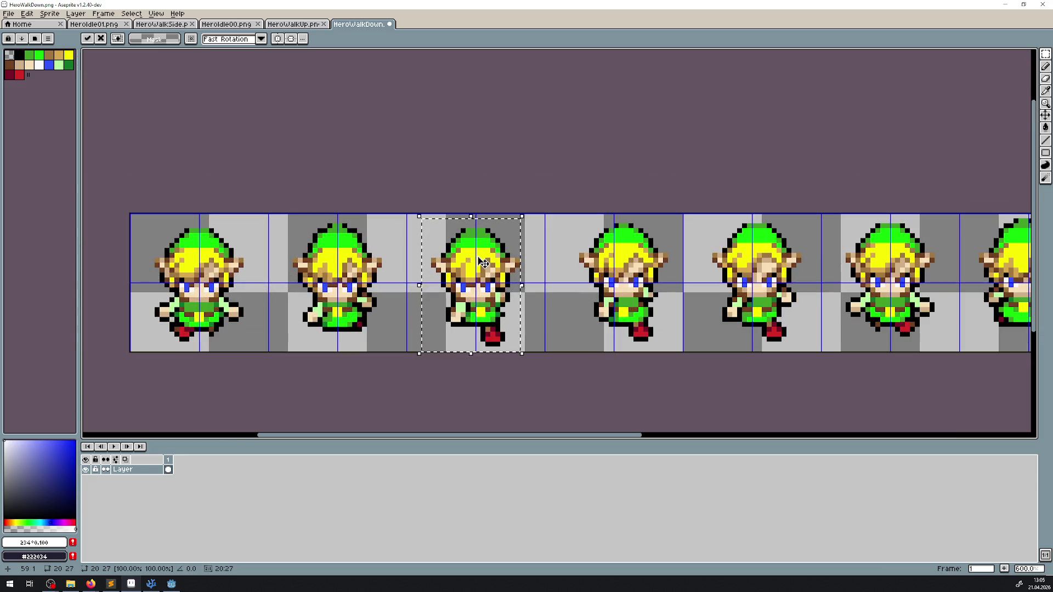
pyautogui.scroll(6, 483, 261)
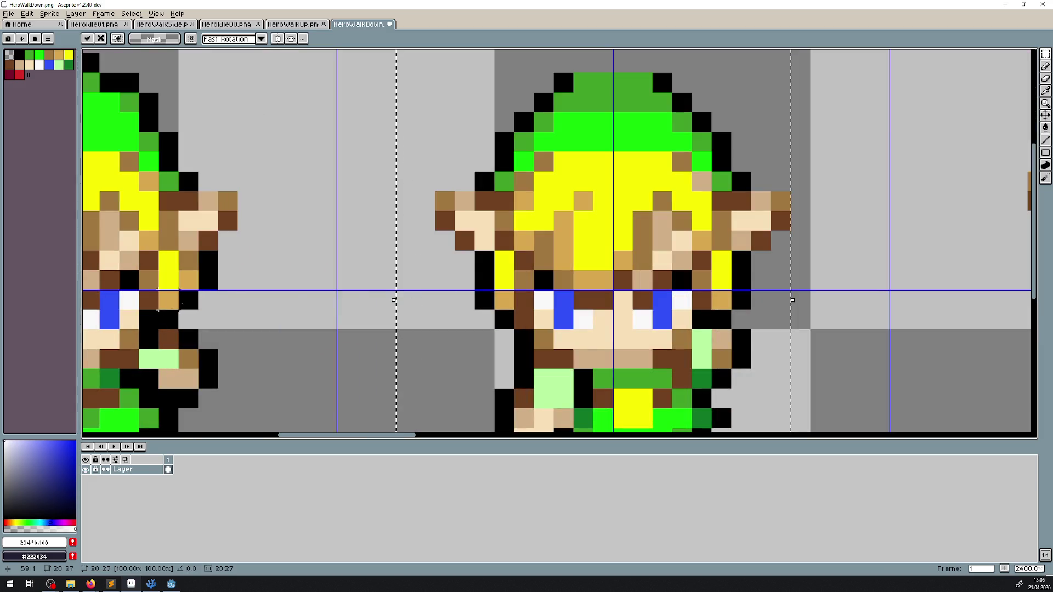
pyautogui.scroll(-1, 327, 300)
pyautogui.moveTo(104, 313); pyautogui.dragTo(607, 312)
pyautogui.scroll(-3, 607, 313)
pyautogui.hscroll(3, 603, 318)
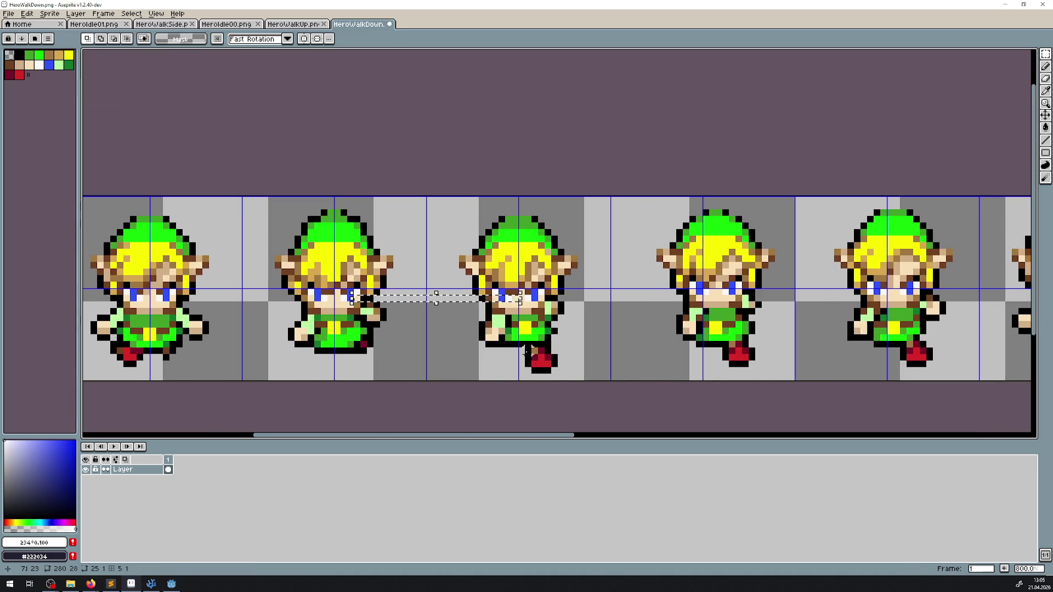
pyautogui.moveTo(683, 298)
pyautogui.mouseDown()
pyautogui.moveTo(700, 286)
pyautogui.moveTo(831, 269)
pyautogui.moveTo(379, 259)
pyautogui.mouseUp()
pyautogui.moveTo(346, 166)
pyautogui.mouseDown()
pyautogui.moveTo(463, 341)
pyautogui.moveTo(511, 354)
pyautogui.mouseUp()
pyautogui.scroll(1, 445, 281)
pyautogui.moveTo(444, 281)
pyautogui.mouseDown()
pyautogui.moveTo(426, 277)
pyautogui.moveTo(422, 220)
pyautogui.mouseUp()
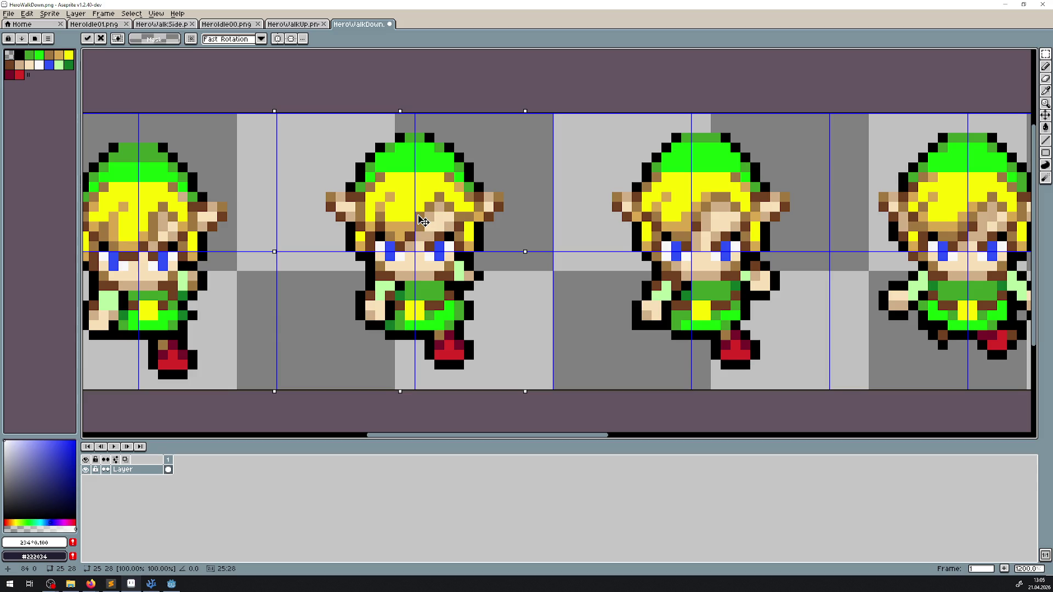
pyautogui.moveTo(422, 224); pyautogui.dragTo(421, 219)
# - Select the hero frame on the left and pan along the strip to its neighbour
pyautogui.scroll(-2, 395, 242)
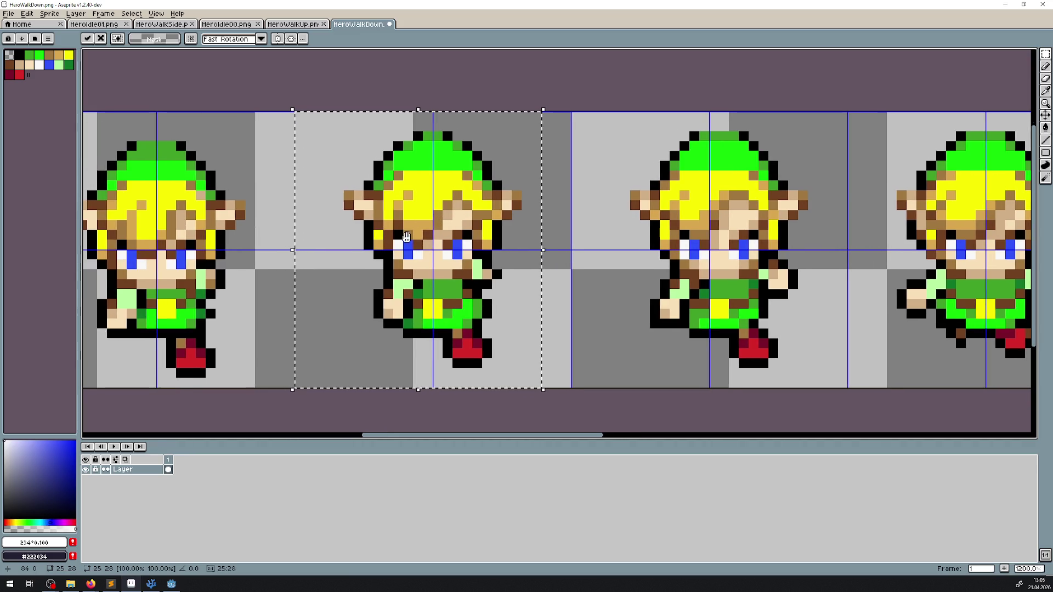
pyautogui.scroll(-2, 430, 253)
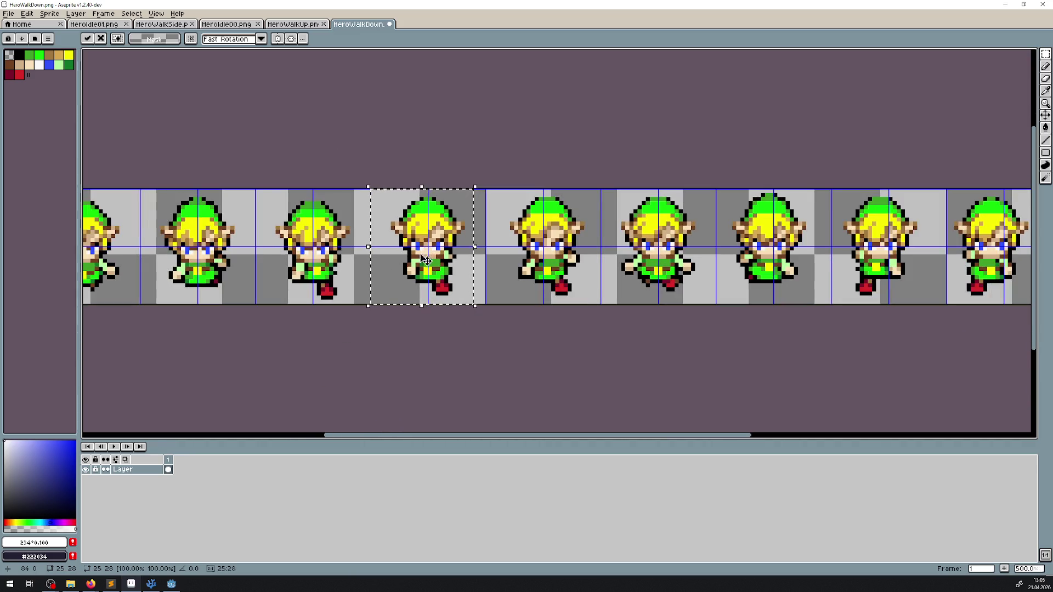
pyautogui.scroll(2, 323, 233)
pyautogui.moveTo(218, 165)
pyautogui.mouseDown()
pyautogui.moveTo(351, 345)
pyautogui.moveTo(380, 351)
pyautogui.mouseUp()
pyautogui.scroll(2, 303, 291)
pyautogui.moveTo(303, 290)
pyautogui.mouseDown()
pyautogui.moveTo(359, 318)
pyautogui.moveTo(386, 381)
pyautogui.moveTo(385, 367)
pyautogui.mouseUp()
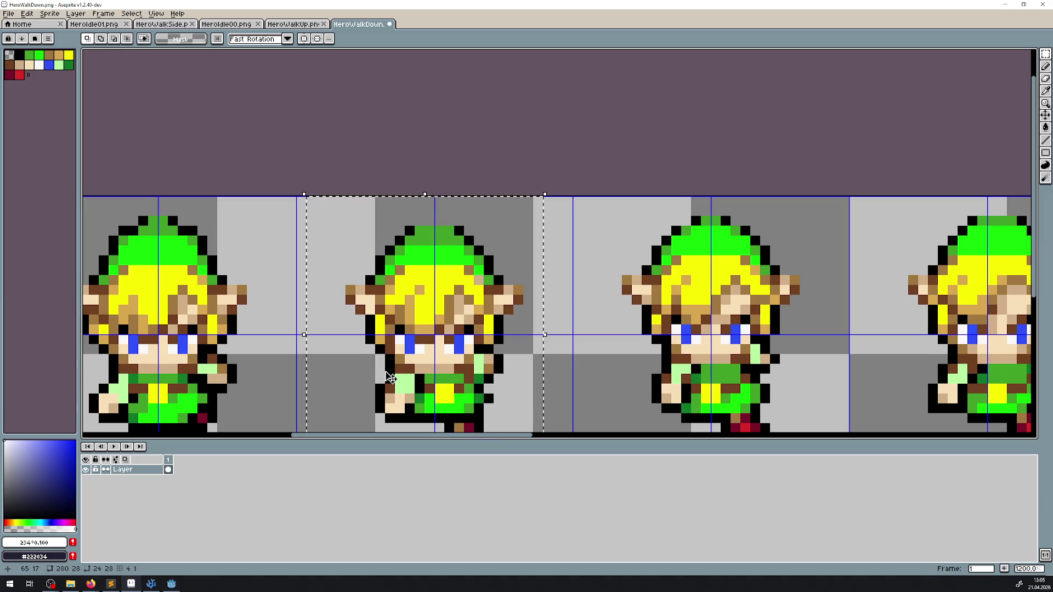
pyautogui.scroll(1, 343, 297)
pyautogui.moveTo(343, 297)
pyautogui.mouseDown()
pyautogui.moveTo(368, 350)
pyautogui.moveTo(397, 235)
pyautogui.moveTo(397, 268)
pyautogui.mouseUp()
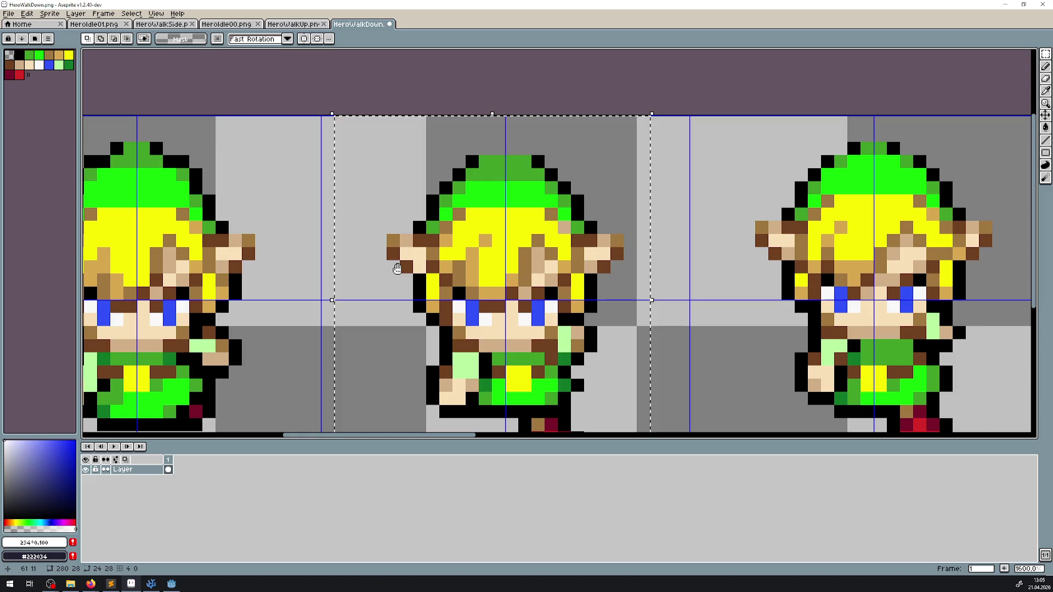
# - Undo the last move, then select the third hero frame and move it down one pixel
pyautogui.moveTo(397, 269); pyautogui.dragTo(313, 244)
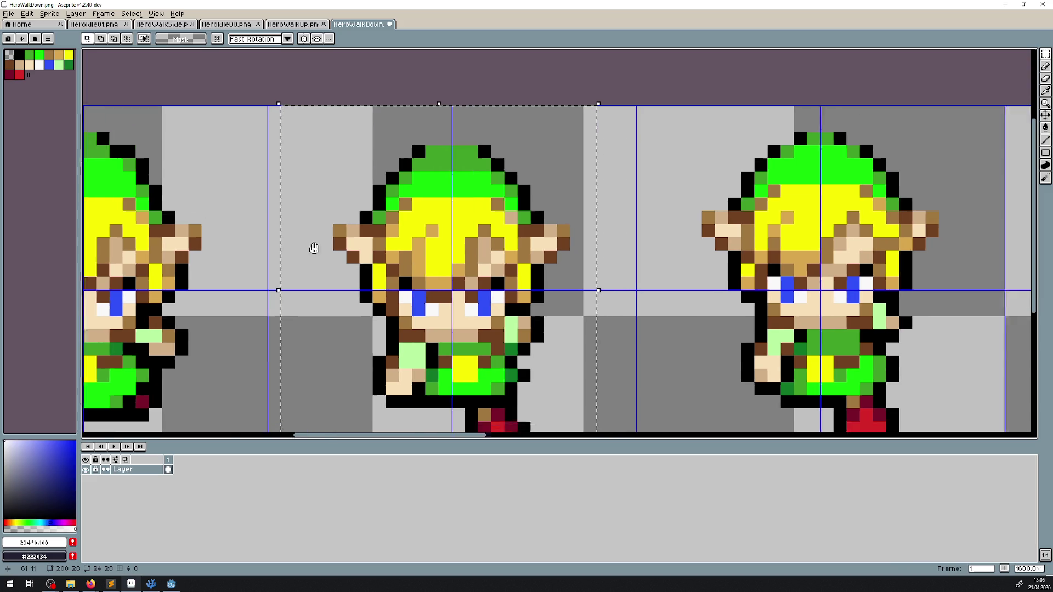
pyautogui.hotkey('ctrl', 'z')
pyautogui.moveTo(506, 220); pyautogui.dragTo(500, 338)
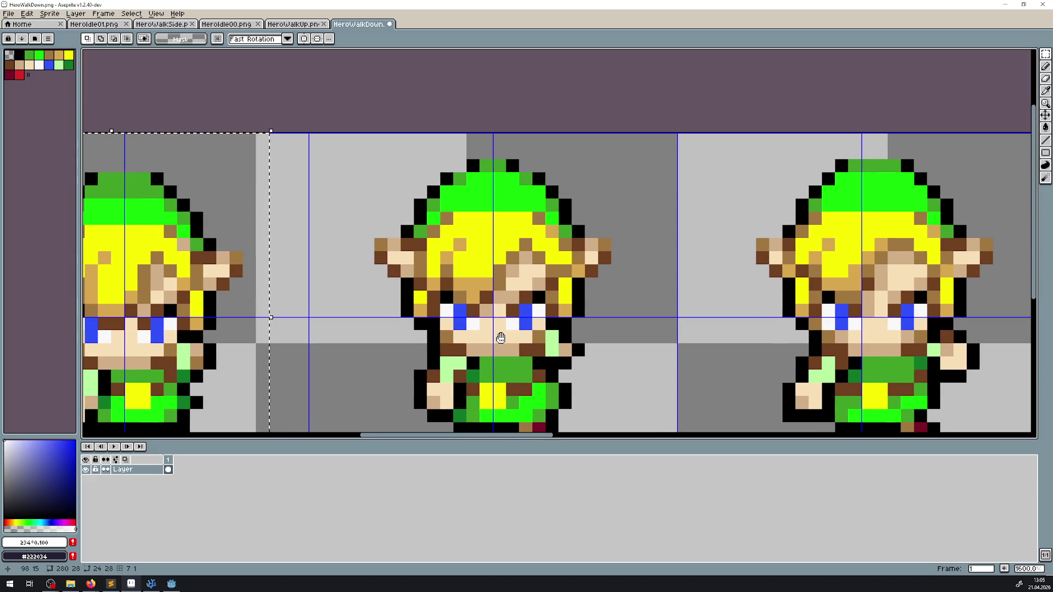
pyautogui.scroll(3, 263, 195)
pyautogui.moveTo(247, 188)
pyautogui.mouseDown()
pyautogui.moveTo(340, 294)
pyautogui.moveTo(359, 335)
pyautogui.moveTo(350, 339)
pyautogui.mouseUp()
pyautogui.scroll(-5, 350, 339)
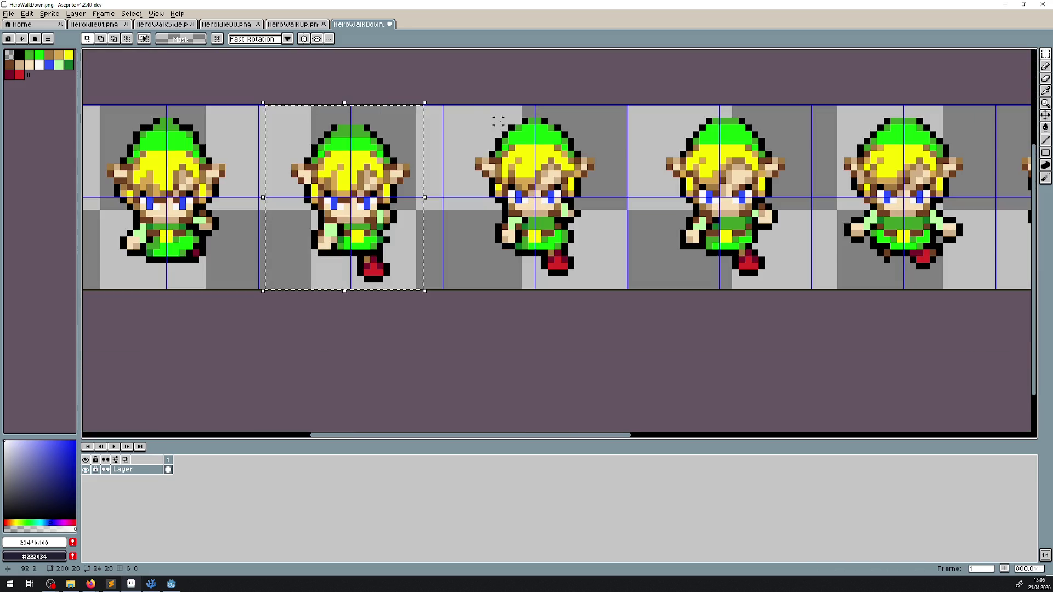
pyautogui.moveTo(481, 111)
pyautogui.mouseDown()
pyautogui.moveTo(580, 289)
pyautogui.moveTo(609, 291)
pyautogui.moveTo(624, 279)
pyautogui.moveTo(441, 110)
pyautogui.mouseUp()
pyautogui.scroll(2, 532, 161)
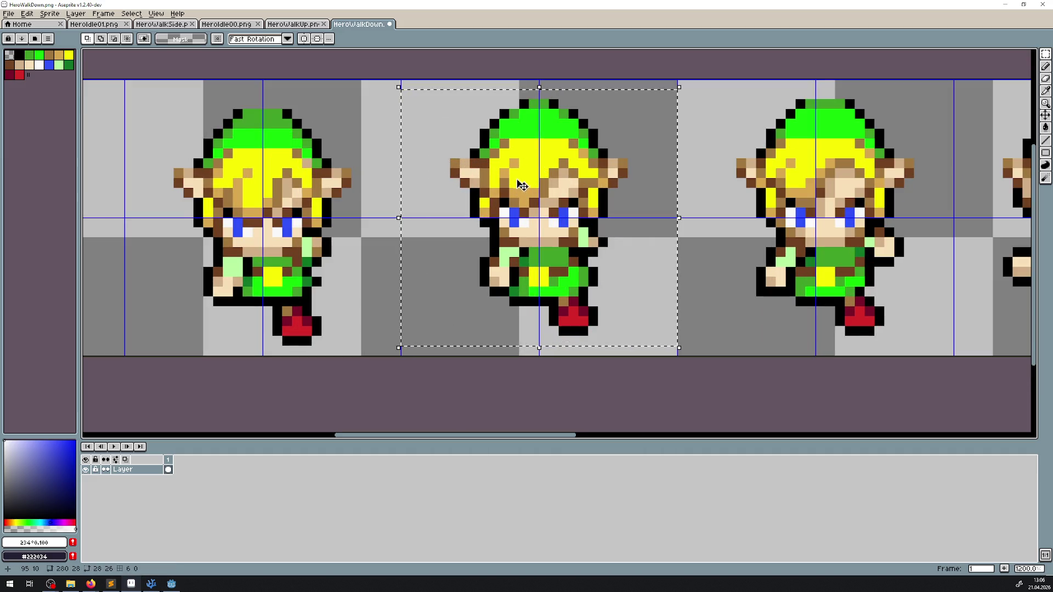
pyautogui.moveTo(538, 182); pyautogui.dragTo(539, 192)
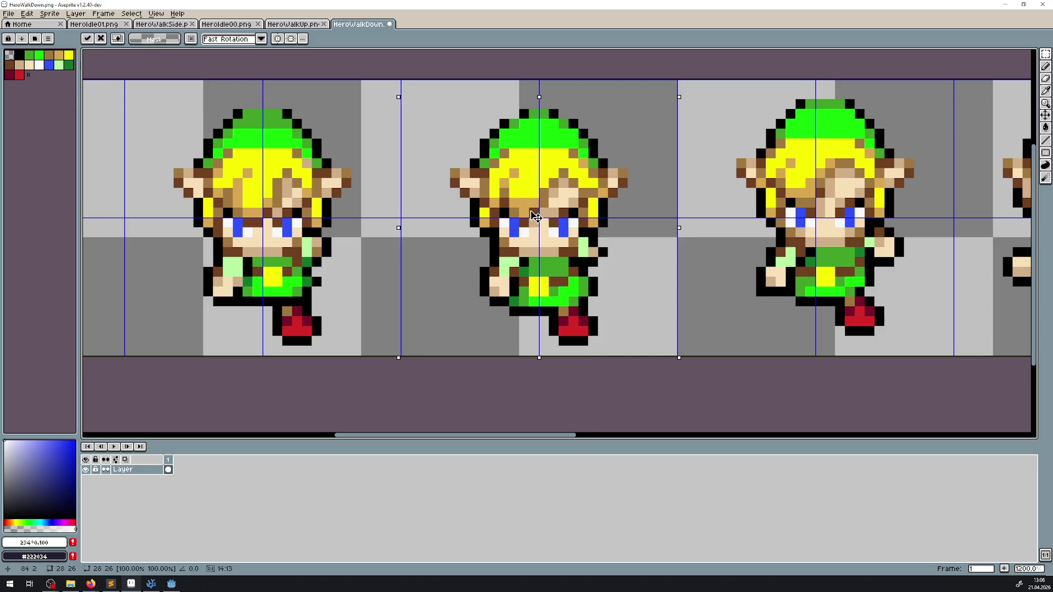
# - Undo the third frame's adjustments back to the first frame's state
pyautogui.scroll(2, 442, 219)
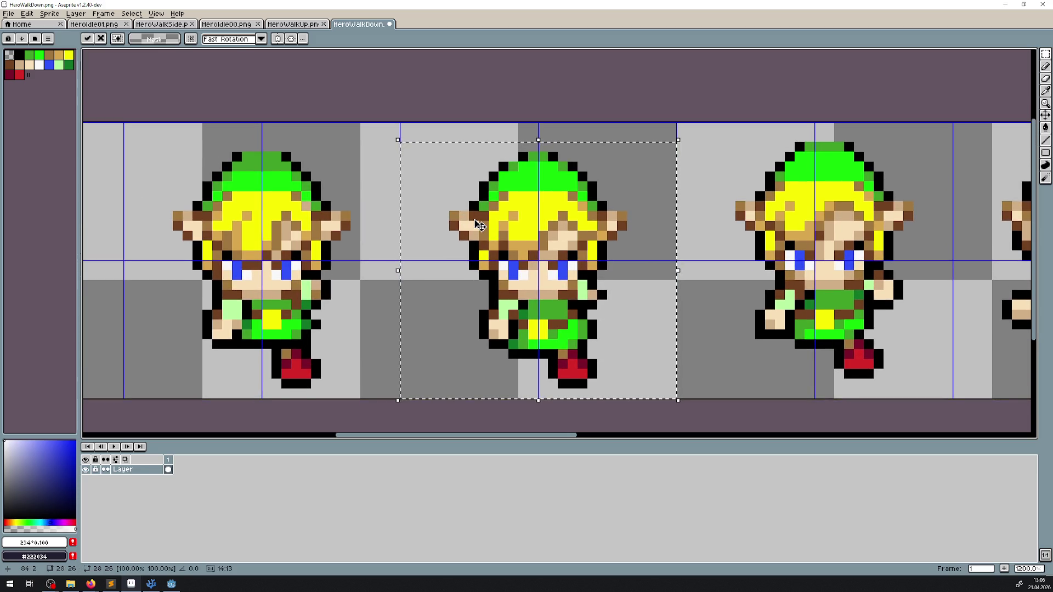
pyautogui.hscroll(-3, 442, 220)
pyautogui.scroll(-4, 501, 190)
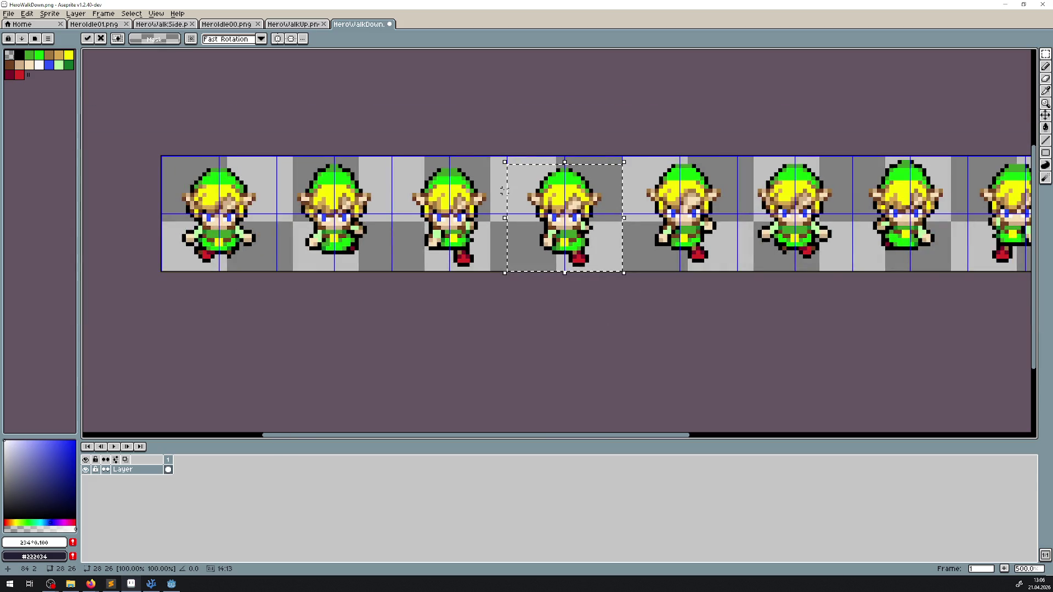
pyautogui.hotkey('ctrl', 'z')
pyautogui.hotkey('ctrl', 'z')
pyautogui.hotkey('ctrl', 'z')
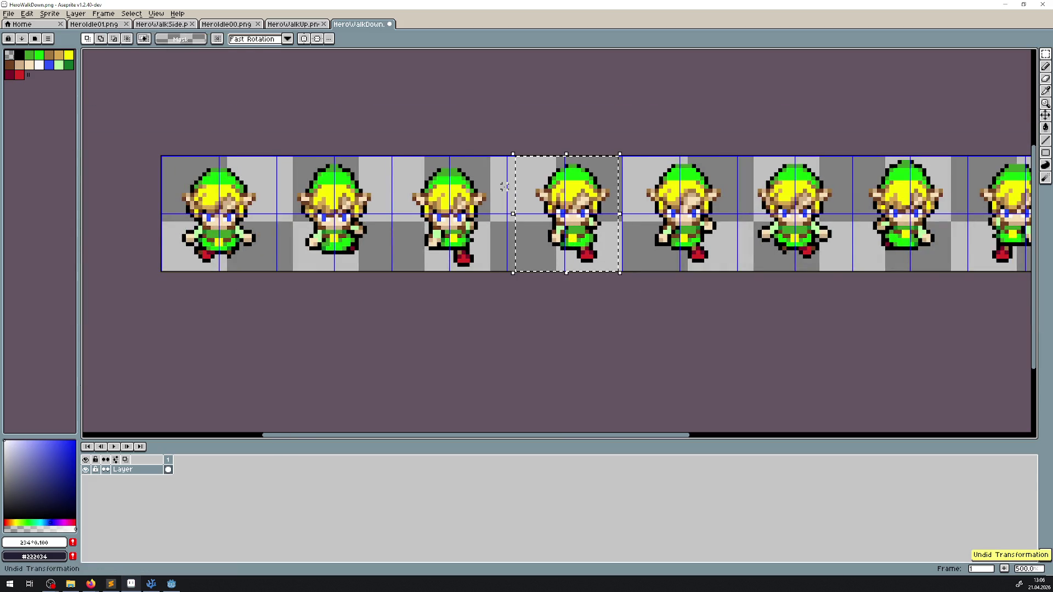
pyautogui.hotkey('ctrl', 'z')
pyautogui.hotkey('ctrl', 'z')
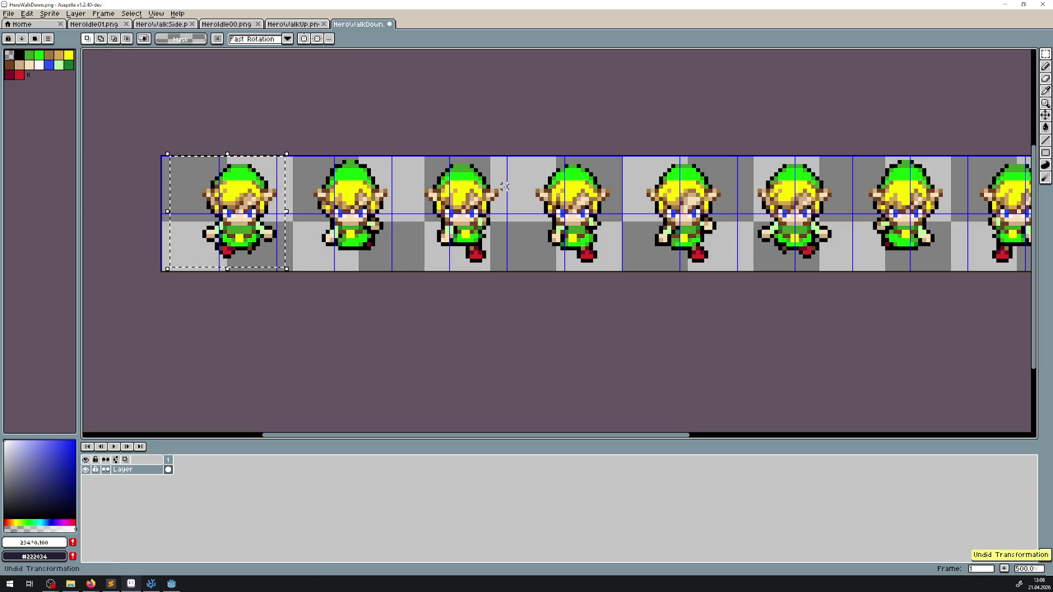
# - Select the first walk-down frame, shift it left in its grid cell, and commit
pyautogui.scroll(7, 199, 219)
pyautogui.moveTo(199, 219); pyautogui.dragTo(430, 211)
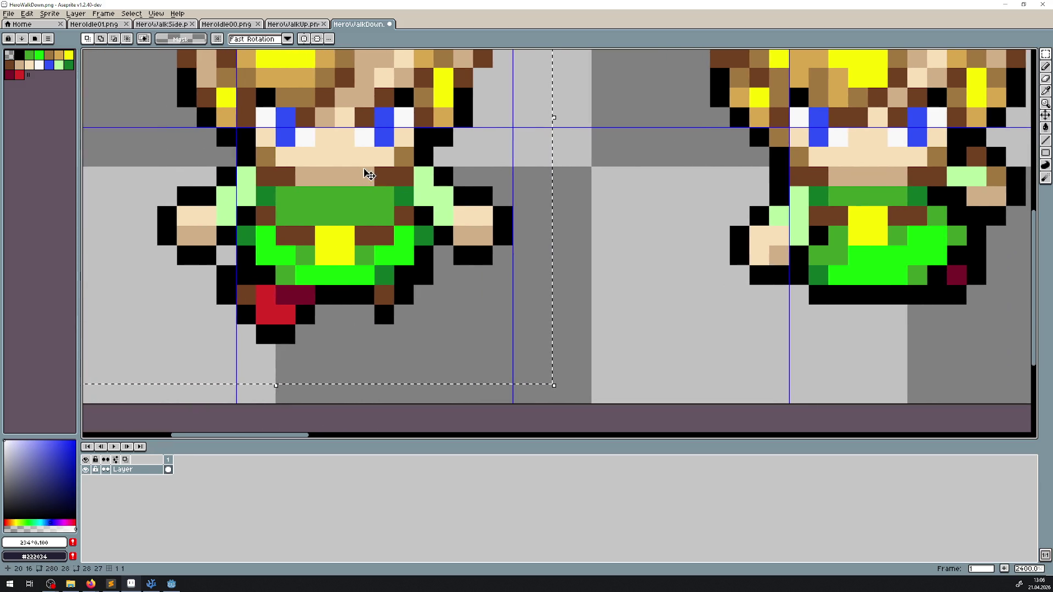
pyautogui.moveTo(365, 166); pyautogui.dragTo(276, 160)
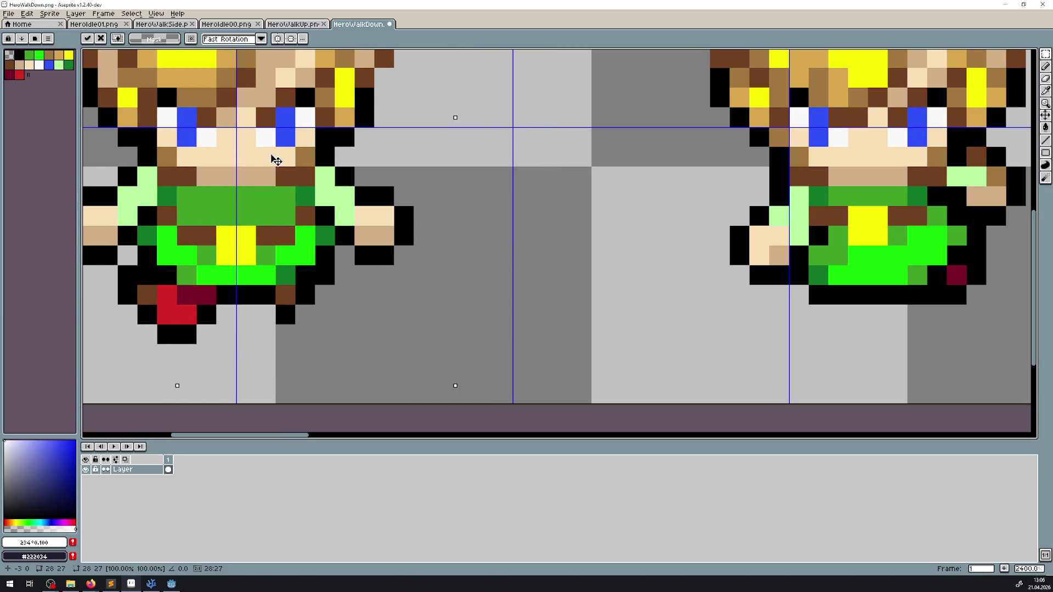
pyautogui.scroll(-4, 280, 156)
pyautogui.scroll(1, 493, 140)
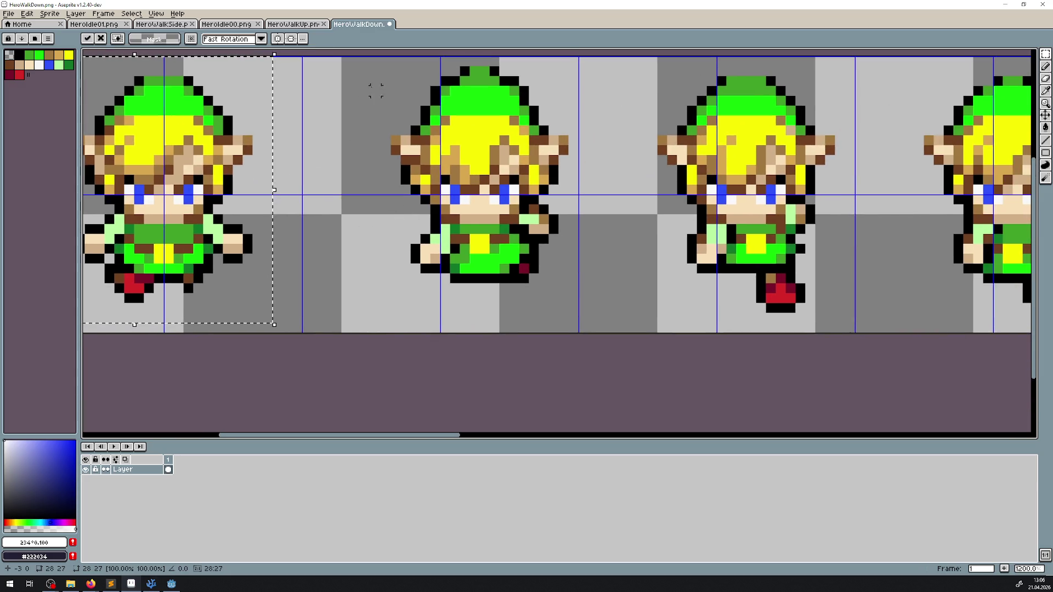
pyautogui.press('Return')
# - Select the middle hero frame and move it left
pyautogui.moveTo(494, 140); pyautogui.dragTo(593, 305)
pyautogui.scroll(3, 493, 263)
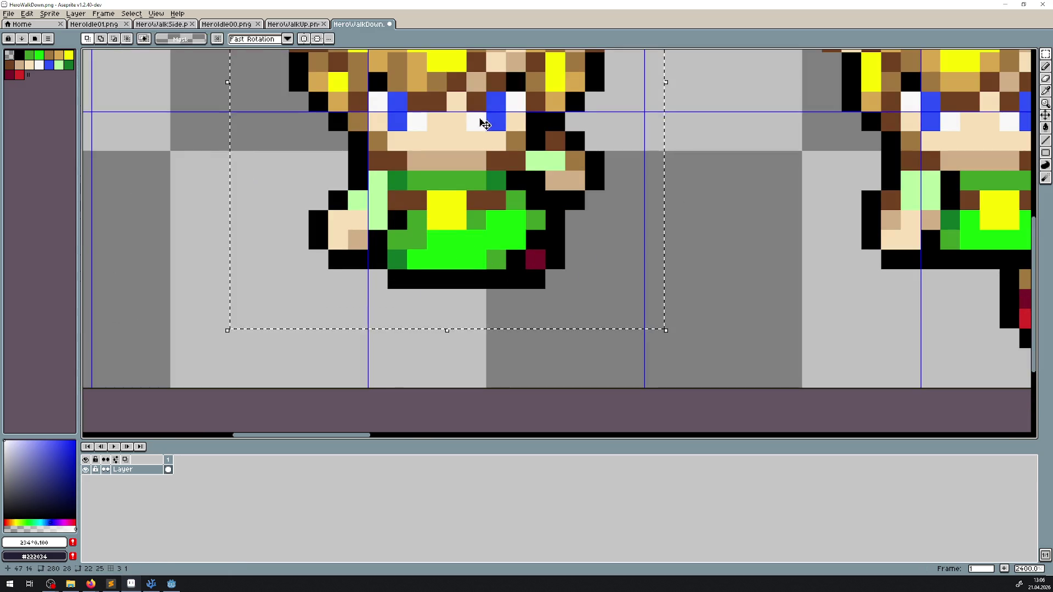
pyautogui.moveTo(484, 119); pyautogui.dragTo(395, 120)
pyautogui.scroll(-4, 476, 114)
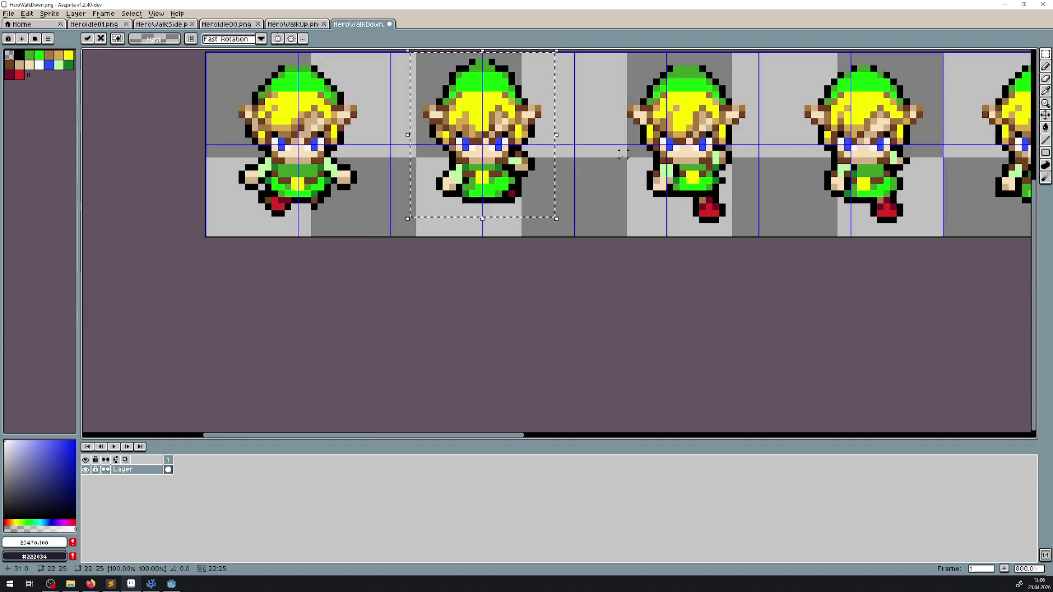
# - Commit the middle frame's move, then shift the third hero frame three pixels left
pyautogui.press('Return')
pyautogui.moveTo(442, 83); pyautogui.dragTo(569, 268)
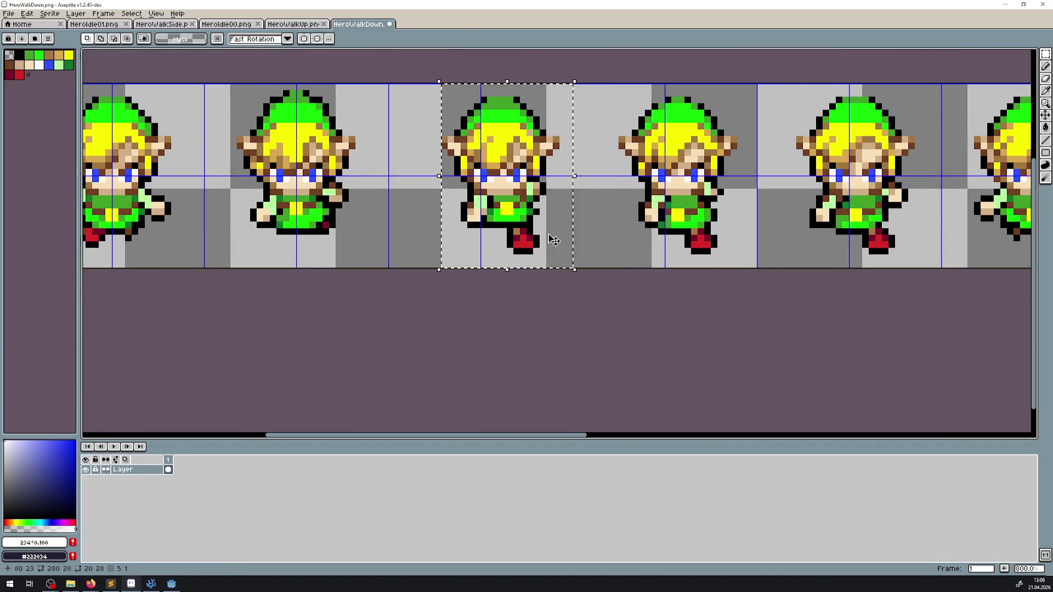
pyautogui.scroll(3, 510, 185)
pyautogui.moveTo(510, 185); pyautogui.dragTo(469, 182)
pyautogui.scroll(-3, 585, 201)
# - Move the third frame three pixels left and the fourth frame one pixel left, then commit
pyautogui.moveTo(535, 94); pyautogui.dragTo(678, 273)
pyautogui.scroll(4, 603, 181)
pyautogui.moveTo(601, 165)
pyautogui.mouseDown()
pyautogui.moveTo(568, 165)
pyautogui.moveTo(643, 291)
pyautogui.mouseUp()
pyautogui.scroll(-4, 589, 175)
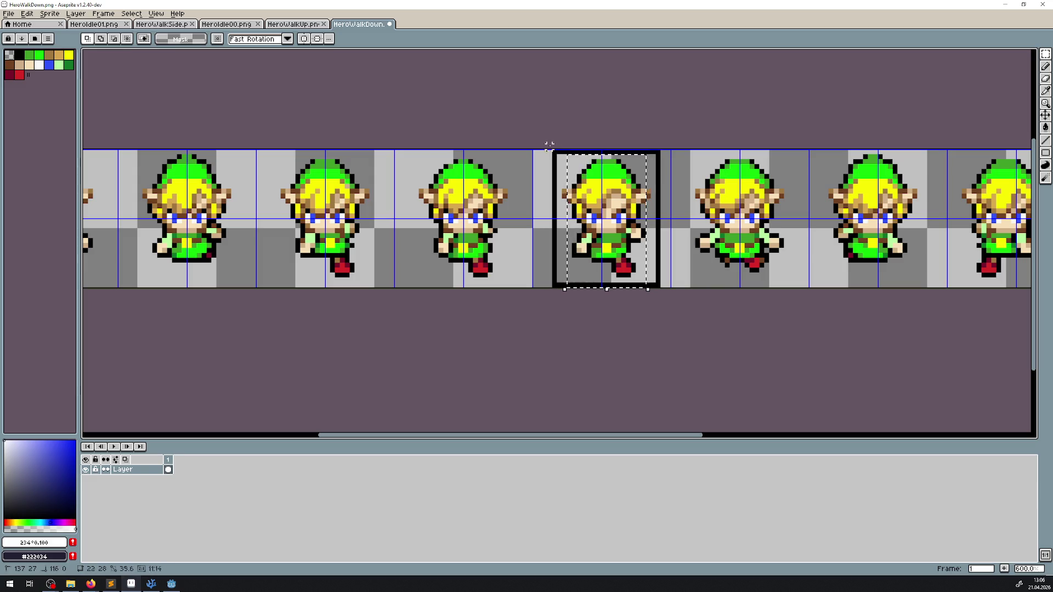
pyautogui.scroll(3, 616, 191)
pyautogui.moveTo(617, 192); pyautogui.dragTo(604, 192)
pyautogui.scroll(-1, 540, 149)
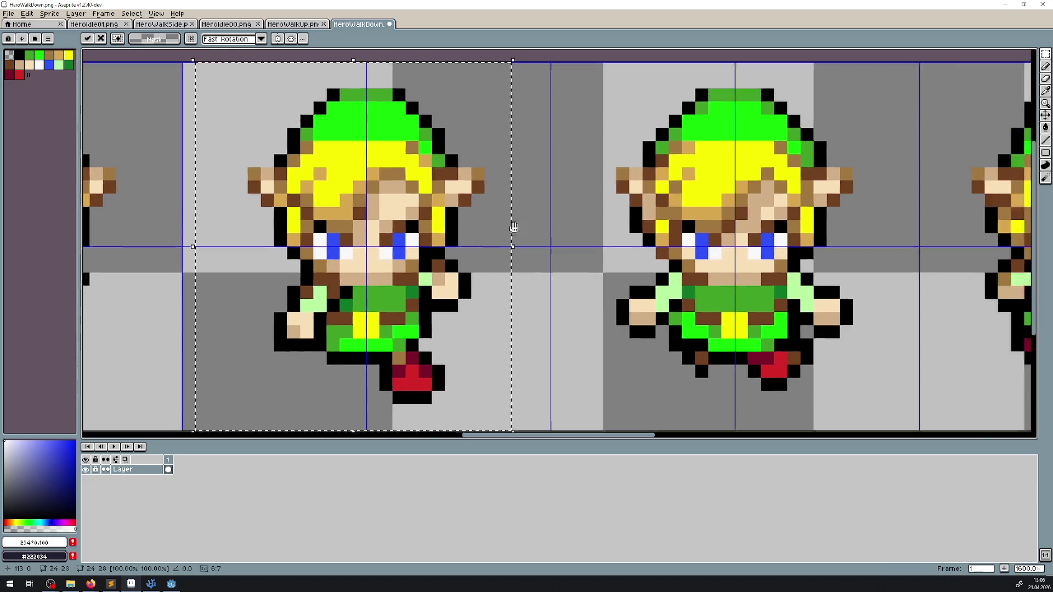
pyautogui.click(540, 149)
# - Select the next hero frame and nudge it into place in its cell
pyautogui.moveTo(547, 90)
pyautogui.mouseDown()
pyautogui.moveTo(747, 356)
pyautogui.moveTo(768, 355)
pyautogui.mouseUp()
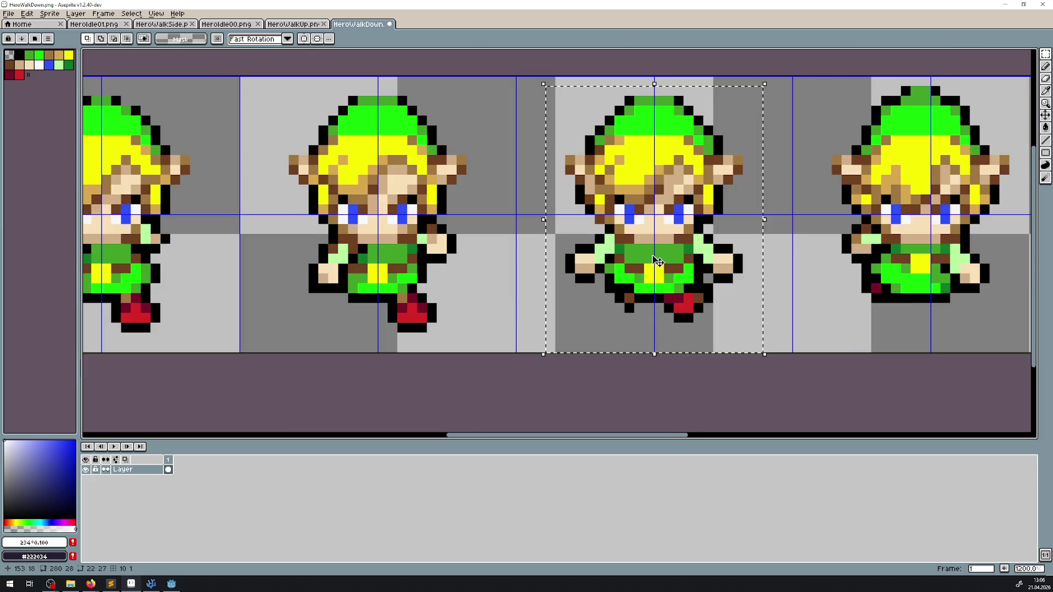
pyautogui.scroll(3, 659, 242)
pyautogui.scroll(-2, 658, 242)
pyautogui.hscroll(5, 761, 258)
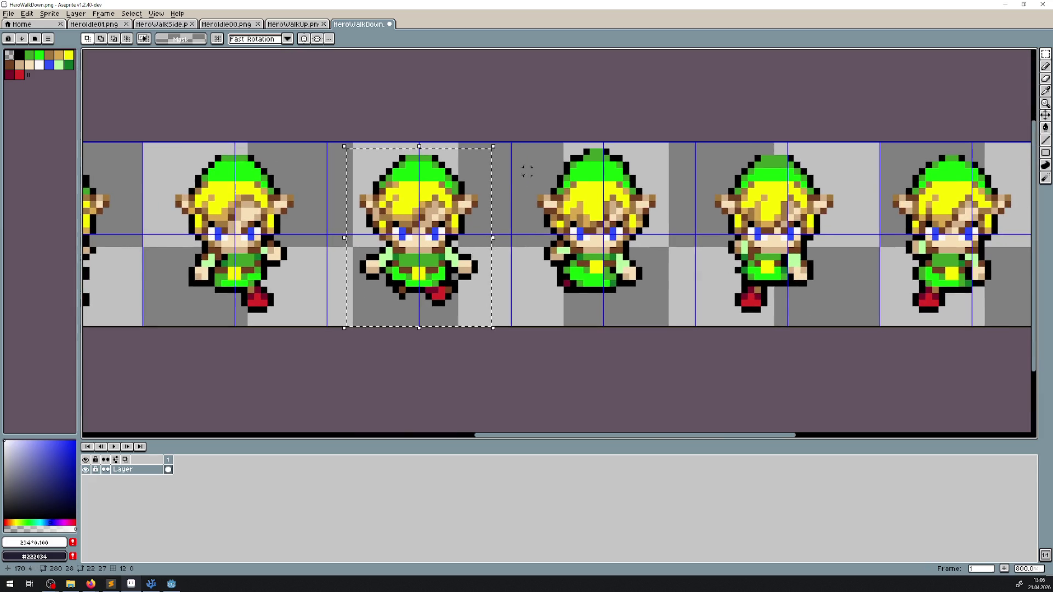
pyautogui.moveTo(534, 137)
pyautogui.mouseDown()
pyautogui.moveTo(648, 322)
pyautogui.moveTo(673, 326)
pyautogui.mouseUp()
pyautogui.scroll(1, 582, 230)
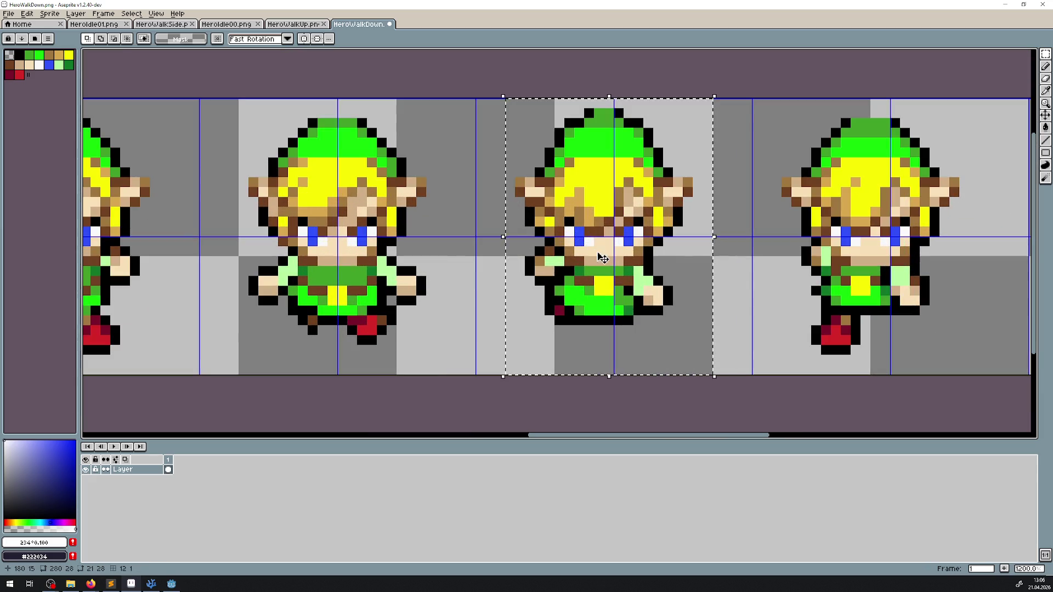
pyautogui.moveTo(604, 251); pyautogui.dragTo(610, 258)
# - Select the middle sprite and nudge it right with the arrow key
pyautogui.hscroll(7, 864, 258)
pyautogui.moveTo(430, 120)
pyautogui.mouseDown()
pyautogui.moveTo(614, 400)
pyautogui.moveTo(628, 398)
pyautogui.mouseUp()
pyautogui.press('Right')
pyautogui.press('Right')
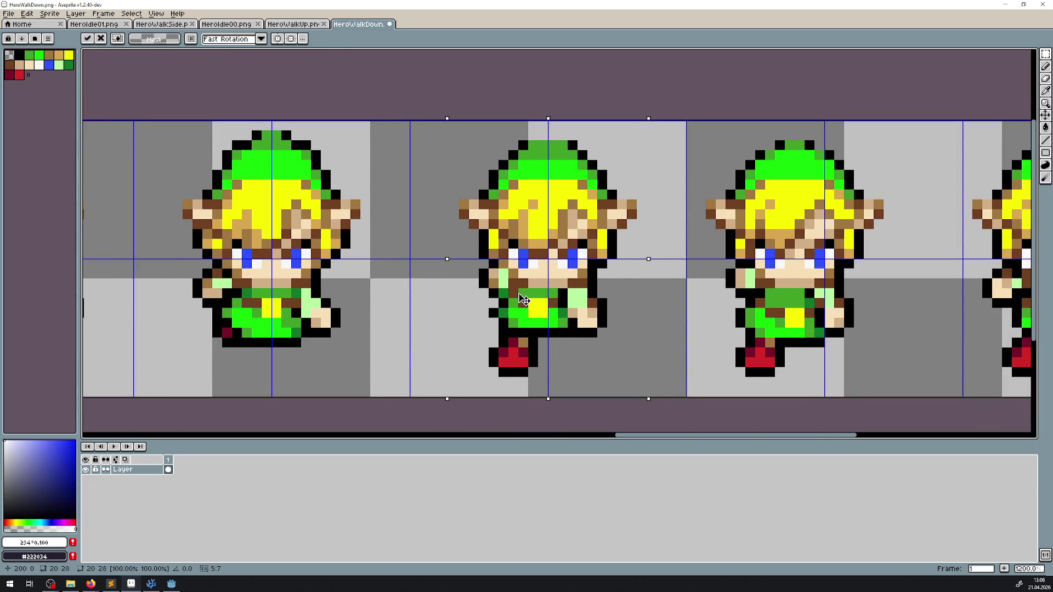
pyautogui.hscroll(6, 739, 244)
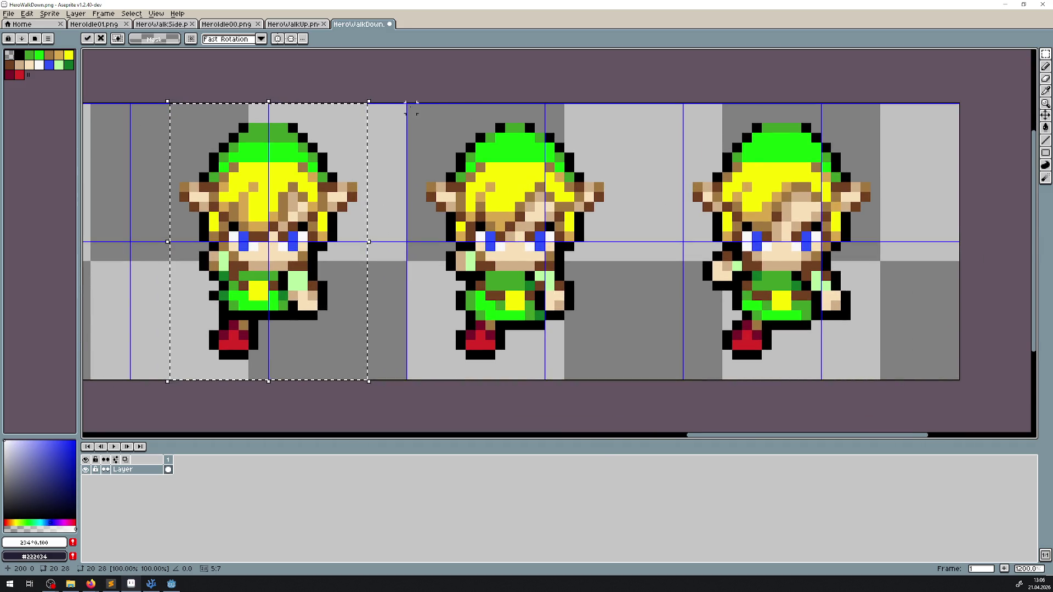
pyautogui.moveTo(425, 102)
pyautogui.mouseDown()
pyautogui.moveTo(611, 324)
pyautogui.moveTo(616, 372)
pyautogui.moveTo(625, 372)
pyautogui.mouseUp()
pyautogui.press('Right')
pyautogui.press('Right')
pyautogui.press('Right')
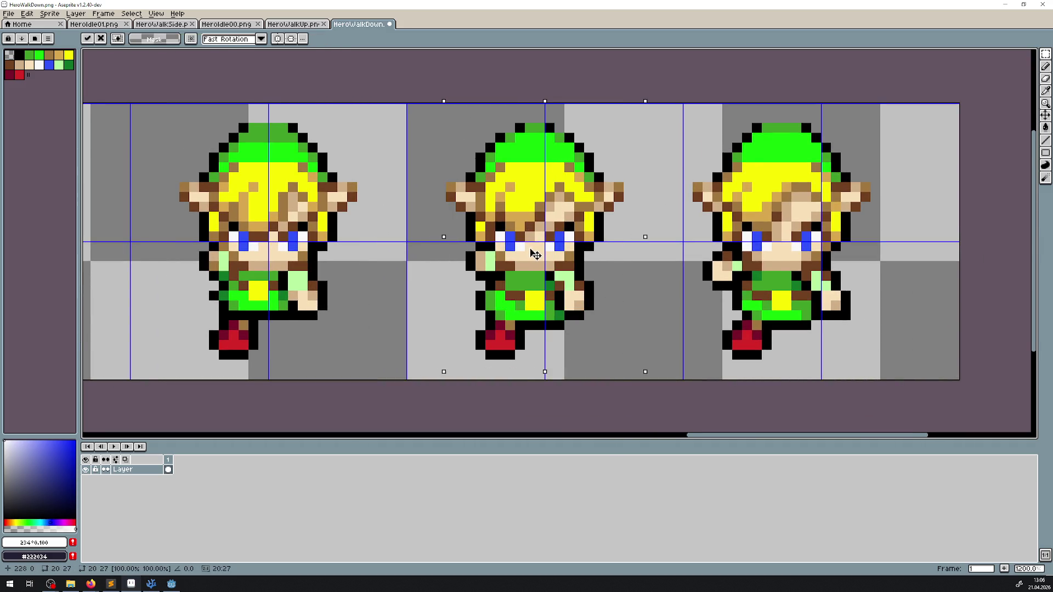
# - Select the third sprite and nudge it right within its grid cell
pyautogui.hscroll(3, 758, 225)
pyautogui.moveTo(547, 97); pyautogui.dragTo(793, 362)
pyautogui.press('Right')
pyautogui.press('Right')
pyautogui.press('Right')
pyautogui.press('Right')
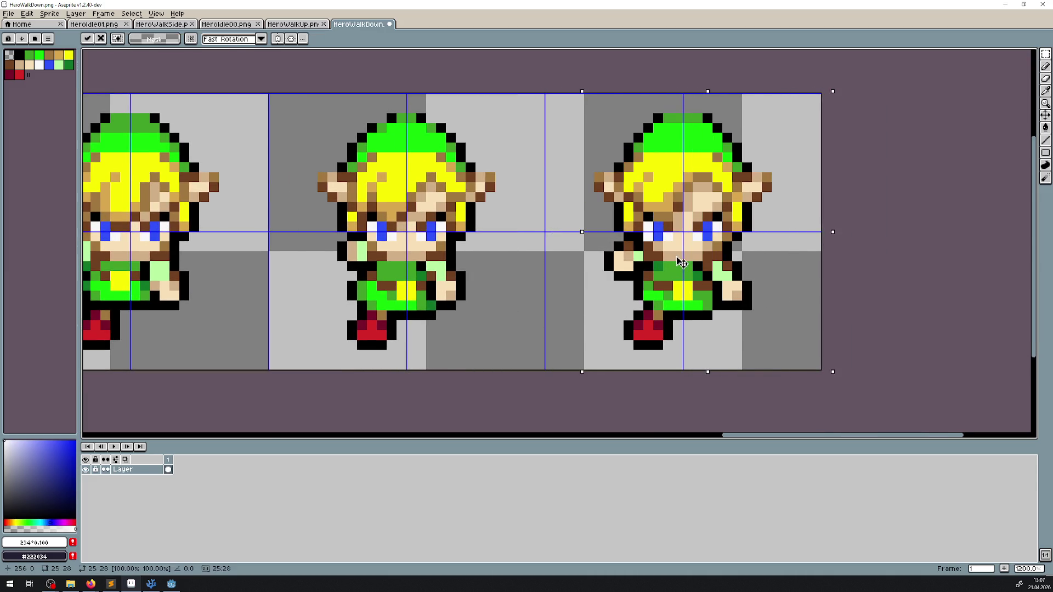
pyautogui.scroll(-4, 642, 250)
pyautogui.moveTo(461, 246); pyautogui.dragTo(632, 269)
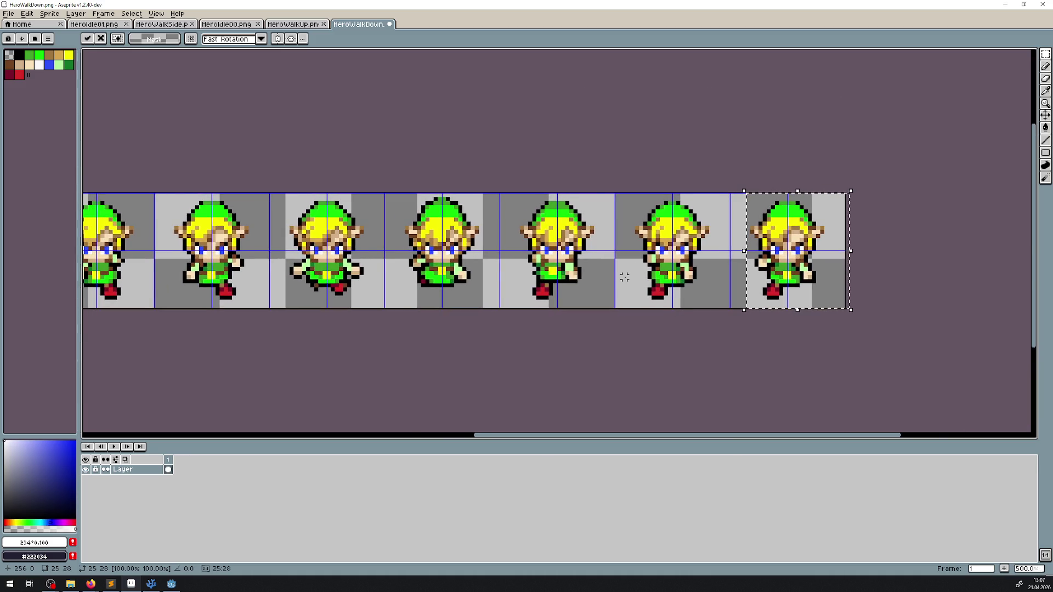
pyautogui.scroll(-2, 624, 278)
pyautogui.hotkey('ctrl', 's')
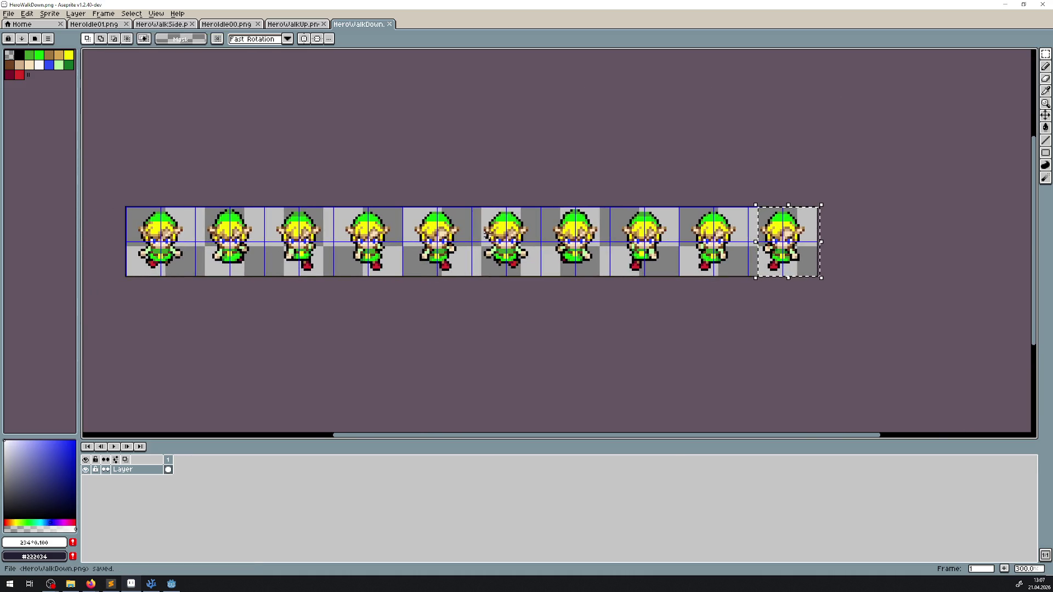
pyautogui.scroll(3, 198, 272)
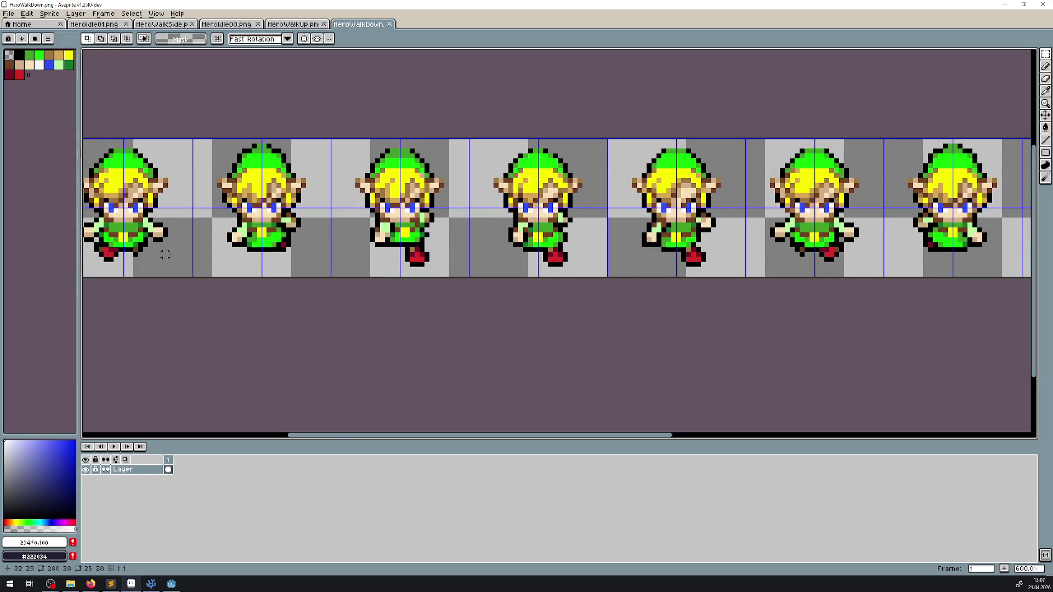
pyautogui.moveTo(411, 271); pyautogui.dragTo(280, 277)
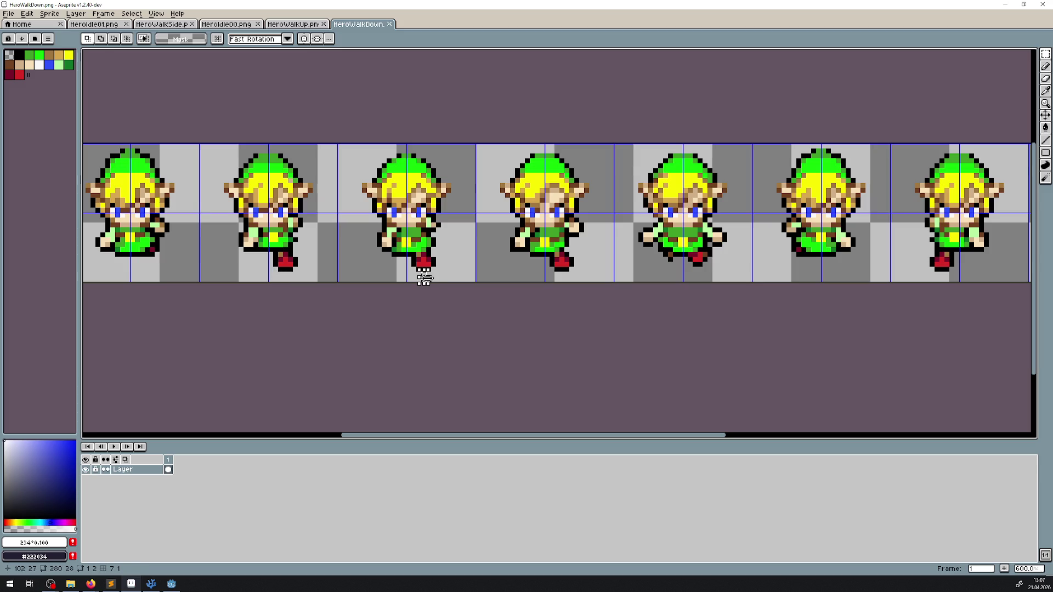
pyautogui.click(299, 25)
pyautogui.click(235, 24)
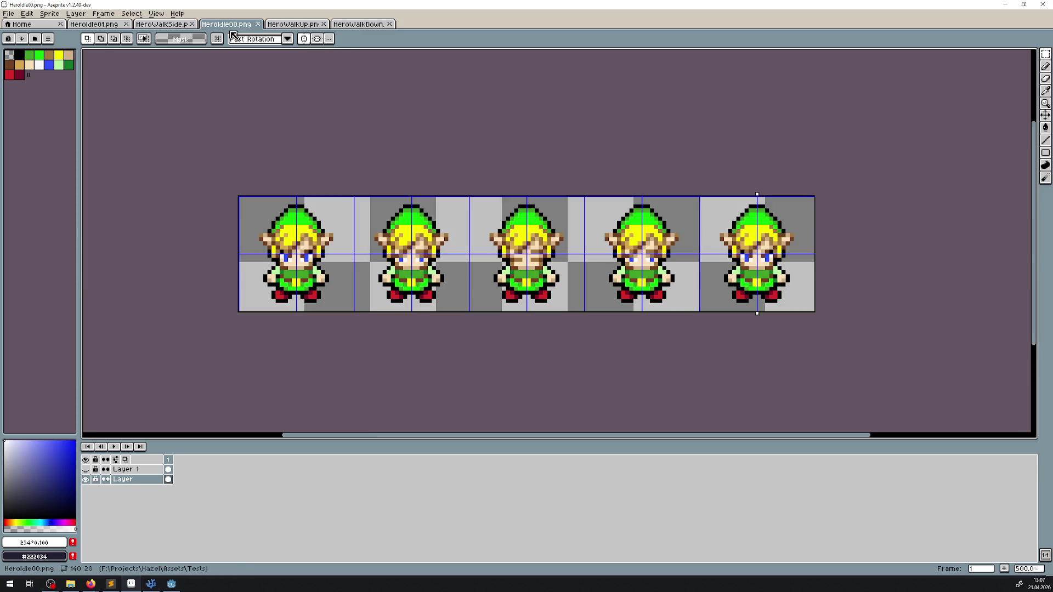
pyautogui.scroll(1, 396, 297)
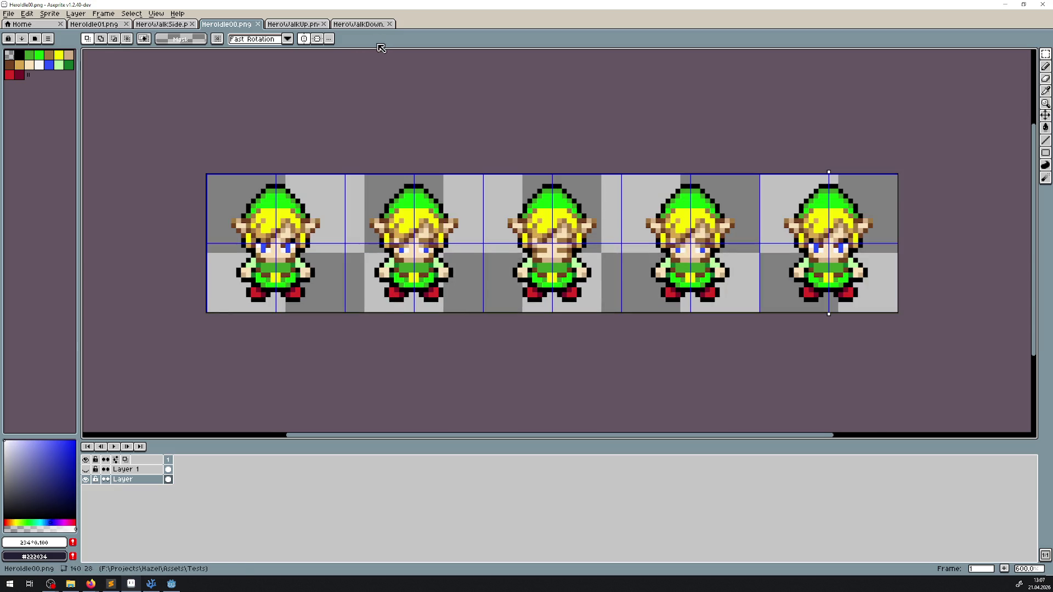
pyautogui.click(371, 25)
pyautogui.scroll(-2, 423, 278)
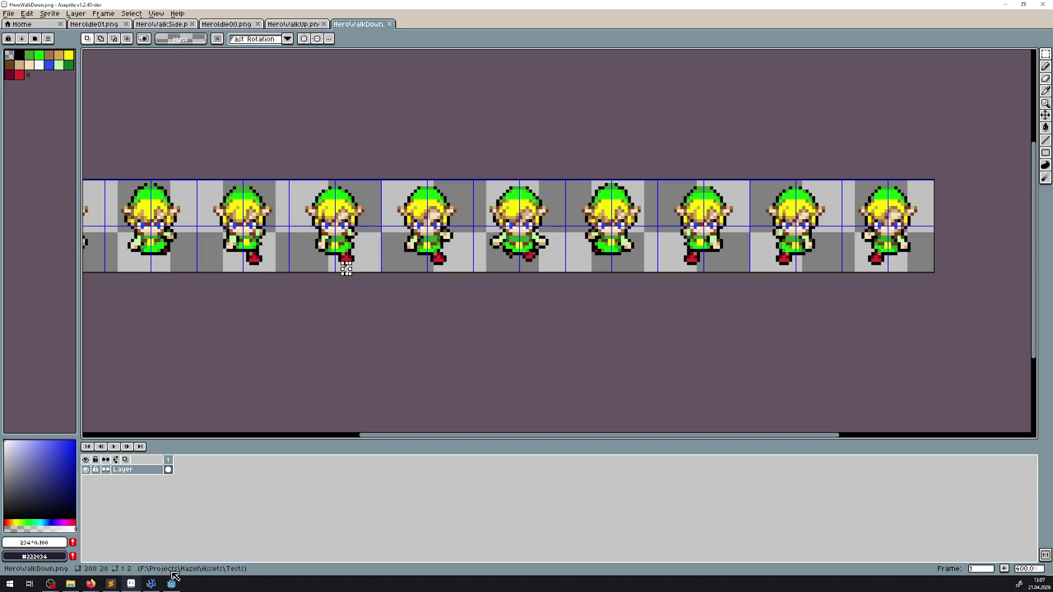
pyautogui.hotkey('alt', 'Tab')
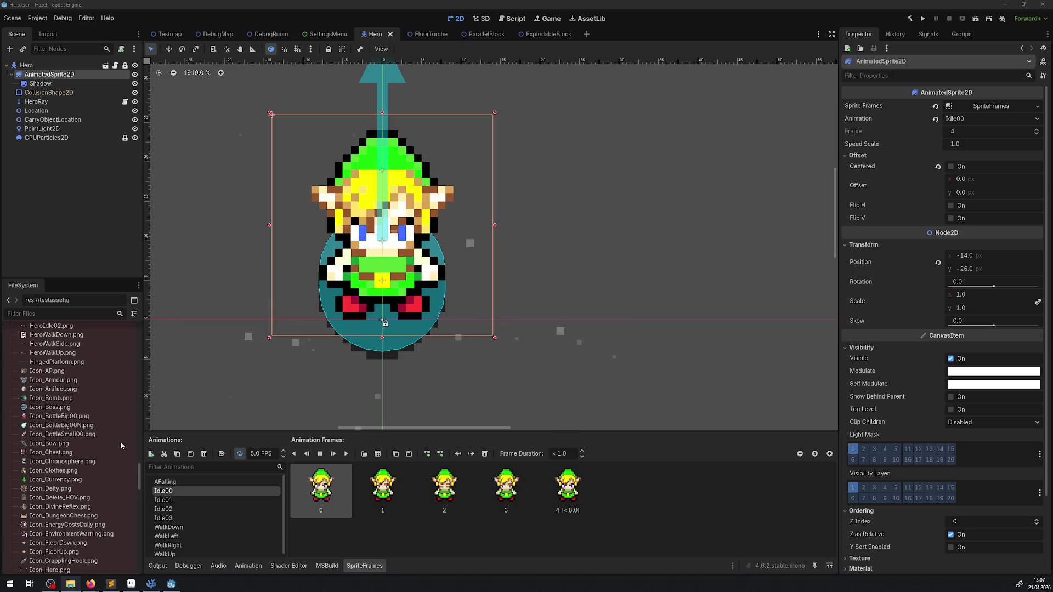
# - Show the WalkDown animation's frames and stop its playback preview
pyautogui.click(204, 527)
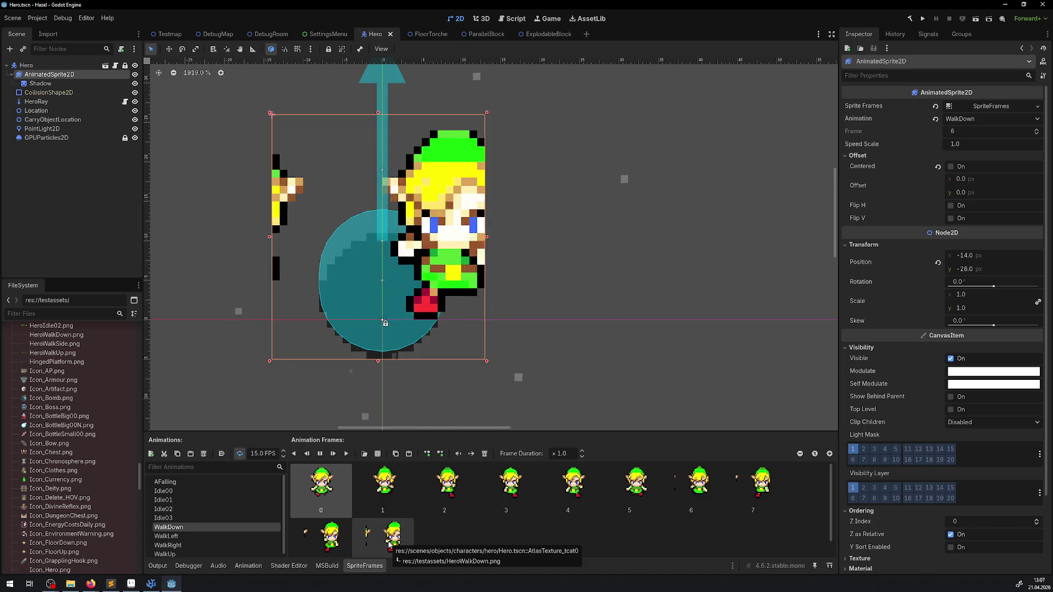
pyautogui.click(390, 543)
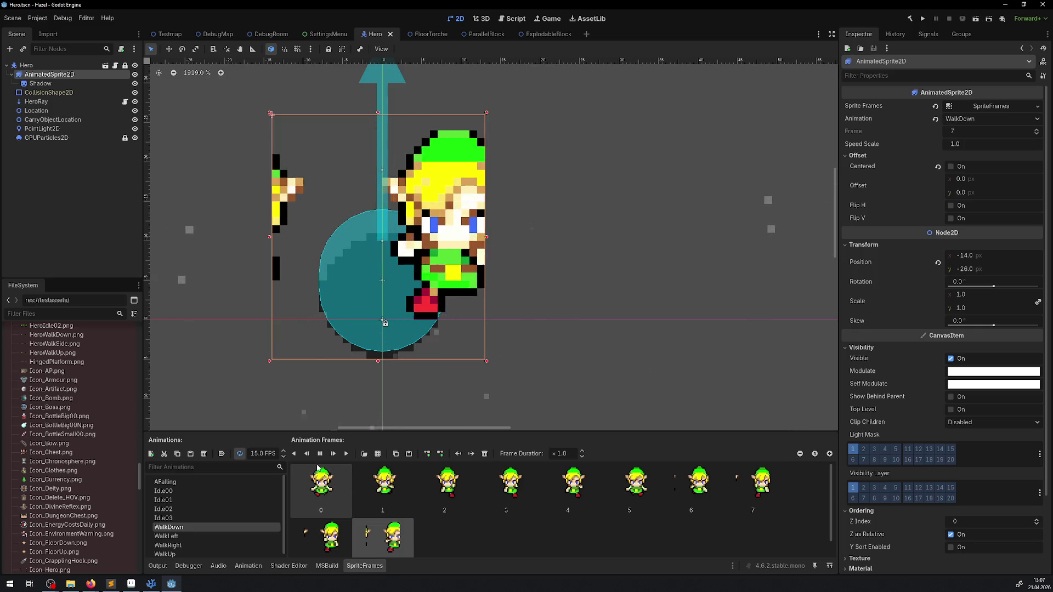
pyautogui.click(389, 555)
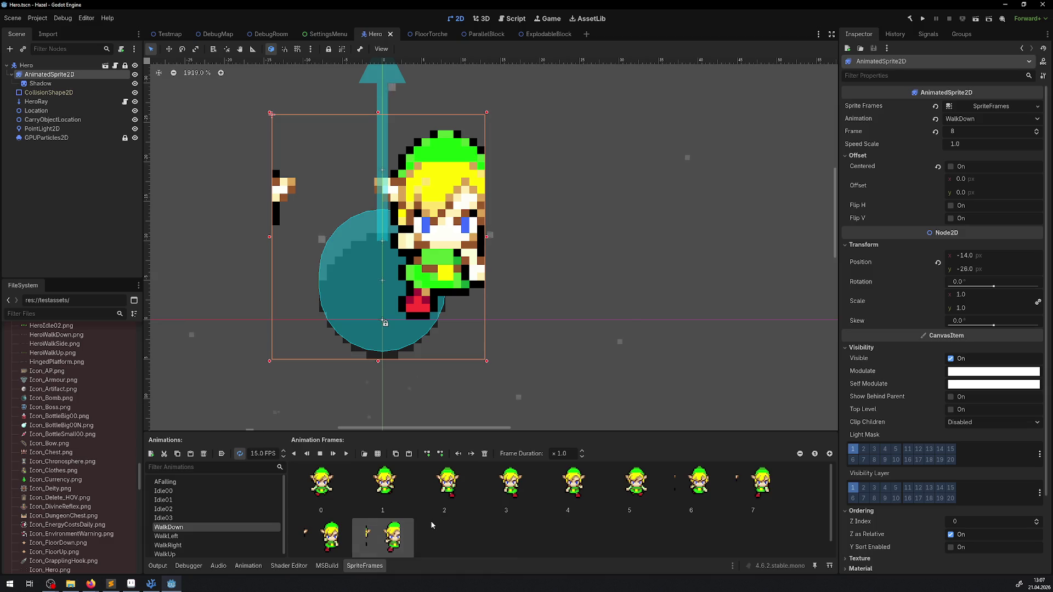
# - Delete all old WalkDown frames and start Add Frames from Sprite Sheet
pyautogui.scroll(-1, 384, 510)
pyautogui.keyDown('shift'); pyautogui.click(340, 482); pyautogui.keyUp('shift')
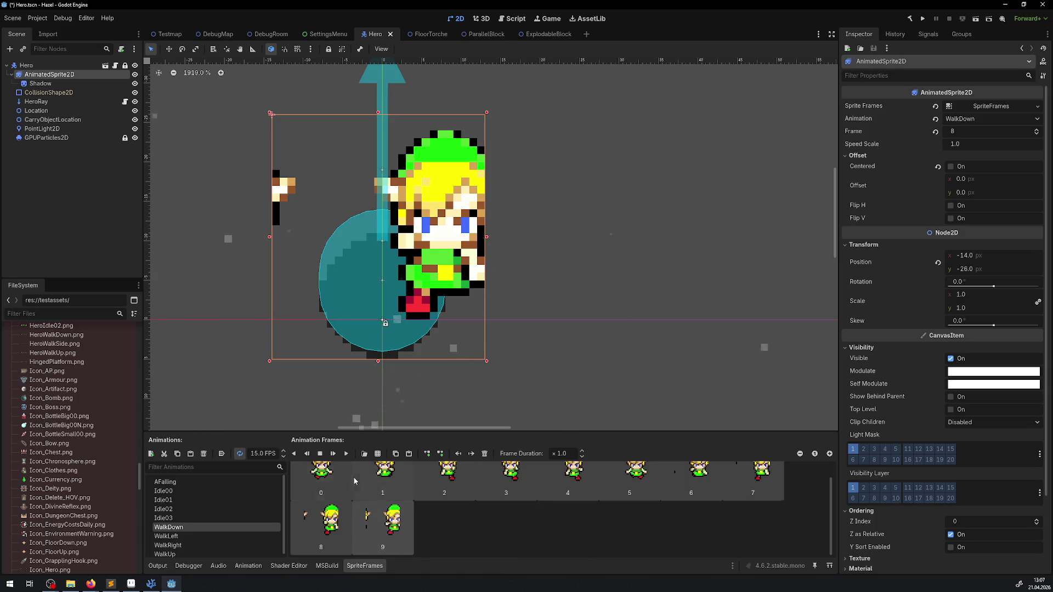
pyautogui.press('Delete')
pyautogui.click(379, 454)
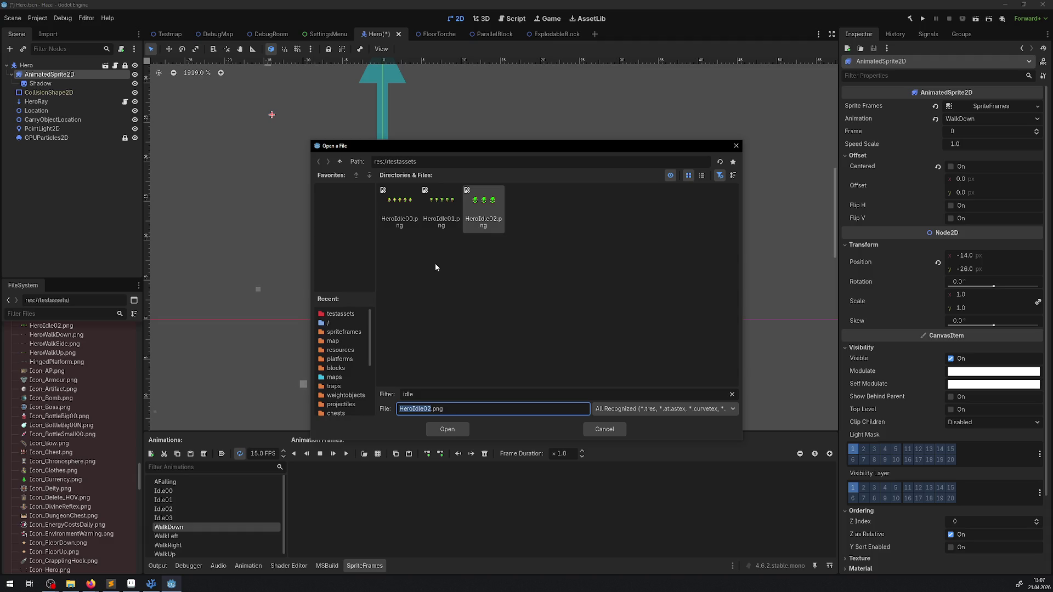
# - Load HeroWalkDown.png sliced into a 10×1 grid and add all ten frames to WalkDown
pyautogui.write('walk')
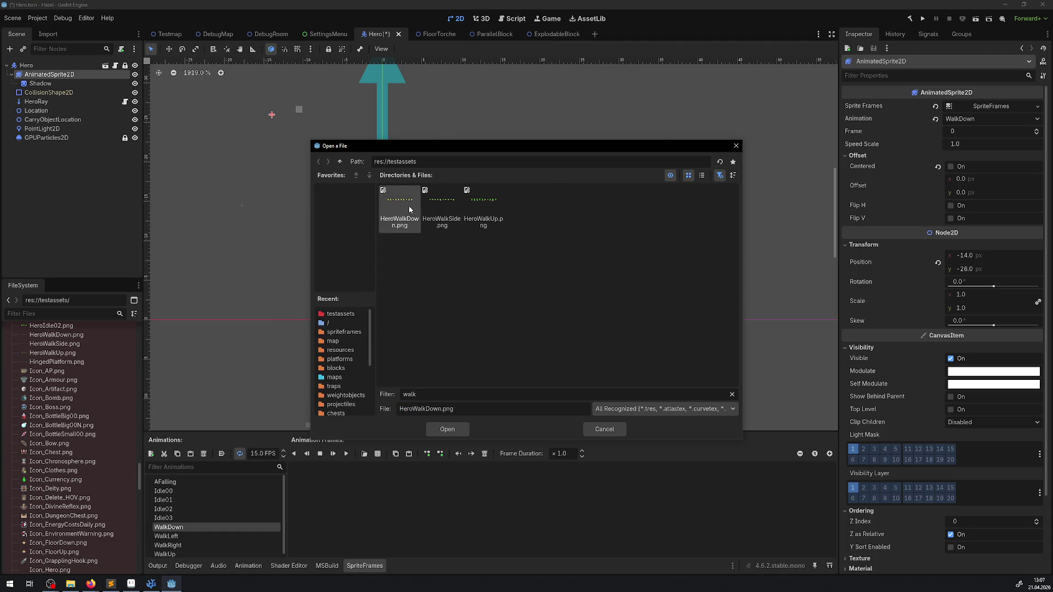
pyautogui.doubleClick(409, 205)
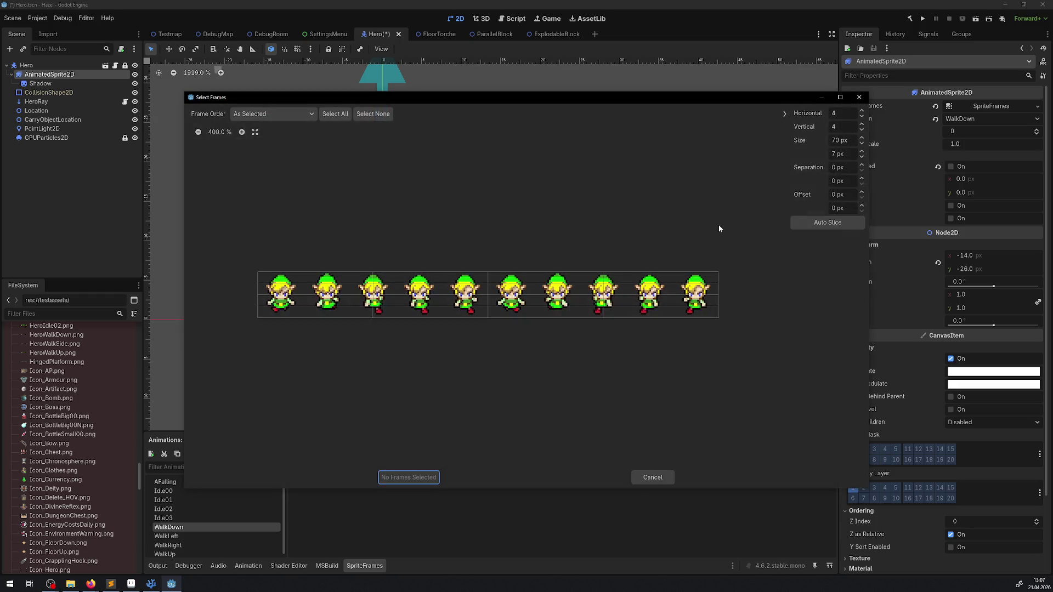
pyautogui.click(862, 130)
pyautogui.click(861, 131)
pyautogui.click(862, 130)
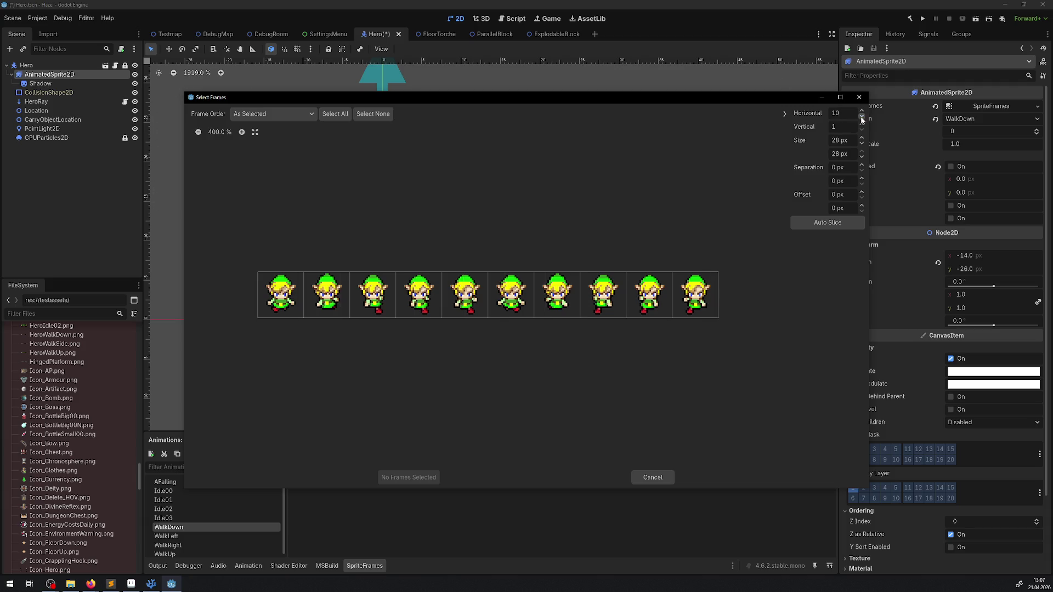
pyautogui.click(342, 115)
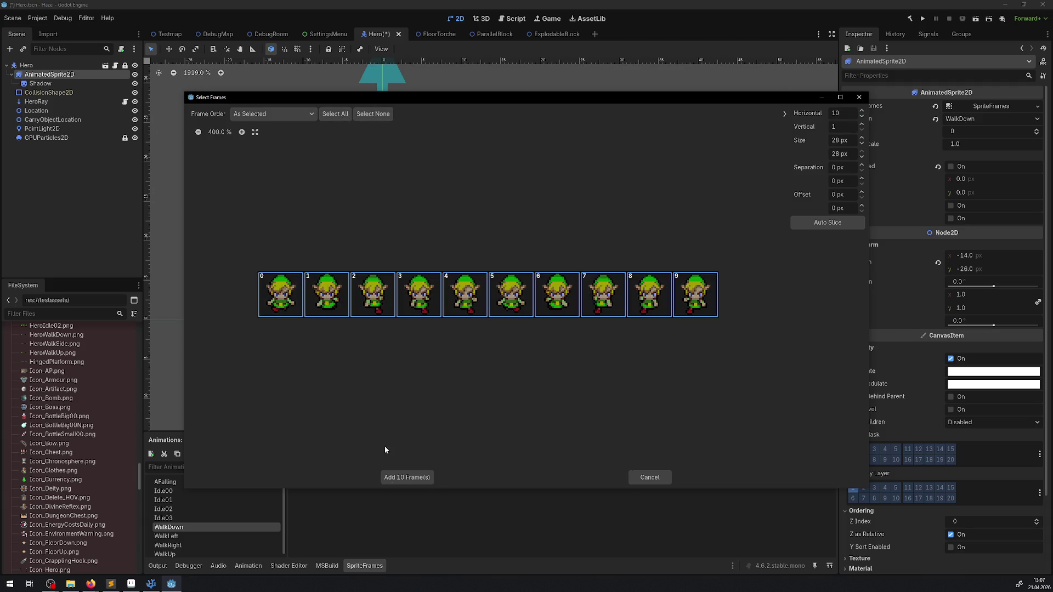
pyautogui.click(400, 478)
# - Play WalkDown and compare it against the Idle00 animation
pyautogui.click(346, 454)
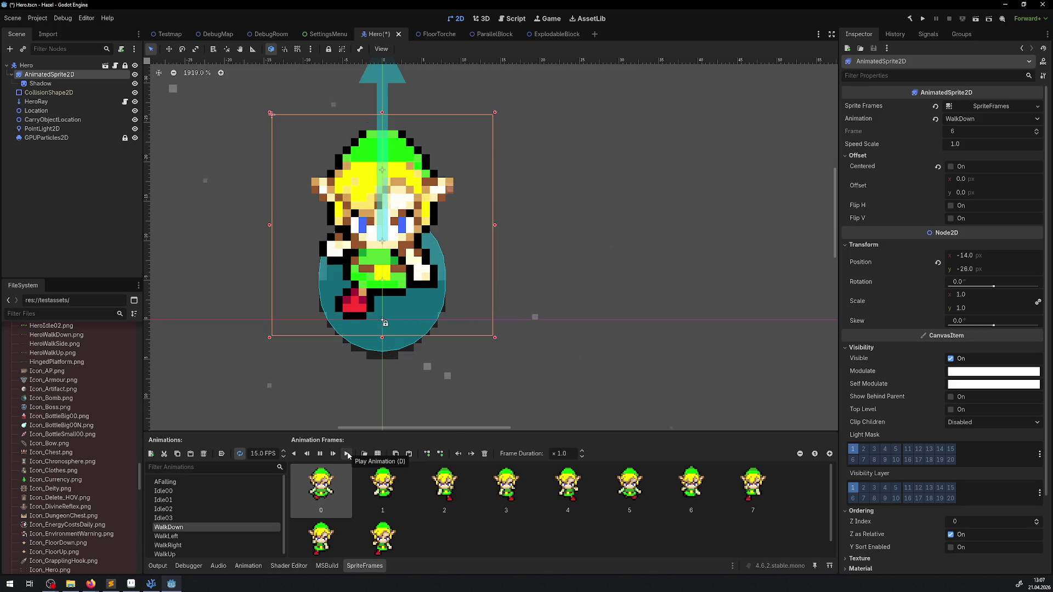
pyautogui.click(206, 491)
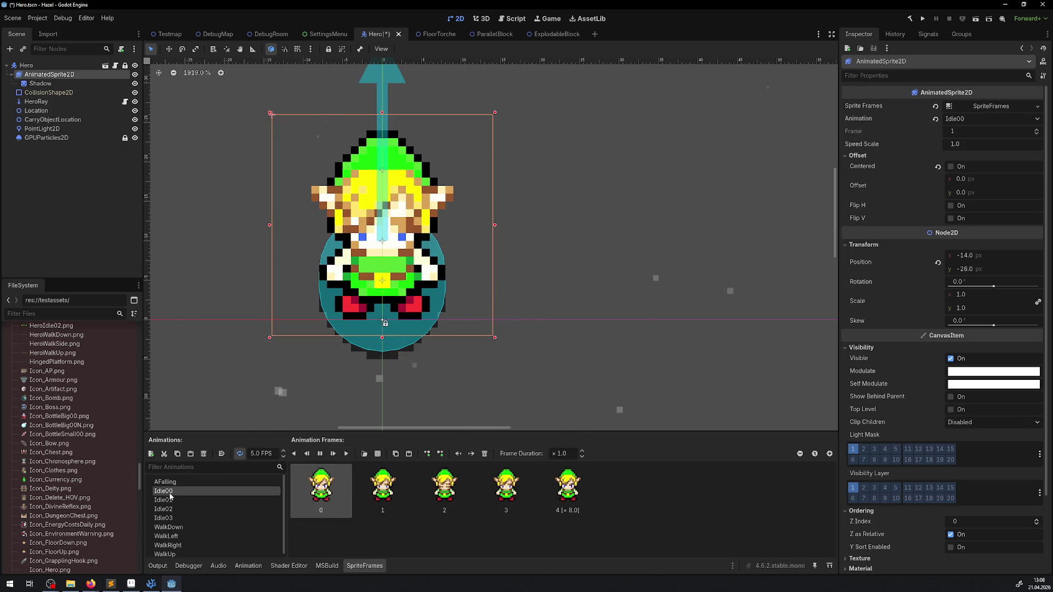
pyautogui.click(176, 527)
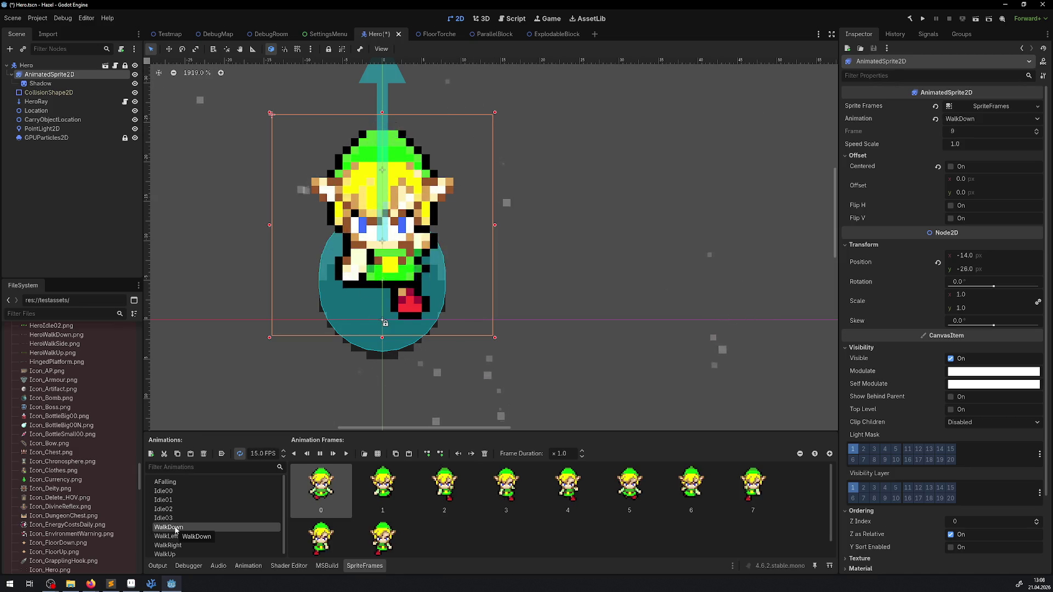
pyautogui.click(167, 492)
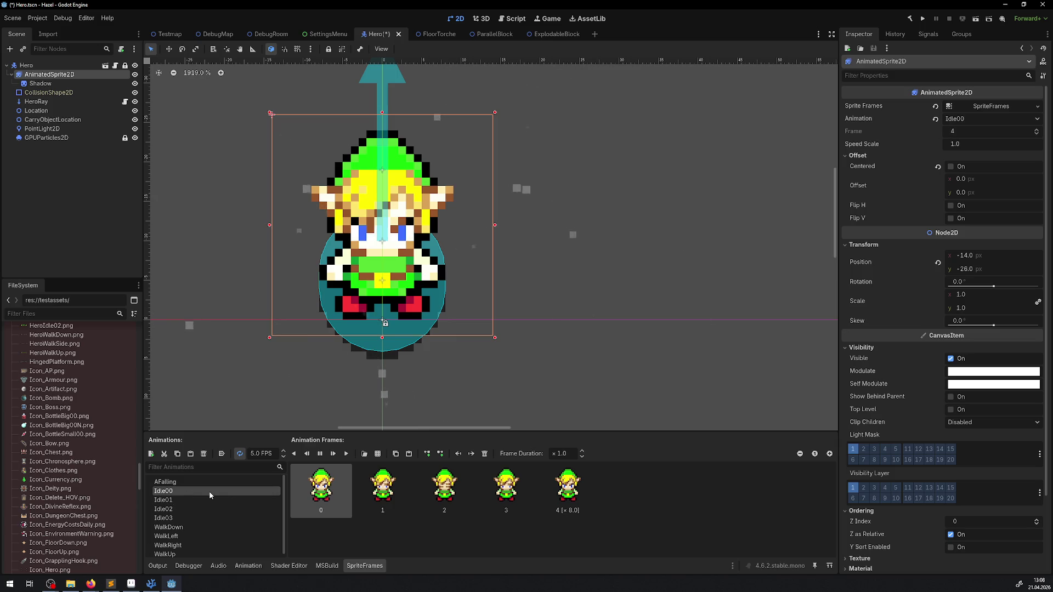
# - Back in Aseprite, move the entire walk-down strip slightly down, then return to Godot
pyautogui.click(111, 584)
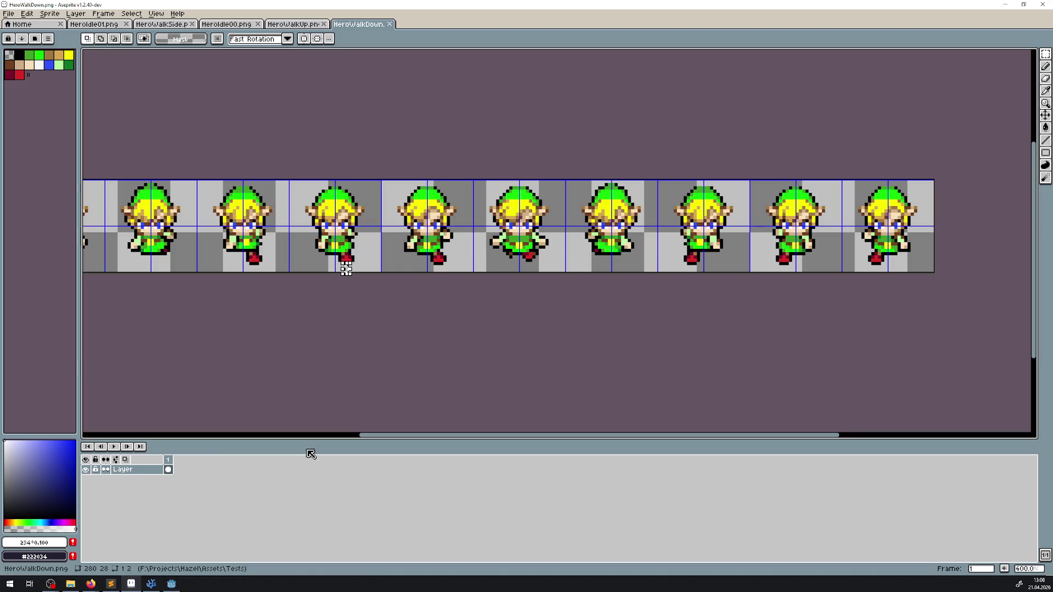
pyautogui.scroll(-2, 333, 165)
pyautogui.moveTo(165, 169); pyautogui.dragTo(639, 244)
pyautogui.scroll(7, 640, 244)
pyautogui.moveTo(410, 258)
pyautogui.mouseDown()
pyautogui.moveTo(369, 270)
pyautogui.moveTo(454, 311)
pyautogui.mouseUp()
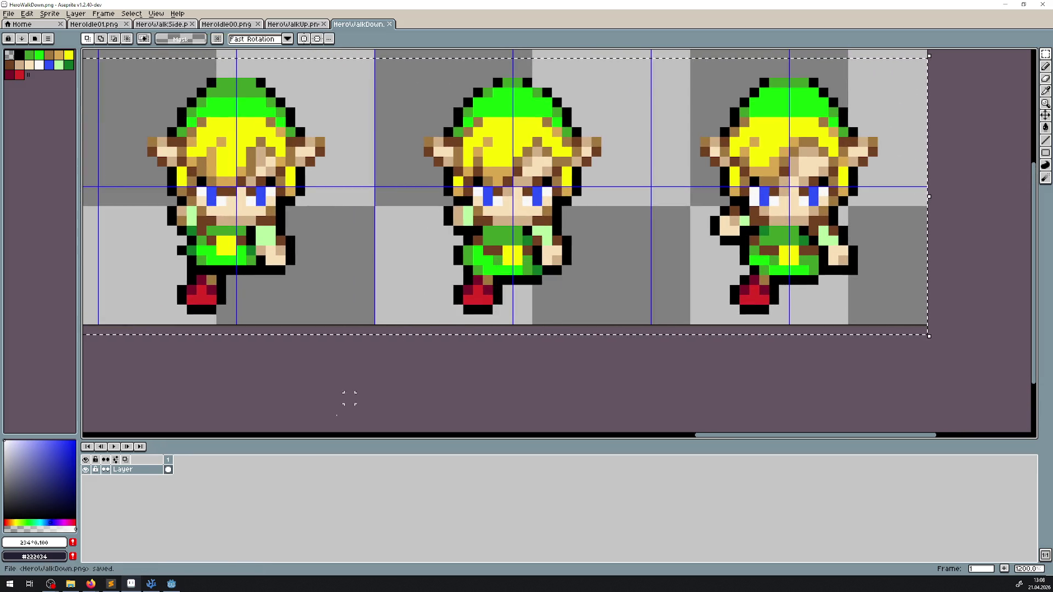
pyautogui.click(171, 584)
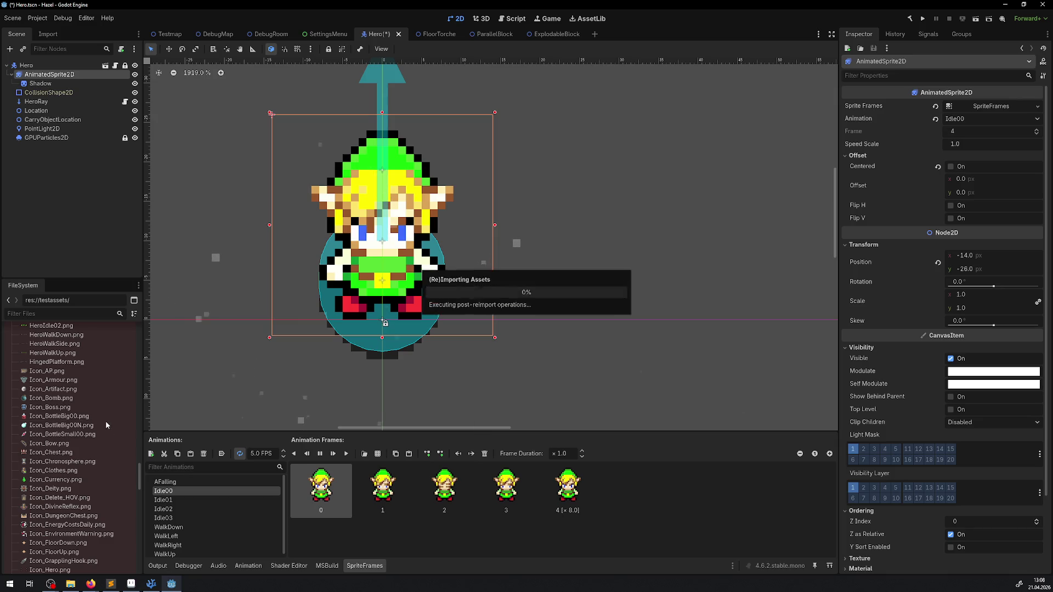
# - Flip between WalkDown and Idle00 repeatedly to compare the reimported frames, then go to Aseprite
pyautogui.click(170, 527)
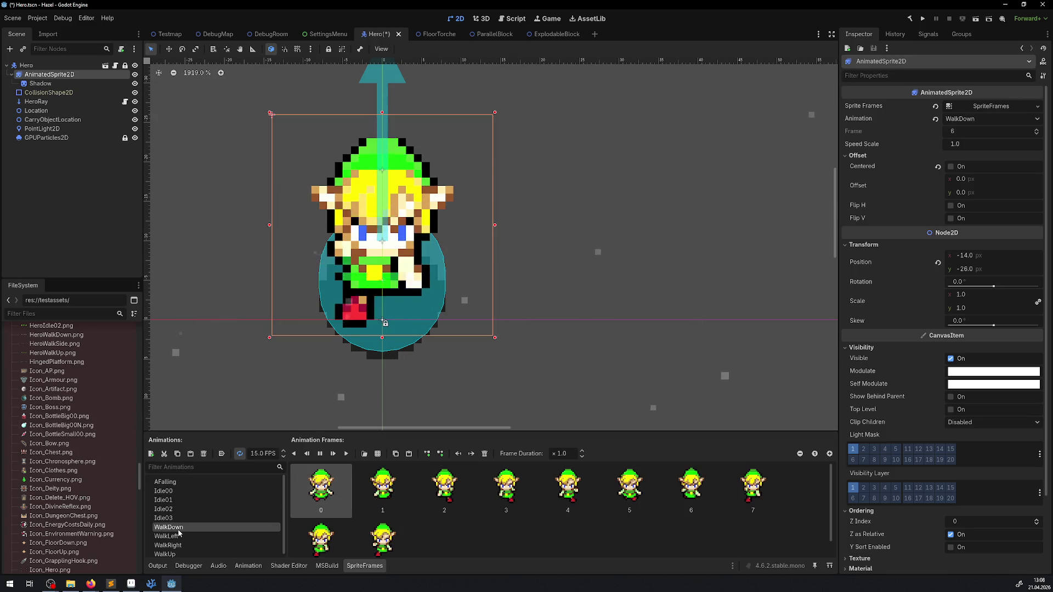
pyautogui.click(167, 494)
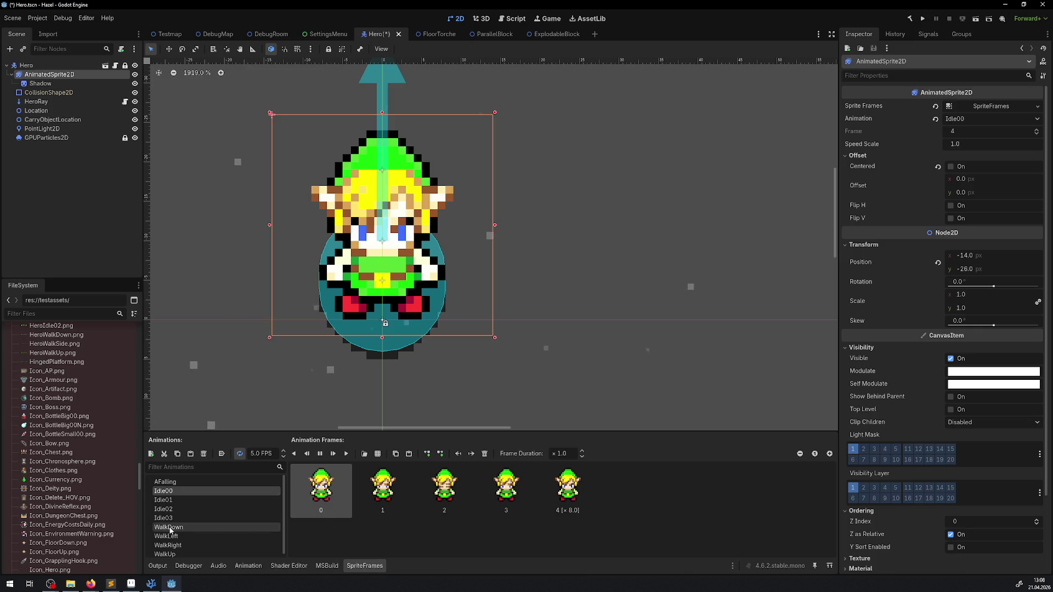
pyautogui.click(165, 527)
pyautogui.click(171, 498)
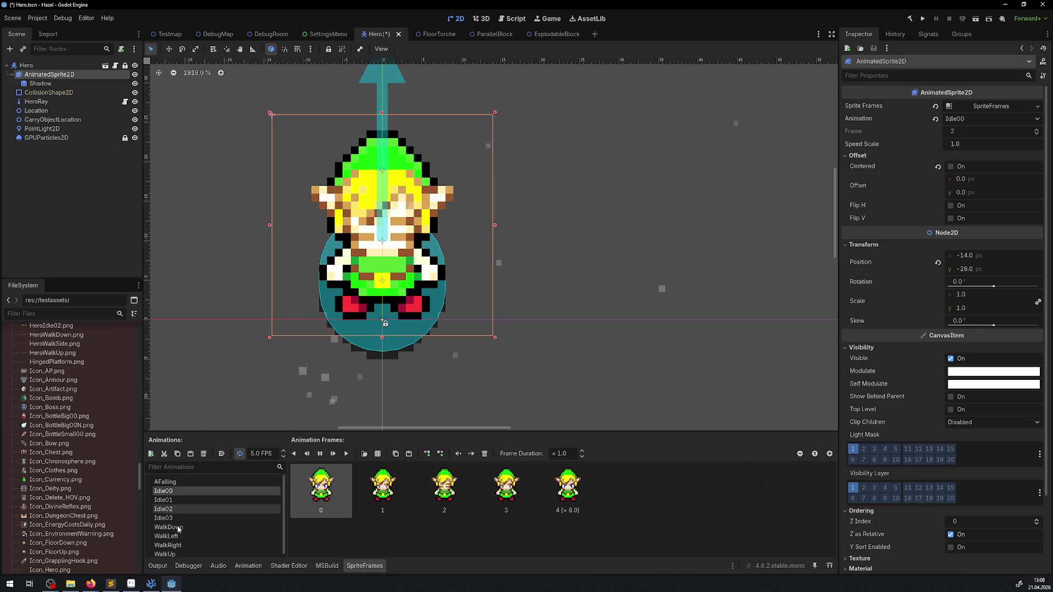
pyautogui.click(168, 527)
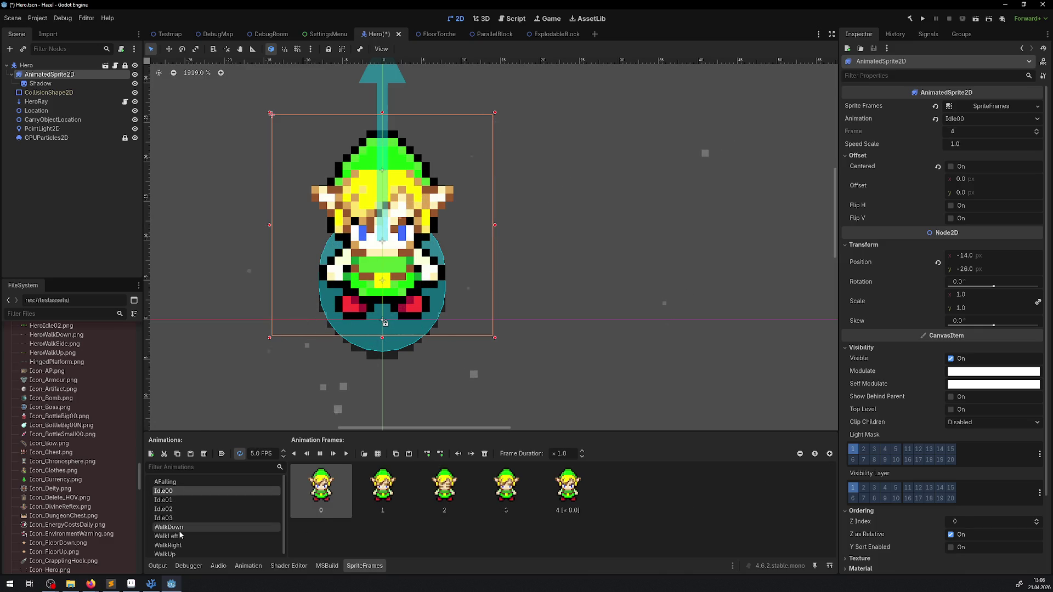
pyautogui.click(171, 494)
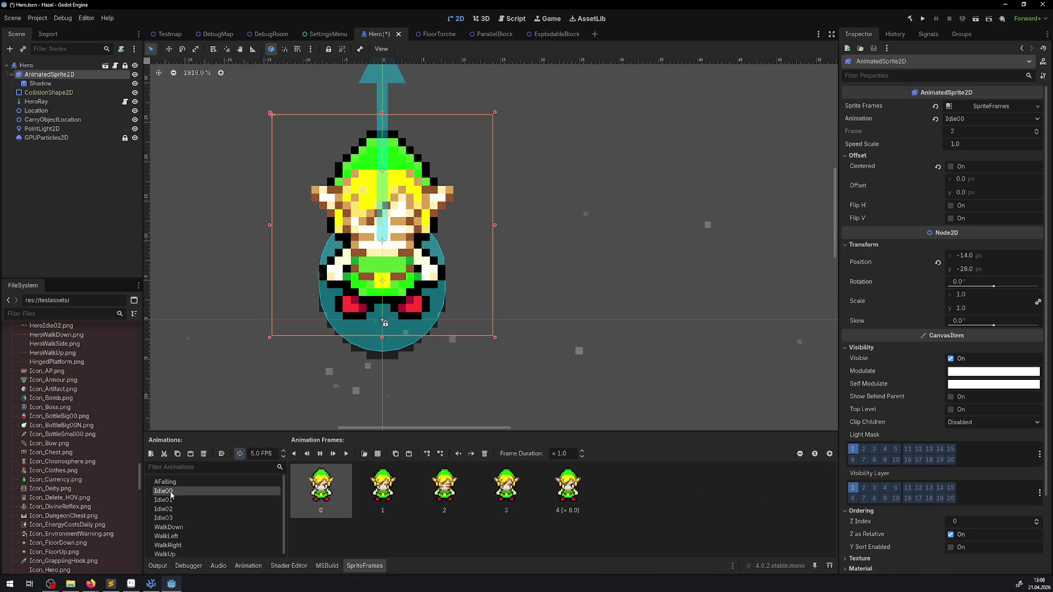
pyautogui.click(173, 528)
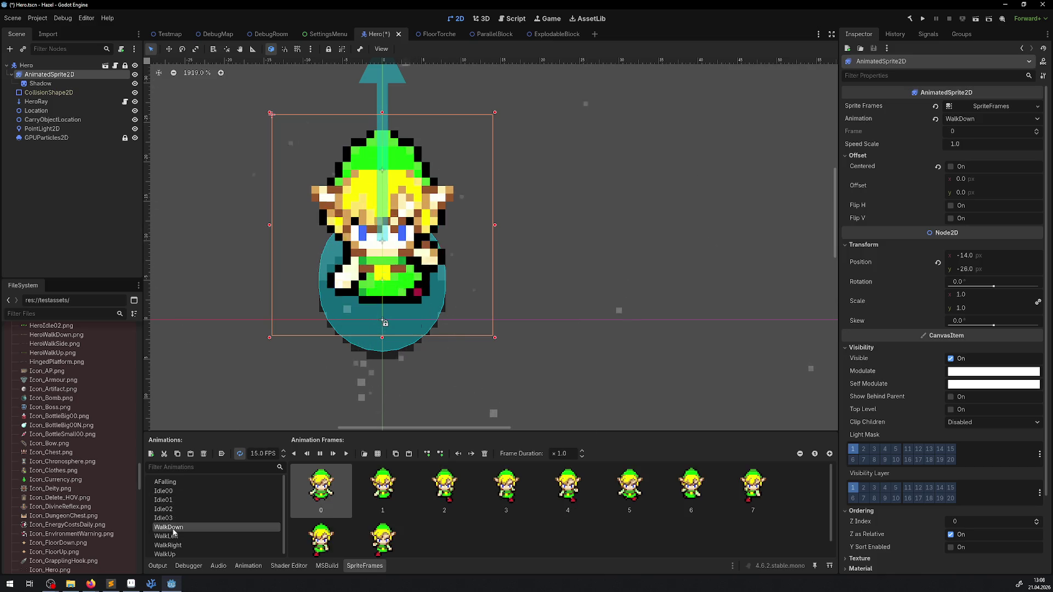
pyautogui.click(171, 492)
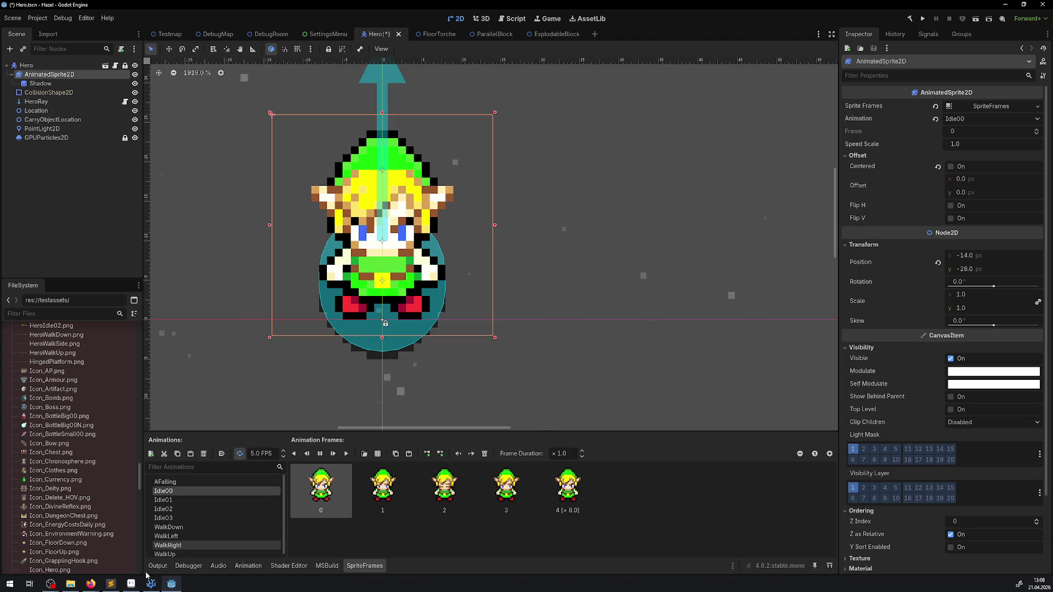
pyautogui.click(131, 583)
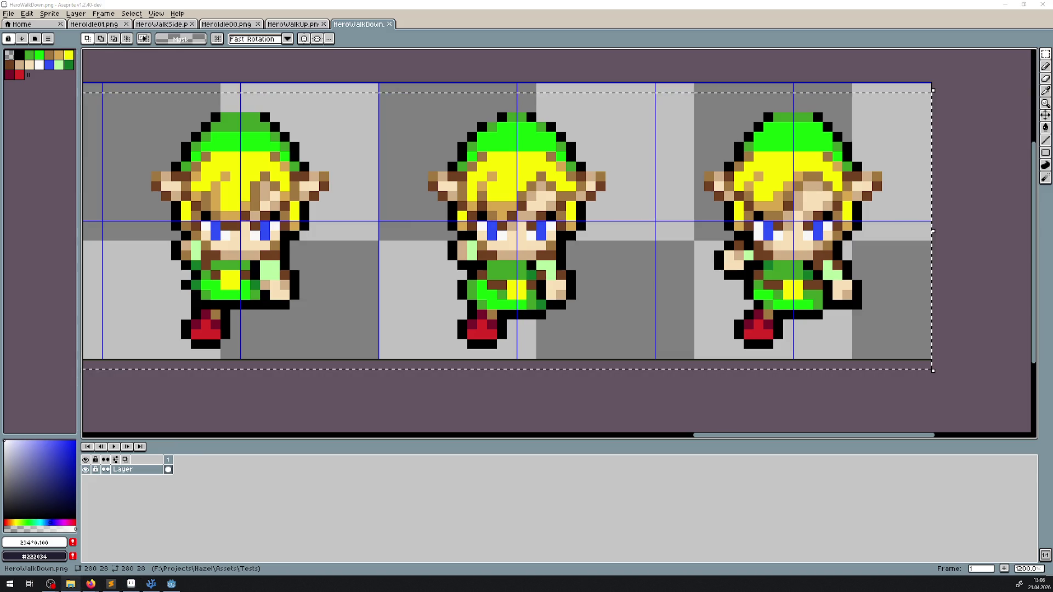
# - On the HeroWalkUp strip, confirm the grid preferences and turn on the grid overlay
pyautogui.hotkey('ctrl', 'shift', 'Tab')
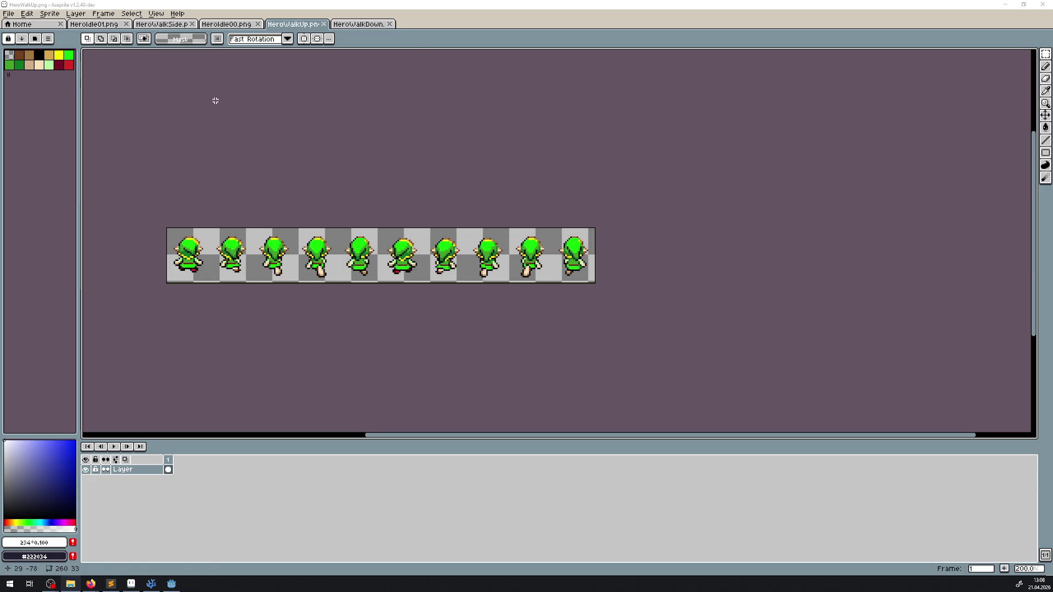
pyautogui.click(13, 13)
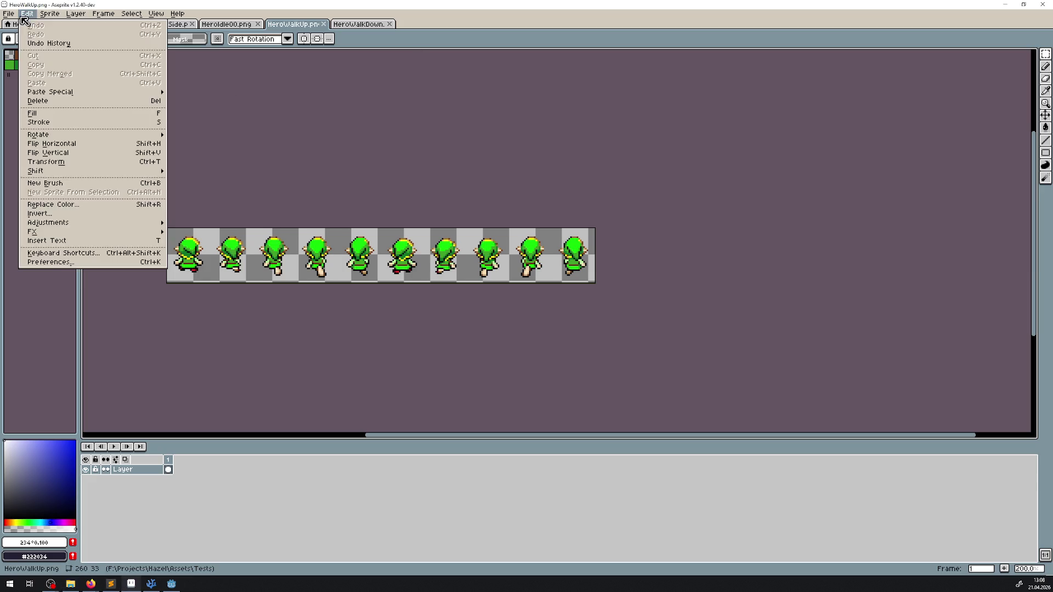
pyautogui.click(61, 262)
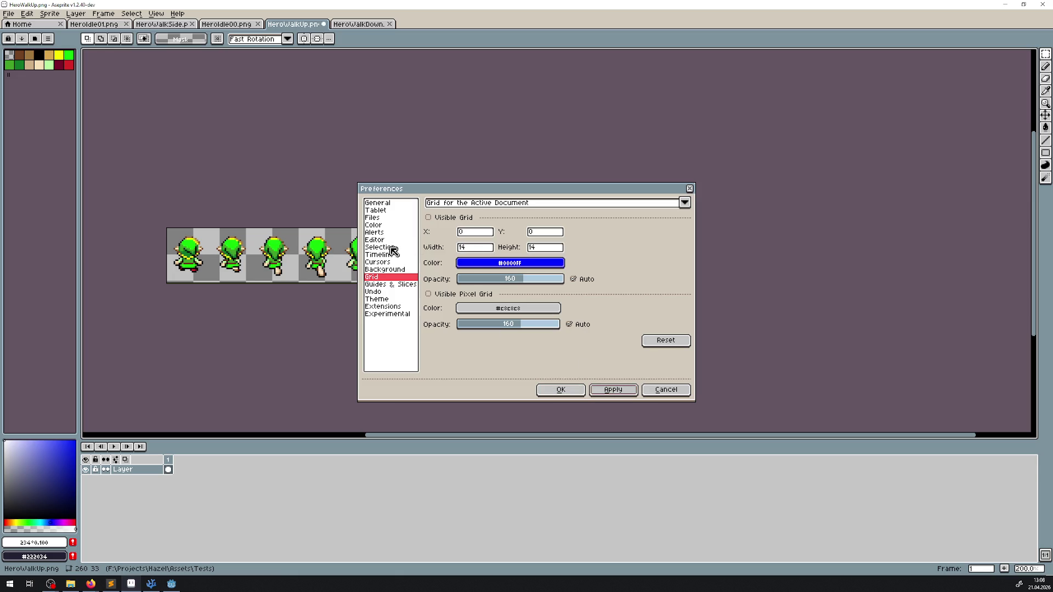
pyautogui.click(559, 391)
pyautogui.click(133, 13)
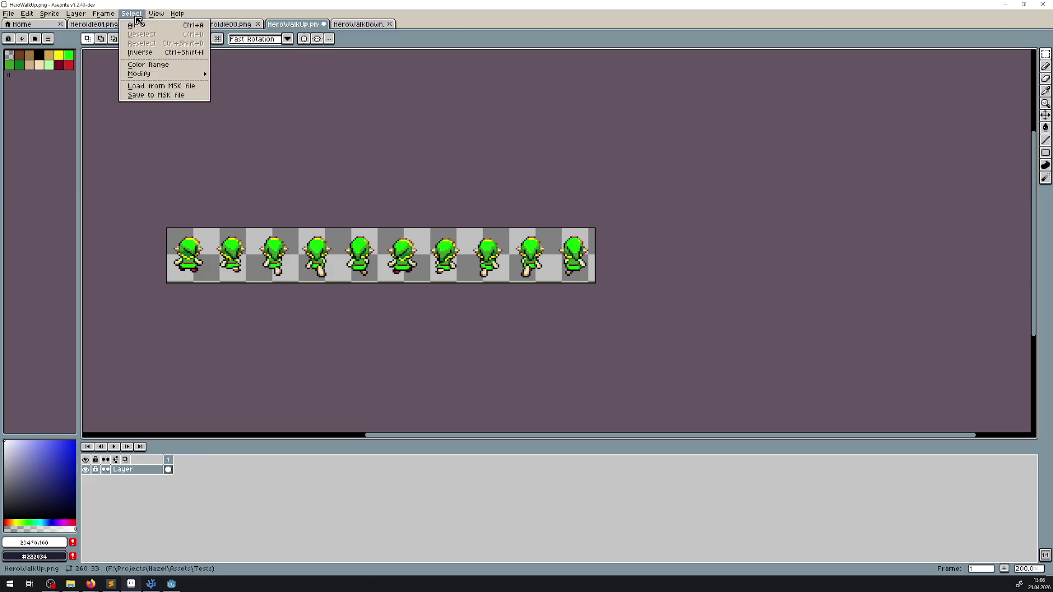
pyautogui.moveTo(169, 58)
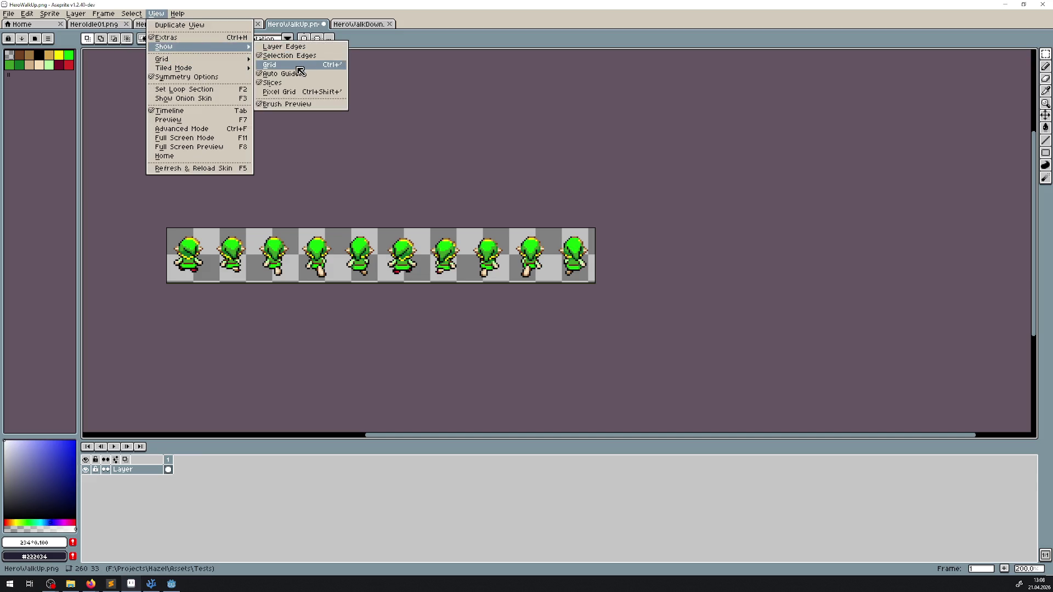
pyautogui.click(299, 61)
# - Resize the HeroWalkUp canvas to 280 × 28 pixels
pyautogui.click(50, 13)
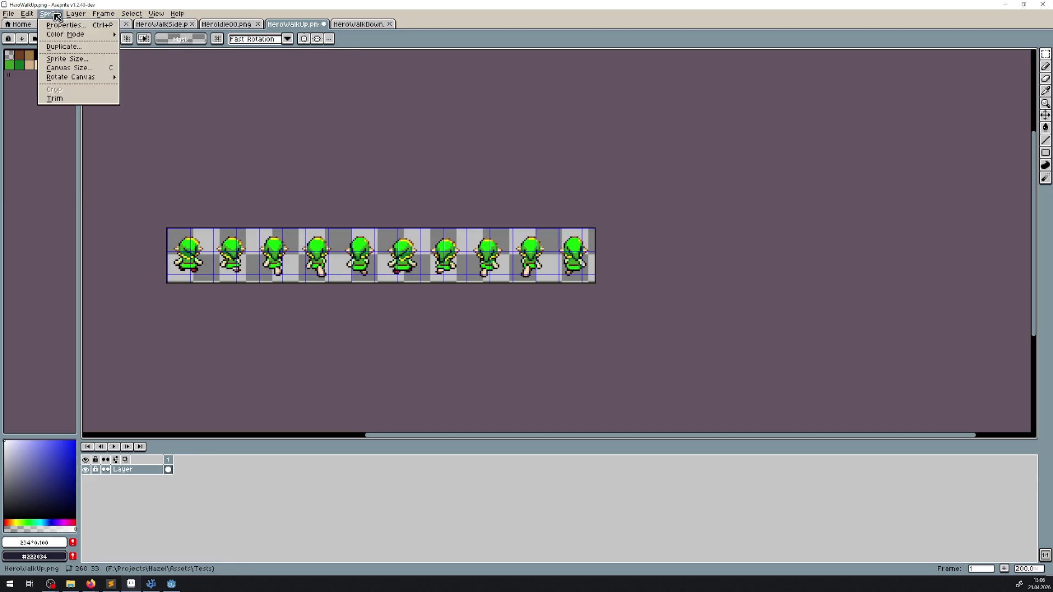
pyautogui.click(60, 69)
pyautogui.write('280')
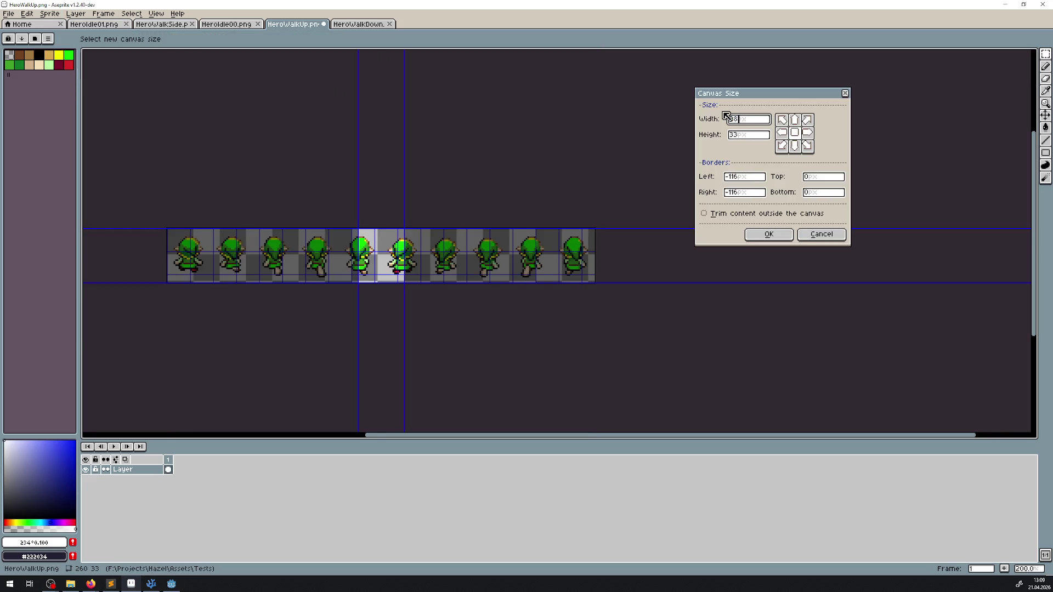
pyautogui.write('28')
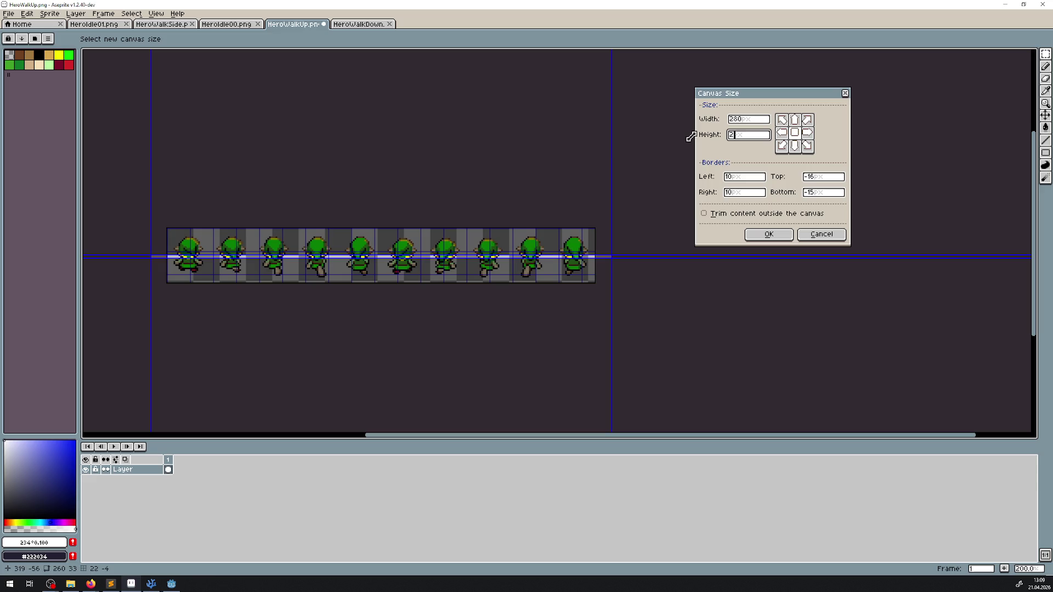
pyautogui.scroll(2, 475, 259)
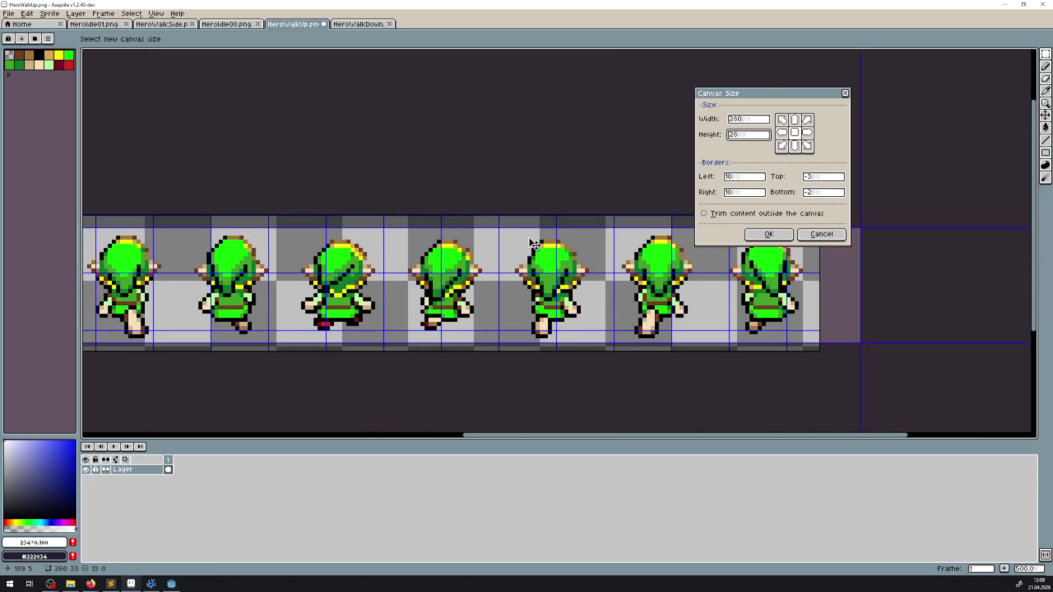
pyautogui.moveTo(531, 243); pyautogui.dragTo(388, 239)
pyautogui.click(769, 234)
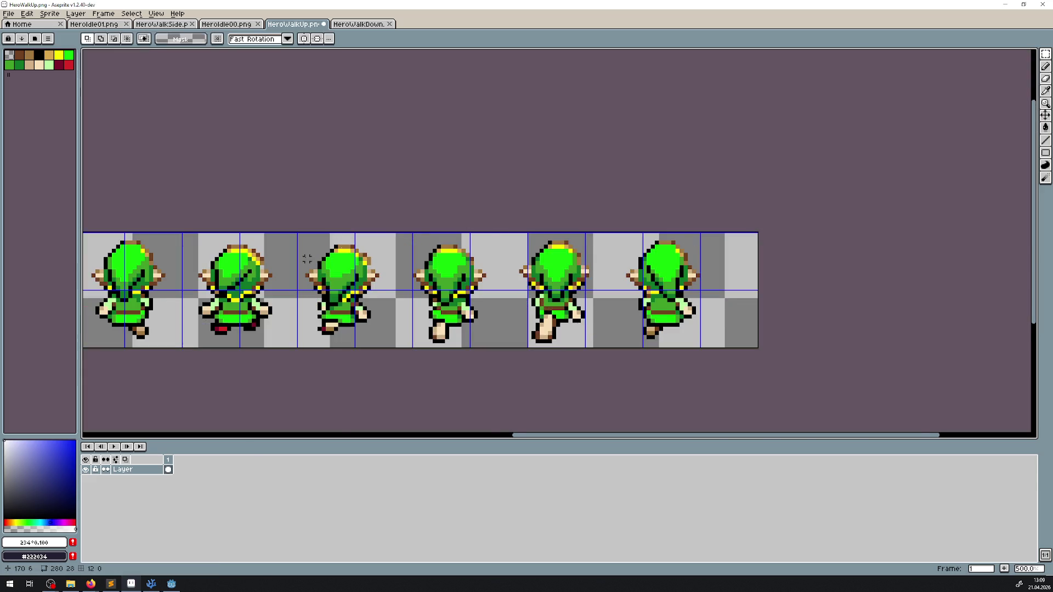
# - Select the first walk-up frame and move it left into its grid cell
pyautogui.moveTo(306, 258); pyautogui.dragTo(520, 237)
pyautogui.scroll(4, 149, 247)
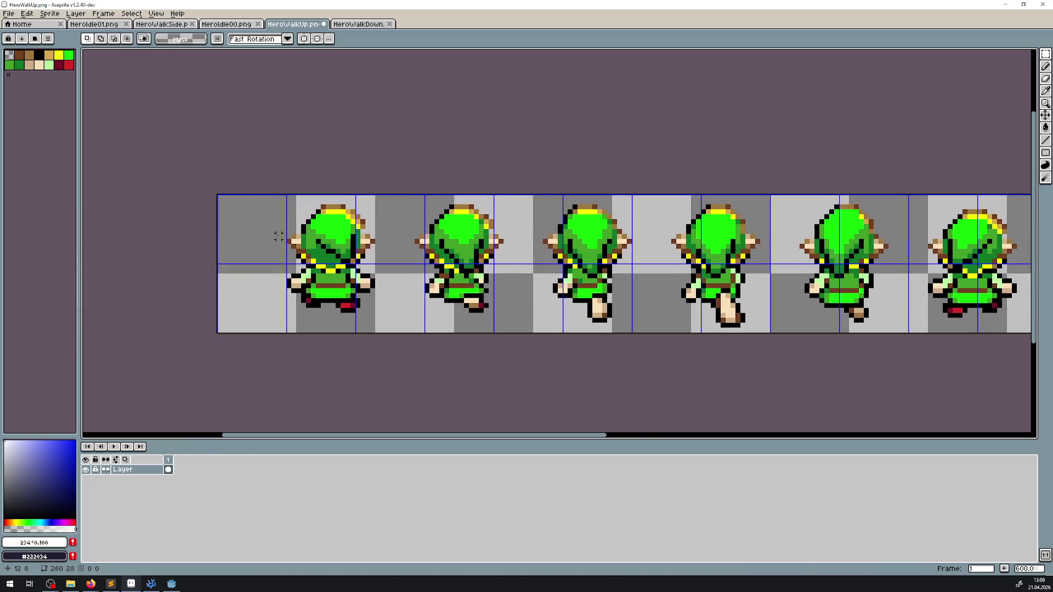
pyautogui.moveTo(254, 149); pyautogui.dragTo(503, 428)
pyautogui.scroll(3, 421, 350)
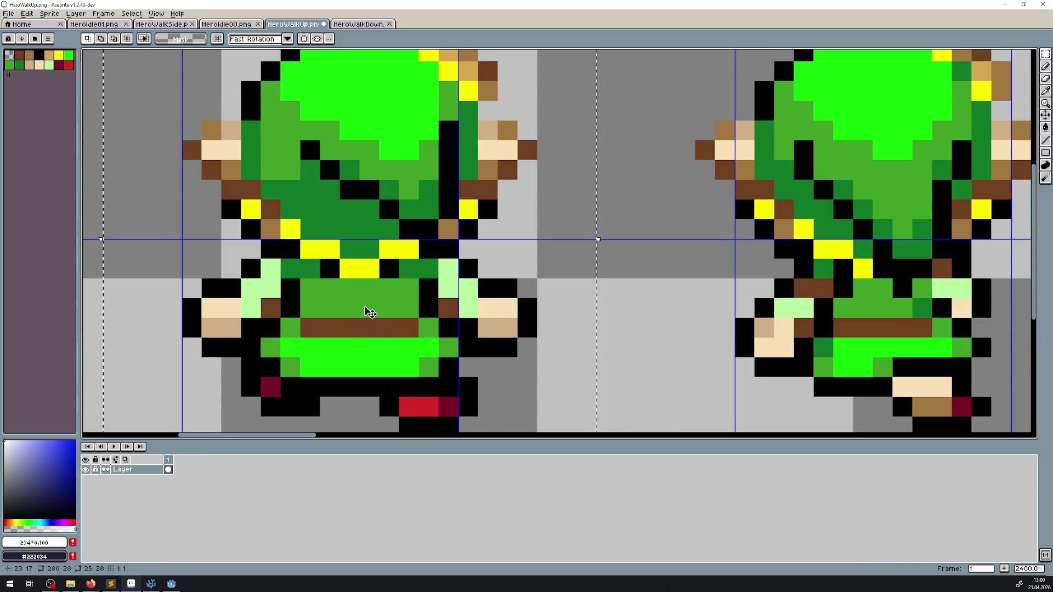
pyautogui.moveTo(364, 306)
pyautogui.mouseDown()
pyautogui.moveTo(209, 305)
pyautogui.moveTo(395, 269)
pyautogui.moveTo(472, 269)
pyautogui.moveTo(244, 261)
pyautogui.mouseUp()
pyautogui.scroll(-2, 324, 245)
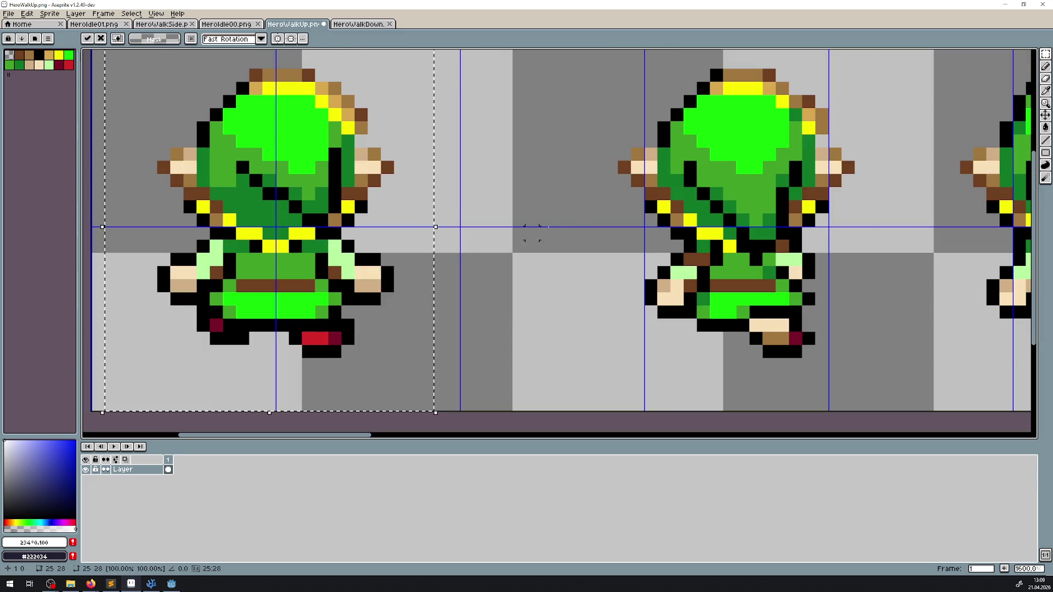
pyautogui.hscroll(5, 334, 231)
# - Select the middle sprite frame and shift it a few pixels left
pyautogui.moveTo(408, 76)
pyautogui.mouseDown()
pyautogui.moveTo(664, 431)
pyautogui.moveTo(665, 386)
pyautogui.mouseUp()
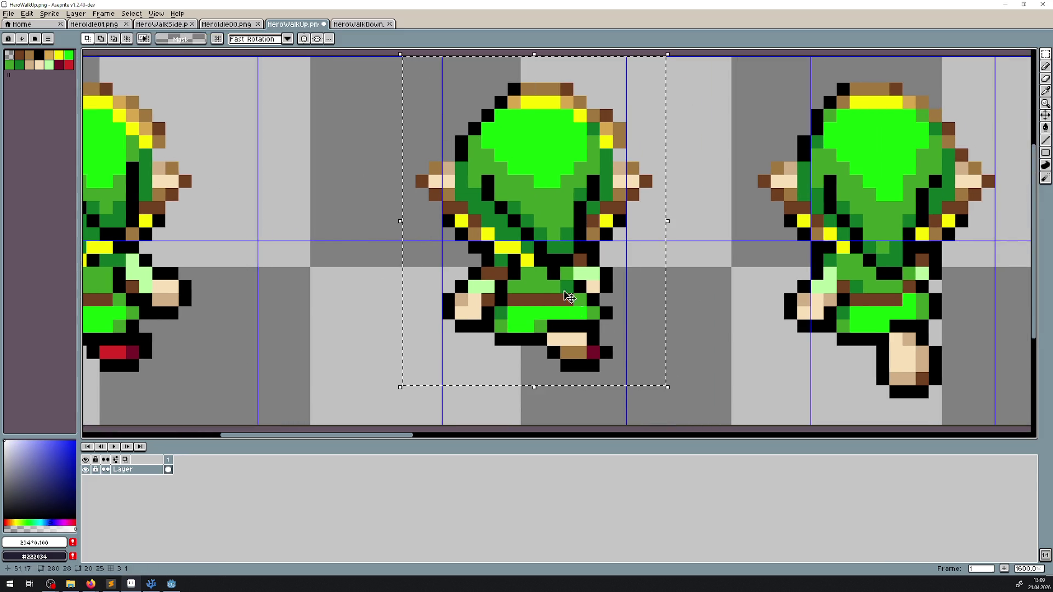
pyautogui.scroll(2, 551, 277)
pyautogui.moveTo(549, 278); pyautogui.dragTo(403, 278)
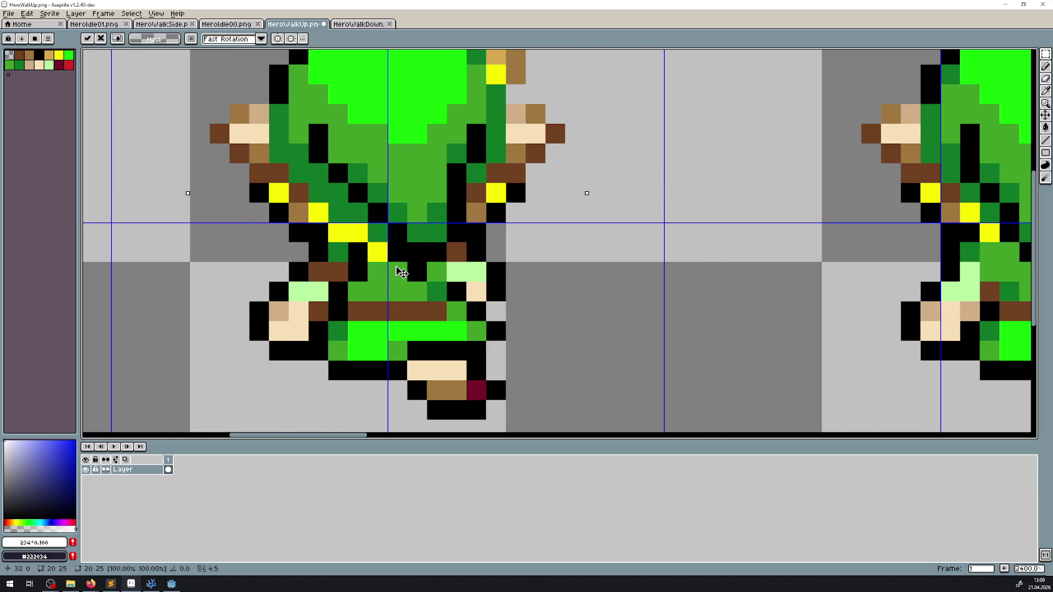
pyautogui.scroll(-3, 403, 278)
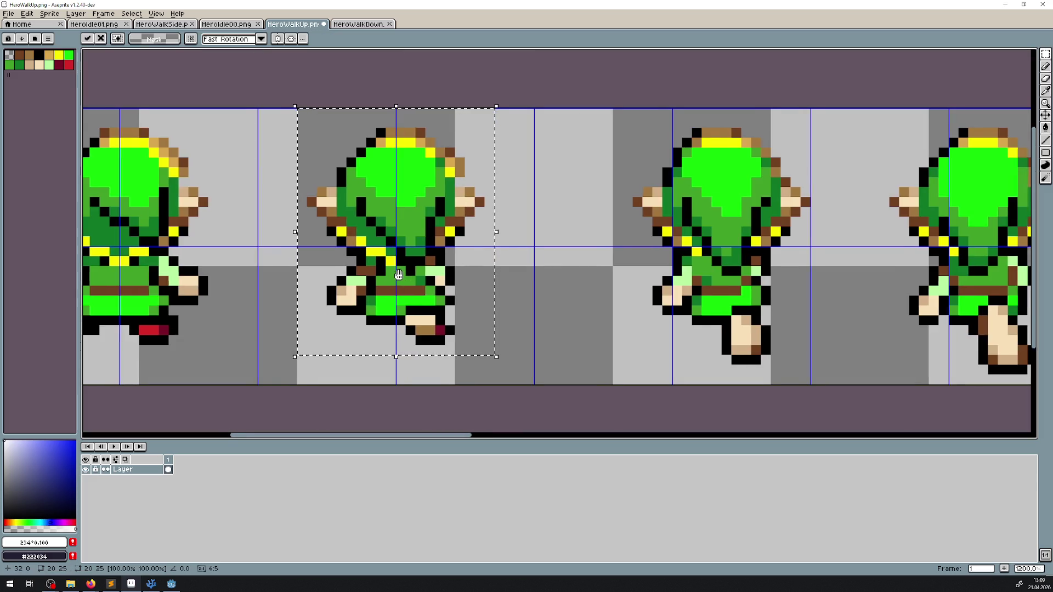
pyautogui.hscroll(3, 403, 278)
# - Move the second sprite frame about 5 pixels left and commit it with Enter
pyautogui.moveTo(544, 110)
pyautogui.mouseDown()
pyautogui.moveTo(759, 394)
pyautogui.moveTo(770, 383)
pyautogui.mouseUp()
pyautogui.scroll(2, 657, 280)
pyautogui.moveTo(657, 280); pyautogui.dragTo(572, 281)
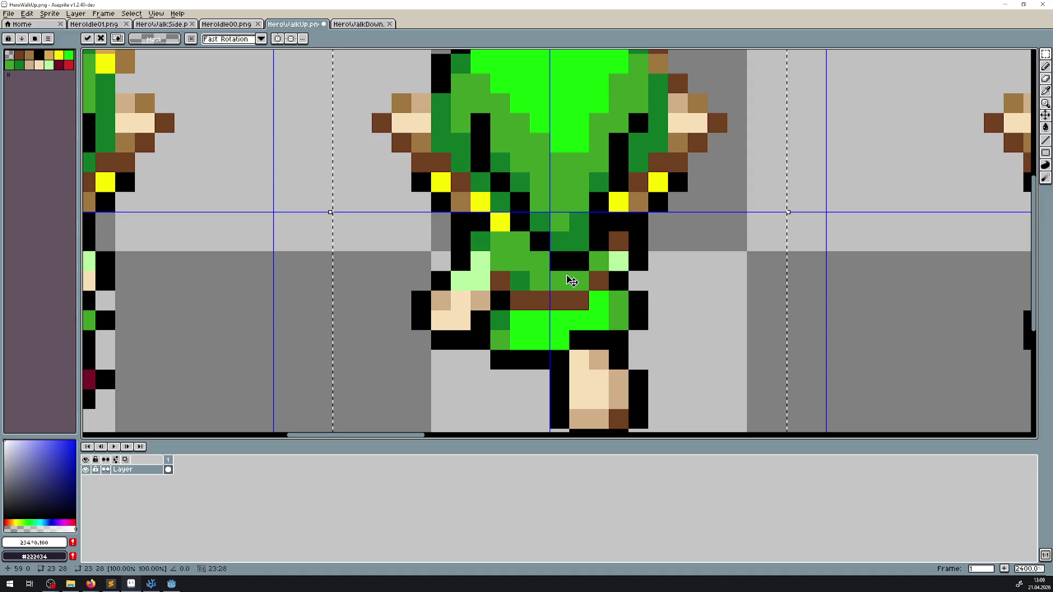
pyautogui.hscroll(-3, 571, 281)
pyautogui.moveTo(581, 285); pyautogui.dragTo(606, 379)
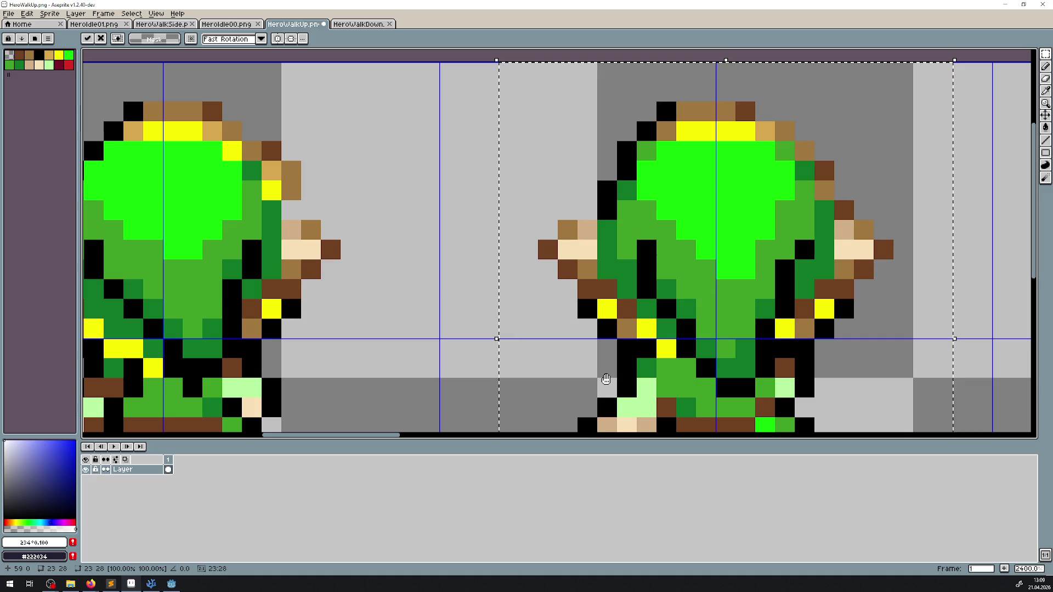
pyautogui.scroll(-7, 642, 335)
pyautogui.moveTo(762, 303)
pyautogui.mouseDown()
pyautogui.moveTo(225, 256)
pyautogui.moveTo(373, 252)
pyautogui.mouseUp()
pyautogui.scroll(4, 431, 254)
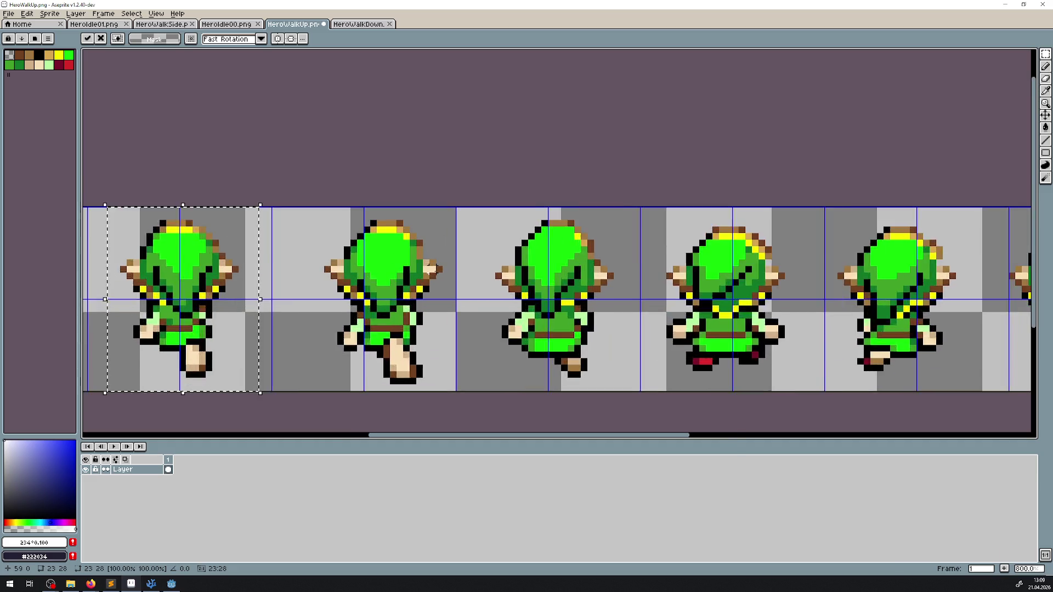
pyautogui.press('Return')
# - Shift the next walk frame a few pixels left and fine-tune it pixel by pixel
pyautogui.moveTo(422, 341); pyautogui.dragTo(622, 306)
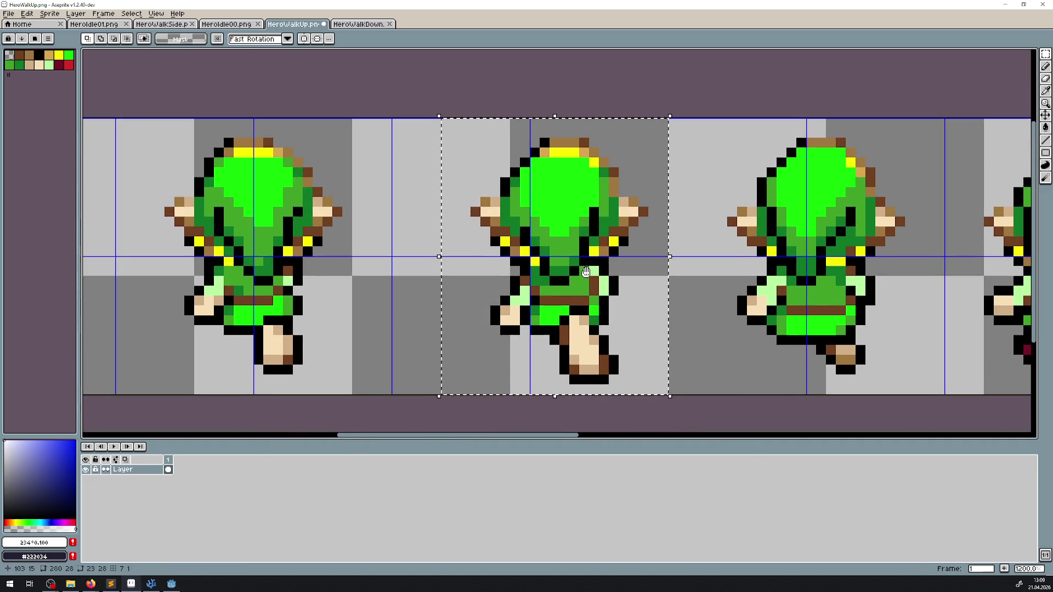
pyautogui.scroll(-5, 591, 270)
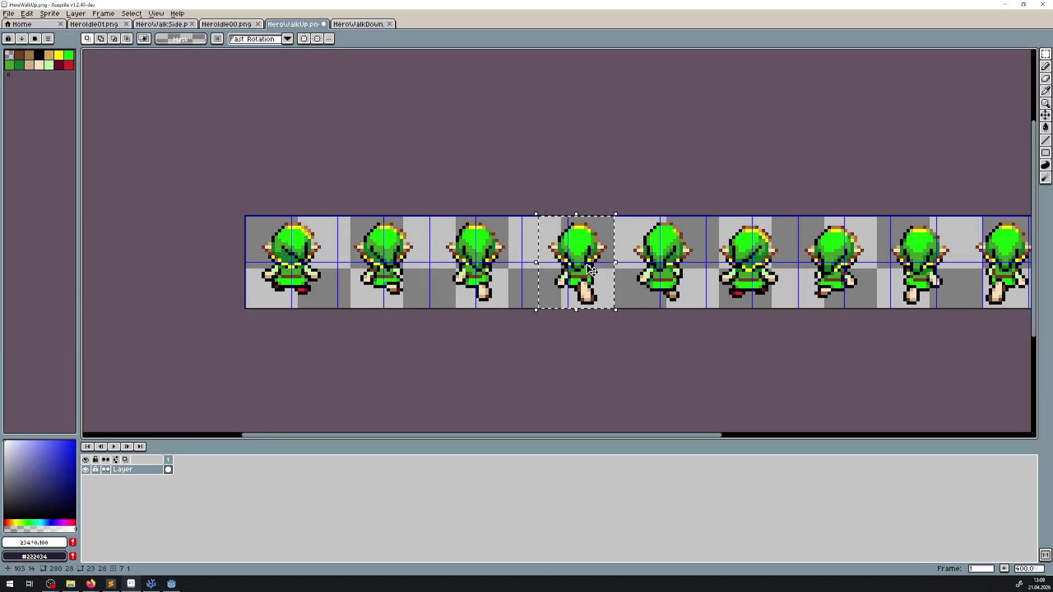
pyautogui.scroll(1, 591, 270)
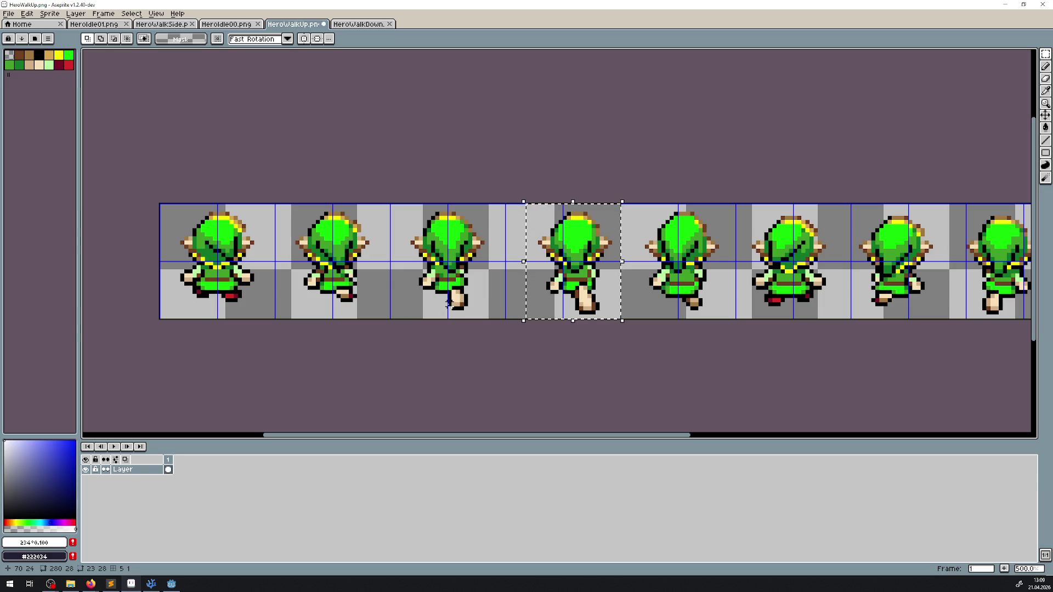
pyautogui.moveTo(457, 299)
pyautogui.mouseDown()
pyautogui.moveTo(232, 229)
pyautogui.moveTo(523, 244)
pyautogui.moveTo(748, 274)
pyautogui.mouseUp()
pyautogui.scroll(1, 517, 336)
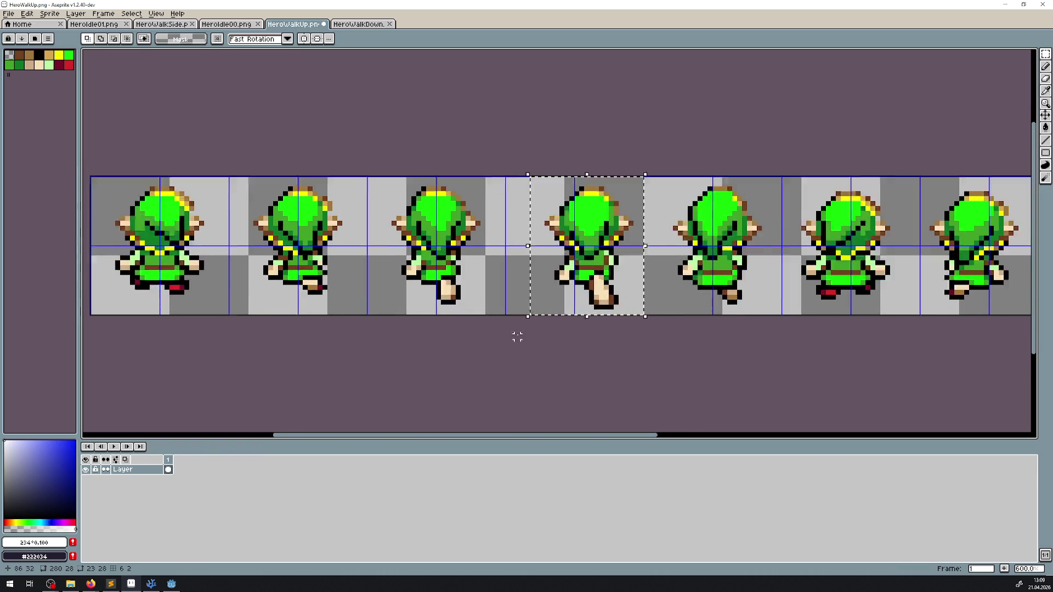
pyautogui.scroll(4, 584, 266)
pyautogui.moveTo(590, 219)
pyautogui.mouseDown()
pyautogui.moveTo(564, 219)
pyautogui.moveTo(543, 271)
pyautogui.mouseUp()
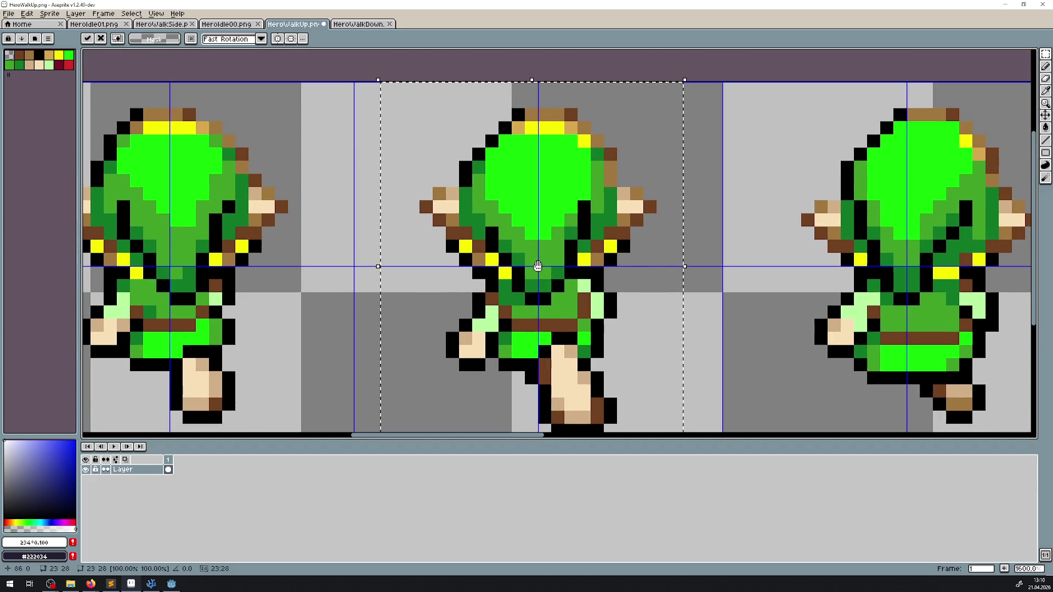
pyautogui.press('Left')
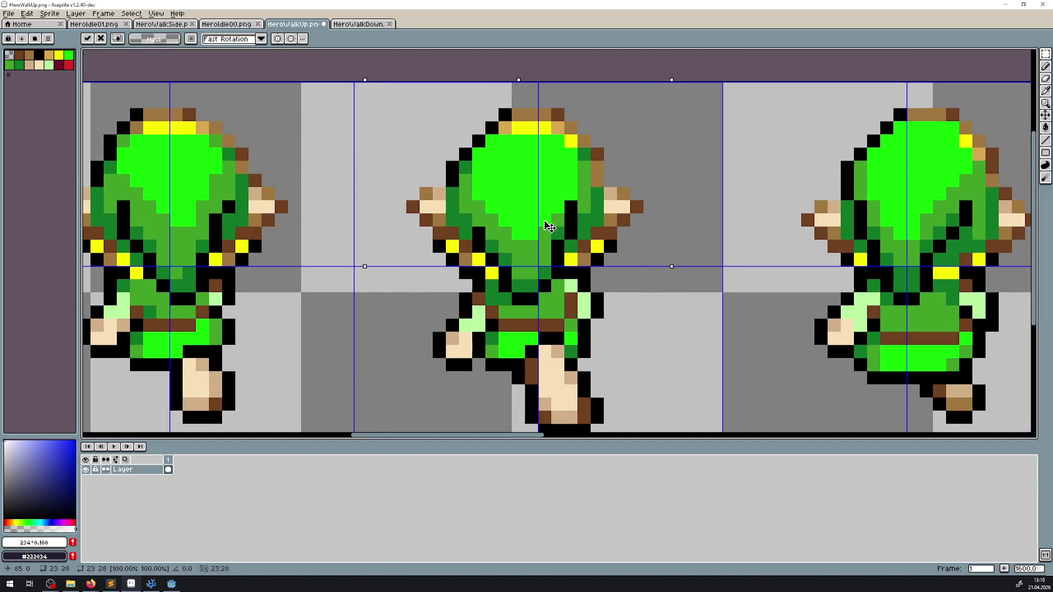
pyautogui.press('Right')
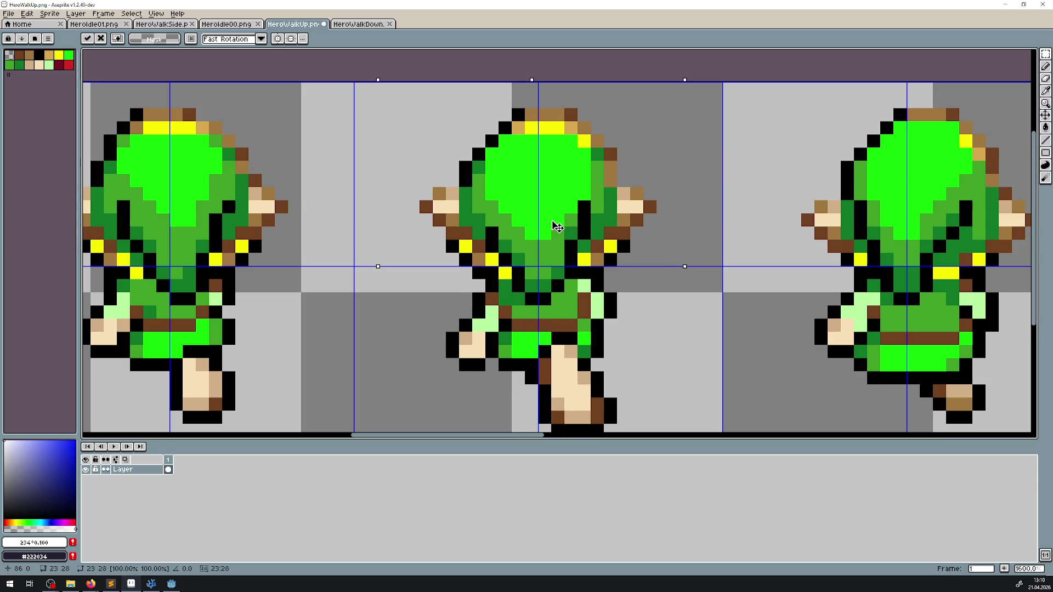
# - Reselect the first of the later walk frames and move it one pixel left
pyautogui.moveTo(613, 275)
pyautogui.mouseDown()
pyautogui.moveTo(149, 256)
pyautogui.moveTo(94, 238)
pyautogui.mouseUp()
pyautogui.moveTo(245, 90)
pyautogui.mouseDown()
pyautogui.moveTo(578, 377)
pyautogui.moveTo(577, 396)
pyautogui.mouseUp()
pyautogui.moveTo(273, 53)
pyautogui.mouseDown()
pyautogui.moveTo(539, 372)
pyautogui.moveTo(538, 410)
pyautogui.mouseUp()
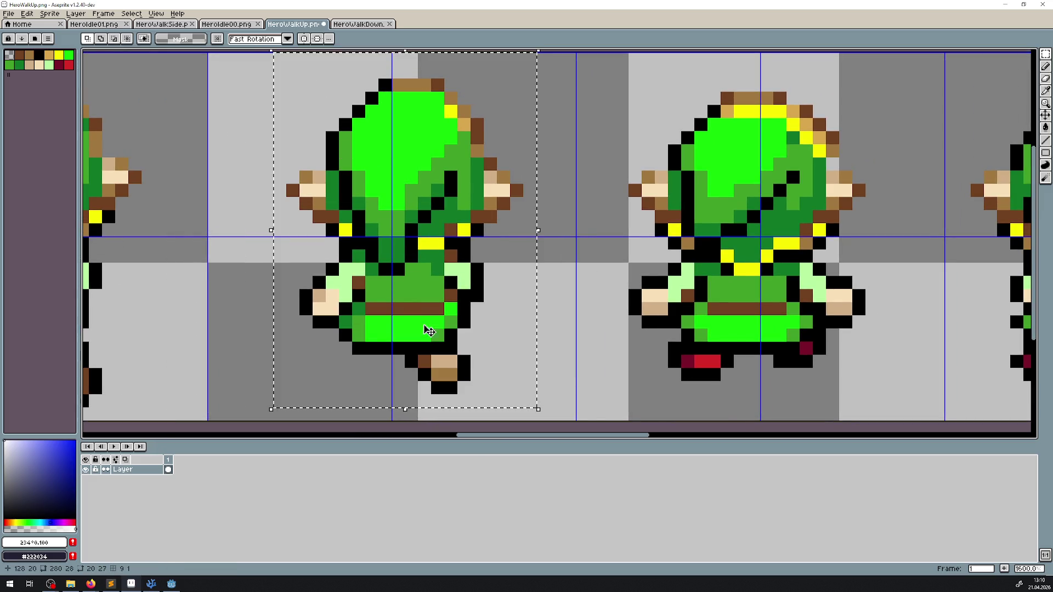
pyautogui.moveTo(446, 370); pyautogui.dragTo(578, 371)
pyautogui.moveTo(535, 287); pyautogui.dragTo(510, 287)
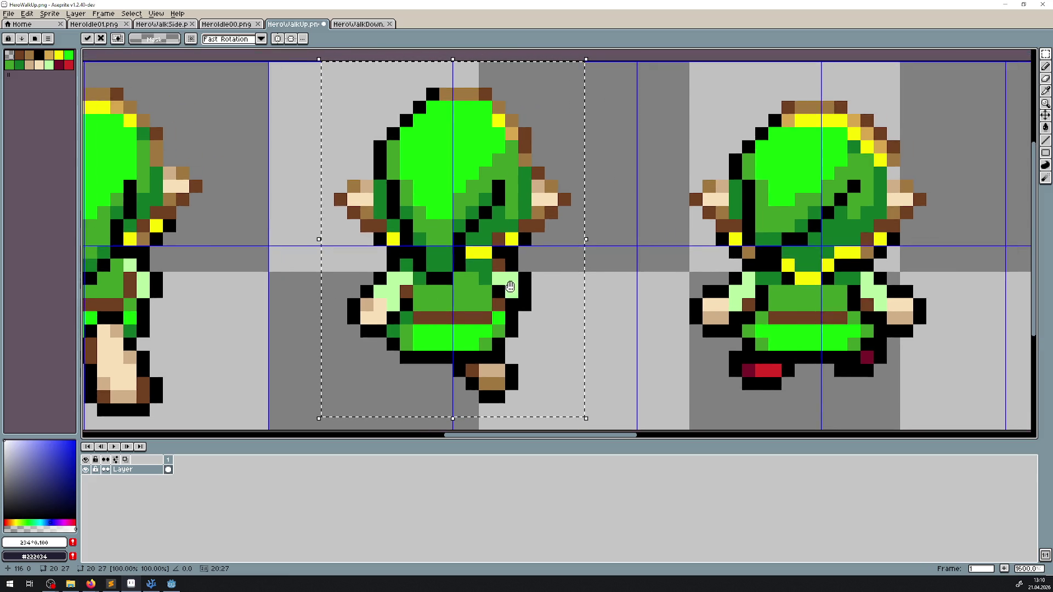
pyautogui.scroll(-1, 586, 248)
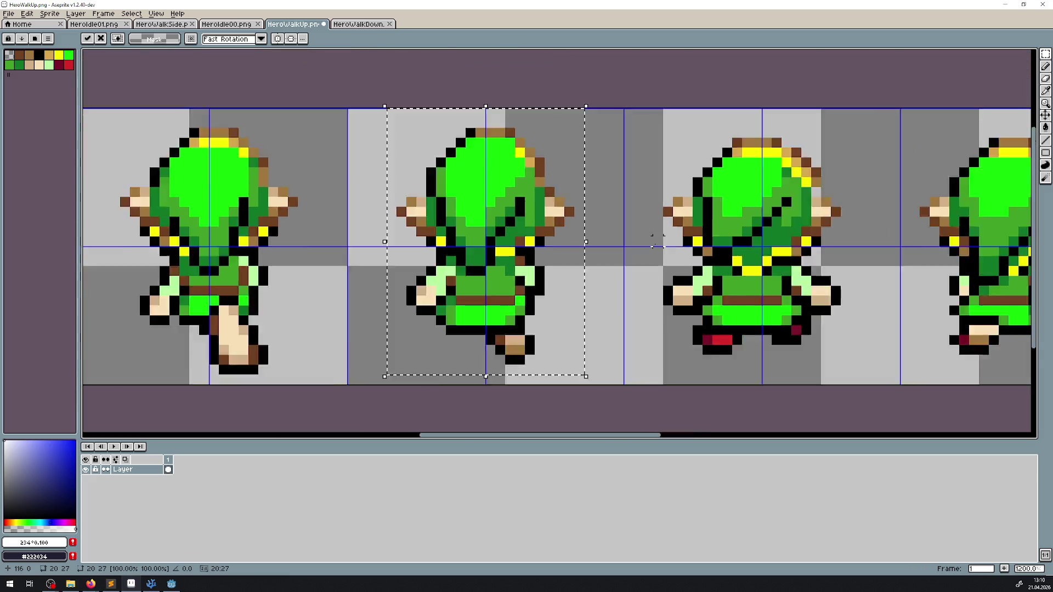
pyautogui.scroll(-2, 656, 240)
pyautogui.scroll(2, 510, 165)
# - Shift the next sprite one pixel right and centre the middle sprite, committing with M
pyautogui.moveTo(518, 152)
pyautogui.mouseDown()
pyautogui.moveTo(737, 400)
pyautogui.moveTo(728, 395)
pyautogui.mouseUp()
pyautogui.moveTo(633, 289); pyautogui.dragTo(642, 290)
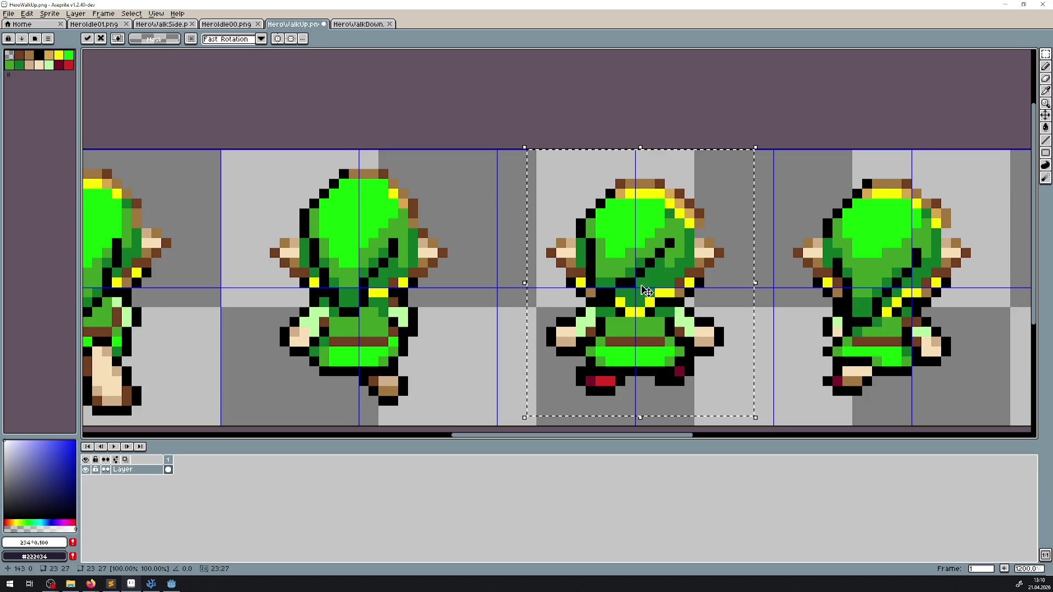
pyautogui.hscroll(5, 603, 231)
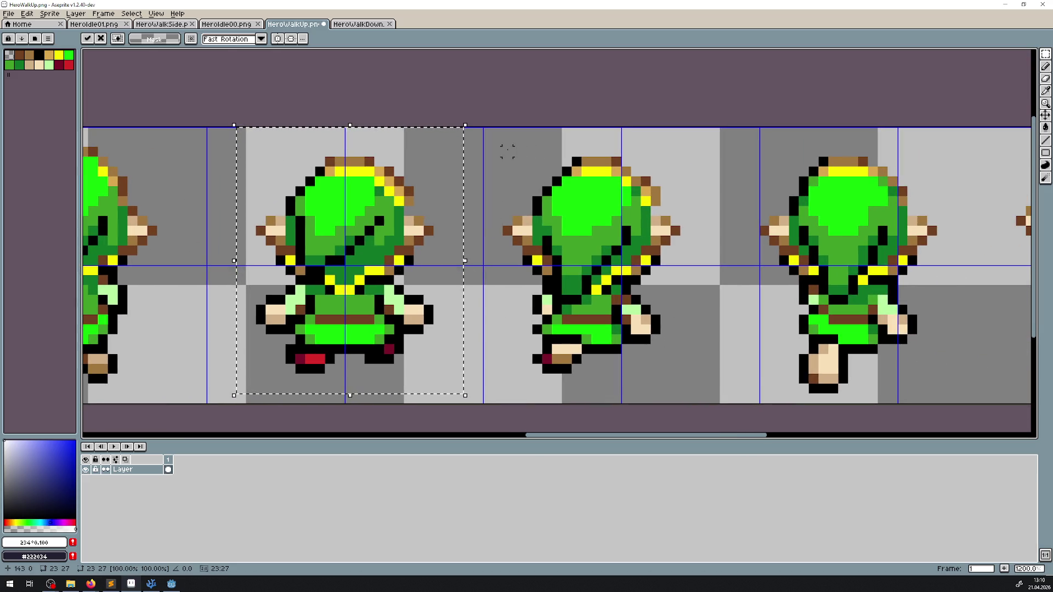
pyautogui.moveTo(507, 151)
pyautogui.mouseDown()
pyautogui.moveTo(700, 411)
pyautogui.moveTo(702, 386)
pyautogui.mouseUp()
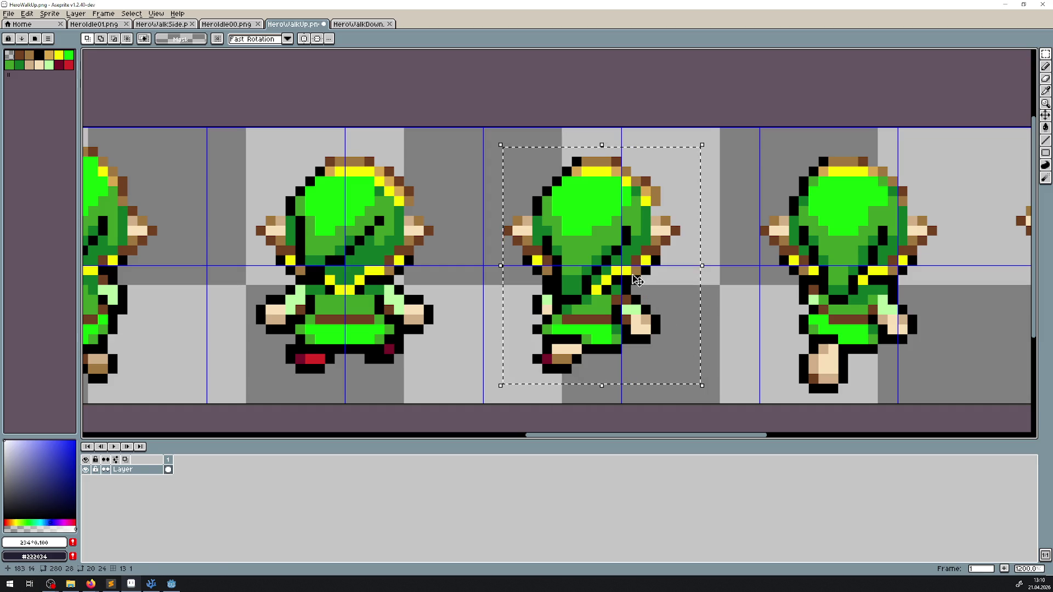
pyautogui.moveTo(636, 279); pyautogui.dragTo(659, 281)
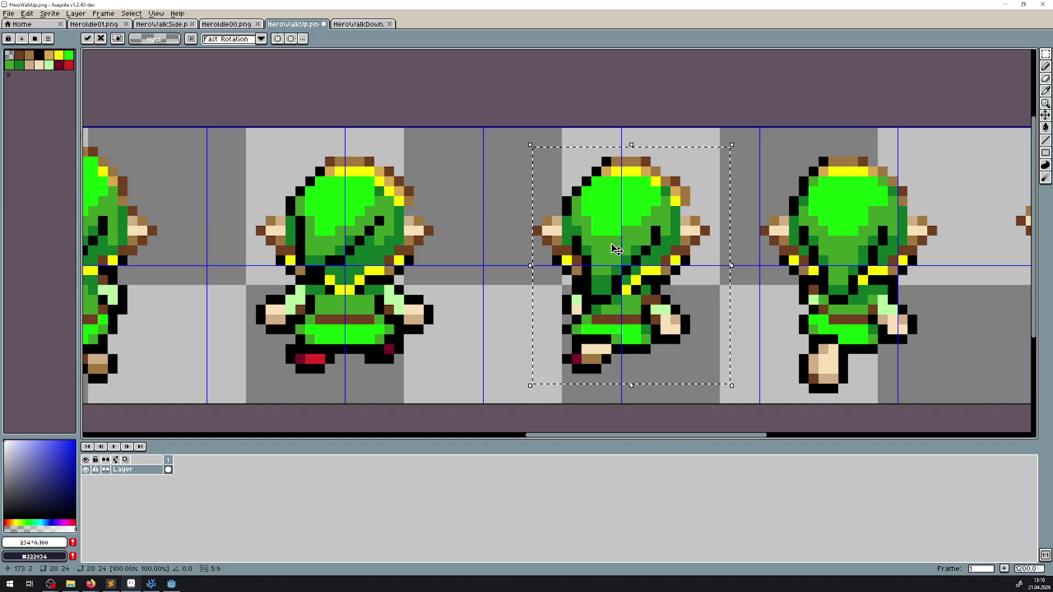
pyautogui.moveTo(707, 201); pyautogui.dragTo(503, 178)
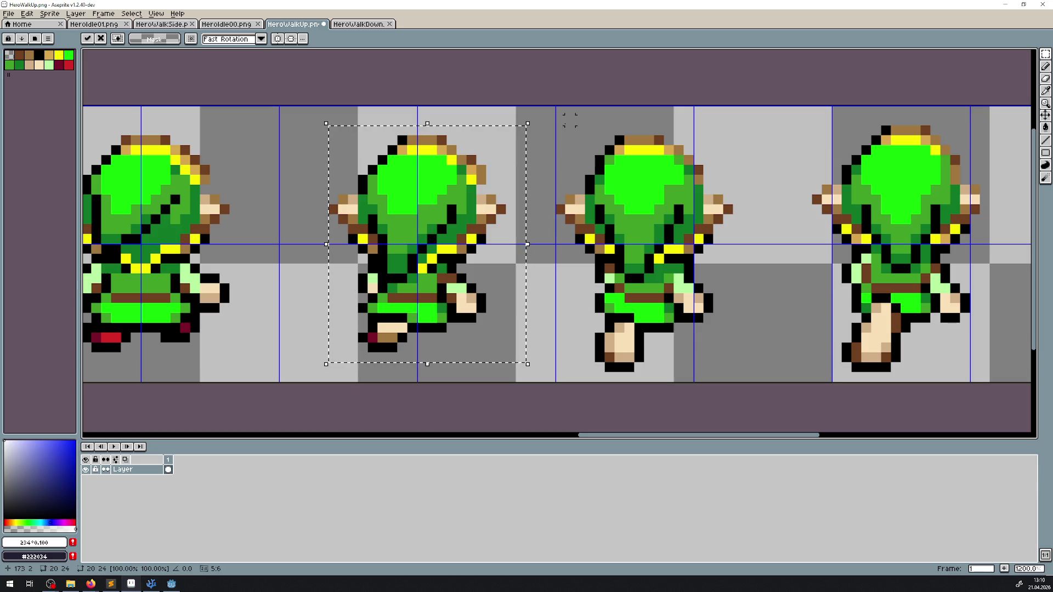
pyautogui.press('m')
# - Move the following walk frames right into their grid cells and commit
pyautogui.moveTo(562, 114)
pyautogui.mouseDown()
pyautogui.moveTo(636, 206)
pyautogui.moveTo(670, 352)
pyautogui.moveTo(745, 384)
pyautogui.mouseUp()
pyautogui.moveTo(668, 211); pyautogui.dragTo(711, 211)
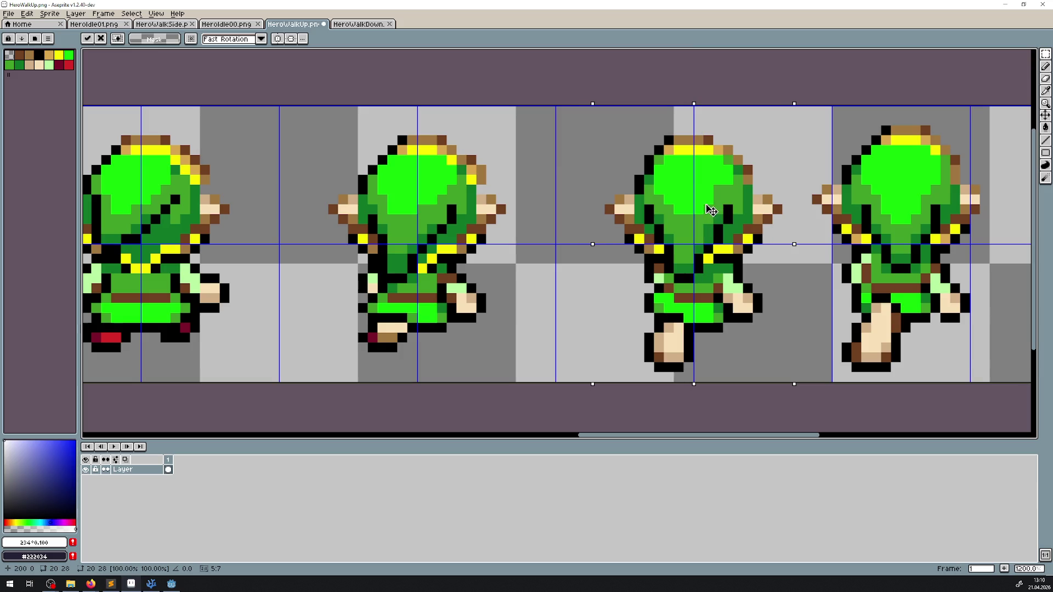
pyautogui.moveTo(764, 235); pyautogui.dragTo(510, 237)
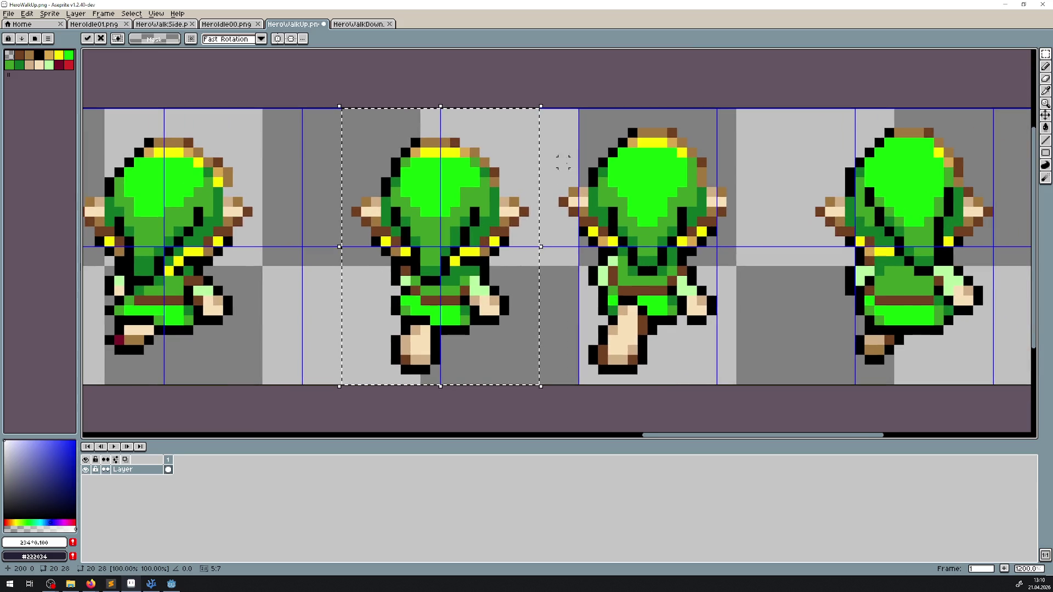
pyautogui.moveTo(546, 106); pyautogui.dragTo(767, 386)
pyautogui.moveTo(648, 262)
pyautogui.mouseDown()
pyautogui.moveTo(713, 260)
pyautogui.moveTo(673, 282)
pyautogui.moveTo(500, 278)
pyautogui.mouseUp()
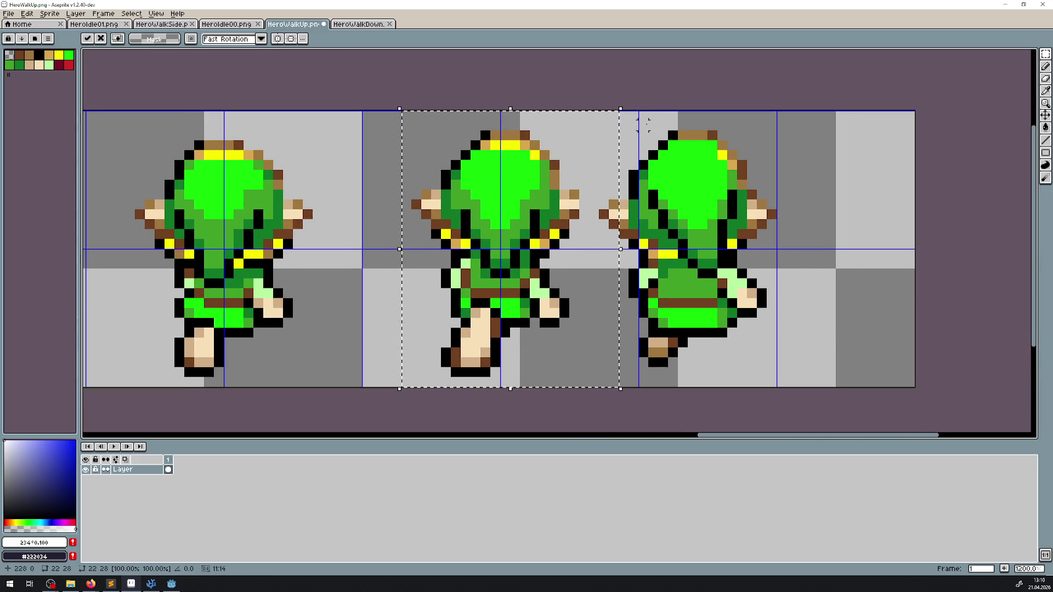
pyautogui.click(603, 104)
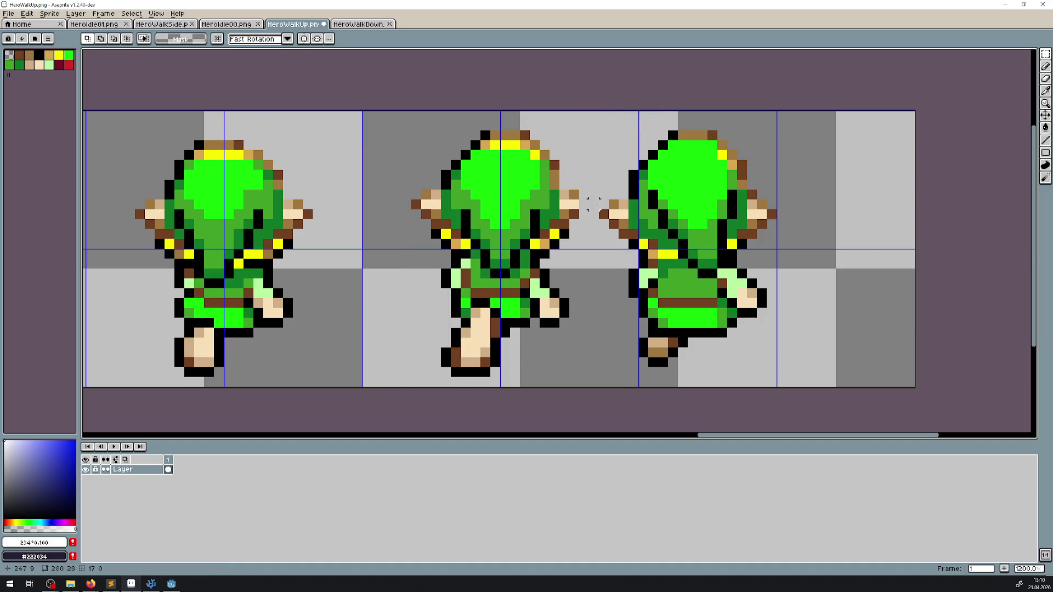
# - Undo the last two actions, redo the sprite move, and clear the selection
pyautogui.hotkey('ctrl', 'z')
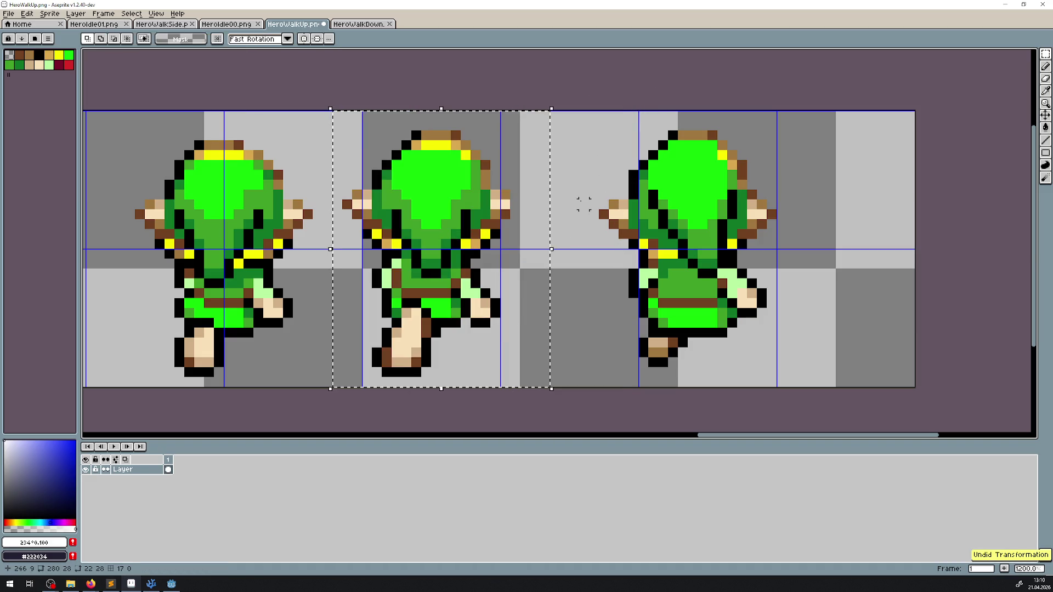
pyautogui.hotkey('ctrl', 'z')
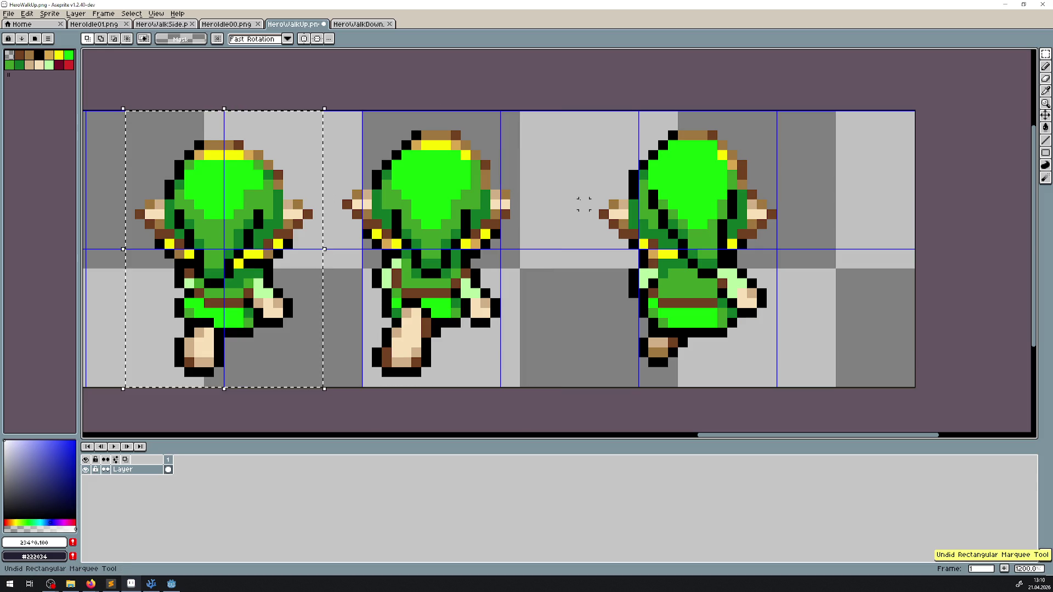
pyautogui.scroll(-4, 511, 201)
pyautogui.scroll(5, 512, 200)
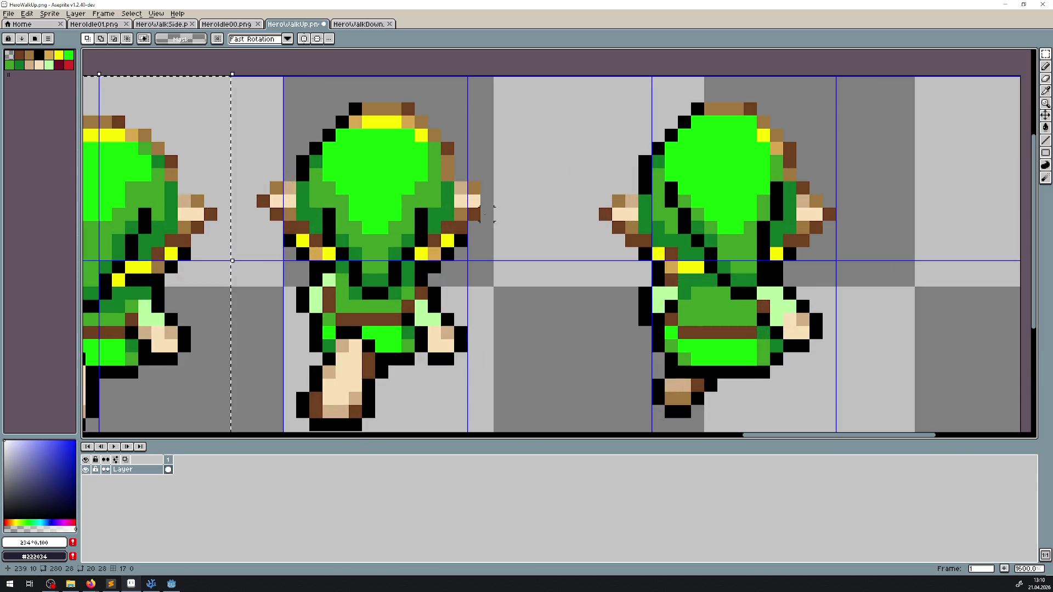
pyautogui.hotkey('ctrl', 'y')
pyautogui.hotkey('ctrl', 'y')
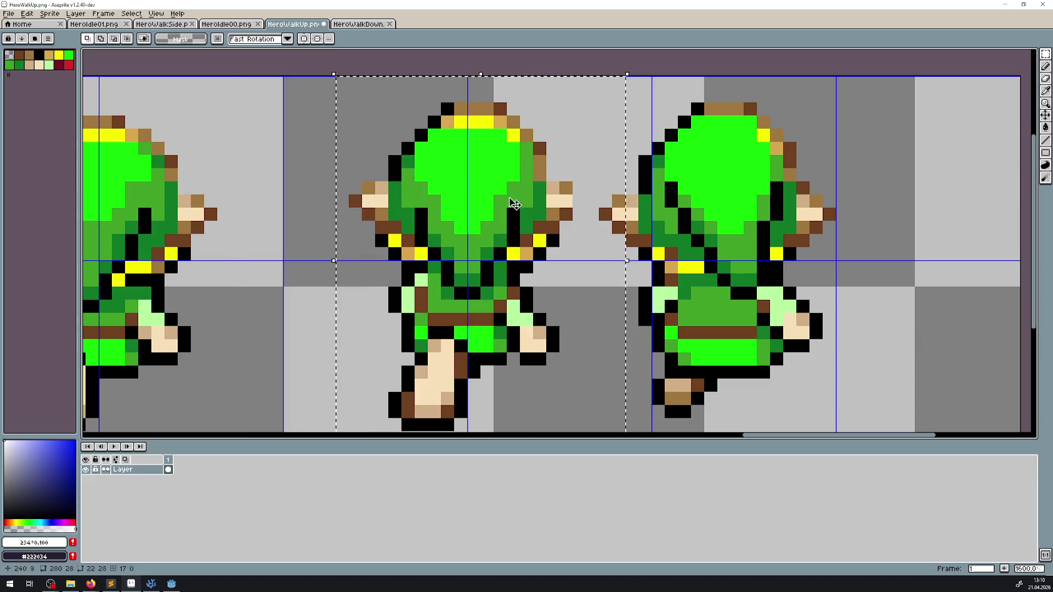
pyautogui.hotkey('ctrl', 'd')
# - Select the rightmost sprite, move it right into its cell, and commit
pyautogui.hscroll(4, 651, 232)
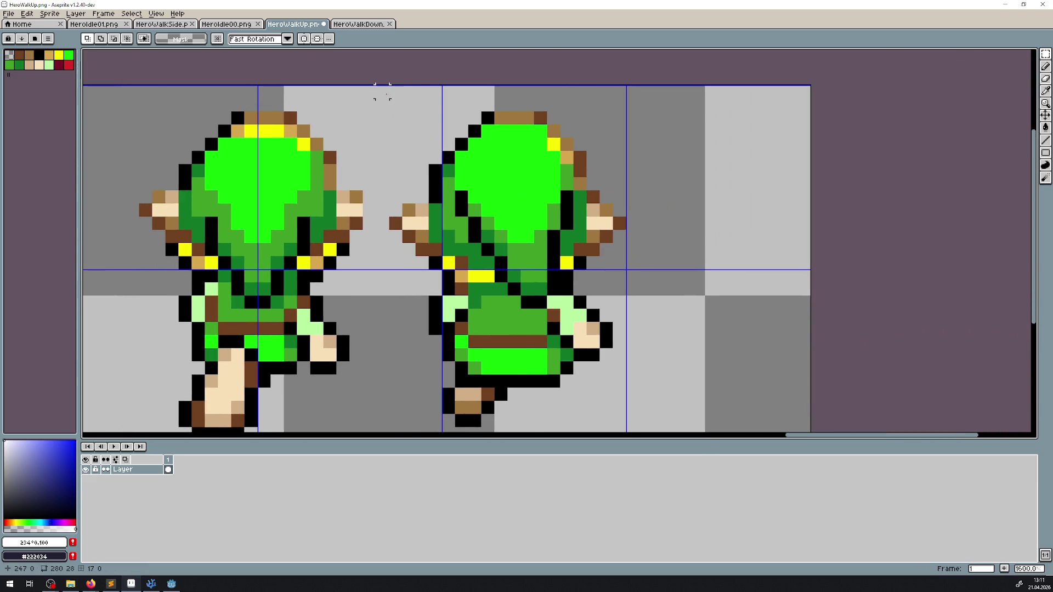
pyautogui.moveTo(382, 91)
pyautogui.mouseDown()
pyautogui.moveTo(636, 436)
pyautogui.moveTo(653, 430)
pyautogui.mouseUp()
pyautogui.moveTo(551, 235); pyautogui.dragTo(681, 239)
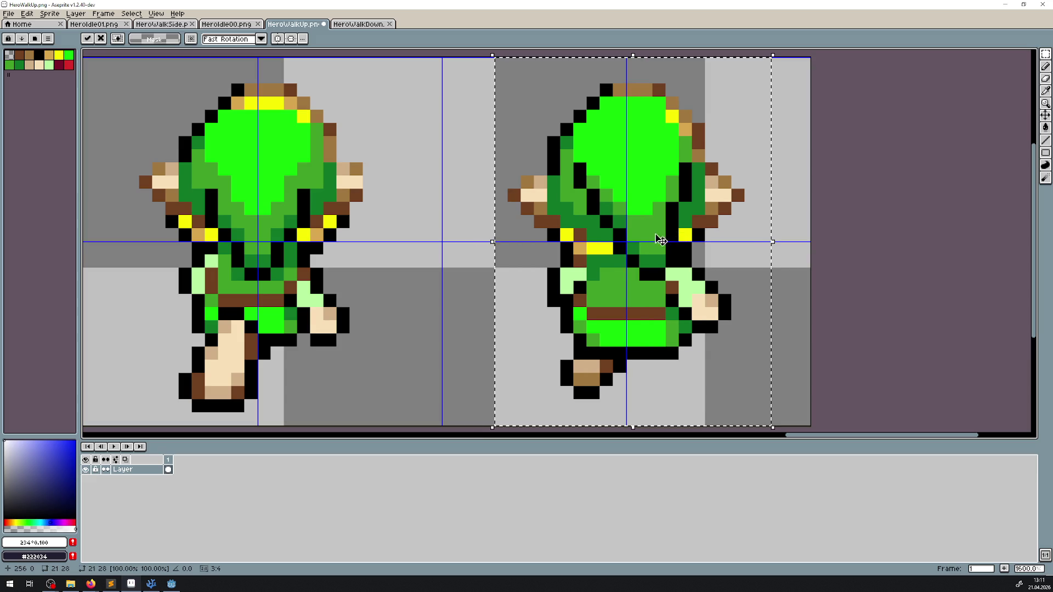
pyautogui.click(487, 221)
# - Pick the sprite's brown colour with the eyedropper and switch to the Line tool
pyautogui.click(1047, 92)
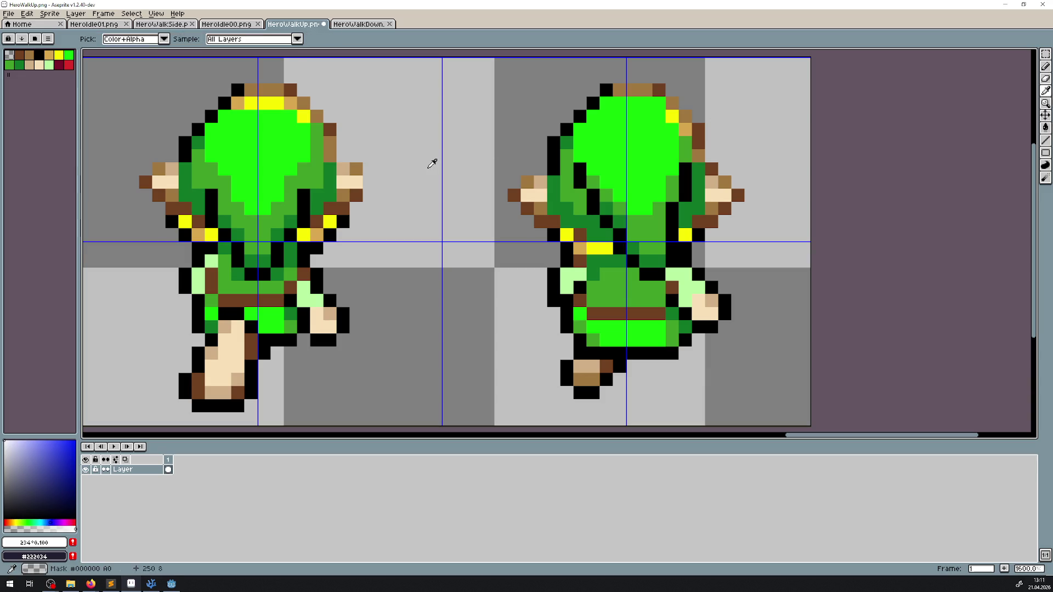
pyautogui.click(738, 195)
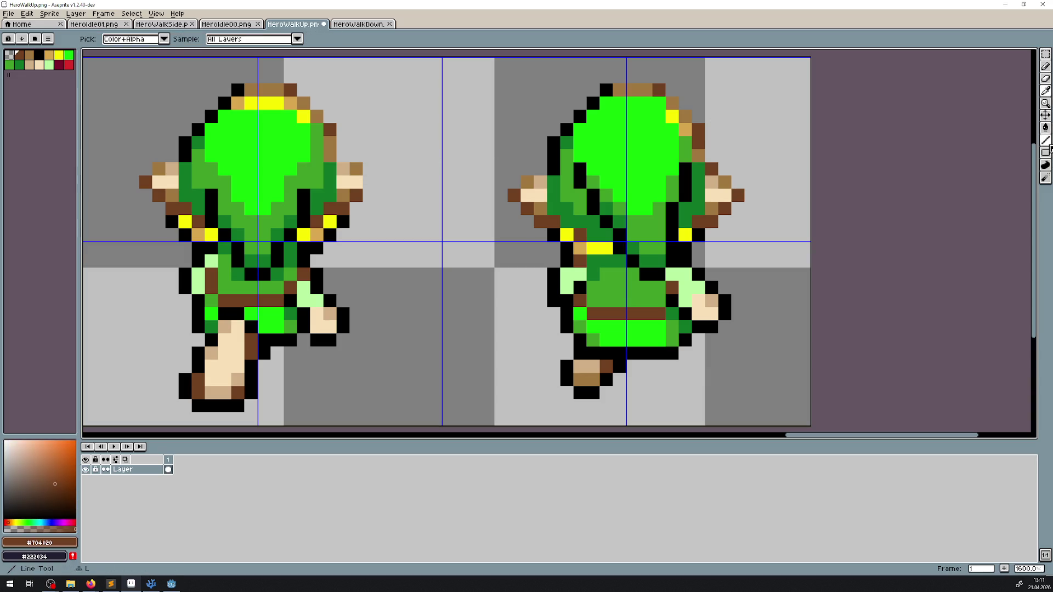
pyautogui.click(1045, 141)
# - Save the realigned HeroWalkUp.png sprite sheet with Ctrl+S
pyautogui.scroll(-5, 378, 244)
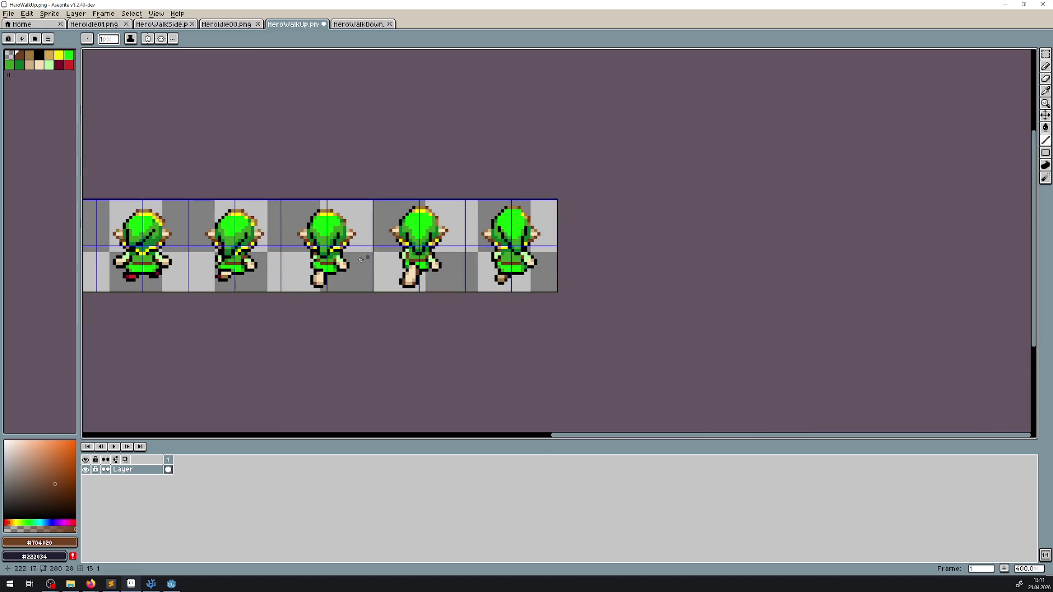
pyautogui.hscroll(-3, 399, 260)
pyautogui.hscroll(-5, 393, 261)
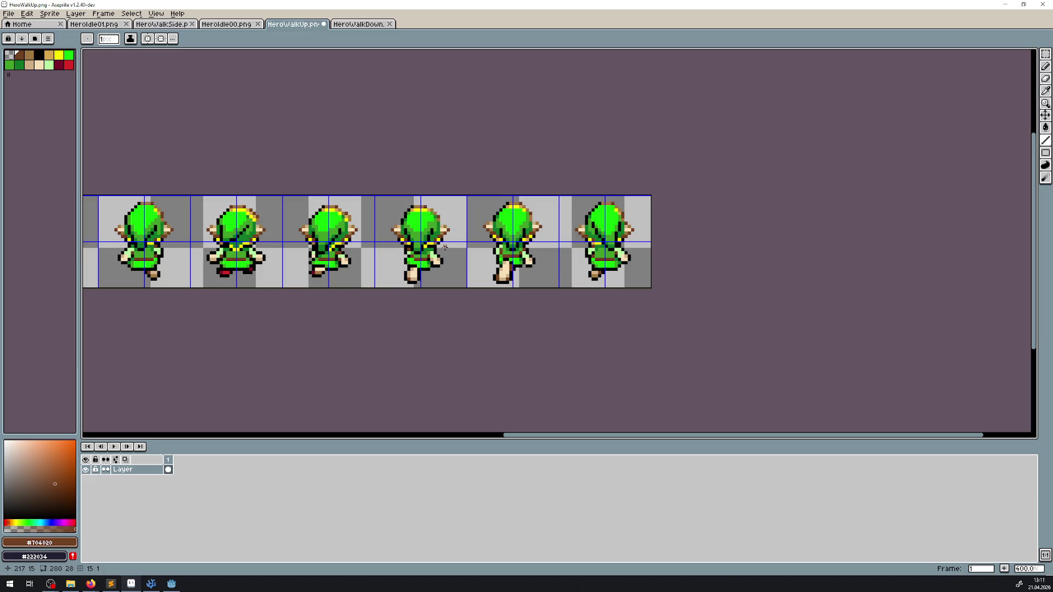
pyautogui.scroll(-3, 444, 247)
pyautogui.hscroll(-2, 426, 242)
pyautogui.scroll(3, 442, 263)
pyautogui.hotkey('ctrl', 's')
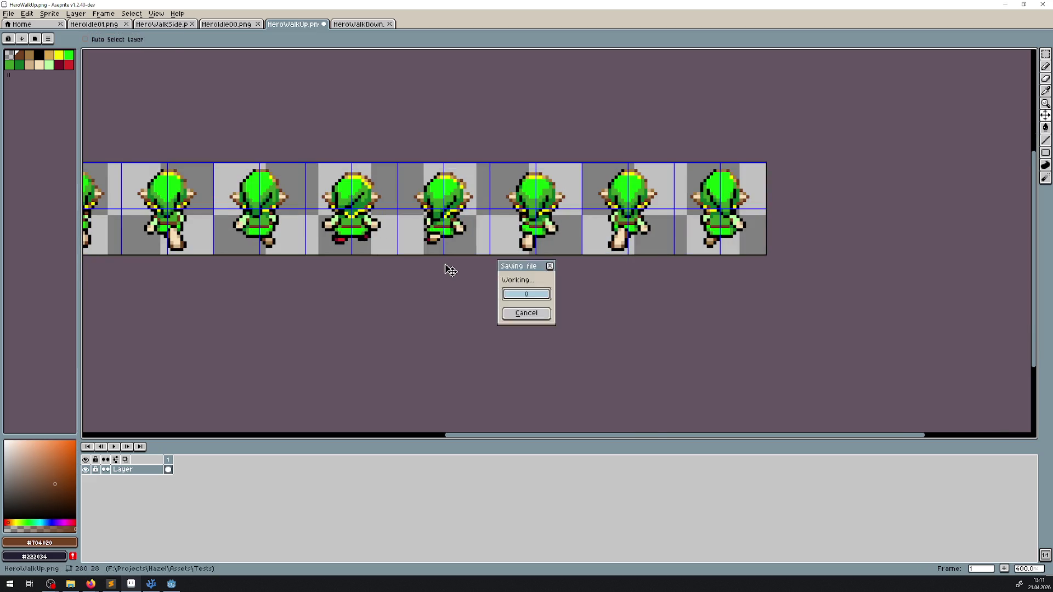
# - Replace the WalkUp animation's frames with all ten frames sliced from HeroWalkUp.png
pyautogui.click(171, 588)
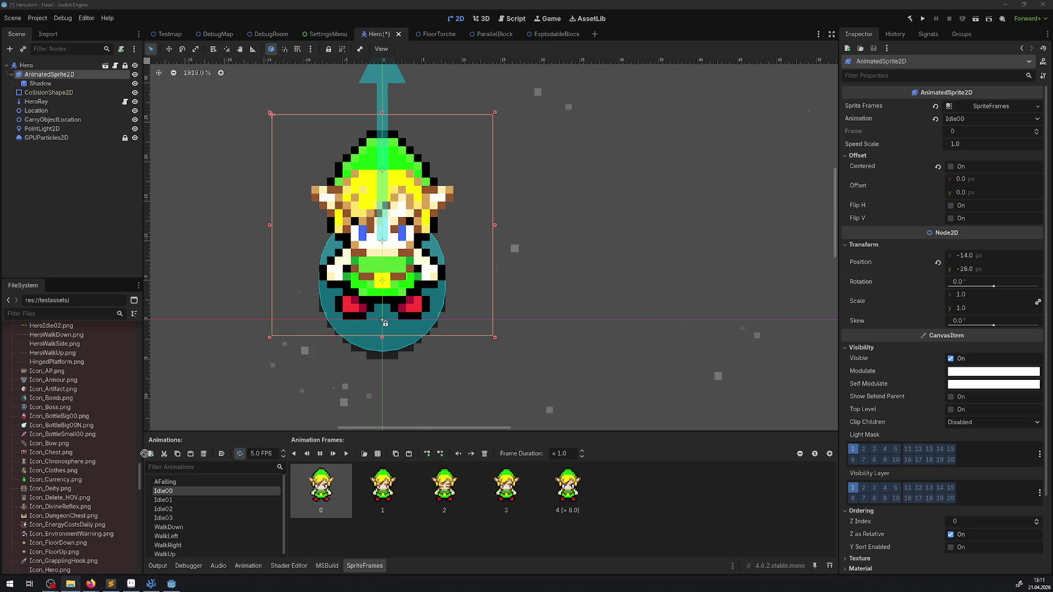
pyautogui.click(173, 555)
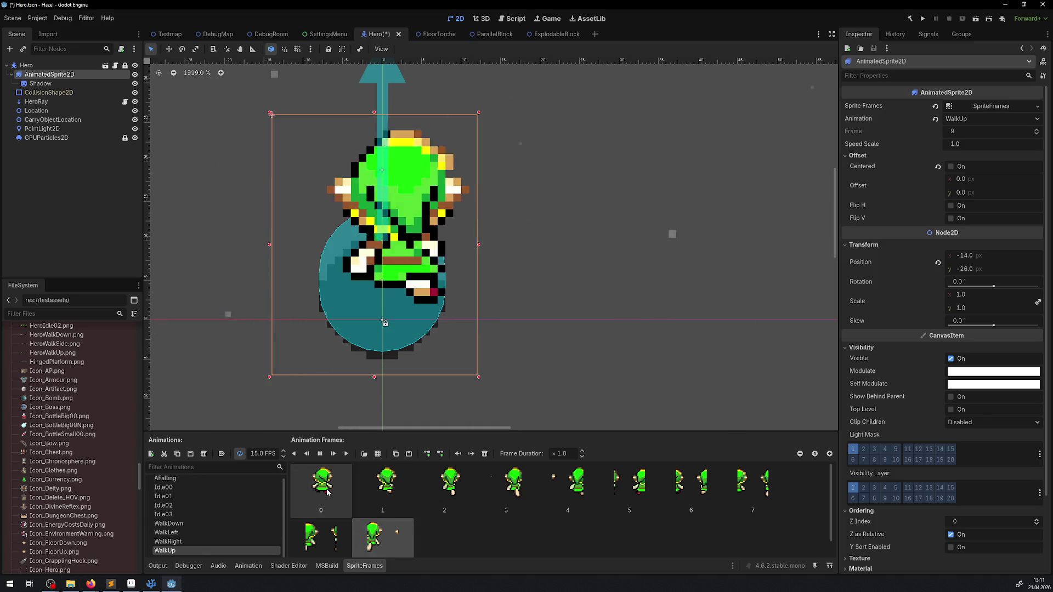
pyautogui.hotkey('ctrl', 'a')
pyautogui.press('Delete')
pyautogui.click(377, 453)
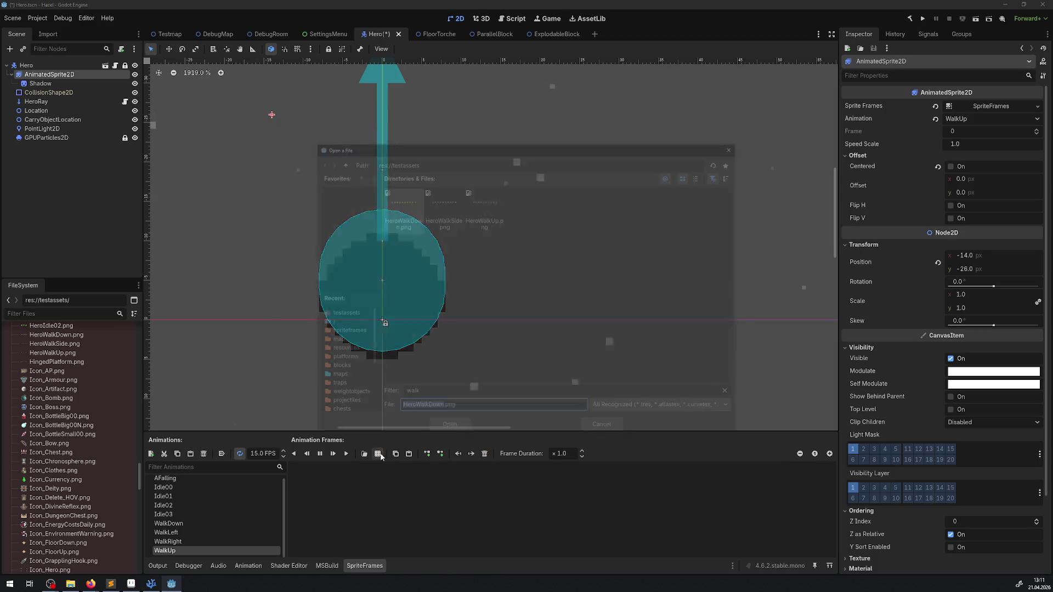
pyautogui.doubleClick(485, 211)
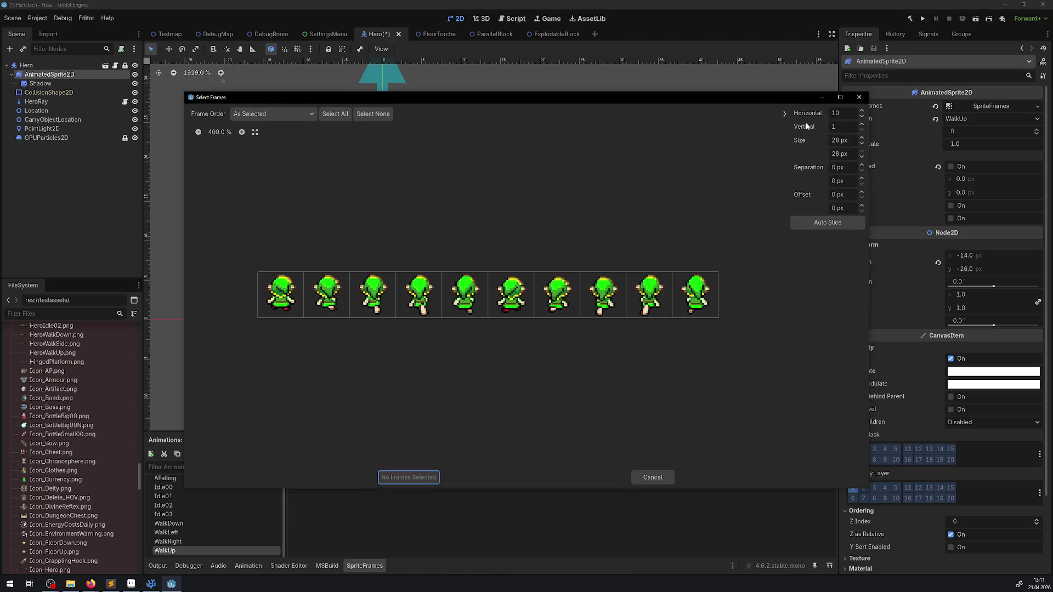
pyautogui.click(333, 115)
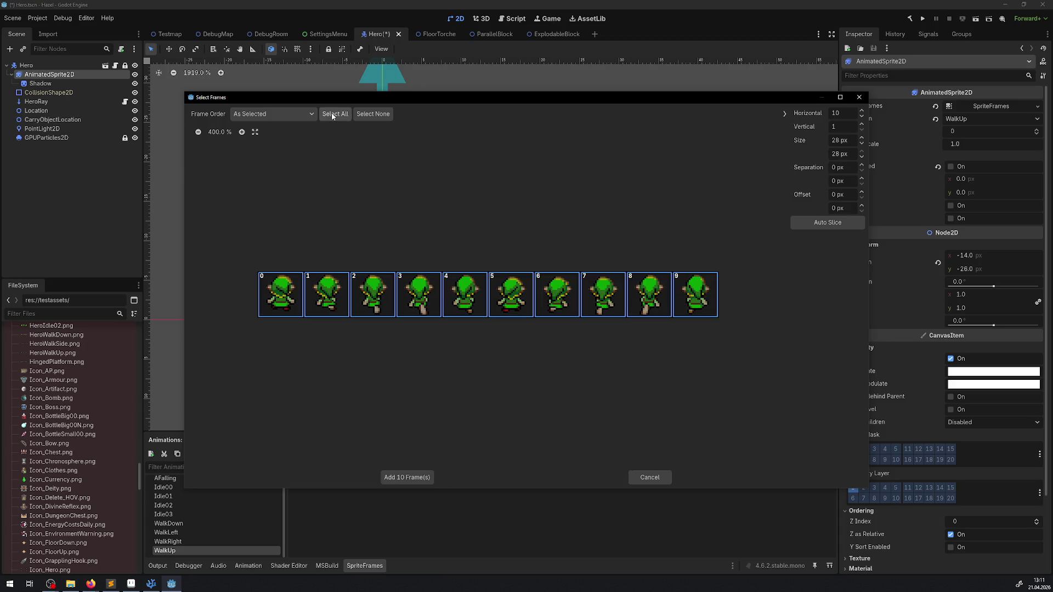
pyautogui.click(398, 478)
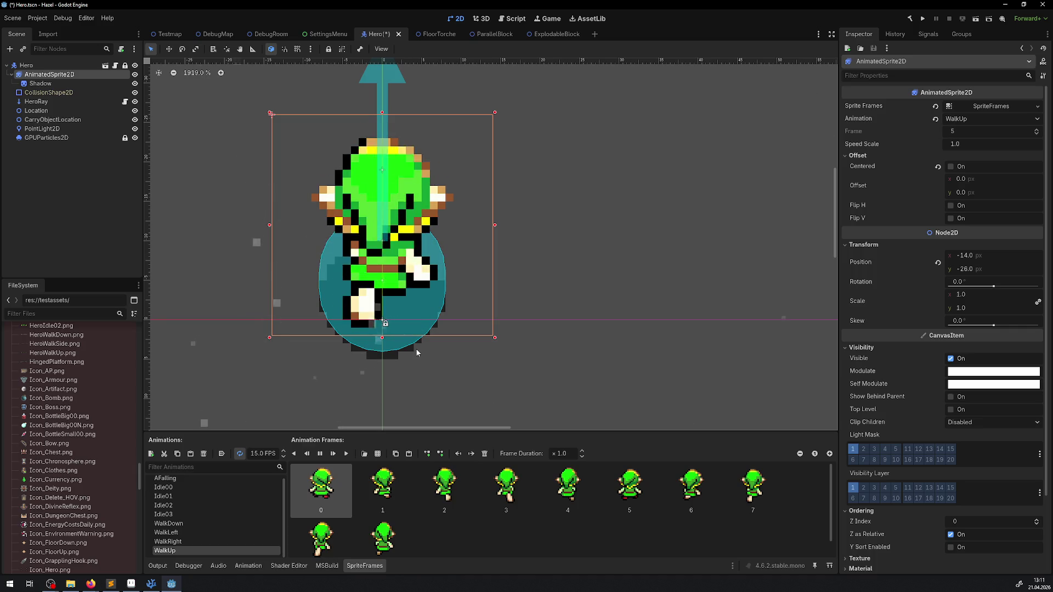
# - Preview the Idle02 and WalkUp animations, then switch back to Aseprite
pyautogui.click(168, 510)
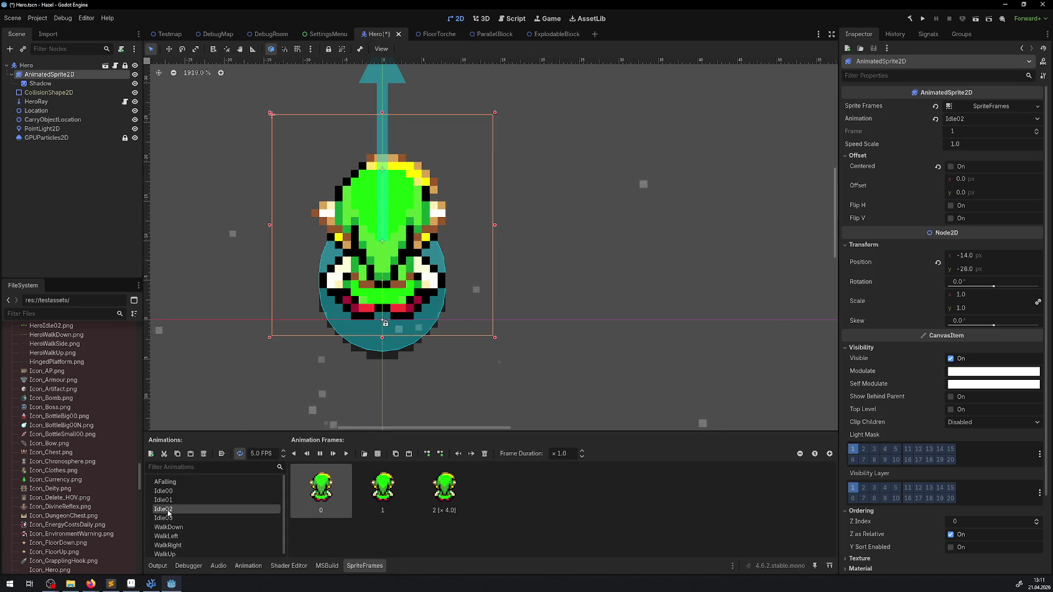
pyautogui.click(153, 552)
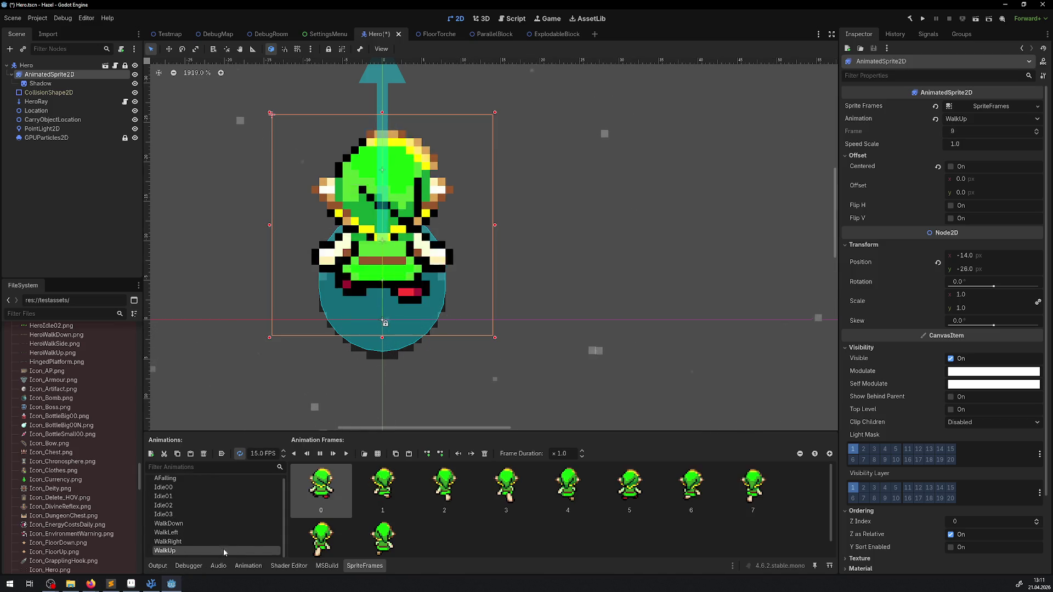
pyautogui.click(111, 585)
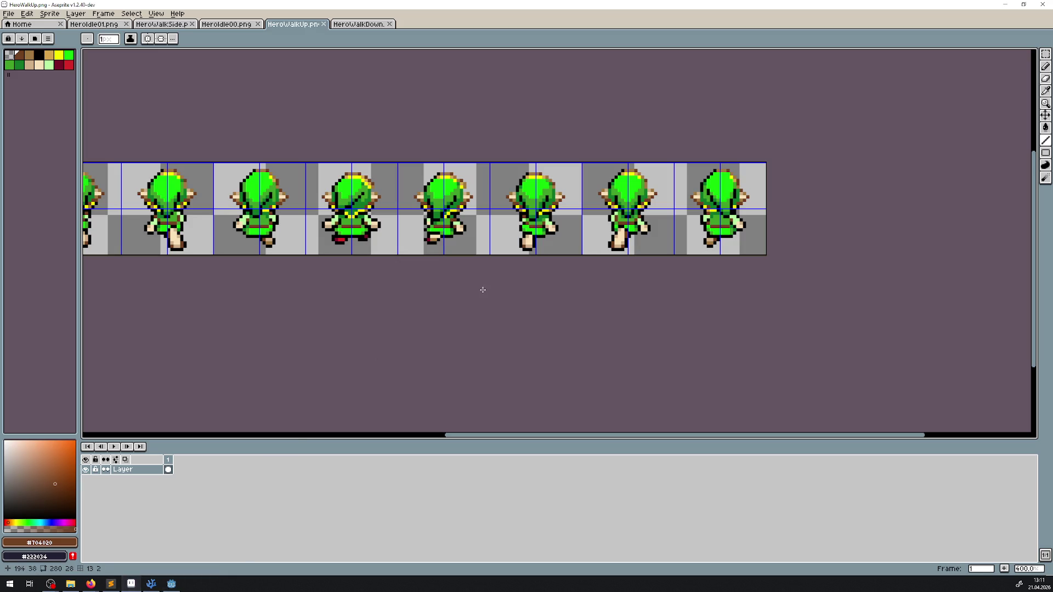
# - Select the whole walk-up strip and nudge it down one pixel
pyautogui.scroll(-1, 274, 228)
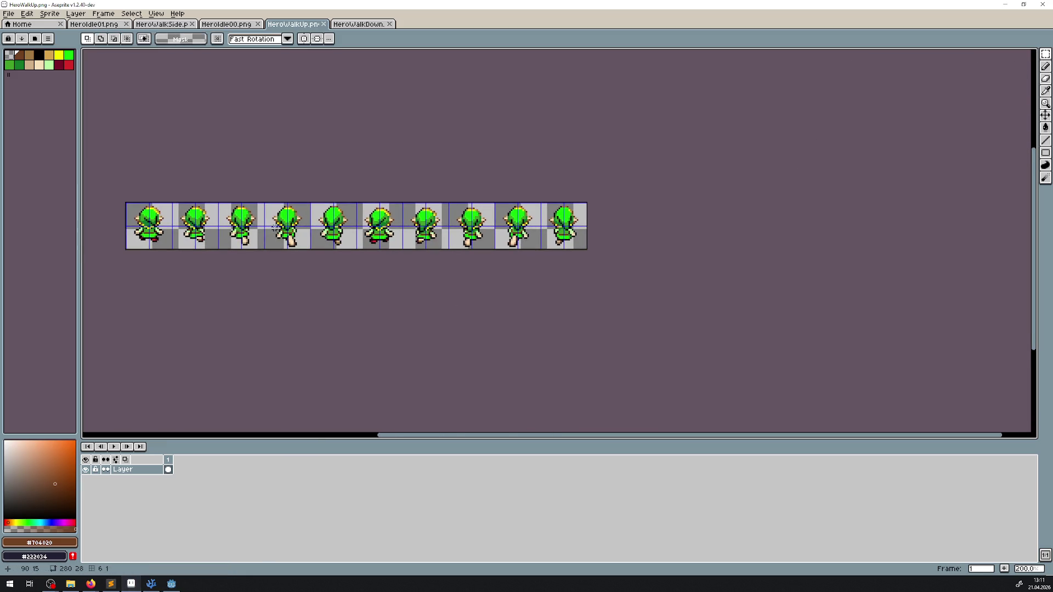
pyautogui.scroll(7, 465, 256)
pyautogui.hotkey('ctrl', 'a')
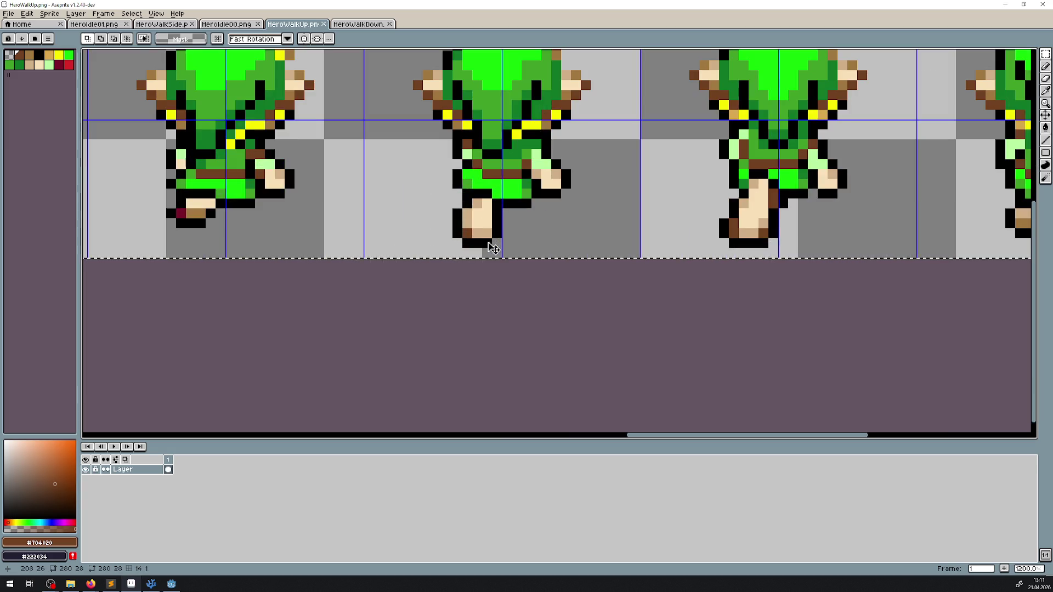
pyautogui.press('Down')
pyautogui.scroll(-4, 569, 232)
pyautogui.scroll(1, 456, 265)
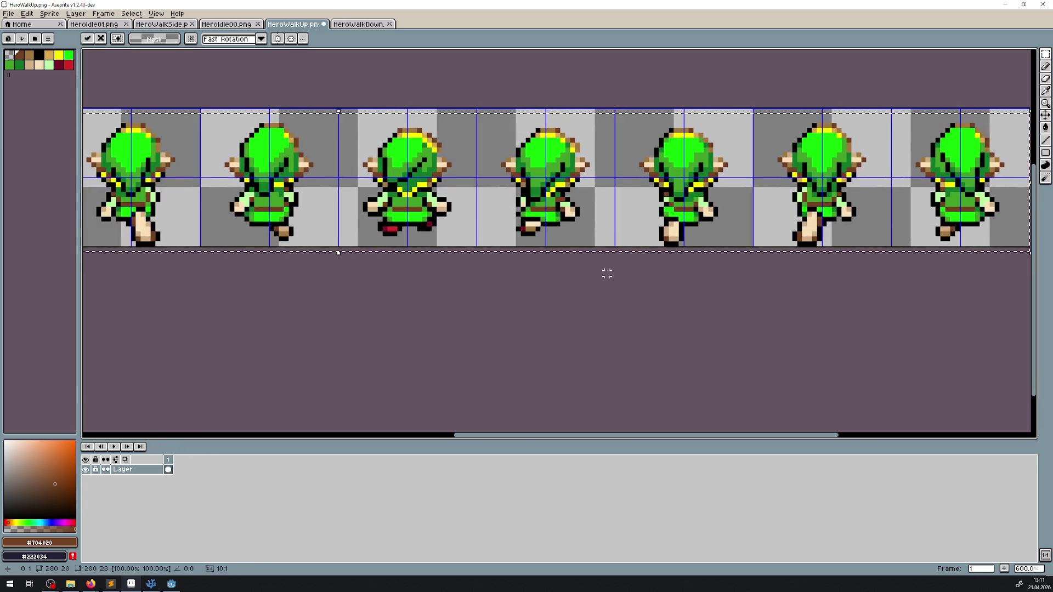
# - Check the strip's alignment, save HeroWalkUp.png, and return to Godot
pyautogui.moveTo(341, 251); pyautogui.dragTo(909, 243)
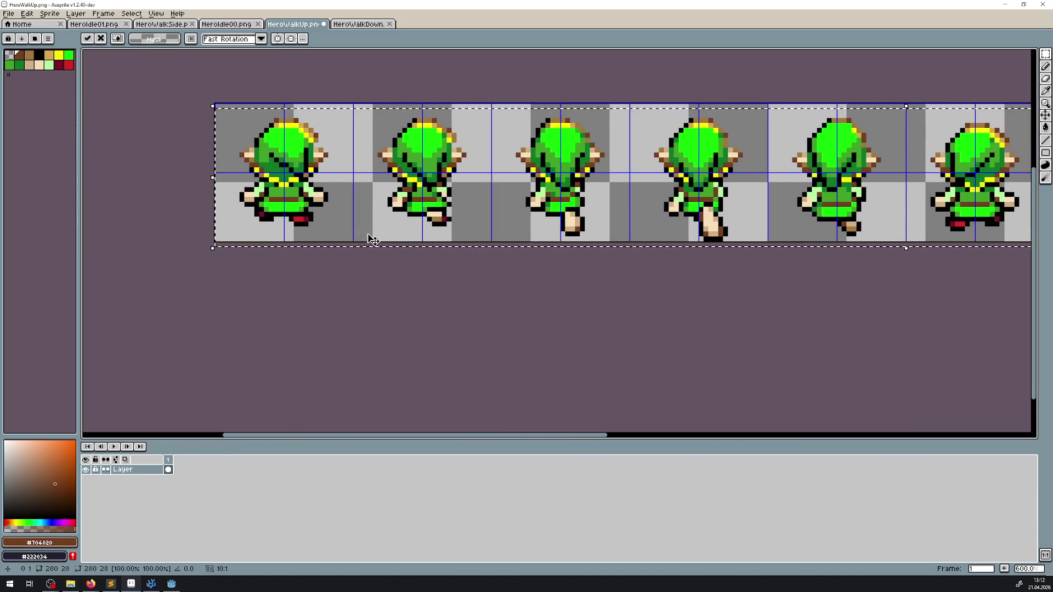
pyautogui.scroll(4, 293, 237)
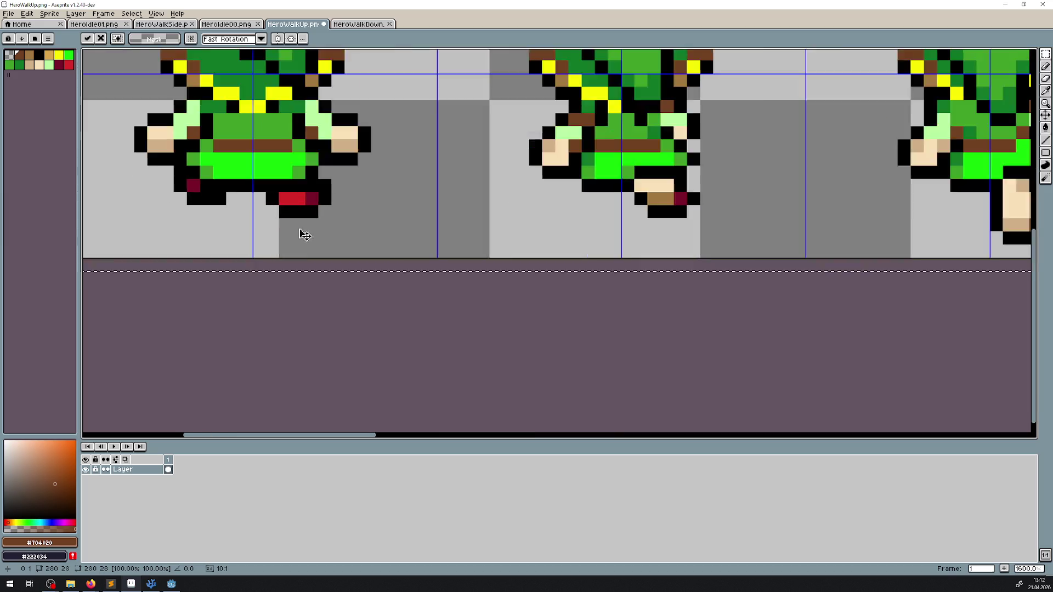
pyautogui.scroll(-3, 295, 271)
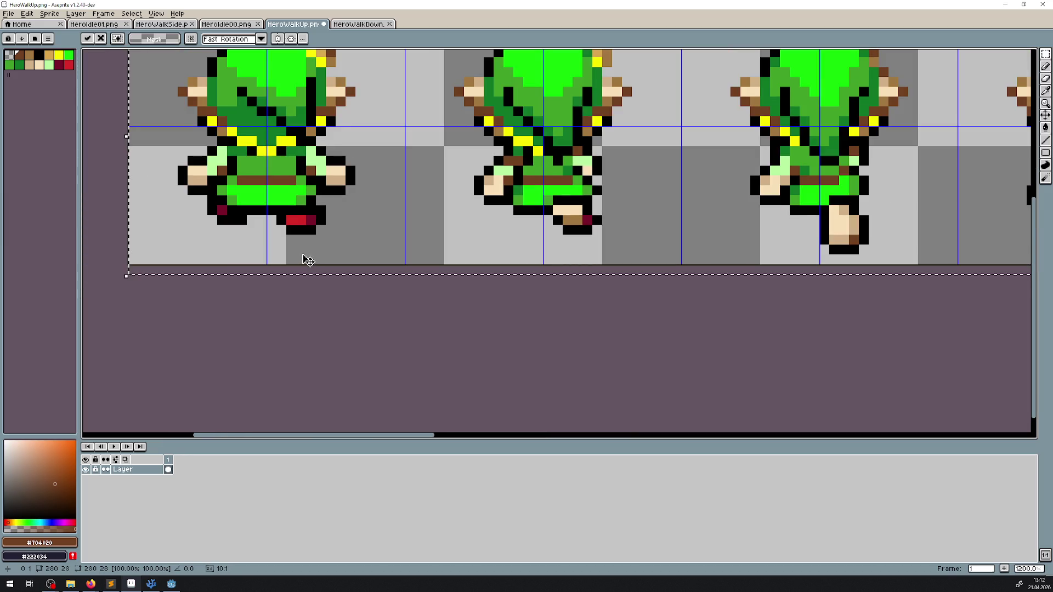
pyautogui.scroll(-3, 636, 243)
pyautogui.moveTo(730, 251)
pyautogui.mouseDown()
pyautogui.moveTo(764, 212)
pyautogui.moveTo(141, 219)
pyautogui.mouseUp()
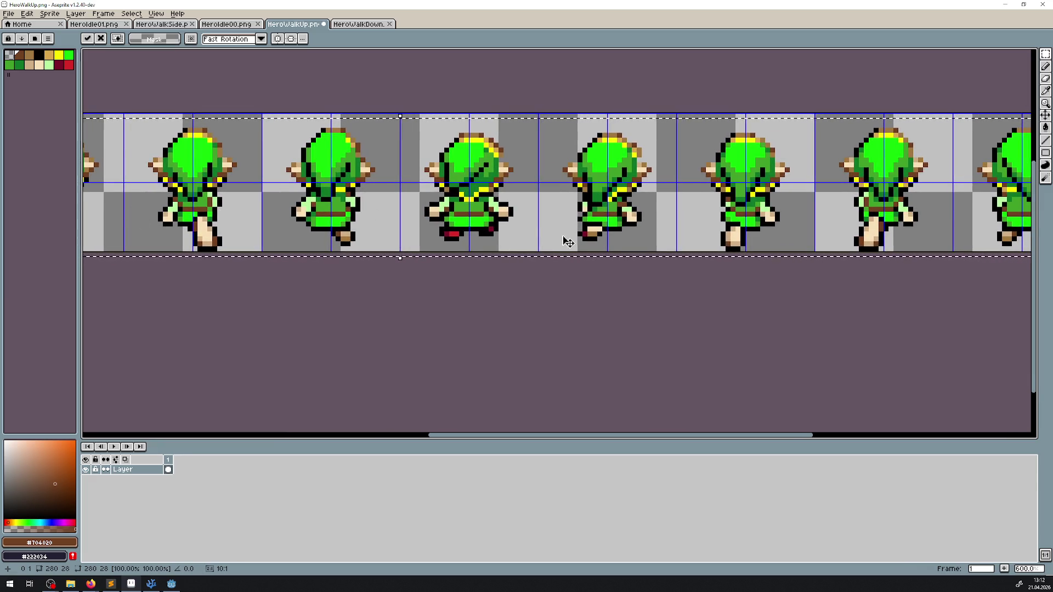
pyautogui.moveTo(564, 238)
pyautogui.mouseDown()
pyautogui.moveTo(294, 230)
pyautogui.moveTo(622, 214)
pyautogui.mouseUp()
pyautogui.hotkey('ctrl', 's')
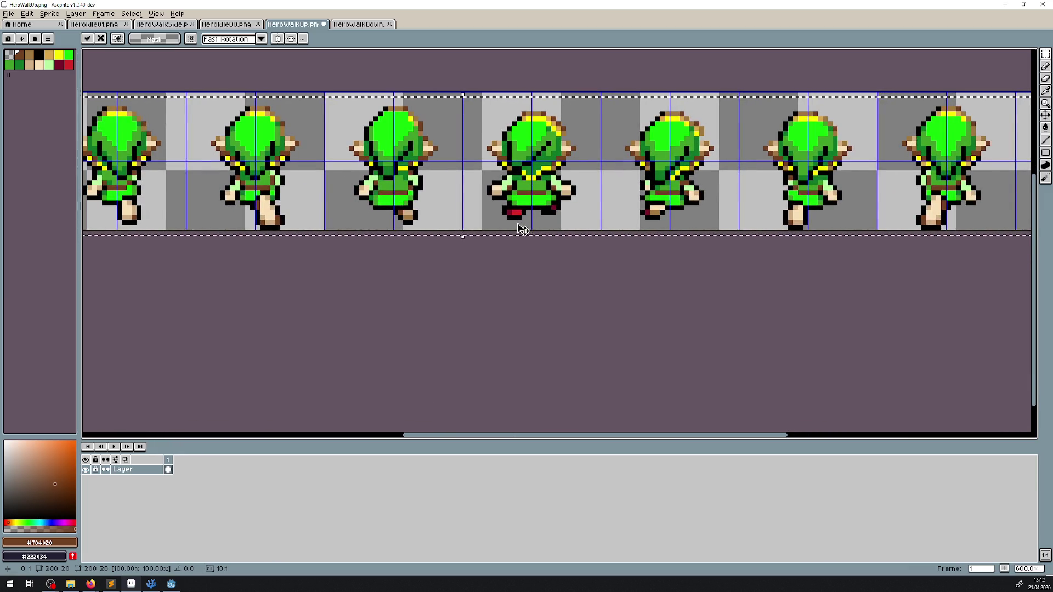
pyautogui.click(173, 584)
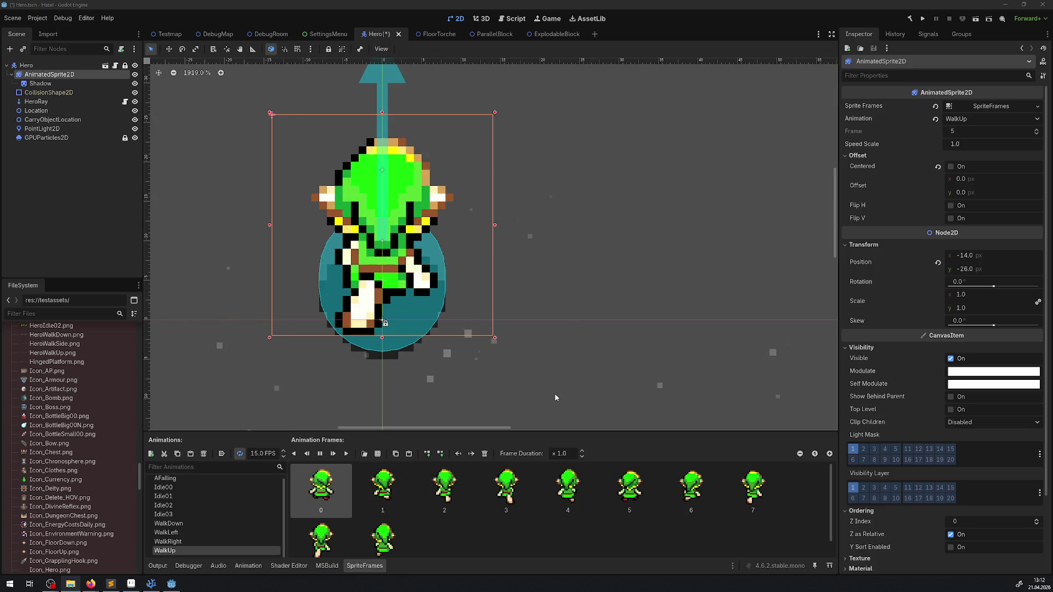
# - Save the Hero scene, then show HeroWalkSide.png in Aseprite with nothing selected
pyautogui.moveTo(534, 310)
pyautogui.mouseDown()
pyautogui.moveTo(546, 309)
pyautogui.moveTo(527, 311)
pyautogui.mouseUp()
pyautogui.hotkey('ctrl', 's')
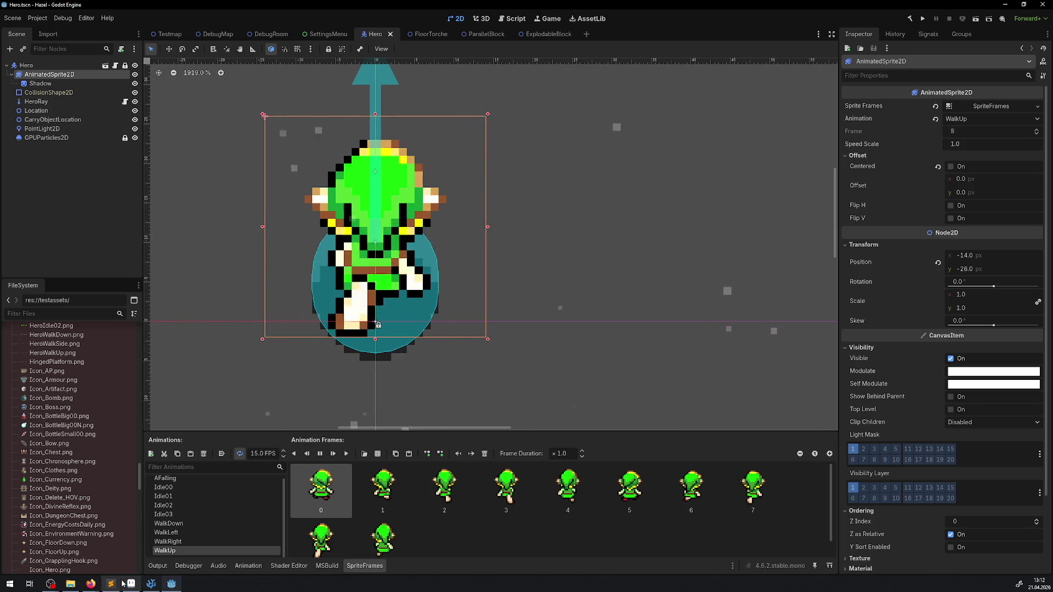
pyautogui.click(130, 583)
pyautogui.click(227, 26)
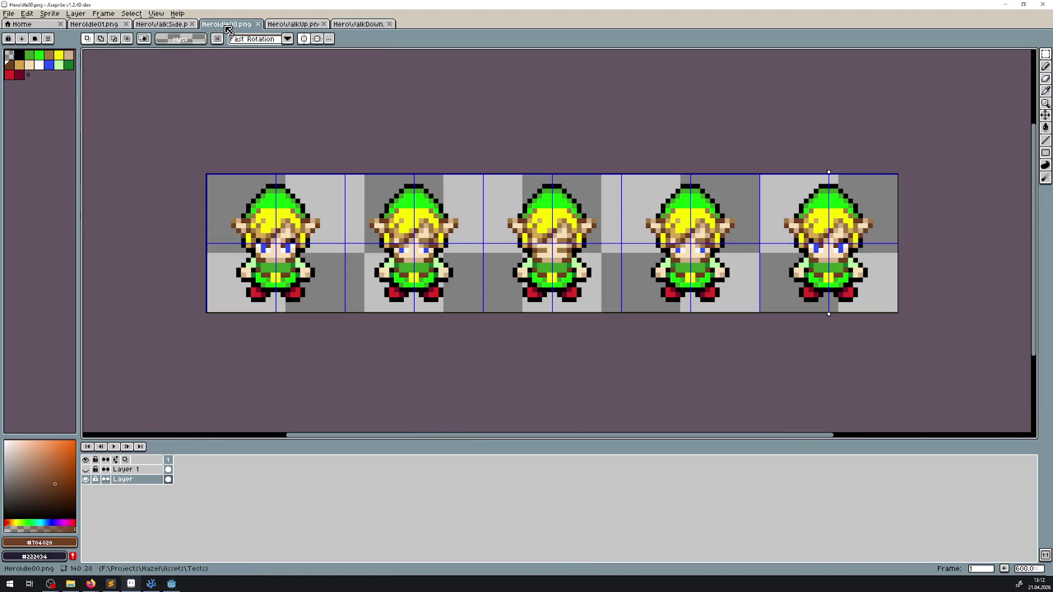
pyautogui.click(162, 24)
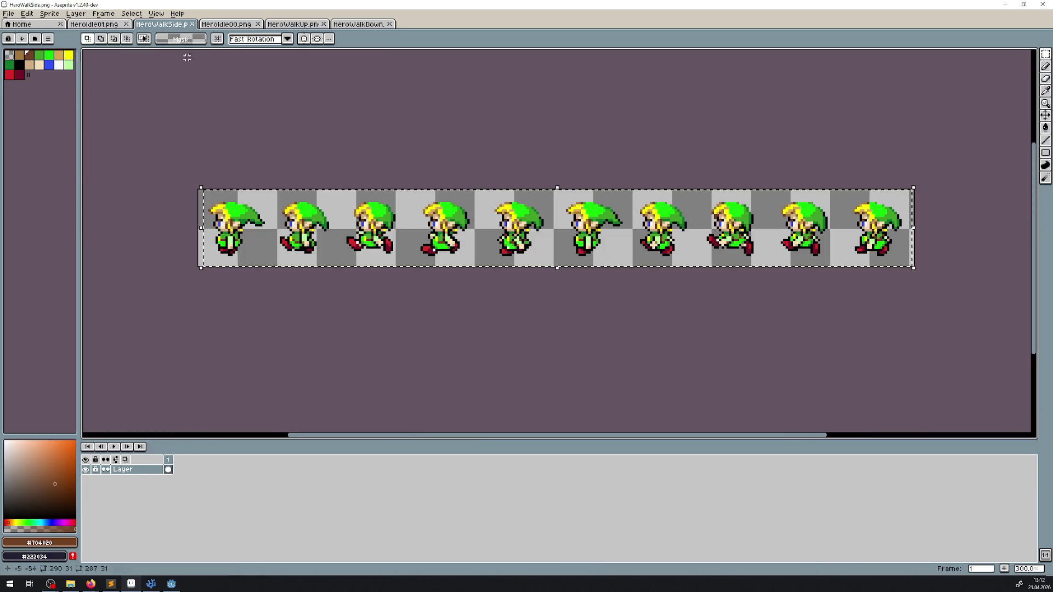
pyautogui.click(365, 176)
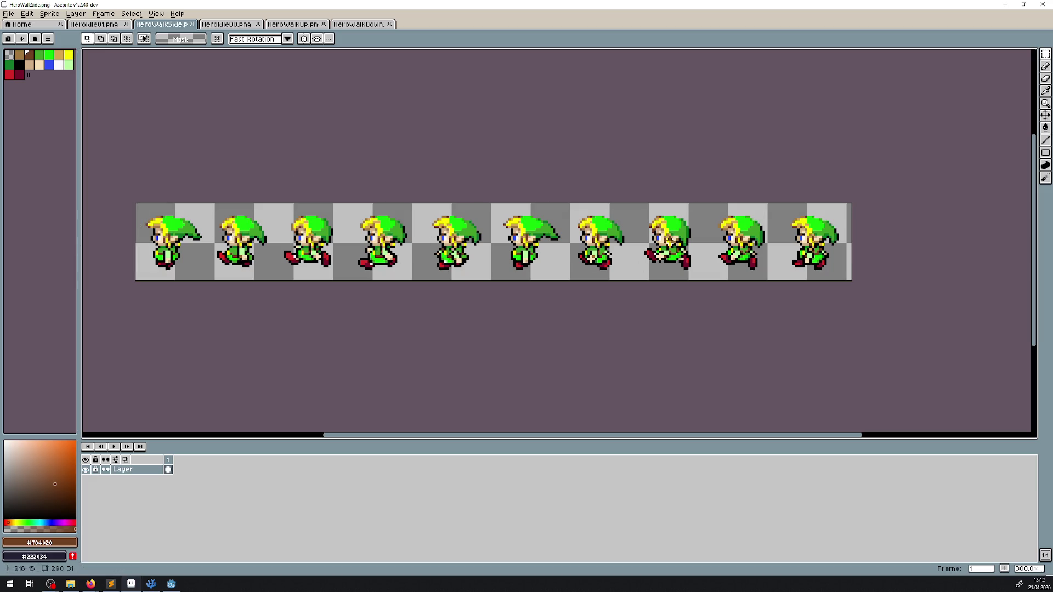
# - Try a canvas width of 280 in Canvas Size, then cancel the change
pyautogui.click(76, 13)
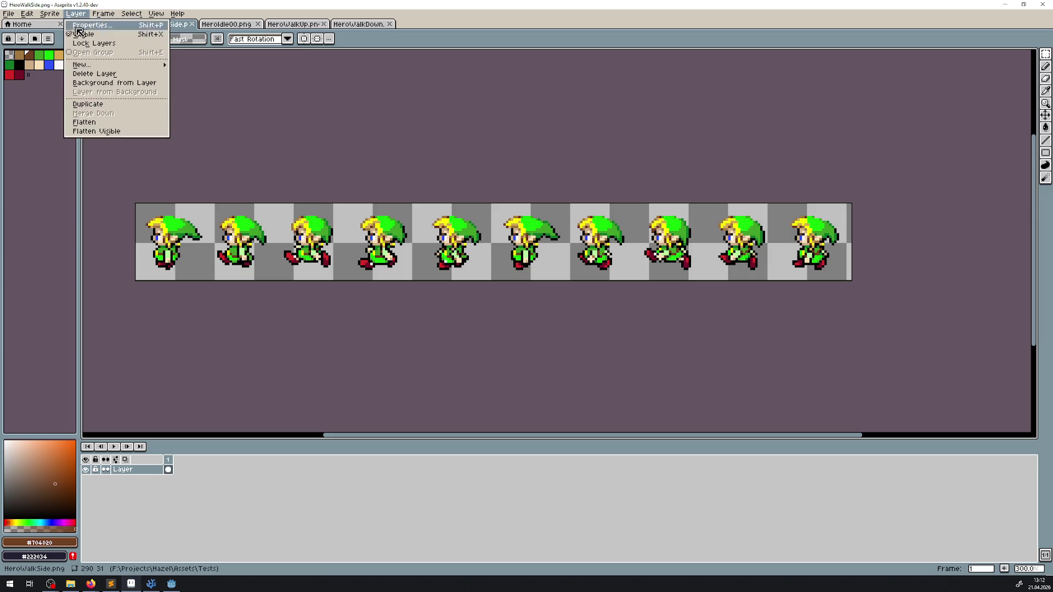
pyautogui.moveTo(48, 14)
pyautogui.click(63, 69)
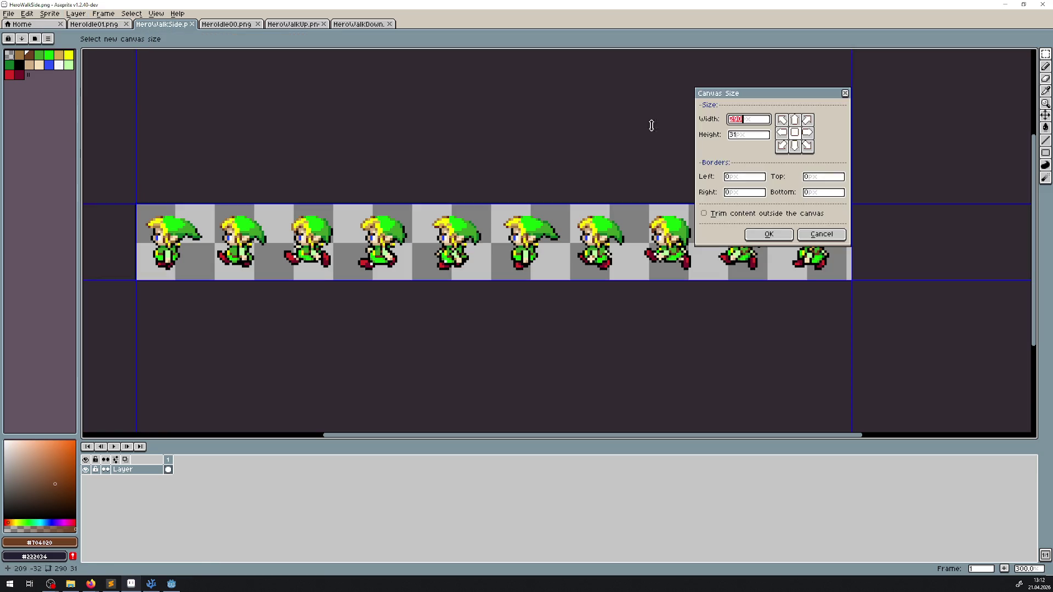
pyautogui.write('280')
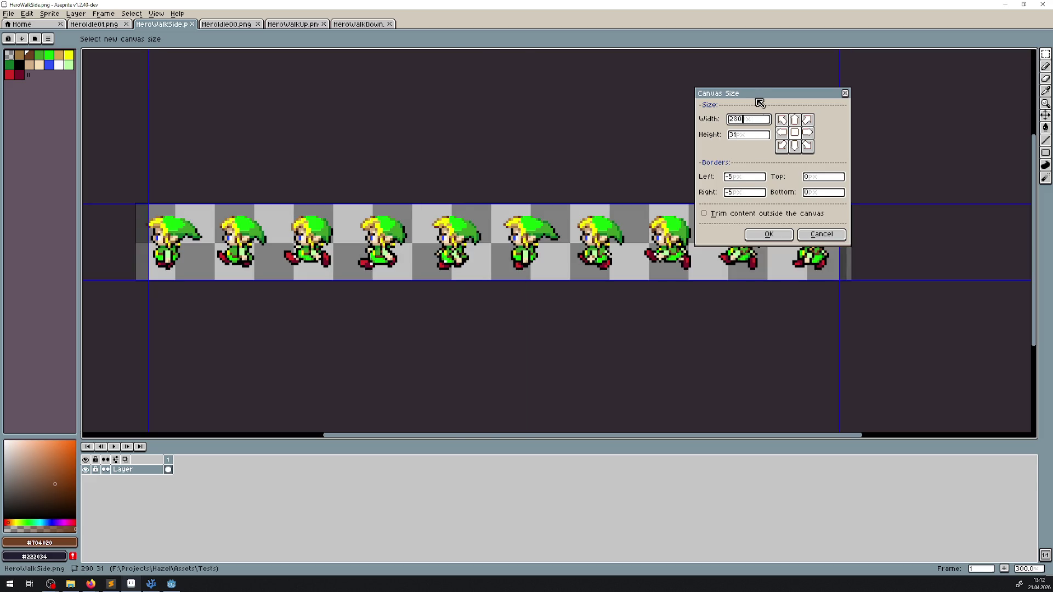
pyautogui.moveTo(760, 103)
pyautogui.mouseDown()
pyautogui.moveTo(927, 63)
pyautogui.moveTo(705, 72)
pyautogui.mouseUp()
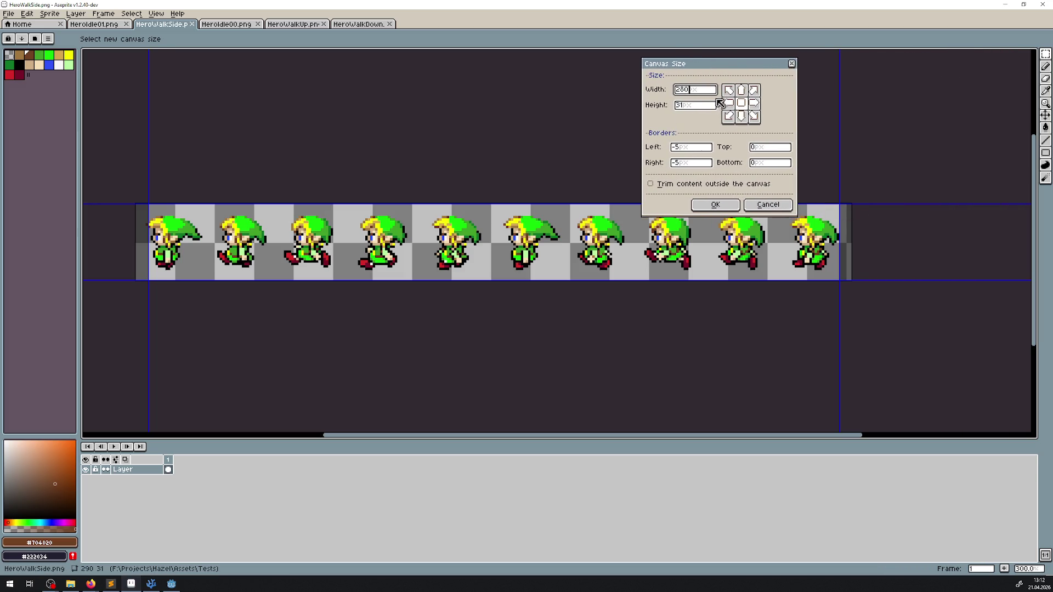
pyautogui.click(768, 205)
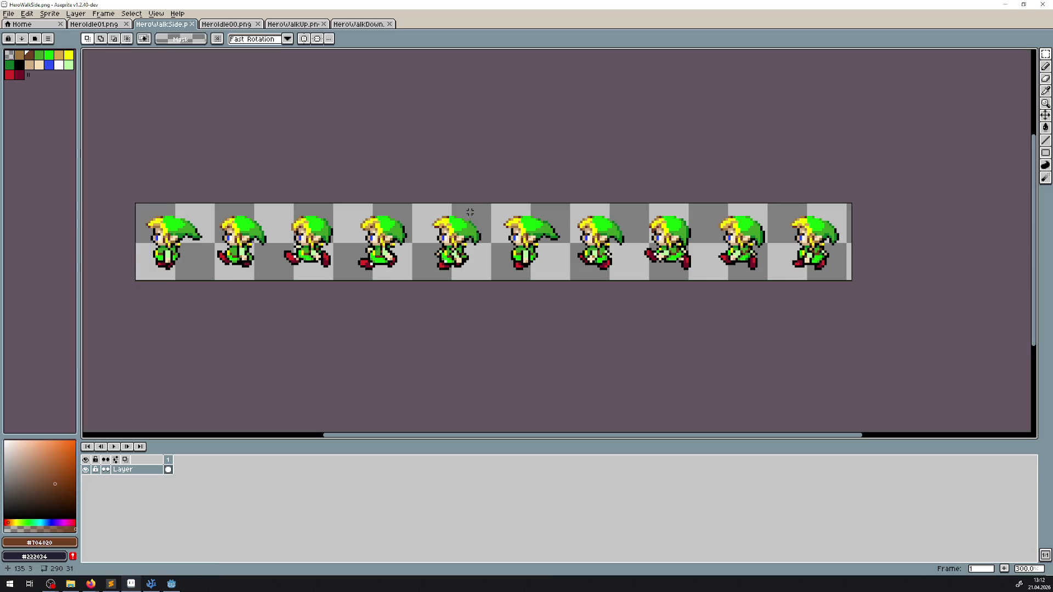
# - Check the grid settings in Preferences and close them
pyautogui.click(26, 14)
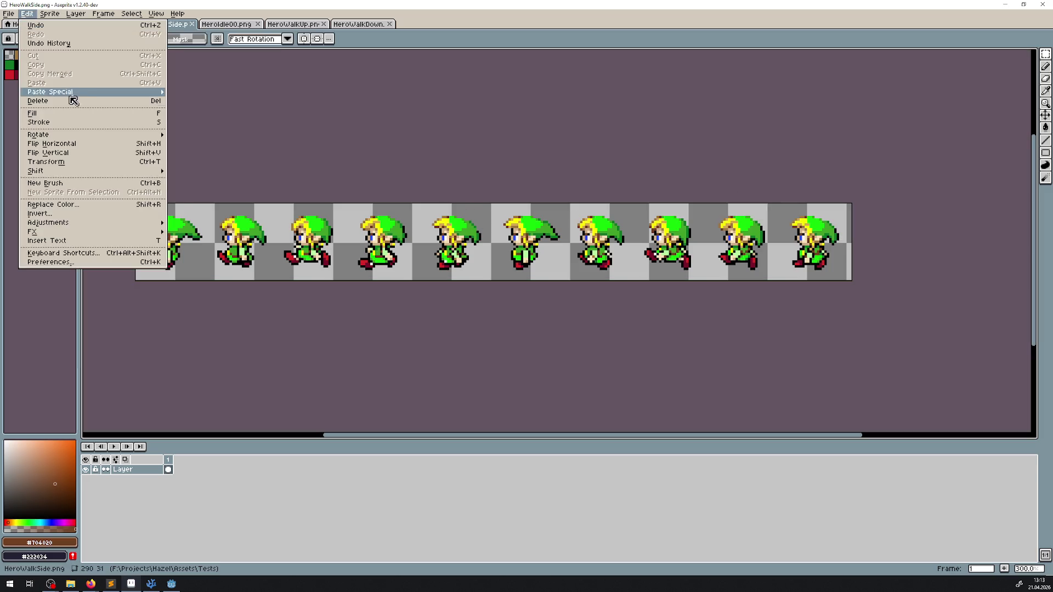
pyautogui.moveTo(60, 174)
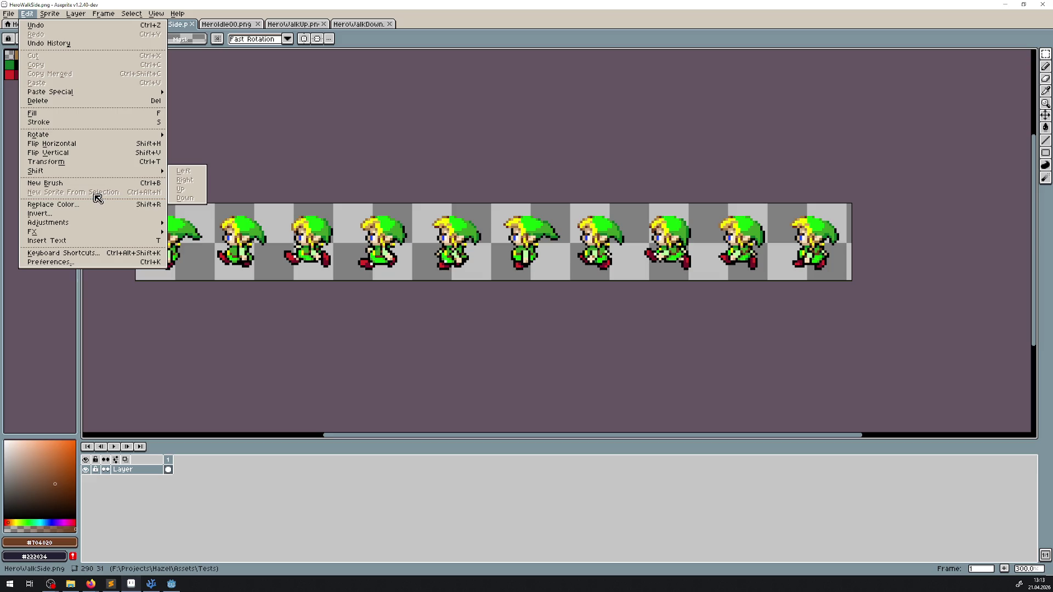
pyautogui.click(55, 262)
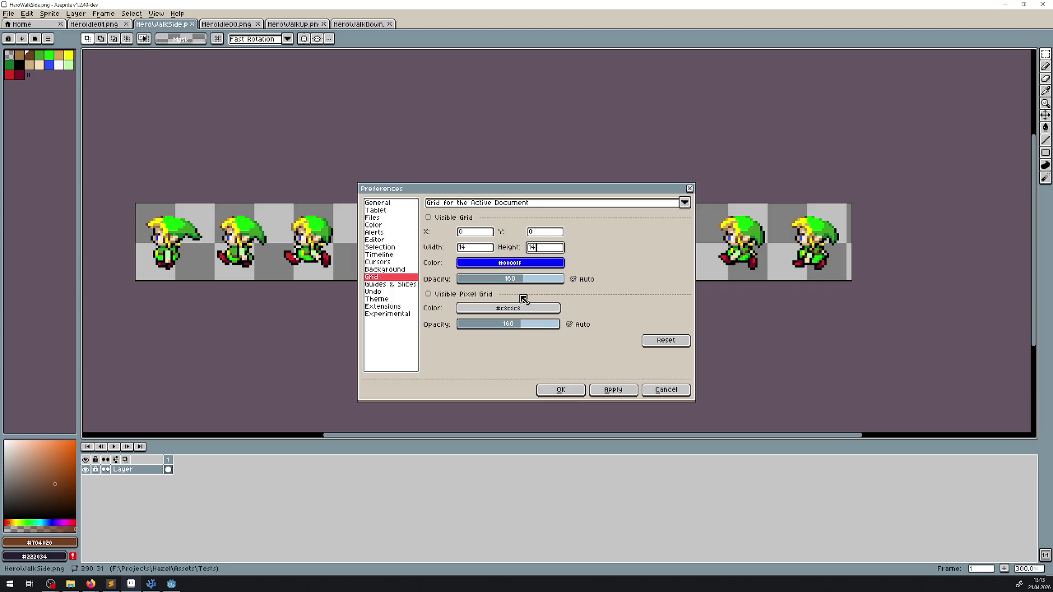
pyautogui.click(561, 391)
# - Set the canvas height to 28 in Canvas Size and apply the 290×28 size
pyautogui.click(37, 15)
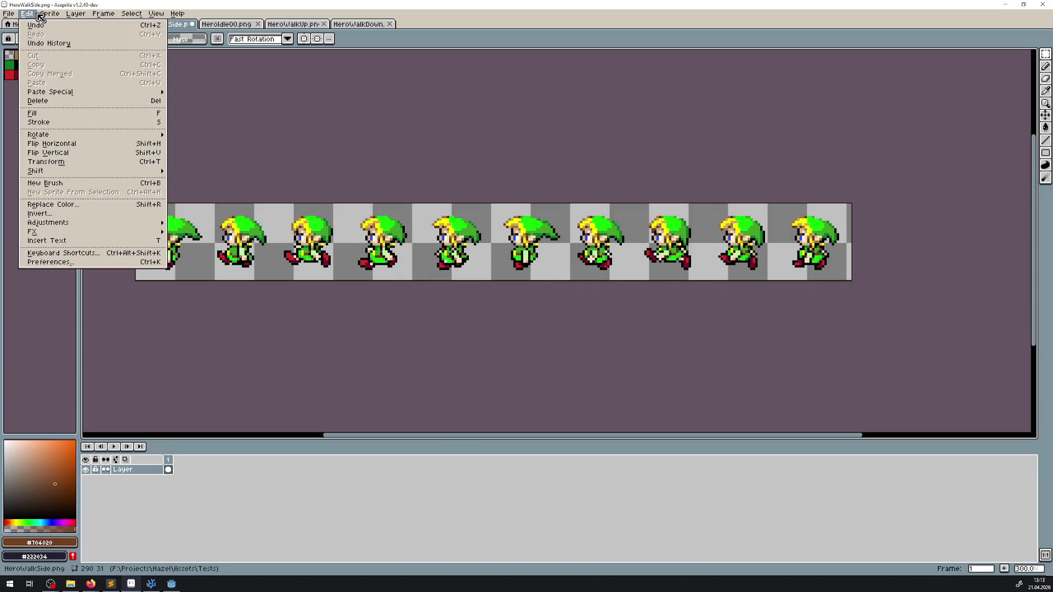
pyautogui.moveTo(49, 18)
pyautogui.click(77, 67)
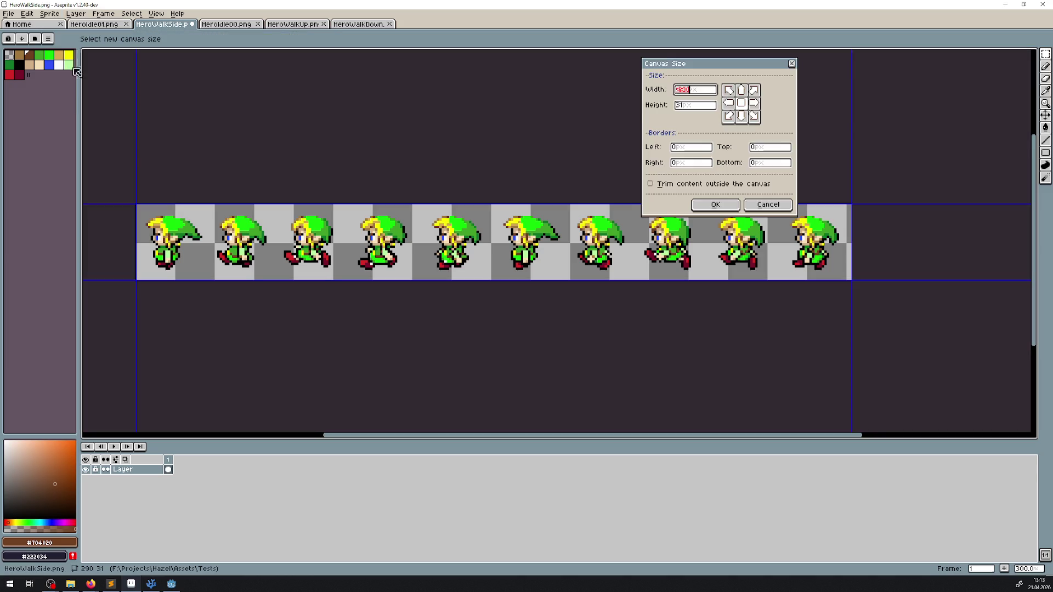
pyautogui.write('28')
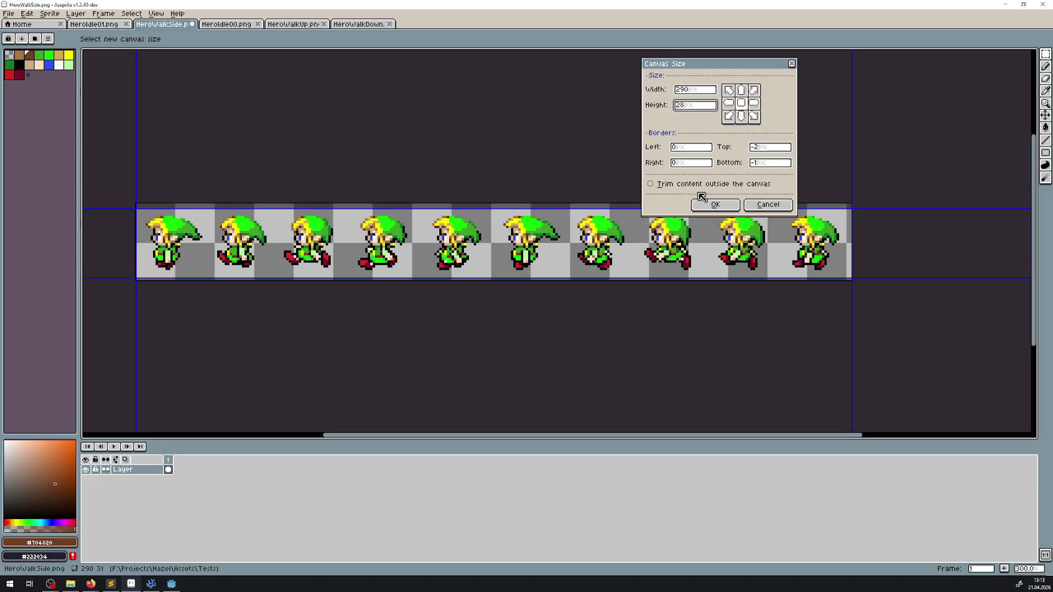
pyautogui.click(715, 204)
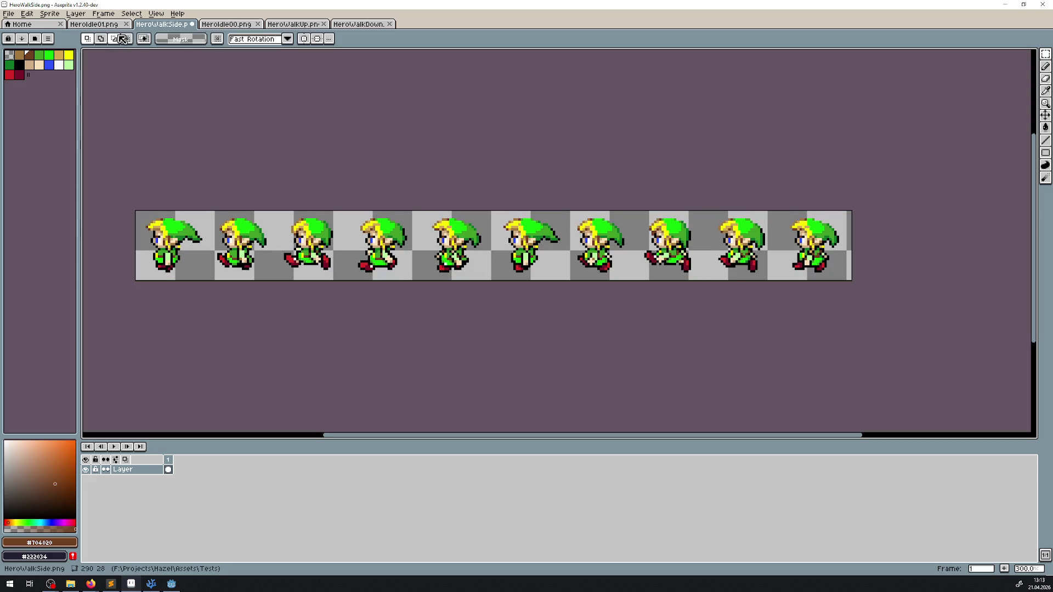
# - Show the grid and shift the HeroWalkSide layer one pixel right with the Move tool
pyautogui.click(156, 15)
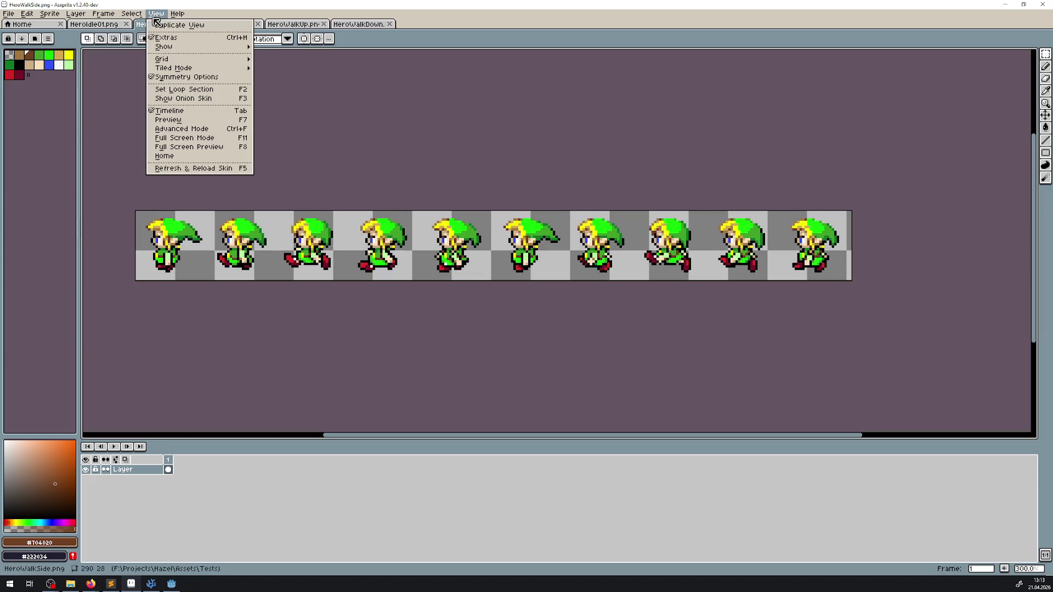
pyautogui.moveTo(165, 58)
pyautogui.click(310, 69)
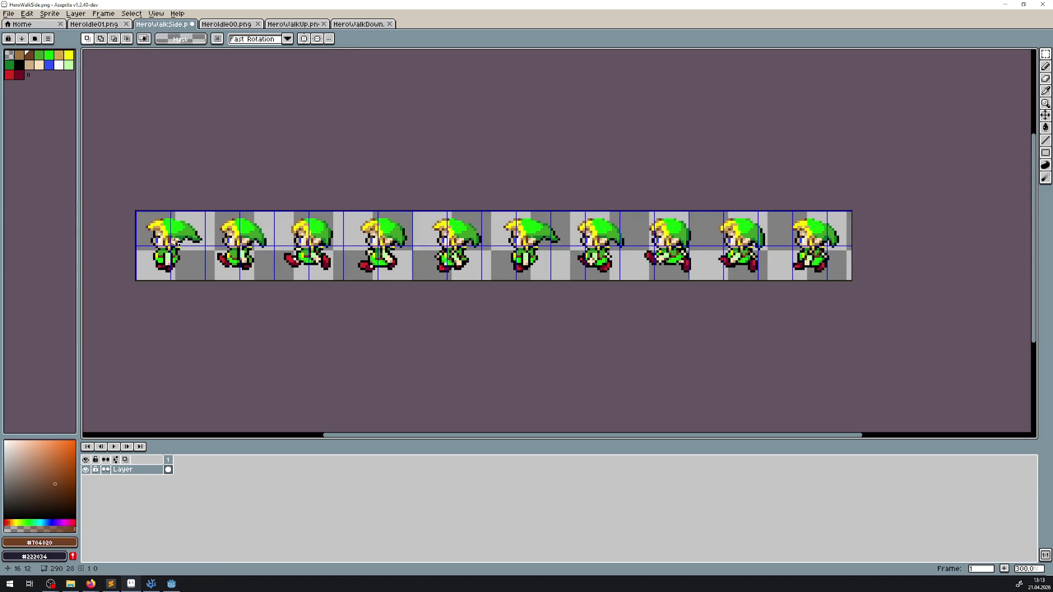
pyautogui.scroll(4, 680, 130)
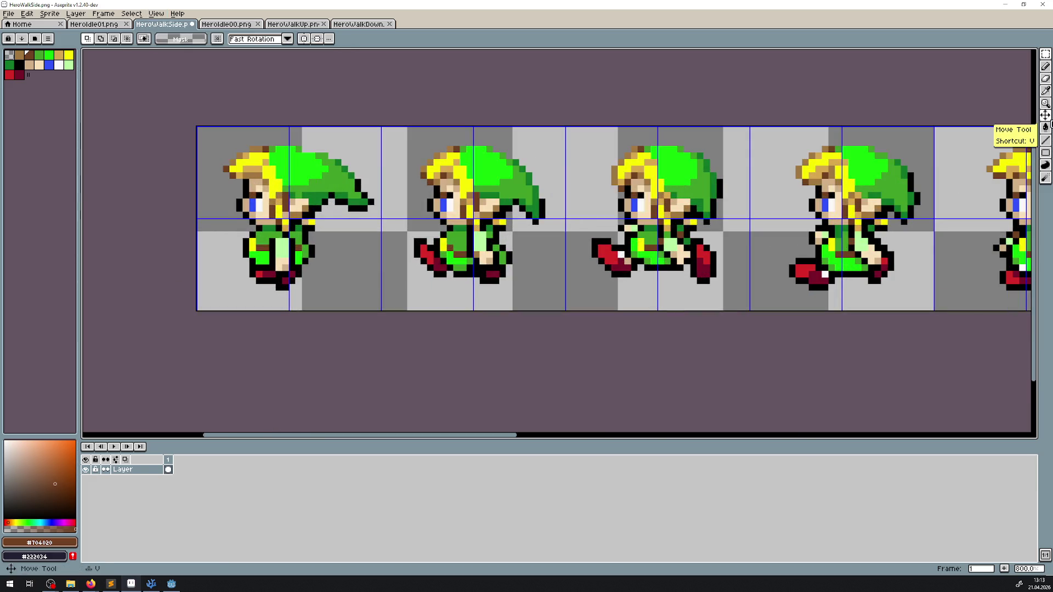
pyautogui.click(1045, 115)
pyautogui.scroll(3, 264, 201)
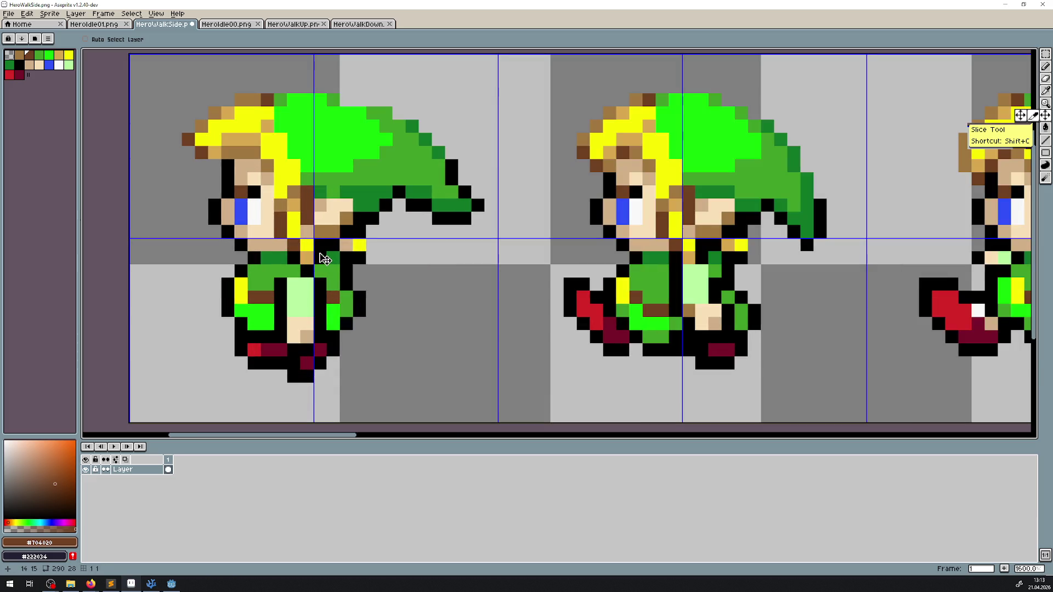
pyautogui.moveTo(325, 259); pyautogui.dragTo(337, 258)
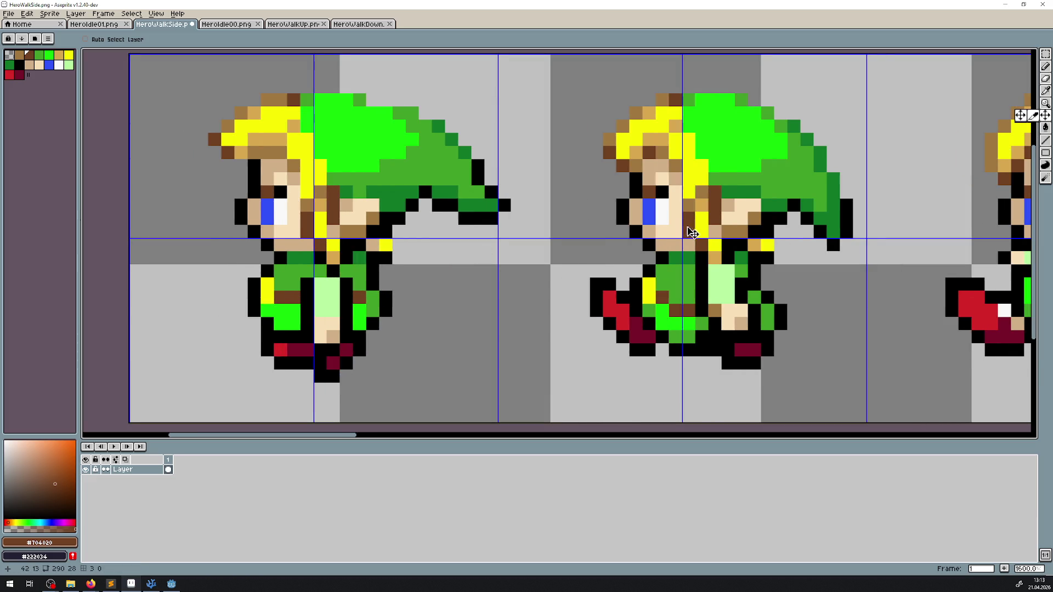
# - Select the middle side-walk frame and move it one pixel left
pyautogui.hscroll(3, 692, 232)
pyautogui.click(1045, 55)
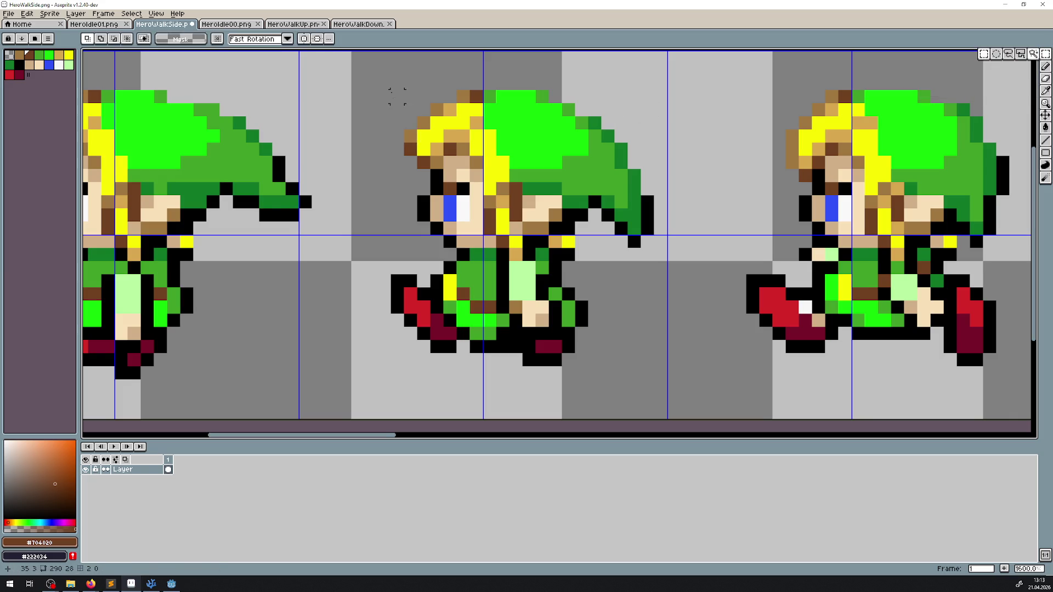
pyautogui.moveTo(403, 113); pyautogui.dragTo(682, 376)
pyautogui.moveTo(533, 248); pyautogui.dragTo(520, 248)
# - Look through the HeroWalkUp.png, HeroIdle00.png and HeroIdle01.png sheets
pyautogui.click(289, 25)
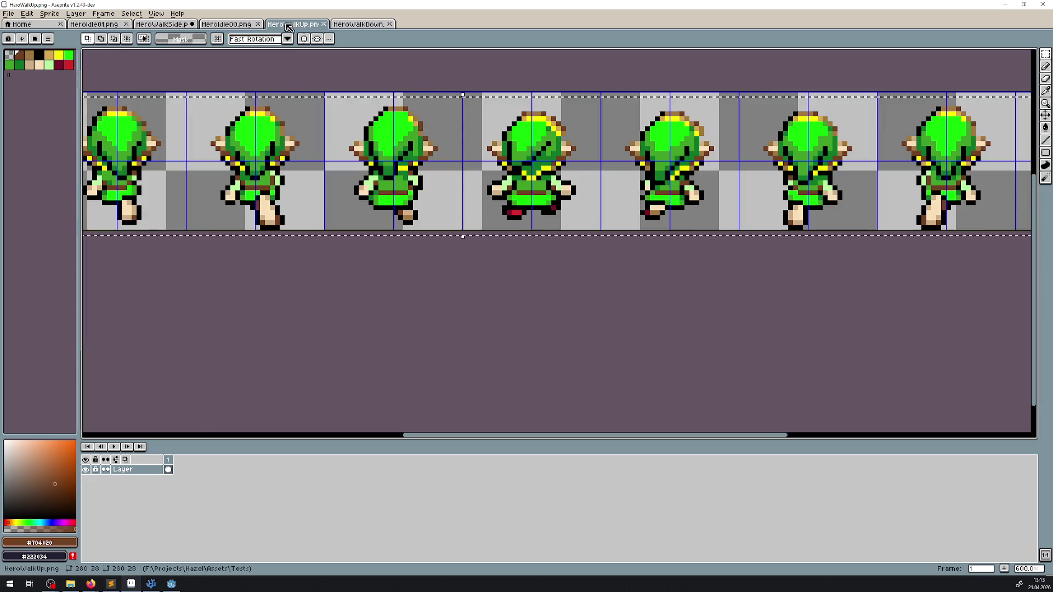
pyautogui.click(215, 27)
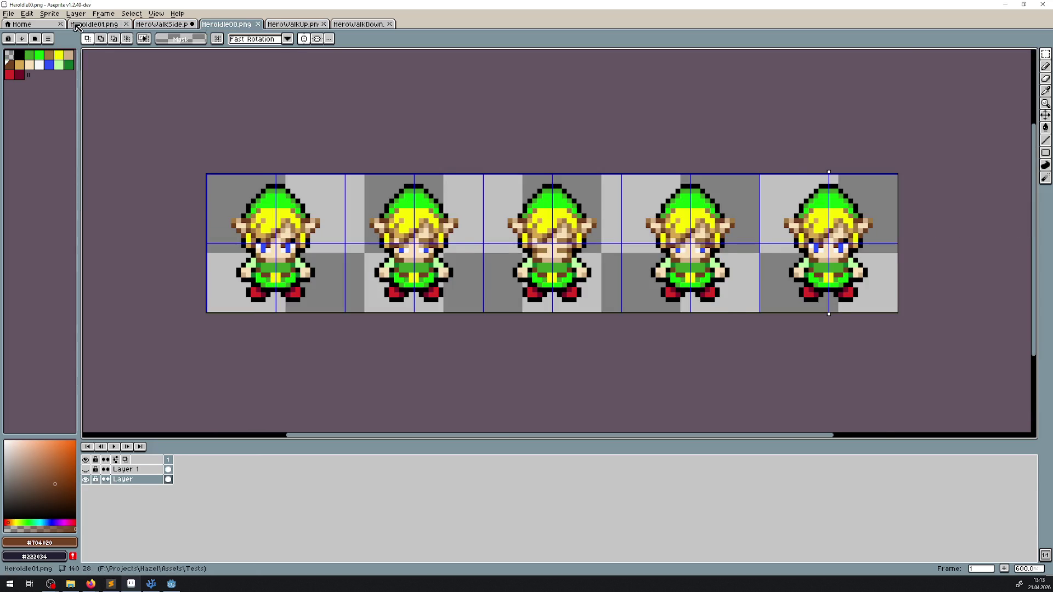
pyautogui.click(77, 25)
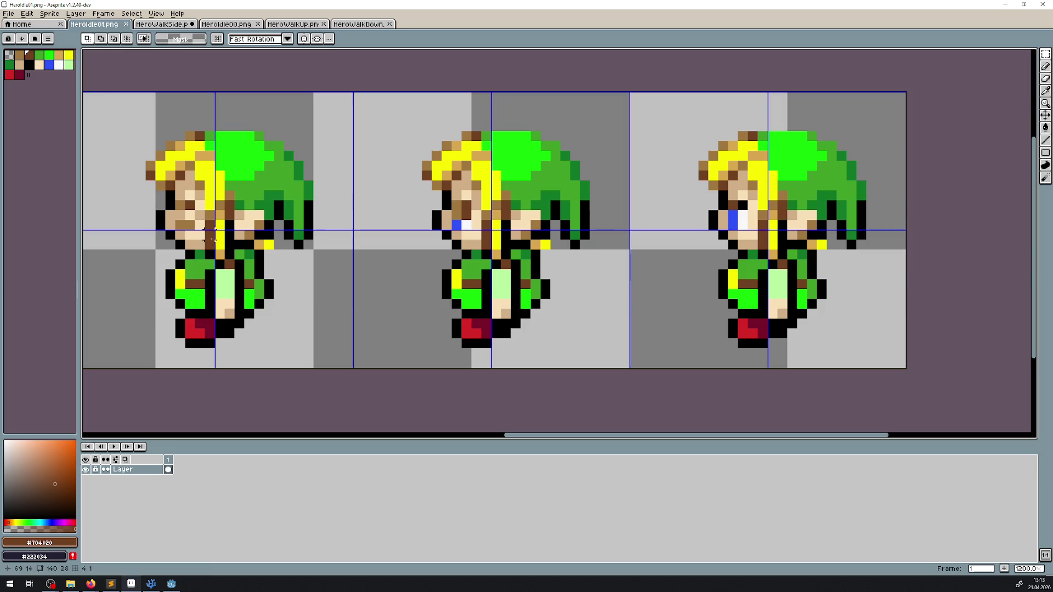
# - Shift the first side-walk frames left by 1–5 pixels into their grid cells and commit
pyautogui.click(169, 28)
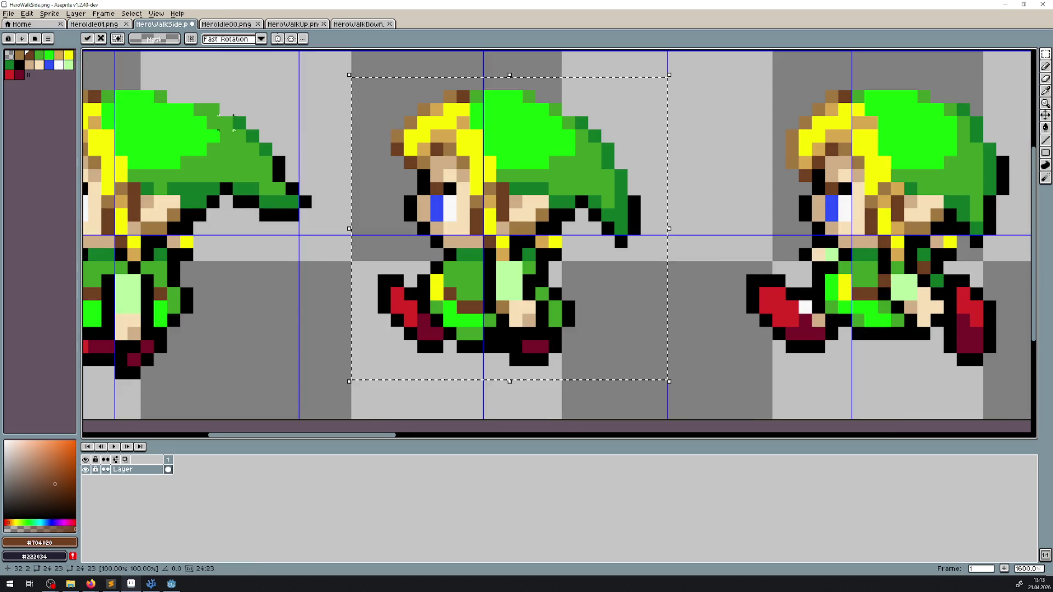
pyautogui.hscroll(-3, 439, 169)
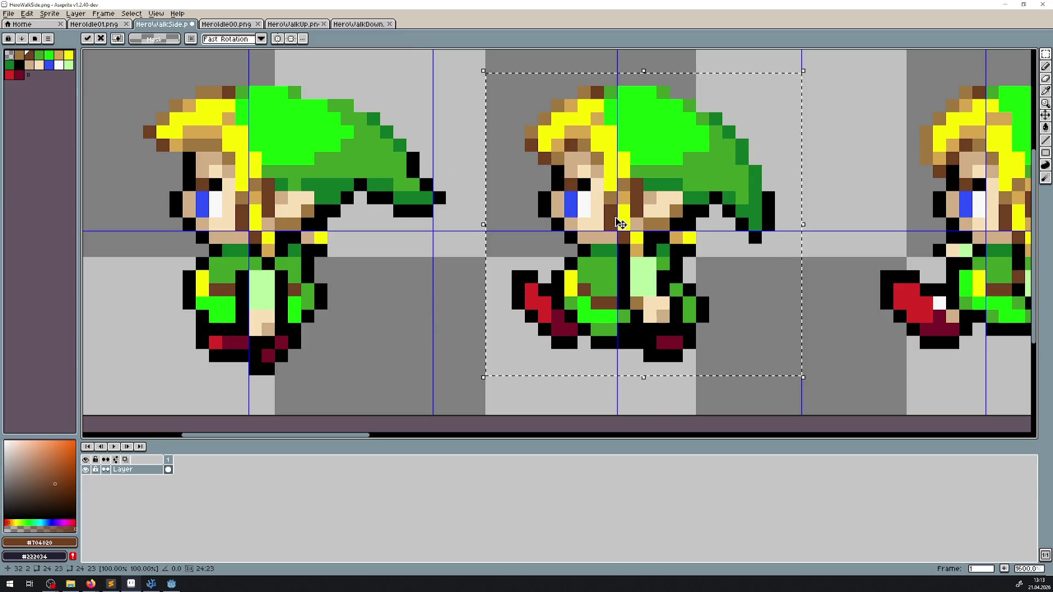
pyautogui.moveTo(620, 223); pyautogui.dragTo(82, 200)
pyautogui.moveTo(248, 67); pyautogui.dragTo(569, 388)
pyautogui.moveTo(462, 242); pyautogui.dragTo(435, 241)
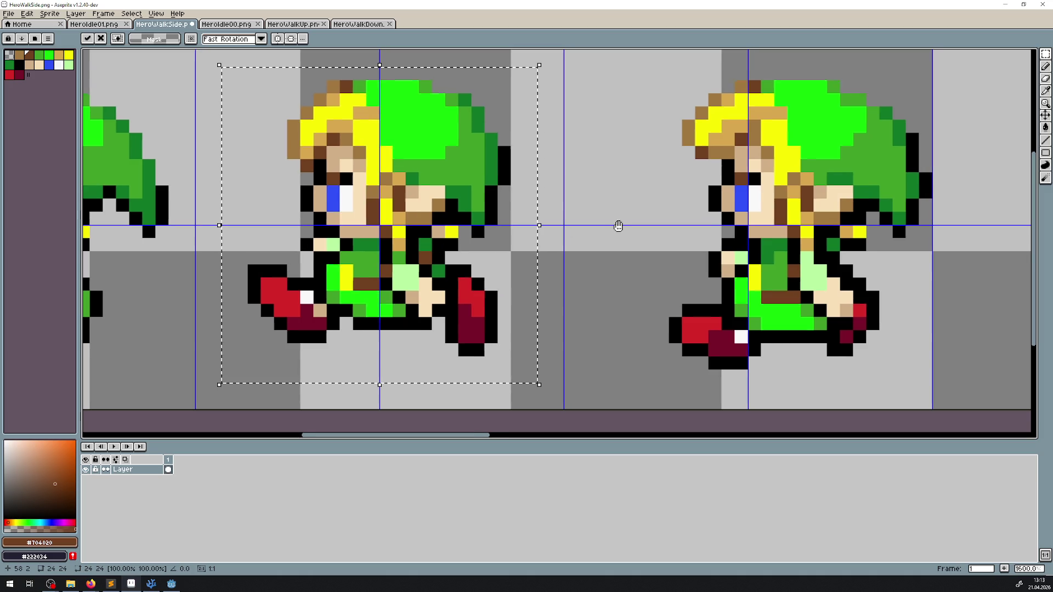
pyautogui.moveTo(616, 226); pyautogui.dragTo(372, 241)
pyautogui.moveTo(384, 91)
pyautogui.mouseDown()
pyautogui.moveTo(661, 393)
pyautogui.moveTo(713, 424)
pyautogui.mouseUp()
pyautogui.moveTo(576, 306); pyautogui.dragTo(536, 305)
pyautogui.moveTo(750, 236); pyautogui.dragTo(495, 239)
pyautogui.moveTo(526, 90)
pyautogui.mouseDown()
pyautogui.moveTo(700, 352)
pyautogui.moveTo(839, 431)
pyautogui.mouseUp()
pyautogui.moveTo(675, 283); pyautogui.dragTo(627, 284)
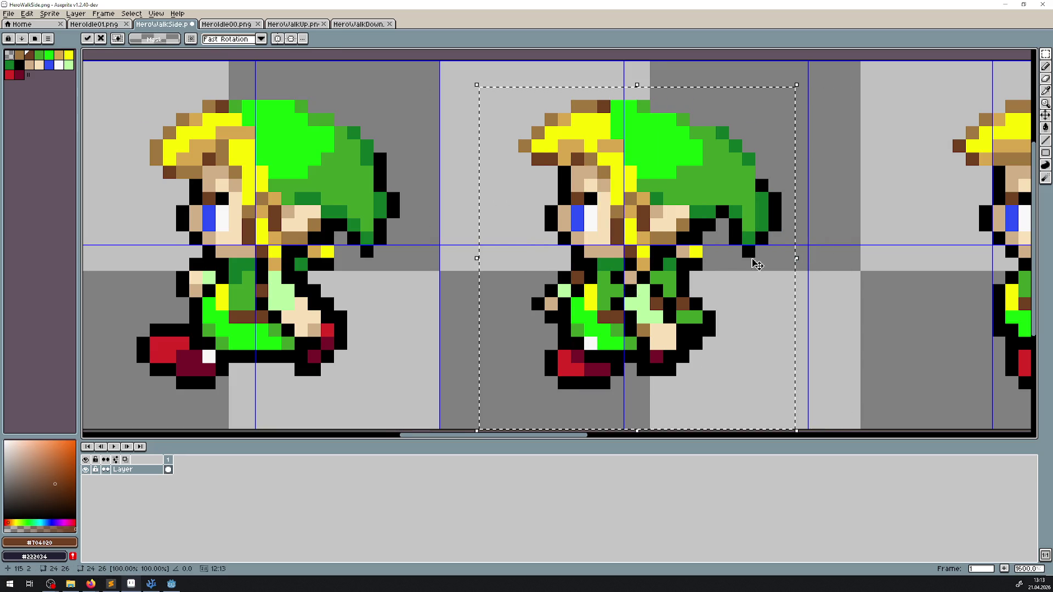
pyautogui.moveTo(757, 265); pyautogui.dragTo(353, 229)
pyautogui.scroll(-1, 458, 137)
pyautogui.moveTo(433, 121); pyautogui.dragTo(718, 382)
pyautogui.moveTo(662, 283); pyautogui.dragTo(611, 282)
pyautogui.scroll(2, 611, 281)
pyautogui.moveTo(468, 243); pyautogui.dragTo(353, 243)
pyautogui.scroll(-2, 605, 201)
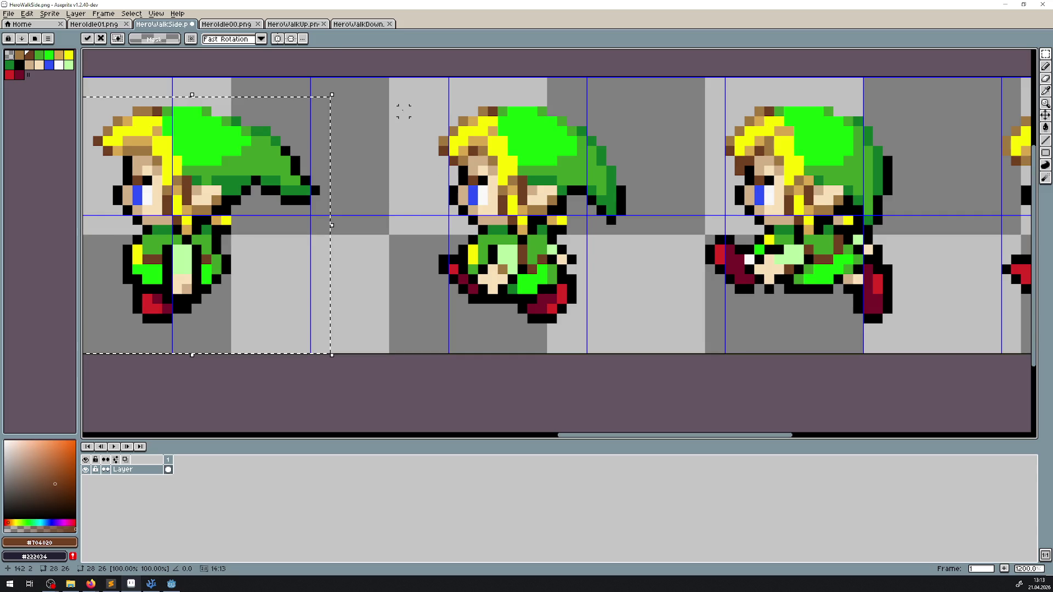
pyautogui.press('Return')
# - Move the remaining side-walk frames left into their own grid cells and commit
pyautogui.moveTo(502, 213)
pyautogui.mouseDown()
pyautogui.moveTo(468, 233)
pyautogui.moveTo(306, 252)
pyautogui.mouseUp()
pyautogui.moveTo(520, 95)
pyautogui.mouseDown()
pyautogui.moveTo(804, 369)
pyautogui.moveTo(750, 354)
pyautogui.mouseUp()
pyautogui.scroll(1, 645, 316)
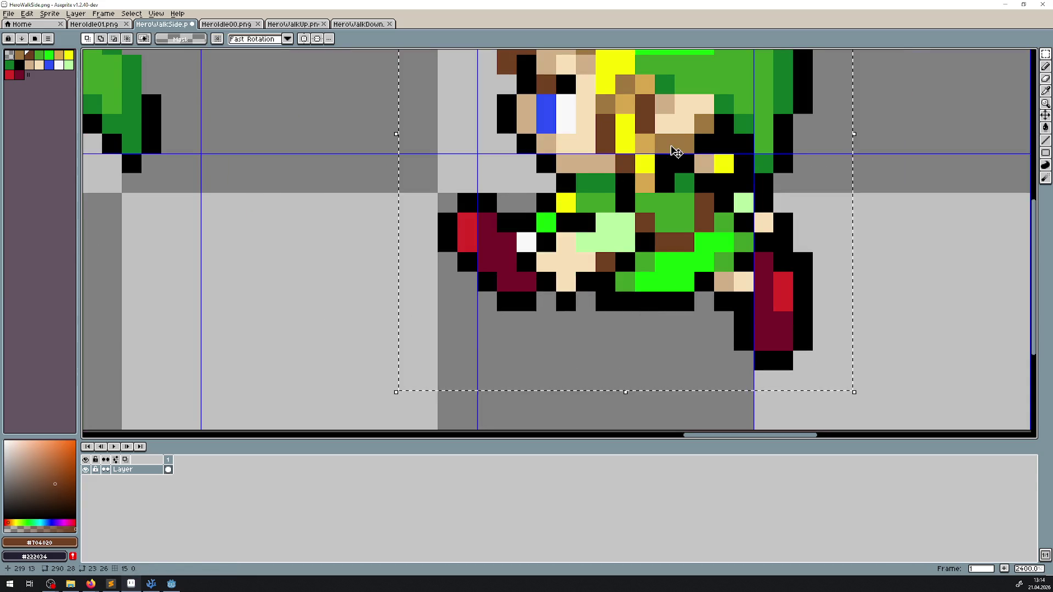
pyautogui.moveTo(675, 153); pyautogui.dragTo(528, 154)
pyautogui.scroll(-1, 524, 155)
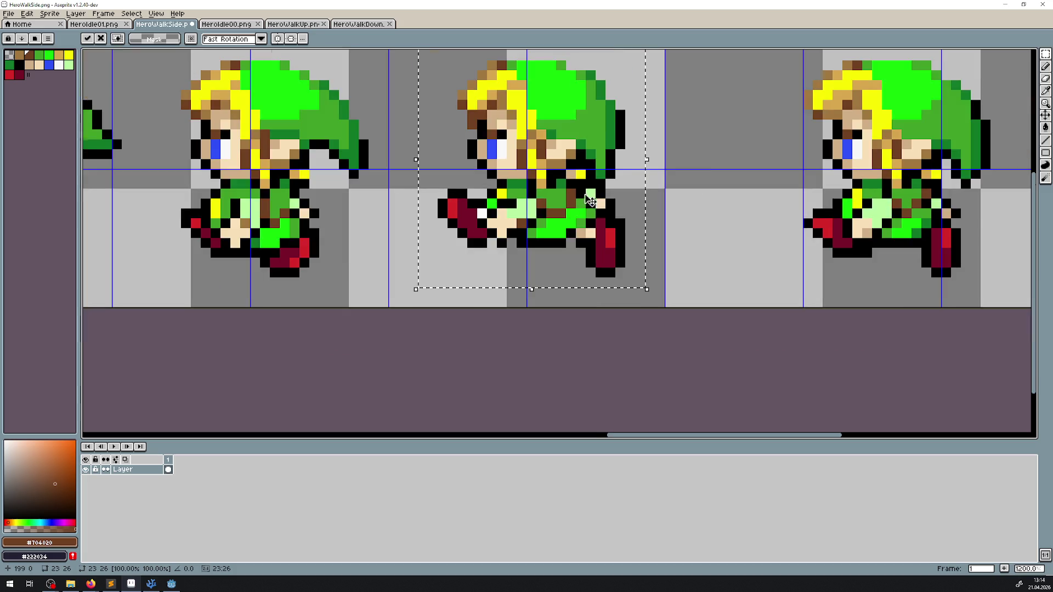
pyautogui.moveTo(696, 219); pyautogui.dragTo(371, 228)
pyautogui.moveTo(458, 65)
pyautogui.mouseDown()
pyautogui.moveTo(686, 274)
pyautogui.moveTo(691, 314)
pyautogui.mouseUp()
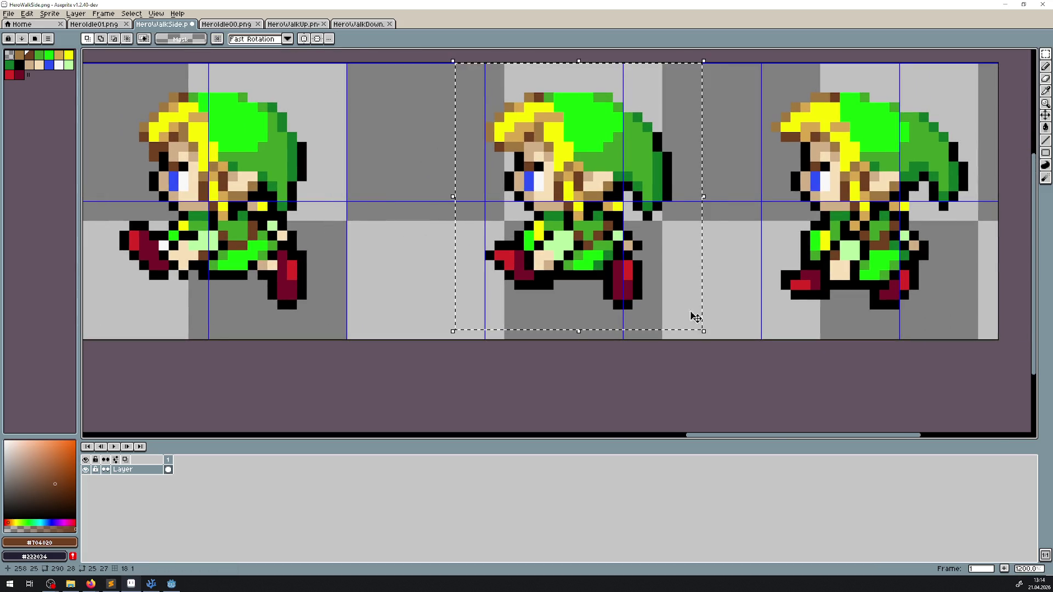
pyautogui.scroll(1, 615, 236)
pyautogui.moveTo(616, 236)
pyautogui.mouseDown()
pyautogui.moveTo(501, 176)
pyautogui.moveTo(435, 170)
pyautogui.mouseUp()
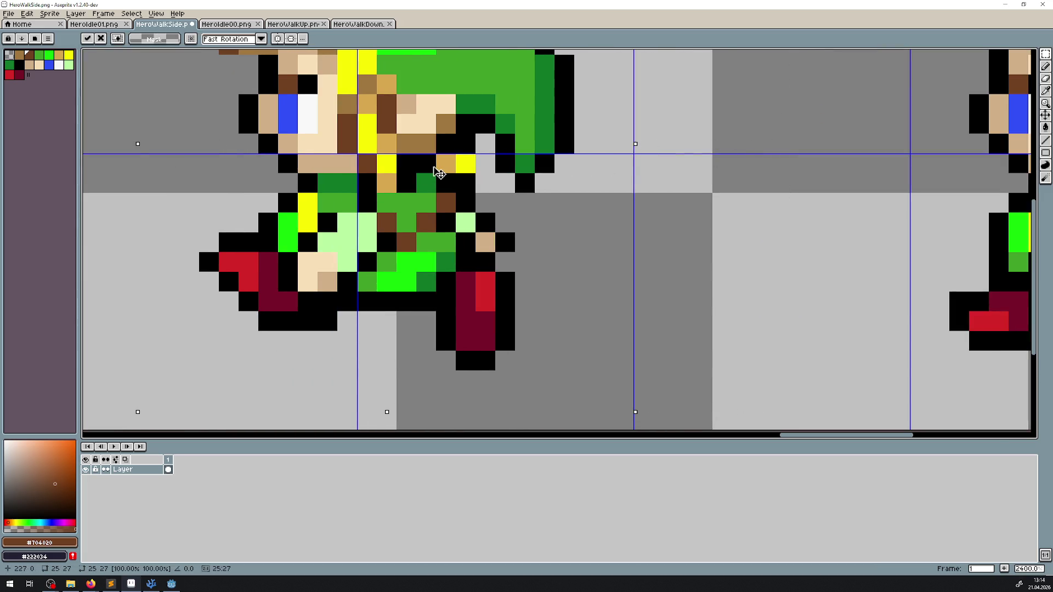
pyautogui.scroll(-4, 616, 138)
pyautogui.moveTo(610, 78); pyautogui.dragTo(784, 266)
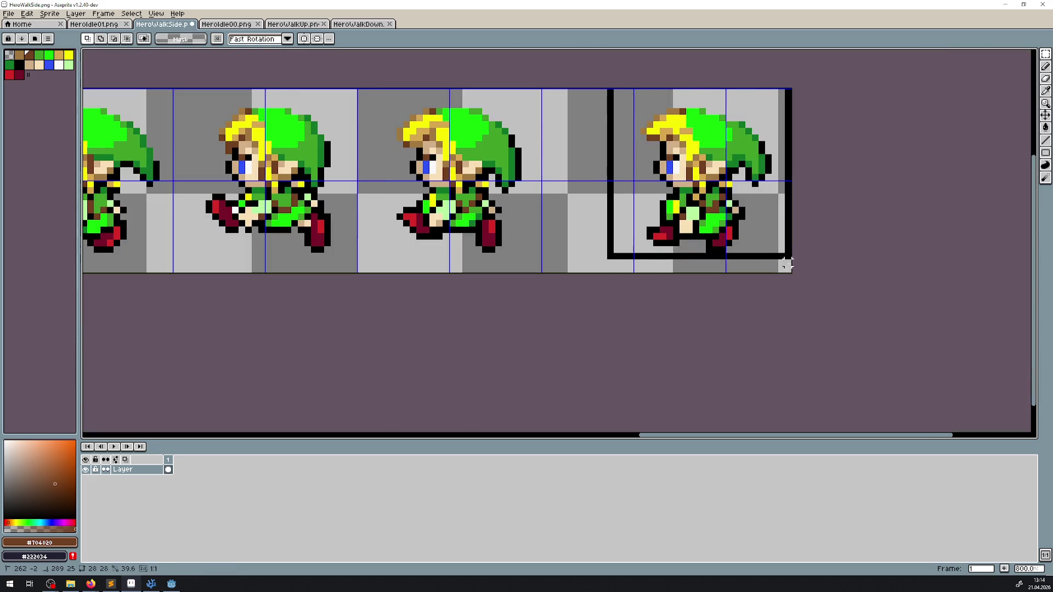
pyautogui.scroll(2, 784, 192)
pyautogui.moveTo(586, 165); pyautogui.dragTo(560, 176)
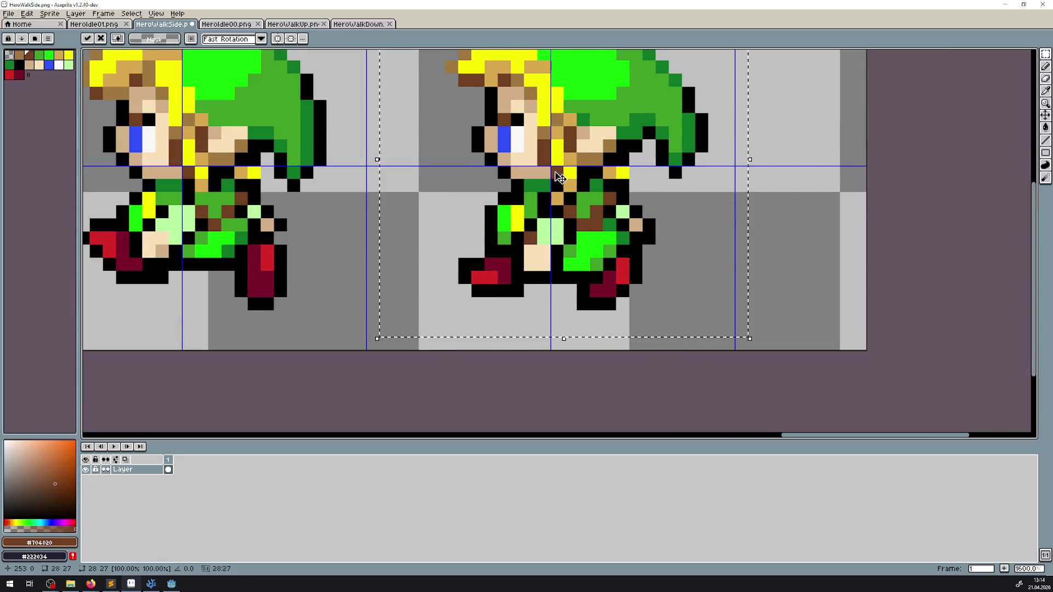
pyautogui.scroll(-3, 559, 177)
pyautogui.hscroll(-5, 560, 274)
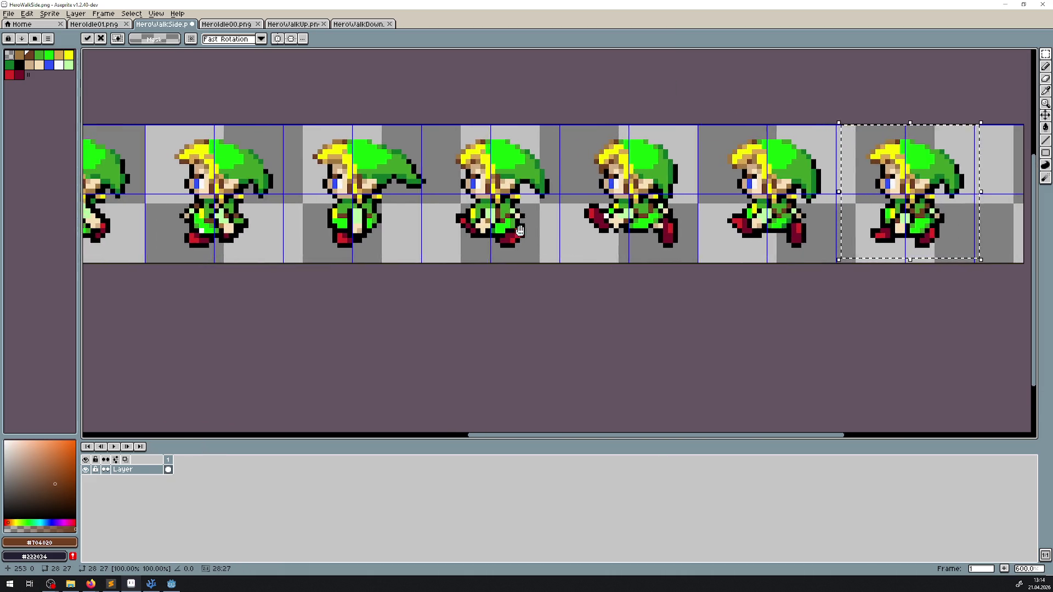
pyautogui.moveTo(786, 232); pyautogui.dragTo(881, 239)
pyautogui.scroll(-3, 398, 214)
pyautogui.press('Return')
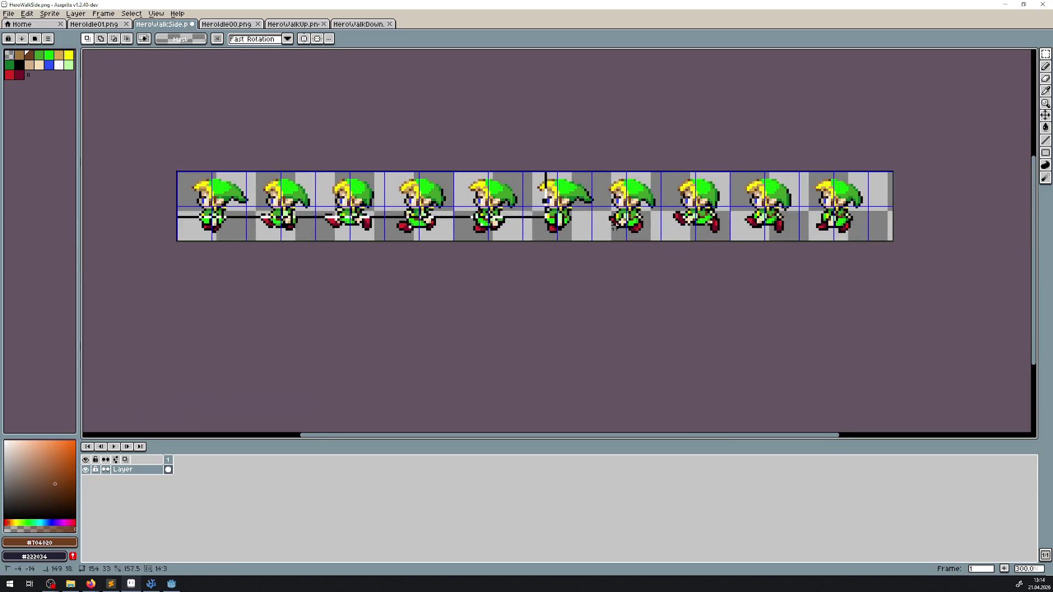
# - Move the whole sprite strip down one pixel and save HeroWalkSide.png
pyautogui.scroll(3, 169, 200)
pyautogui.scroll(3, 225, 226)
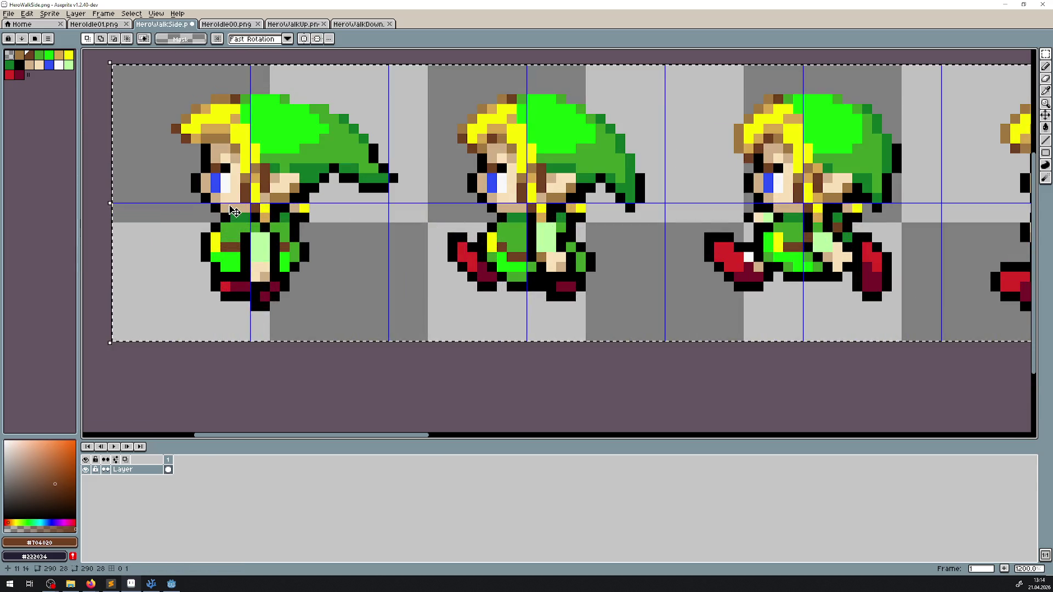
pyautogui.moveTo(234, 212); pyautogui.dragTo(234, 221)
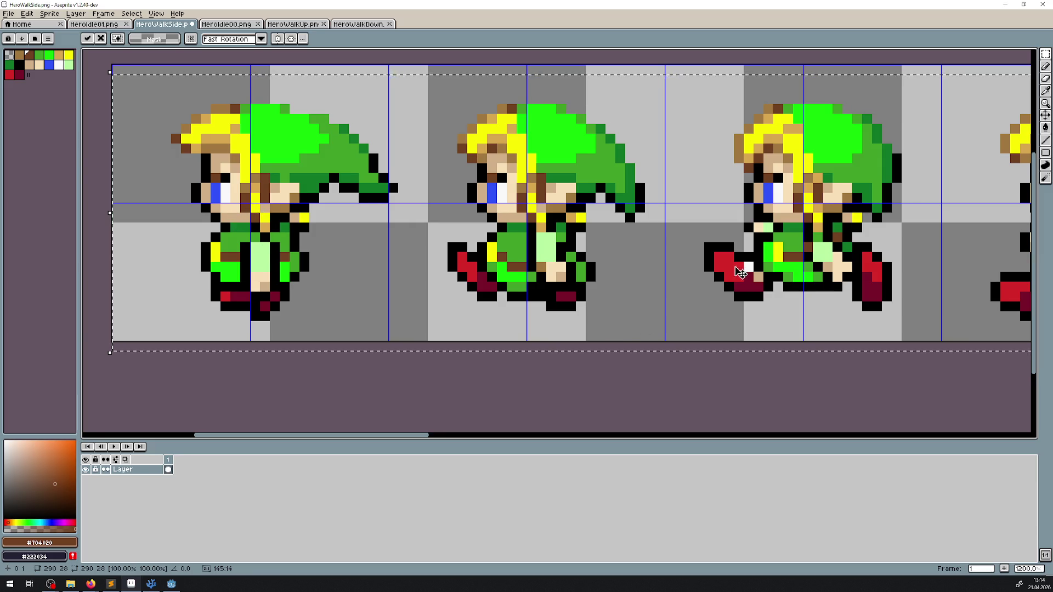
pyautogui.moveTo(740, 272); pyautogui.dragTo(349, 261)
pyautogui.moveTo(774, 267); pyautogui.dragTo(69, 226)
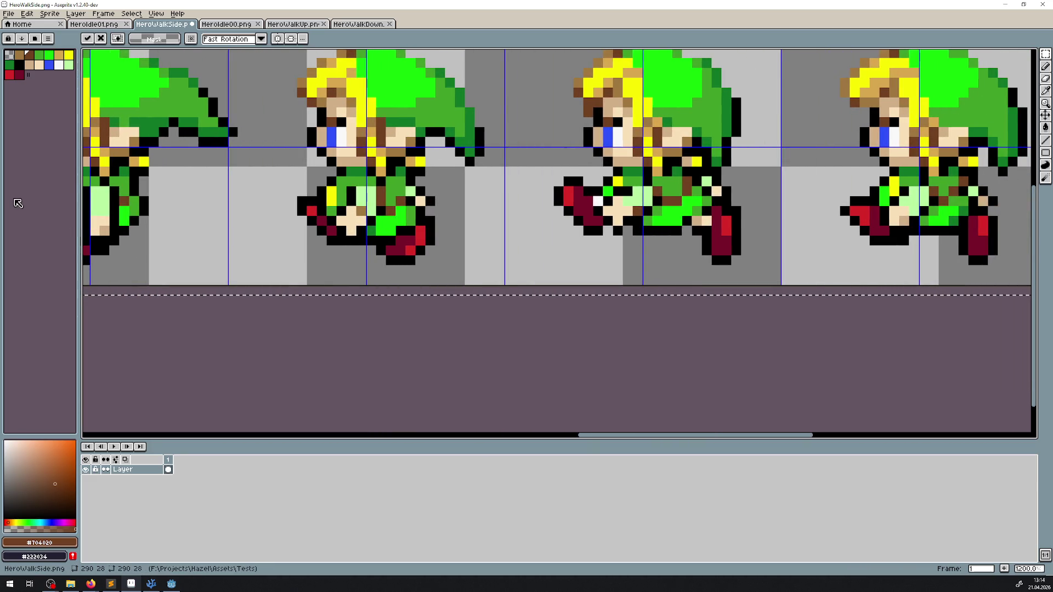
pyautogui.scroll(-10, 282, 227)
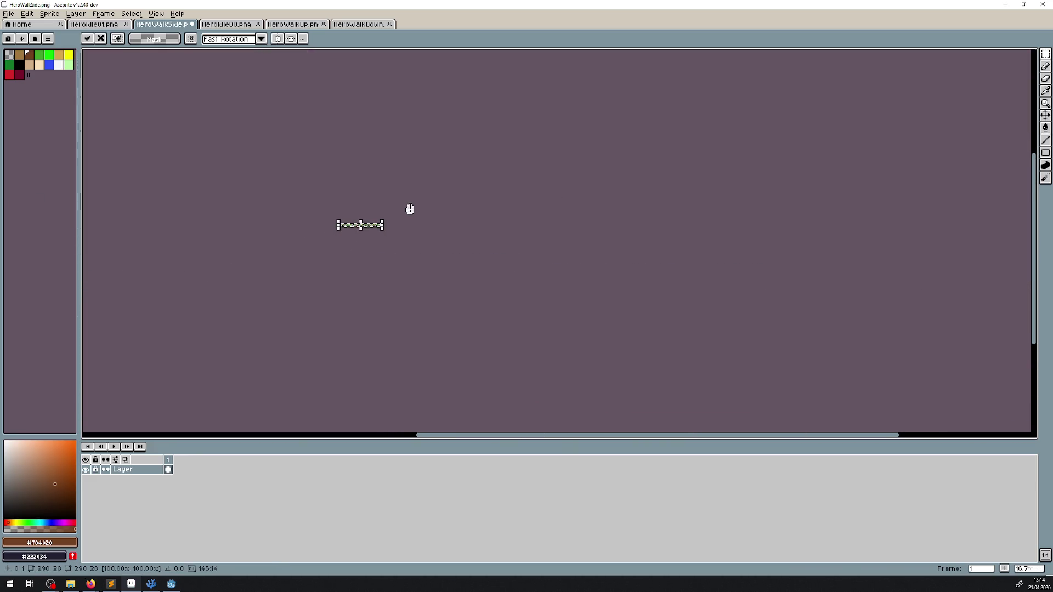
pyautogui.scroll(8, 351, 230)
pyautogui.hotkey('ctrl', 's')
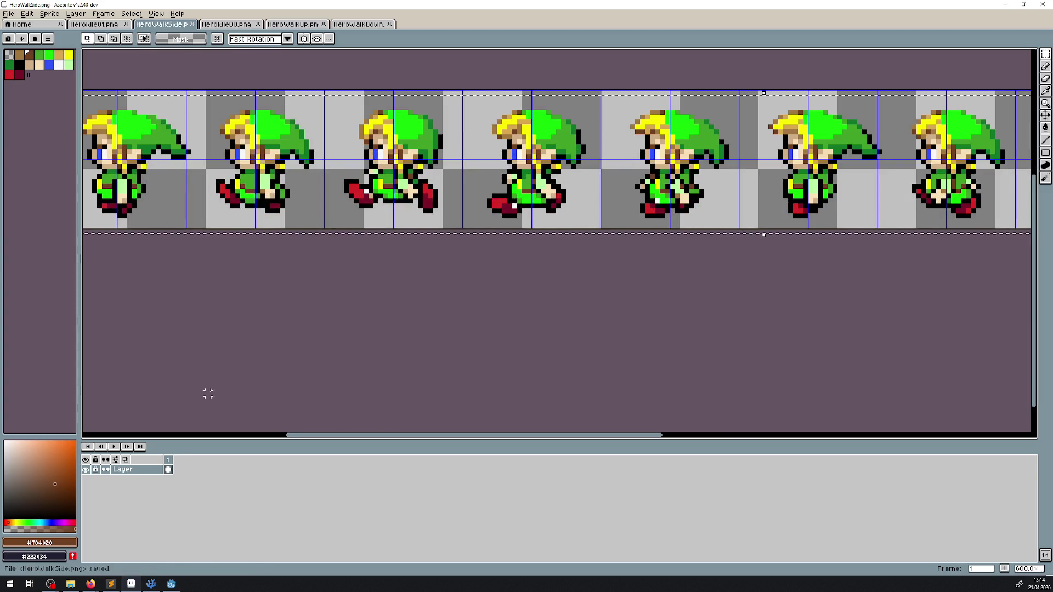
# - Delete WalkLeft's old frames in Godot and choose HeroWalkSide.png as the sprite sheet source
pyautogui.click(172, 584)
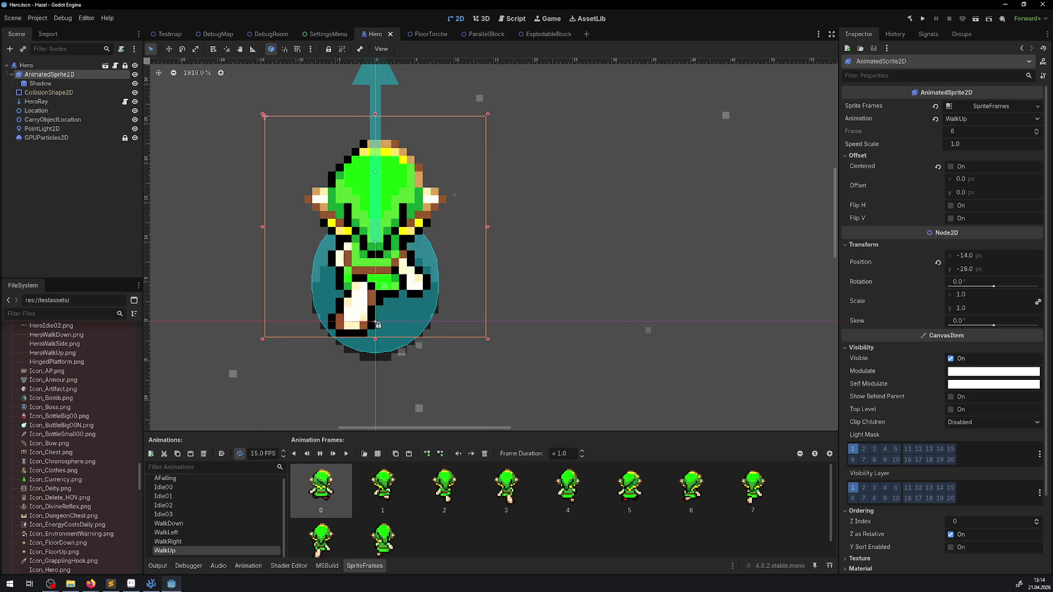
pyautogui.click(170, 532)
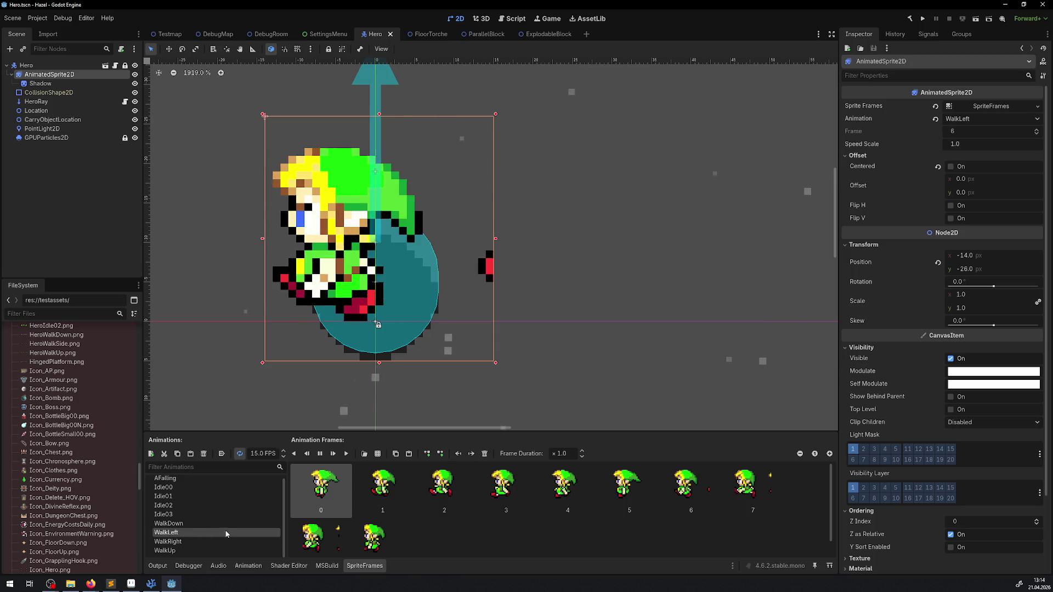
pyautogui.keyDown('shift'); pyautogui.click(373, 537); pyautogui.keyUp('shift')
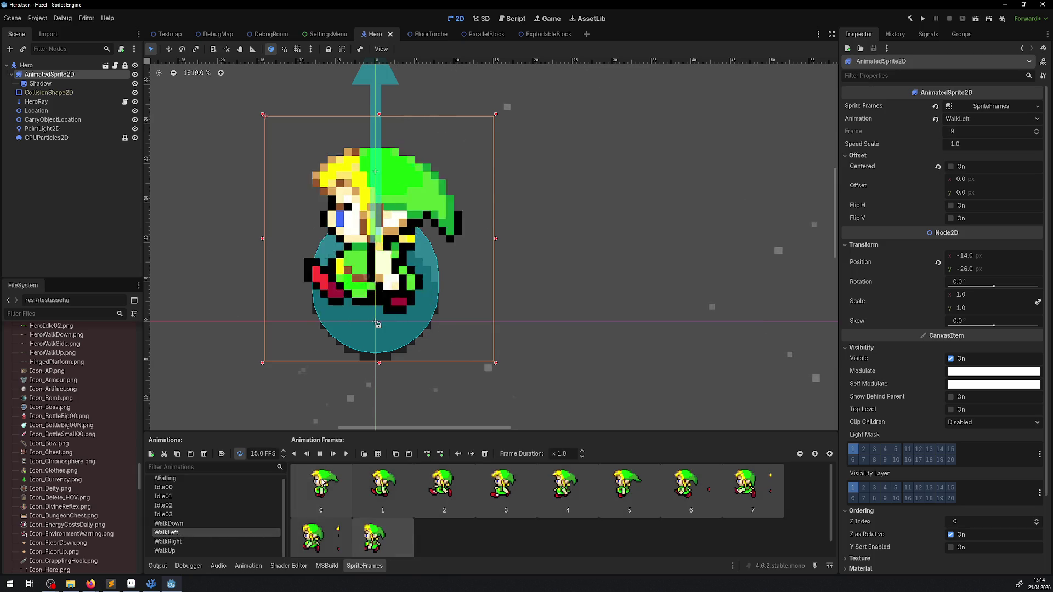
pyautogui.press('Delete')
pyautogui.click(377, 454)
pyautogui.doubleClick(445, 214)
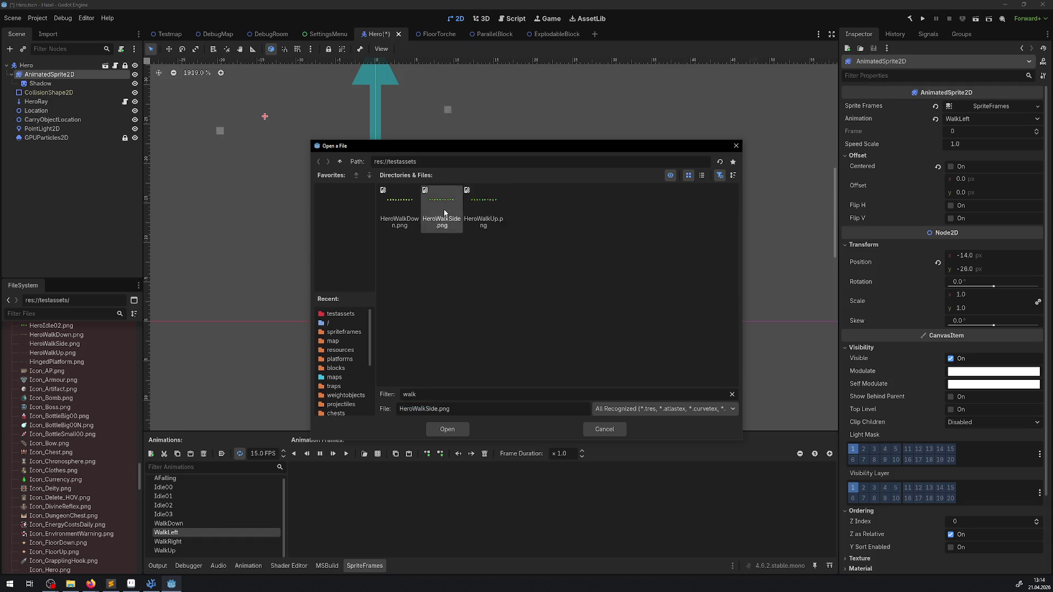